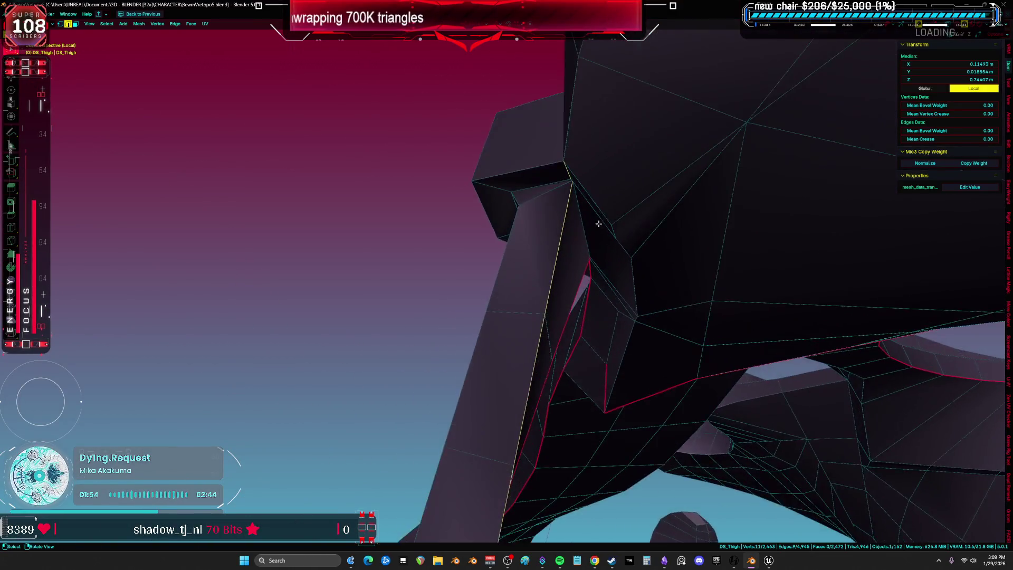
Step: Mark a seam along the selected strap bar edges of DS_Thigh
{"action": "scroll", "coordinate": [545, 138], "scroll_direction": "up", "scroll_amount": 5}
{"action": "mouse_move", "coordinate": [563, 155]}
{"action": "middle_mouse_down"}
{"action": "mouse_move", "coordinate": [504, 166]}
{"action": "mouse_move", "coordinate": [579, 149]}
{"action": "mouse_move", "coordinate": [481, 226]}
{"action": "mouse_move", "coordinate": [531, 198]}
{"action": "mouse_move", "coordinate": [525, 187]}
{"action": "mouse_move", "coordinate": [544, 156]}
{"action": "mouse_move", "coordinate": [578, 175]}
{"action": "mouse_move", "coordinate": [483, 281]}
{"action": "mouse_move", "coordinate": [449, 204]}
{"action": "middle_mouse_up"}
{"action": "key", "text": "ctrl+e"}
{"action": "key", "text": "shift+z"}
{"action": "mouse_move", "coordinate": [714, 193]}
{"action": "middle_mouse_down"}
{"action": "mouse_move", "coordinate": [767, 181]}
{"action": "mouse_move", "coordinate": [567, 262]}
{"action": "mouse_move", "coordinate": [556, 255]}
{"action": "mouse_move", "coordinate": [564, 278]}
{"action": "mouse_move", "coordinate": [519, 276]}
{"action": "mouse_move", "coordinate": [563, 229]}
{"action": "mouse_move", "coordinate": [566, 260]}
{"action": "middle_mouse_up"}
Step: Unwrap the whole thigh mesh with Minimum Stretch and preview the resulting UV layout
{"action": "key", "text": "a"}
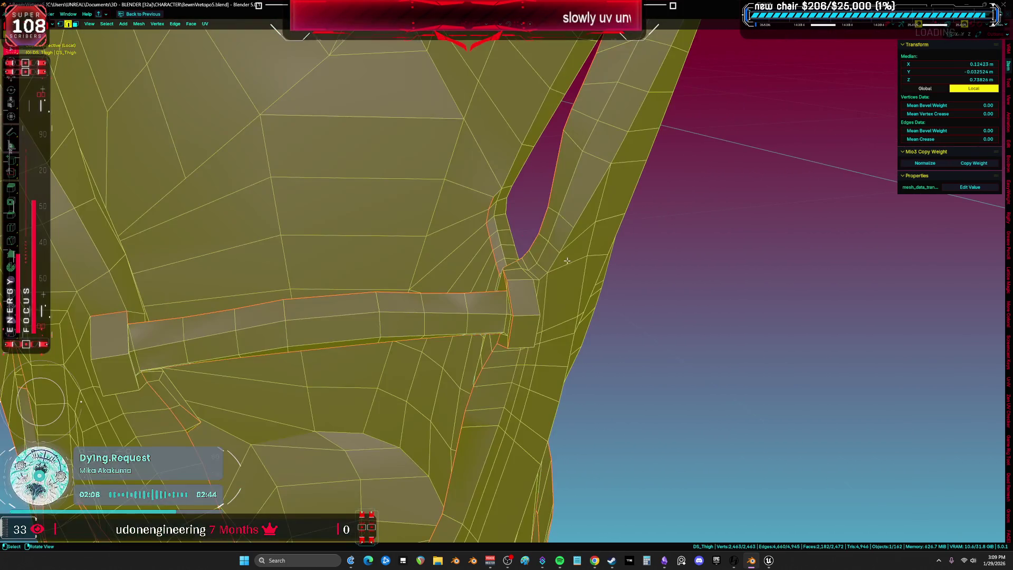
{"action": "left_click", "coordinate": [572, 265]}
{"action": "key", "text": "ctrl+Page_Up"}
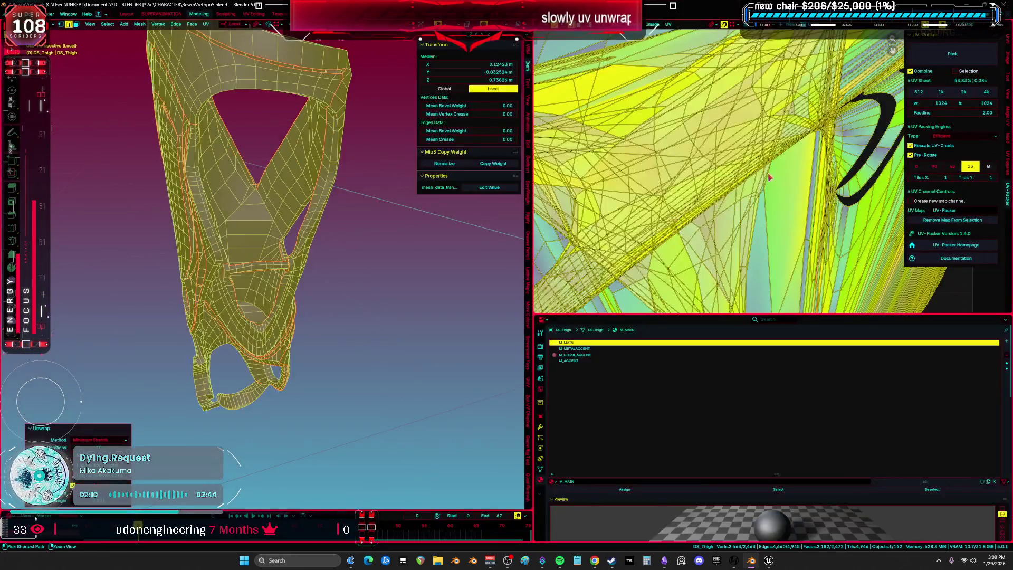
{"action": "key", "text": "ctrl+space"}
{"action": "scroll", "coordinate": [702, 250], "scroll_direction": "up", "scroll_amount": 5}
{"action": "scroll", "coordinate": [702, 249], "scroll_direction": "down", "scroll_amount": 5}
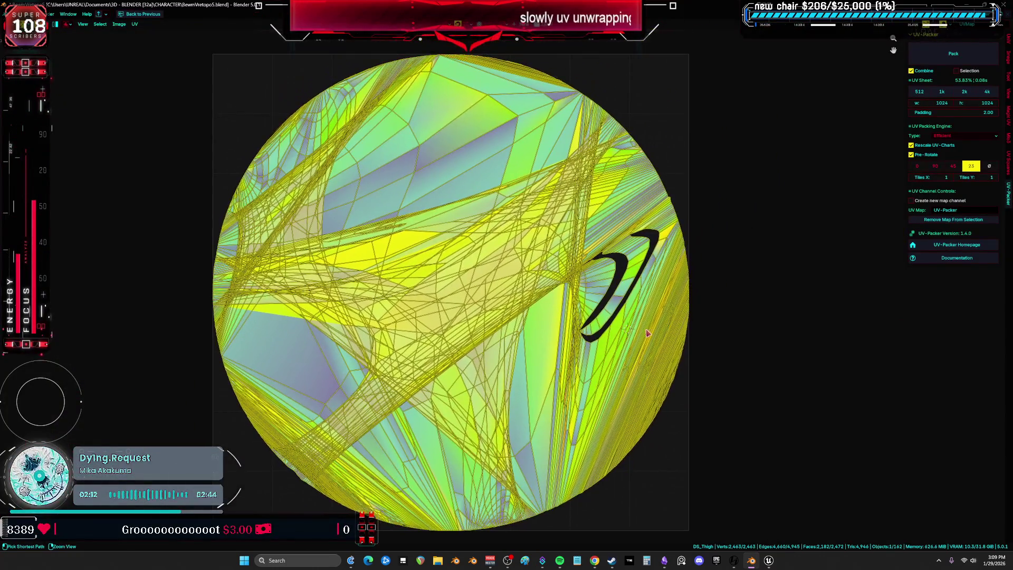
{"action": "key", "text": "ctrl+space"}
{"action": "key", "text": "ctrl+space"}
Step: Select a single edge on the thigh mesh and orbit around it
{"action": "left_click", "coordinate": [541, 303]}
{"action": "middle_click_drag", "start_coordinate": [541, 302], "coordinate": [524, 272]}
{"action": "mouse_move", "coordinate": [449, 271]}
{"action": "middle_mouse_down"}
{"action": "mouse_move", "coordinate": [527, 253]}
{"action": "mouse_move", "coordinate": [507, 248]}
{"action": "mouse_move", "coordinate": [521, 234]}
{"action": "middle_mouse_up"}
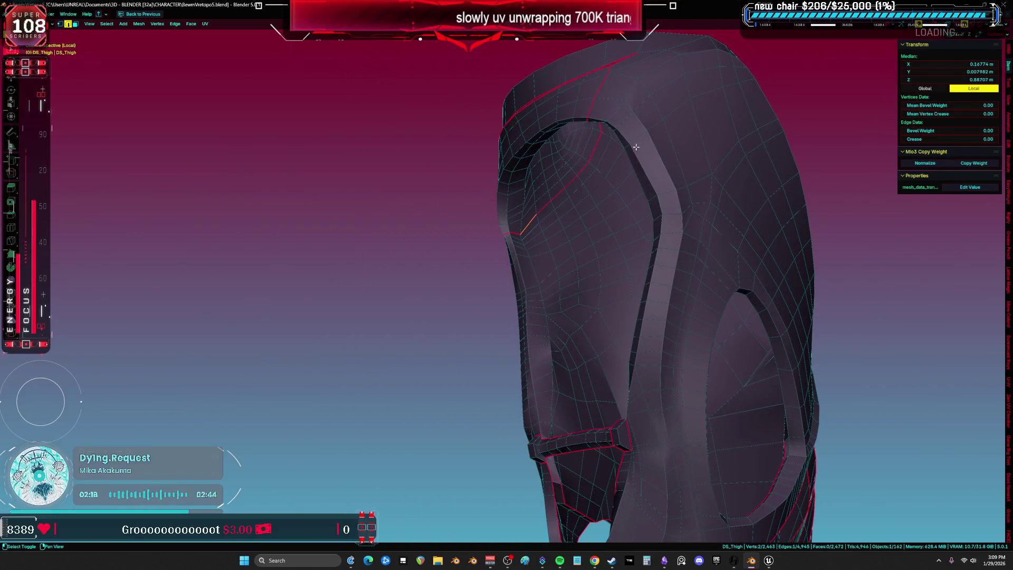
Step: Mark the selected edge as a seam, then clear the selection
{"action": "mouse_move", "coordinate": [708, 116]}
{"action": "middle_mouse_down"}
{"action": "mouse_move", "coordinate": [667, 292]}
{"action": "mouse_move", "coordinate": [755, 203]}
{"action": "mouse_move", "coordinate": [687, 192]}
{"action": "middle_mouse_up"}
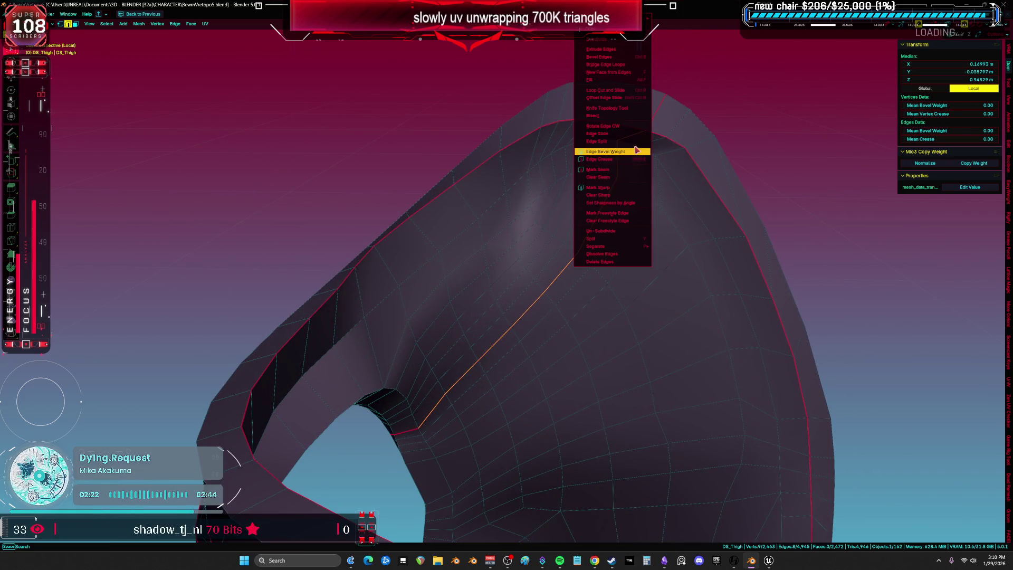
{"action": "left_click", "coordinate": [625, 178]}
{"action": "left_click", "coordinate": [769, 192]}
{"action": "mouse_move", "coordinate": [768, 192]}
{"action": "middle_mouse_down"}
{"action": "mouse_move", "coordinate": [617, 285]}
{"action": "mouse_move", "coordinate": [752, 269]}
{"action": "mouse_move", "coordinate": [631, 298]}
{"action": "mouse_move", "coordinate": [561, 287]}
{"action": "mouse_move", "coordinate": [655, 258]}
{"action": "mouse_move", "coordinate": [662, 210]}
{"action": "mouse_move", "coordinate": [689, 206]}
{"action": "mouse_move", "coordinate": [490, 334]}
{"action": "mouse_move", "coordinate": [512, 274]}
{"action": "mouse_move", "coordinate": [443, 319]}
{"action": "mouse_move", "coordinate": [554, 321]}
{"action": "mouse_move", "coordinate": [583, 278]}
{"action": "middle_mouse_up"}
{"action": "scroll", "coordinate": [512, 274], "scroll_direction": "up", "scroll_amount": 2}
Step: Clear the seam from the edge loop around the thigh opening's rim
{"action": "left_click", "coordinate": [515, 261], "text": "alt"}
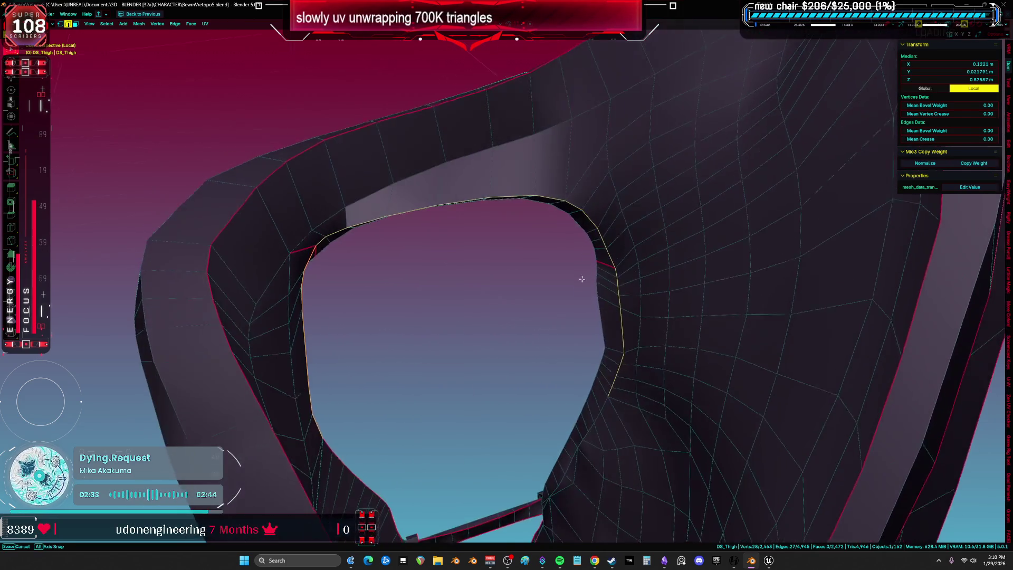
{"action": "left_click", "coordinate": [600, 405], "text": "ctrl"}
{"action": "mouse_move", "coordinate": [601, 406]}
{"action": "middle_mouse_down"}
{"action": "mouse_move", "coordinate": [622, 355]}
{"action": "mouse_move", "coordinate": [507, 309]}
{"action": "mouse_move", "coordinate": [475, 208]}
{"action": "mouse_move", "coordinate": [367, 249]}
{"action": "mouse_move", "coordinate": [674, 314]}
{"action": "mouse_move", "coordinate": [733, 339]}
{"action": "middle_mouse_up"}
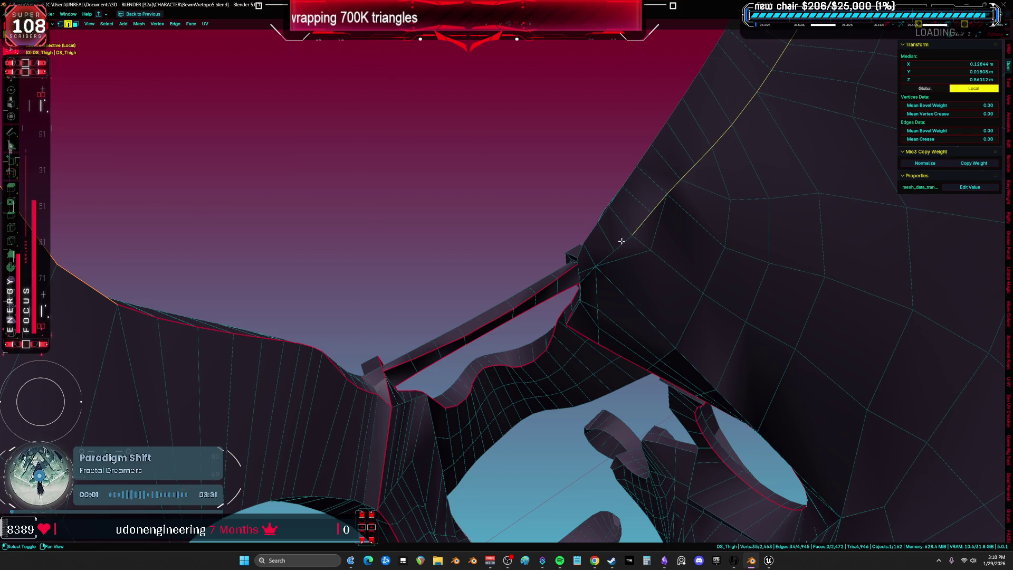
{"action": "key", "text": "ctrl+e"}
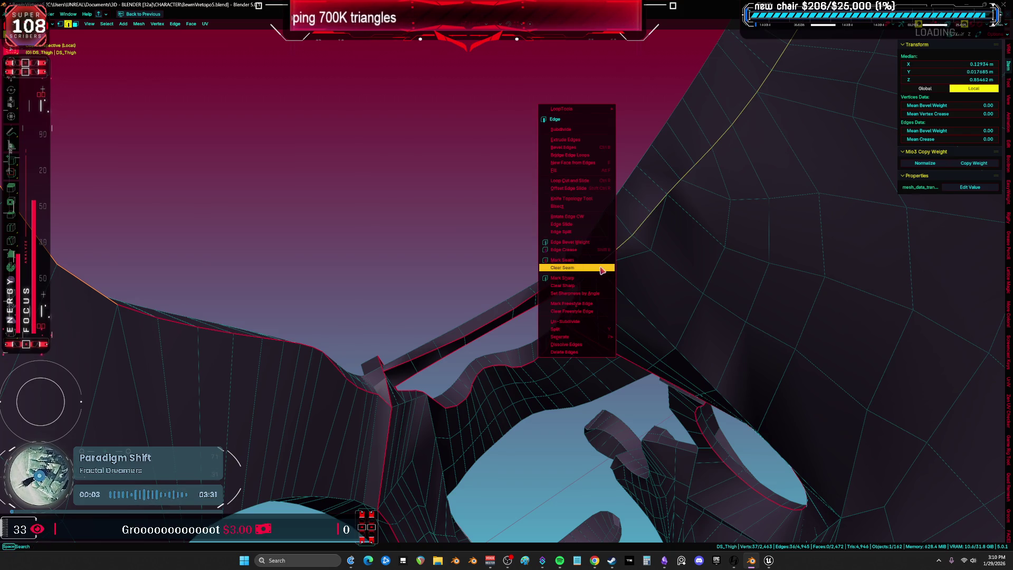
{"action": "left_click", "coordinate": [592, 267]}
Step: Move one vertex near the strap to a new position, then deselect everything
{"action": "left_click", "coordinate": [584, 258]}
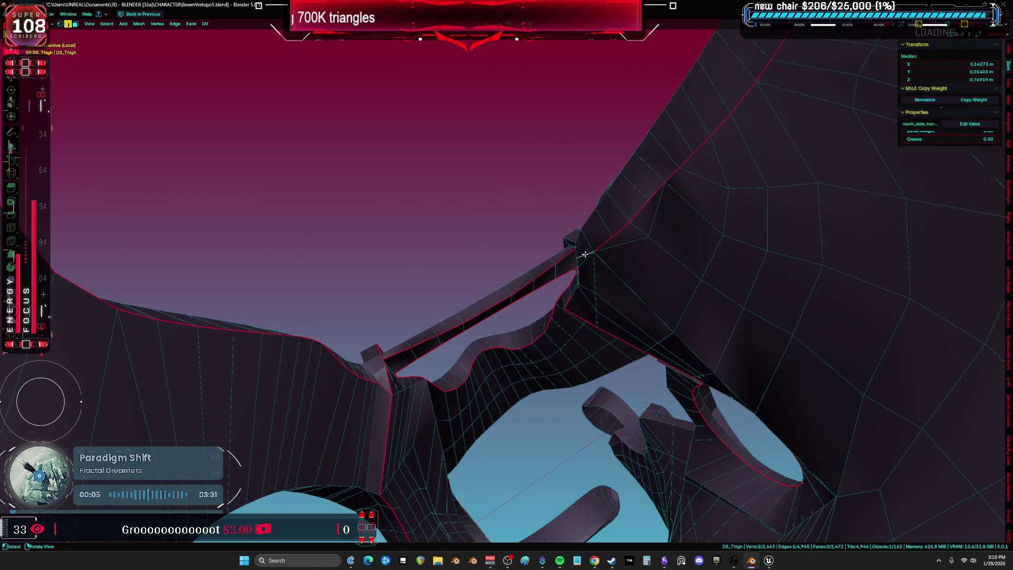
{"action": "scroll", "coordinate": [609, 249], "scroll_direction": "up", "scroll_amount": 5}
{"action": "mouse_move", "coordinate": [607, 244]}
{"action": "middle_mouse_down"}
{"action": "mouse_move", "coordinate": [593, 262]}
{"action": "mouse_move", "coordinate": [606, 208]}
{"action": "mouse_move", "coordinate": [559, 324]}
{"action": "mouse_move", "coordinate": [594, 344]}
{"action": "mouse_move", "coordinate": [592, 366]}
{"action": "mouse_move", "coordinate": [499, 348]}
{"action": "mouse_move", "coordinate": [530, 338]}
{"action": "middle_mouse_up"}
{"action": "left_click", "coordinate": [511, 356]}
{"action": "key", "text": "g"}
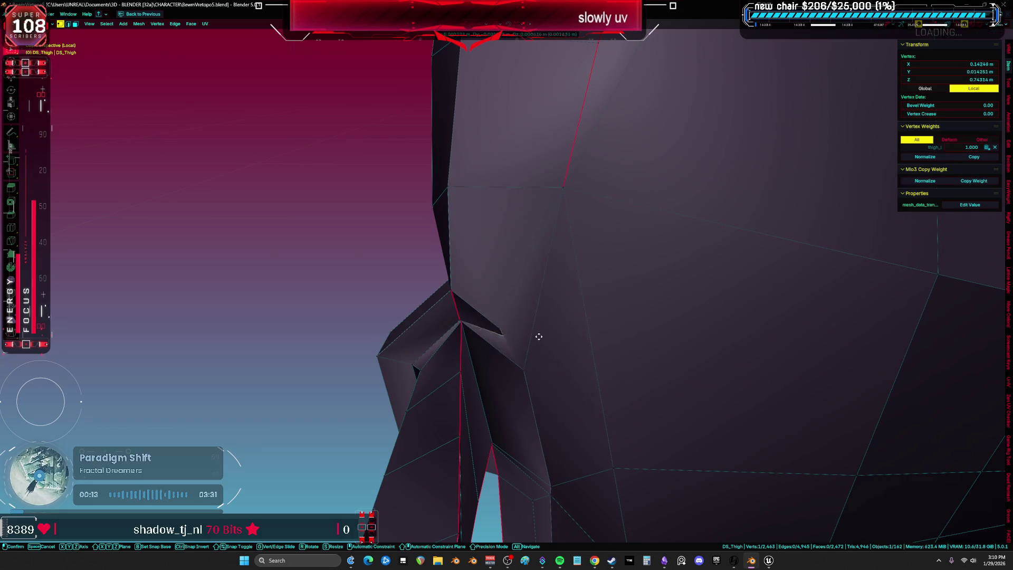
{"action": "left_click", "coordinate": [496, 334]}
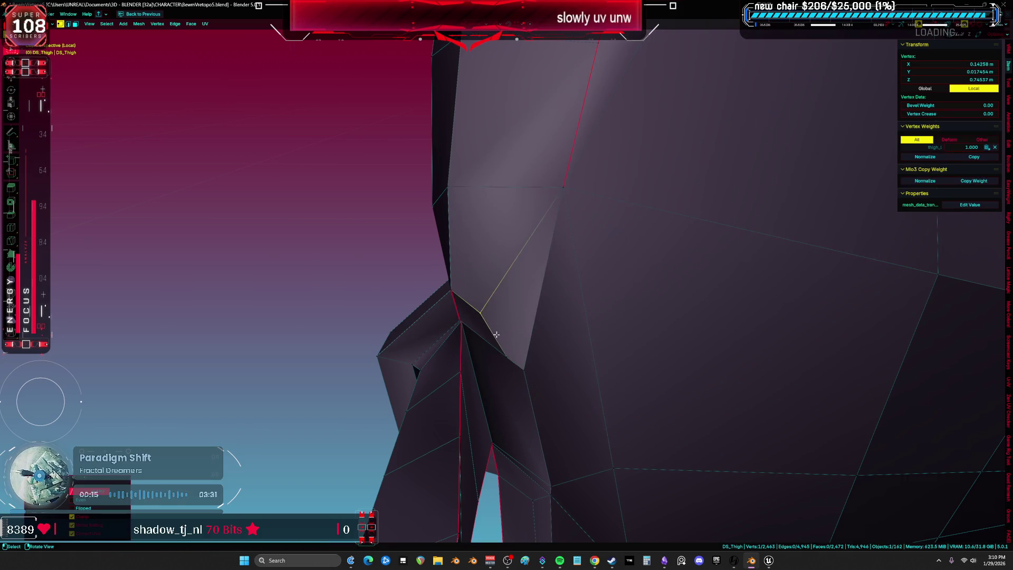
{"action": "left_click", "coordinate": [536, 390]}
{"action": "mouse_move", "coordinate": [536, 391]}
{"action": "middle_mouse_down"}
{"action": "mouse_move", "coordinate": [515, 283]}
{"action": "mouse_move", "coordinate": [573, 285]}
{"action": "middle_mouse_up"}
{"action": "key", "text": "alt+a"}
Step: Inspect the leg opening, then select and deselect the entire thigh mesh
{"action": "middle_click_drag", "start_coordinate": [428, 320], "coordinate": [448, 306]}
{"action": "mouse_move", "coordinate": [503, 372]}
{"action": "middle_mouse_down"}
{"action": "mouse_move", "coordinate": [481, 339]}
{"action": "mouse_move", "coordinate": [495, 376]}
{"action": "middle_mouse_up"}
{"action": "left_click", "coordinate": [559, 368], "text": "shift"}
{"action": "mouse_move", "coordinate": [559, 368]}
{"action": "middle_mouse_down"}
{"action": "mouse_move", "coordinate": [593, 364]}
{"action": "mouse_move", "coordinate": [628, 384]}
{"action": "mouse_move", "coordinate": [655, 369]}
{"action": "mouse_move", "coordinate": [604, 358]}
{"action": "mouse_move", "coordinate": [728, 324]}
{"action": "mouse_move", "coordinate": [563, 287]}
{"action": "mouse_move", "coordinate": [665, 287]}
{"action": "mouse_move", "coordinate": [639, 299]}
{"action": "mouse_move", "coordinate": [640, 290]}
{"action": "middle_mouse_up"}
{"action": "right_click", "coordinate": [604, 359]}
{"action": "left_click", "coordinate": [603, 358]}
{"action": "key", "text": "alt+a"}
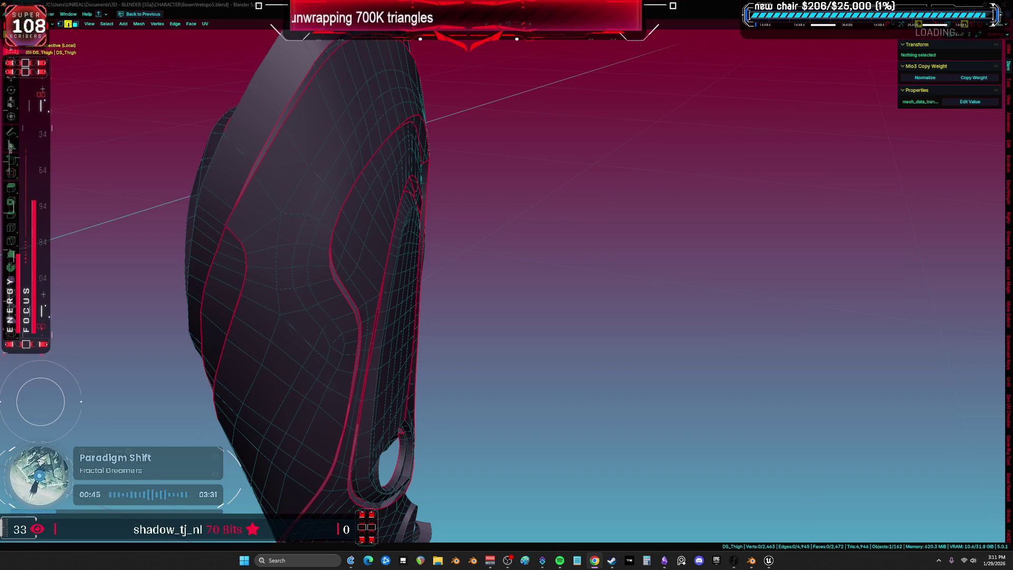
Step: Check DS_Thigh's existing seams from several angles by toggling select-all
{"action": "middle_click_drag", "start_coordinate": [378, 293], "coordinate": [739, 292]}
{"action": "mouse_move", "coordinate": [628, 337]}
{"action": "middle_mouse_down"}
{"action": "mouse_move", "coordinate": [657, 366]}
{"action": "mouse_move", "coordinate": [633, 343]}
{"action": "mouse_move", "coordinate": [640, 318]}
{"action": "mouse_move", "coordinate": [590, 274]}
{"action": "mouse_move", "coordinate": [613, 320]}
{"action": "mouse_move", "coordinate": [567, 382]}
{"action": "middle_mouse_up"}
{"action": "scroll", "coordinate": [567, 382], "scroll_direction": "up", "scroll_amount": 2}
{"action": "mouse_move", "coordinate": [512, 415]}
{"action": "middle_mouse_down"}
{"action": "mouse_move", "coordinate": [524, 402]}
{"action": "mouse_move", "coordinate": [538, 418]}
{"action": "mouse_move", "coordinate": [622, 356]}
{"action": "middle_mouse_up"}
{"action": "key", "text": "a"}
{"action": "key", "text": "alt+a"}
{"action": "mouse_move", "coordinate": [736, 315]}
{"action": "middle_mouse_down"}
{"action": "mouse_move", "coordinate": [753, 301]}
{"action": "mouse_move", "coordinate": [718, 310]}
{"action": "mouse_move", "coordinate": [704, 338]}
{"action": "mouse_move", "coordinate": [681, 349]}
{"action": "middle_mouse_up"}
{"action": "middle_click_drag", "start_coordinate": [674, 388], "coordinate": [764, 381]}
{"action": "key", "text": "a"}
{"action": "middle_click_drag", "start_coordinate": [605, 377], "coordinate": [725, 352]}
{"action": "key", "text": "alt+a"}
{"action": "mouse_move", "coordinate": [665, 373]}
{"action": "middle_mouse_down"}
{"action": "mouse_move", "coordinate": [663, 294]}
{"action": "mouse_move", "coordinate": [693, 303]}
{"action": "mouse_move", "coordinate": [570, 303]}
{"action": "middle_mouse_up"}
{"action": "scroll", "coordinate": [413, 415], "scroll_direction": "up", "scroll_amount": 4}
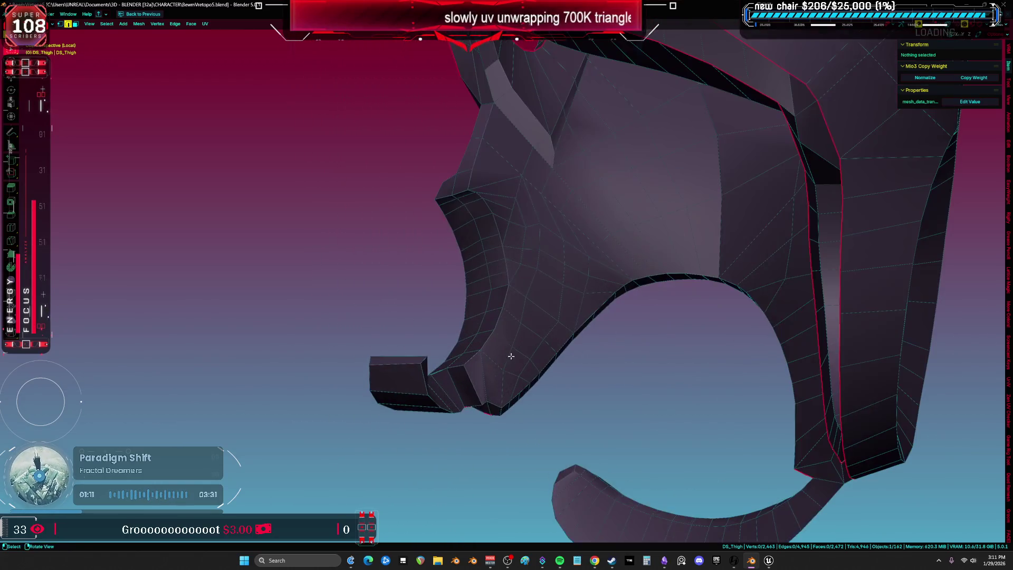
Step: Select an edge near the hook and extend the edge path upward
{"action": "left_click", "coordinate": [472, 364], "text": "alt"}
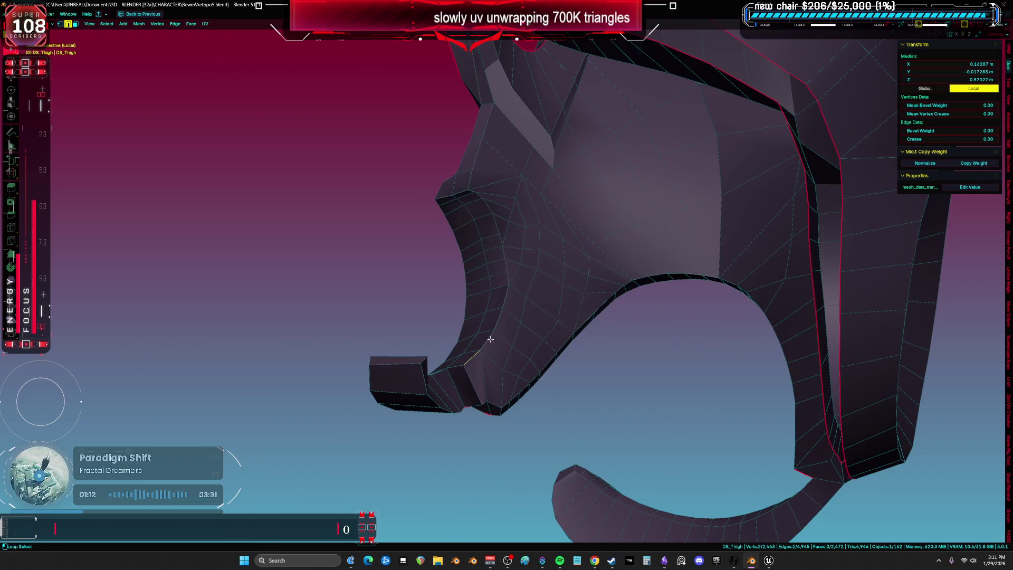
{"action": "left_click", "coordinate": [502, 251], "text": "alt+shift"}
{"action": "scroll", "coordinate": [498, 232], "scroll_direction": "up", "scroll_amount": 2}
{"action": "middle_click_drag", "start_coordinate": [482, 191], "coordinate": [493, 253], "text": "shift"}
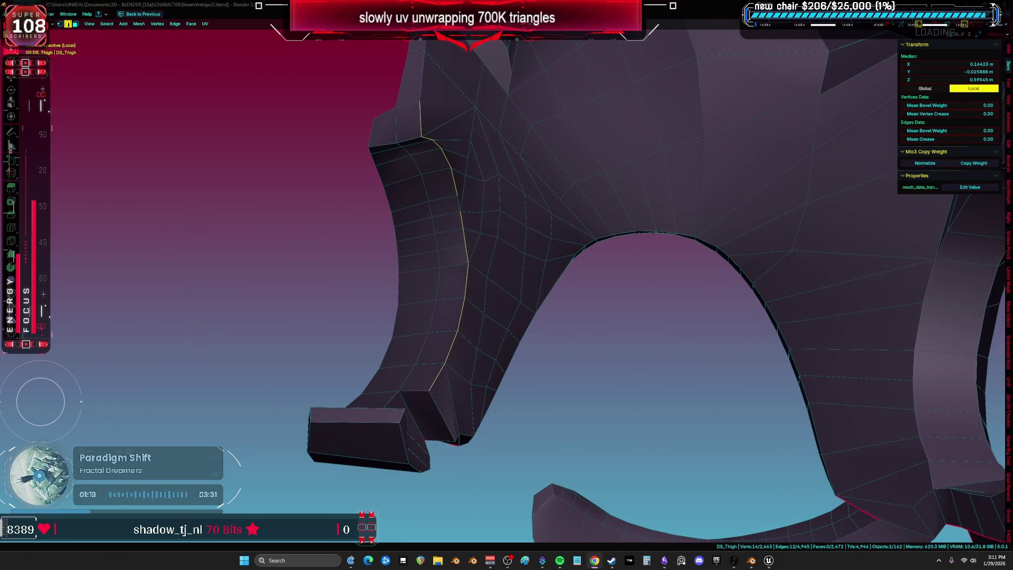
{"action": "mouse_move", "coordinate": [685, 277]}
{"action": "middle_mouse_down"}
{"action": "mouse_move", "coordinate": [500, 324]}
{"action": "mouse_move", "coordinate": [470, 317]}
{"action": "mouse_move", "coordinate": [537, 311]}
{"action": "mouse_move", "coordinate": [504, 284]}
{"action": "mouse_move", "coordinate": [540, 301]}
{"action": "mouse_move", "coordinate": [527, 319]}
{"action": "mouse_move", "coordinate": [568, 289]}
{"action": "mouse_move", "coordinate": [583, 296]}
{"action": "mouse_move", "coordinate": [572, 285]}
{"action": "mouse_move", "coordinate": [533, 293]}
{"action": "mouse_move", "coordinate": [520, 280]}
{"action": "mouse_move", "coordinate": [536, 254]}
{"action": "mouse_move", "coordinate": [624, 290]}
{"action": "mouse_move", "coordinate": [596, 307]}
{"action": "mouse_move", "coordinate": [612, 331]}
{"action": "mouse_move", "coordinate": [584, 300]}
{"action": "mouse_move", "coordinate": [544, 290]}
{"action": "middle_mouse_up"}
Step: Add one more edge to the path and mark the whole path as a seam
{"action": "scroll", "coordinate": [583, 301], "scroll_direction": "up", "scroll_amount": 4}
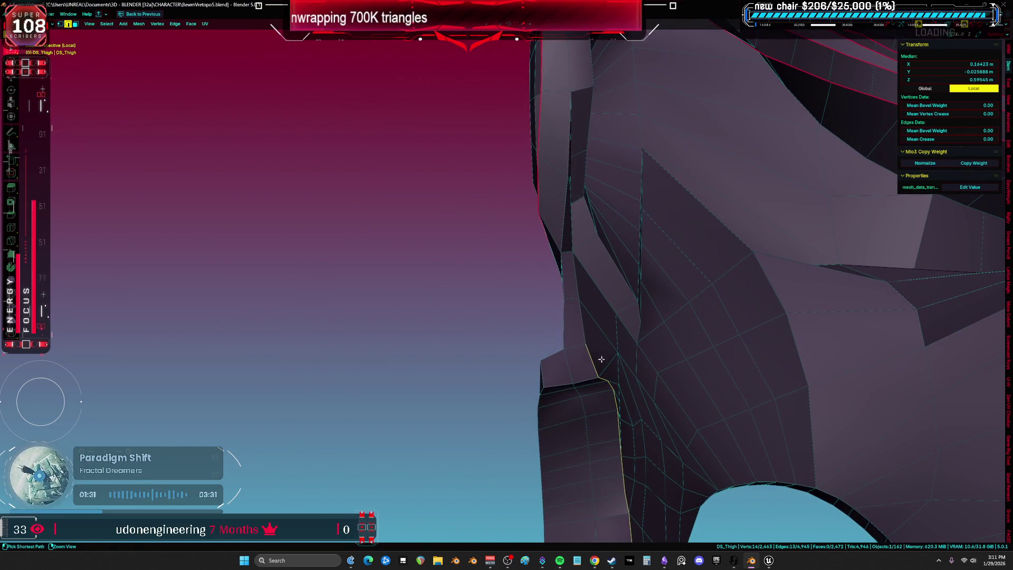
{"action": "mouse_move", "coordinate": [566, 338]}
{"action": "middle_mouse_down"}
{"action": "mouse_move", "coordinate": [644, 305]}
{"action": "mouse_move", "coordinate": [583, 312]}
{"action": "mouse_move", "coordinate": [602, 333]}
{"action": "middle_mouse_up"}
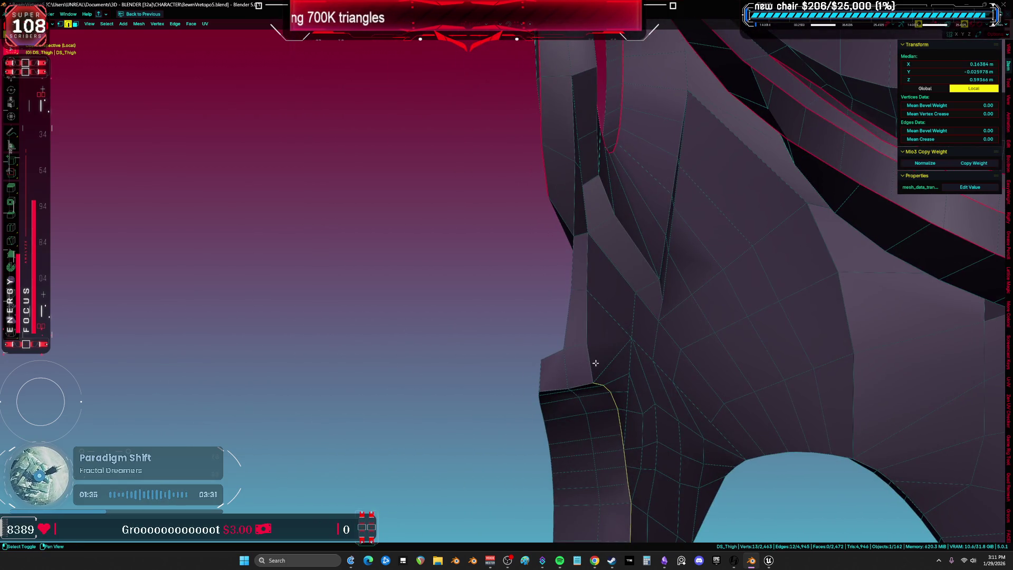
{"action": "mouse_move", "coordinate": [589, 253]}
{"action": "middle_mouse_down"}
{"action": "mouse_move", "coordinate": [568, 348]}
{"action": "mouse_move", "coordinate": [603, 344]}
{"action": "mouse_move", "coordinate": [479, 316]}
{"action": "mouse_move", "coordinate": [598, 325]}
{"action": "mouse_move", "coordinate": [569, 333]}
{"action": "middle_mouse_up"}
{"action": "middle_click_drag", "start_coordinate": [444, 301], "coordinate": [473, 315]}
{"action": "left_click", "coordinate": [433, 279], "text": "shift"}
{"action": "key", "text": "ctrl+e"}
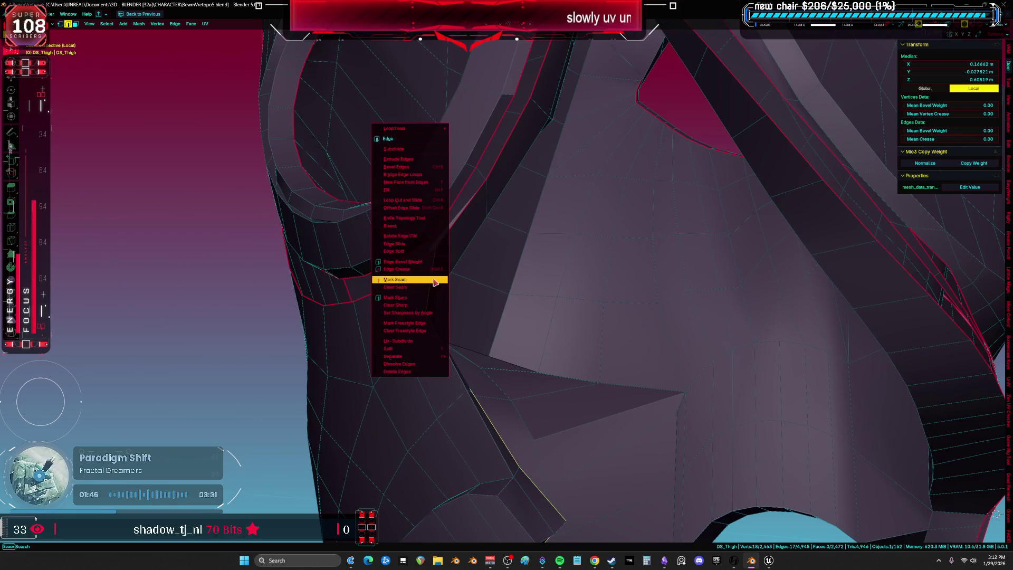
{"action": "left_click", "coordinate": [433, 279]}
{"action": "scroll", "coordinate": [433, 278], "scroll_direction": "down", "scroll_amount": 5}
Step: Review the new seam with select-all from several angles, including the open top
{"action": "key", "text": "a"}
{"action": "mouse_move", "coordinate": [580, 342]}
{"action": "middle_mouse_down"}
{"action": "mouse_move", "coordinate": [595, 368]}
{"action": "mouse_move", "coordinate": [528, 262]}
{"action": "middle_mouse_up"}
{"action": "key", "text": "alt+a"}
{"action": "mouse_move", "coordinate": [594, 280]}
{"action": "middle_mouse_down"}
{"action": "mouse_move", "coordinate": [642, 294]}
{"action": "mouse_move", "coordinate": [580, 335]}
{"action": "middle_mouse_up"}
{"action": "scroll", "coordinate": [581, 335], "scroll_direction": "up", "scroll_amount": 5}
{"action": "middle_click_drag", "start_coordinate": [520, 290], "coordinate": [536, 350]}
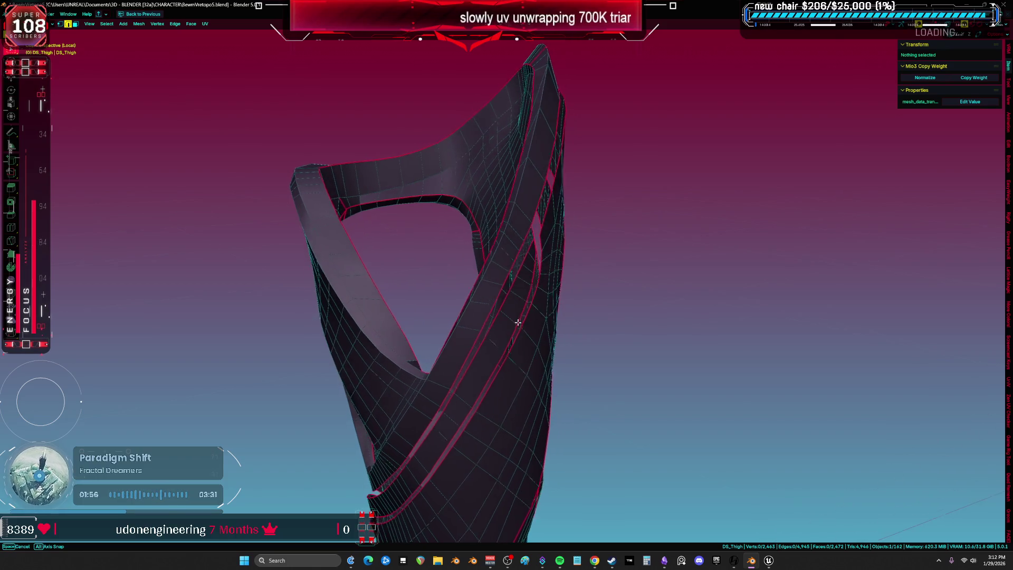
{"action": "key", "text": "a"}
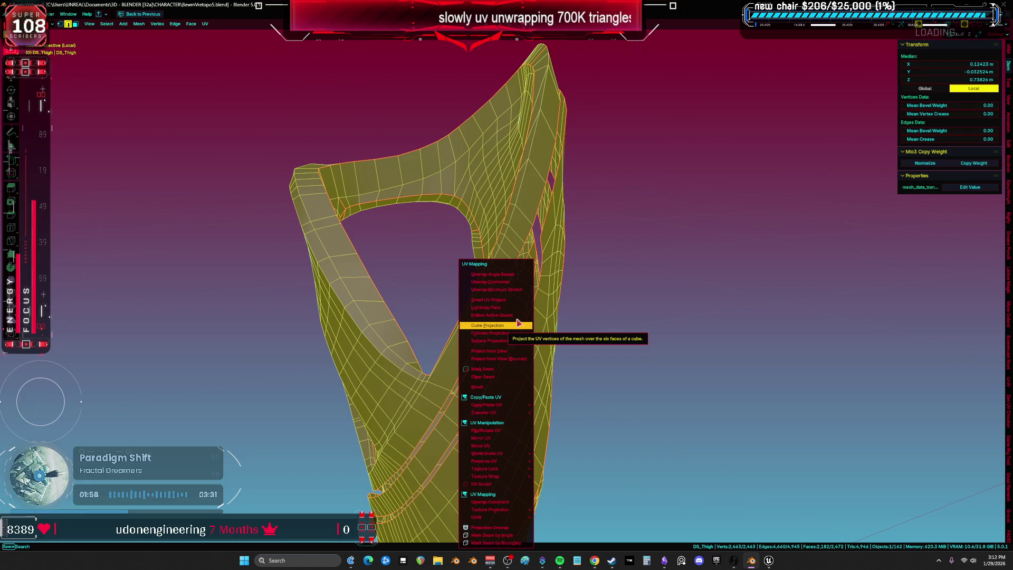
Step: Unwrap the whole thigh mesh again and check the UV layout
{"action": "left_click", "coordinate": [501, 289]}
{"action": "key", "text": "ctrl+space"}
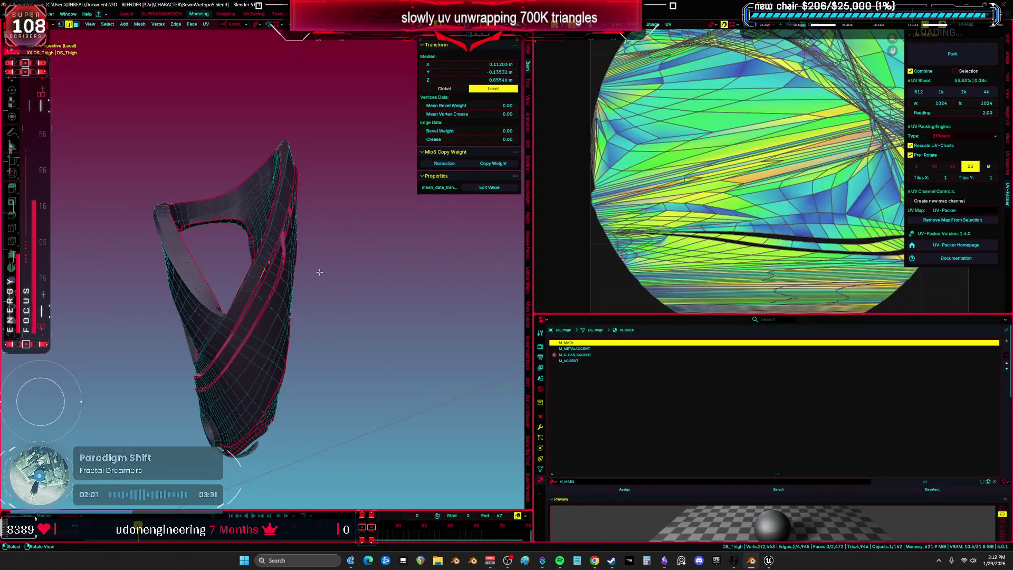
{"action": "key", "text": "ctrl+space"}
{"action": "key", "text": "alt+a"}
Step: Select edges across the inner surface beside the lower openings and mark them as a seam
{"action": "mouse_move", "coordinate": [624, 289]}
{"action": "middle_mouse_down"}
{"action": "mouse_move", "coordinate": [591, 293]}
{"action": "mouse_move", "coordinate": [515, 266]}
{"action": "middle_mouse_up"}
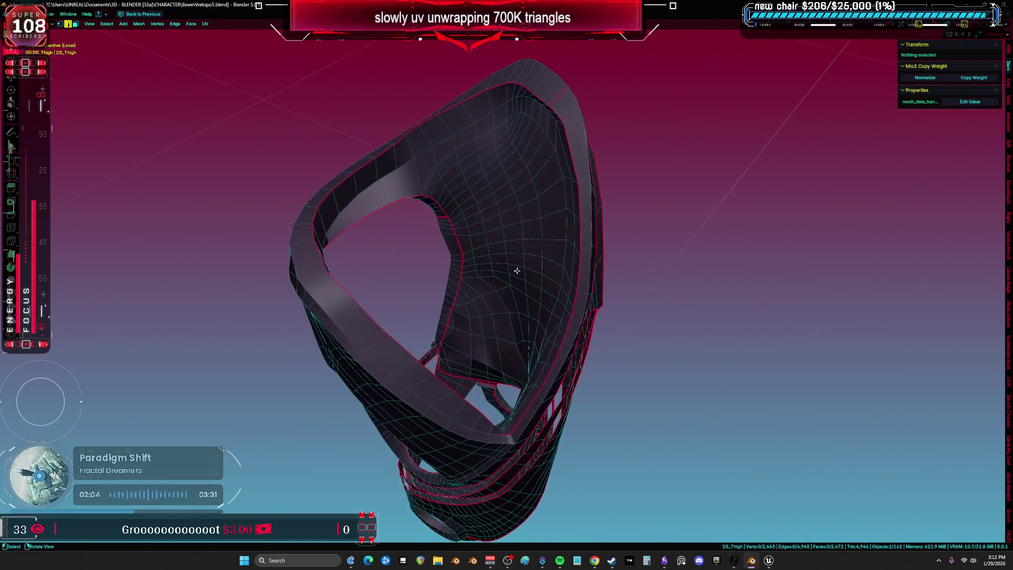
{"action": "left_click", "coordinate": [481, 220]}
{"action": "mouse_move", "coordinate": [481, 219]}
{"action": "middle_mouse_down"}
{"action": "mouse_move", "coordinate": [507, 193]}
{"action": "mouse_move", "coordinate": [621, 263]}
{"action": "middle_mouse_up"}
{"action": "scroll", "coordinate": [611, 267], "scroll_direction": "up", "scroll_amount": 10}
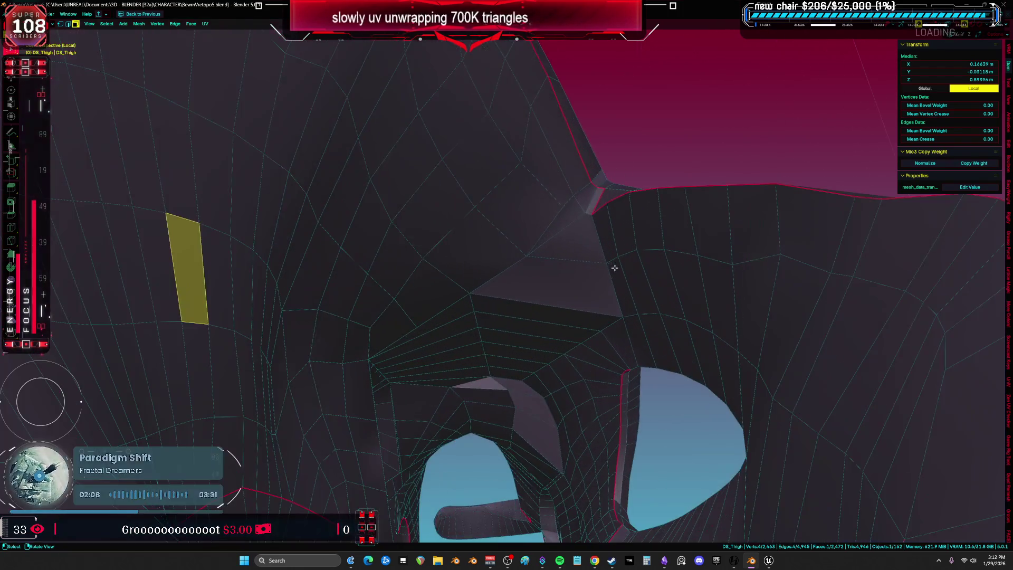
{"action": "key", "text": "2"}
{"action": "left_click", "coordinate": [579, 232]}
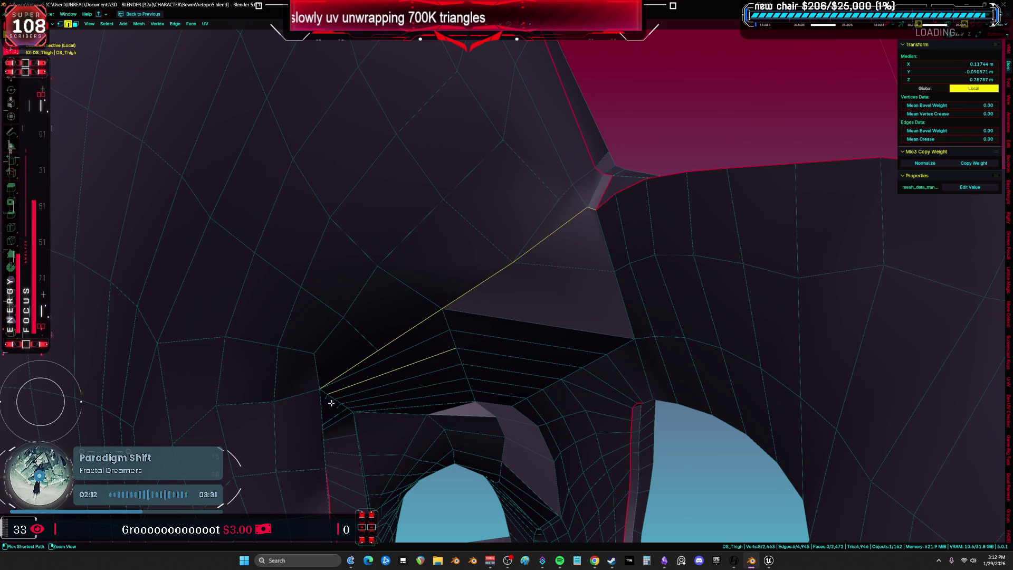
{"action": "mouse_move", "coordinate": [324, 409]}
{"action": "middle_mouse_down"}
{"action": "mouse_move", "coordinate": [403, 382]}
{"action": "mouse_move", "coordinate": [431, 354]}
{"action": "middle_mouse_up"}
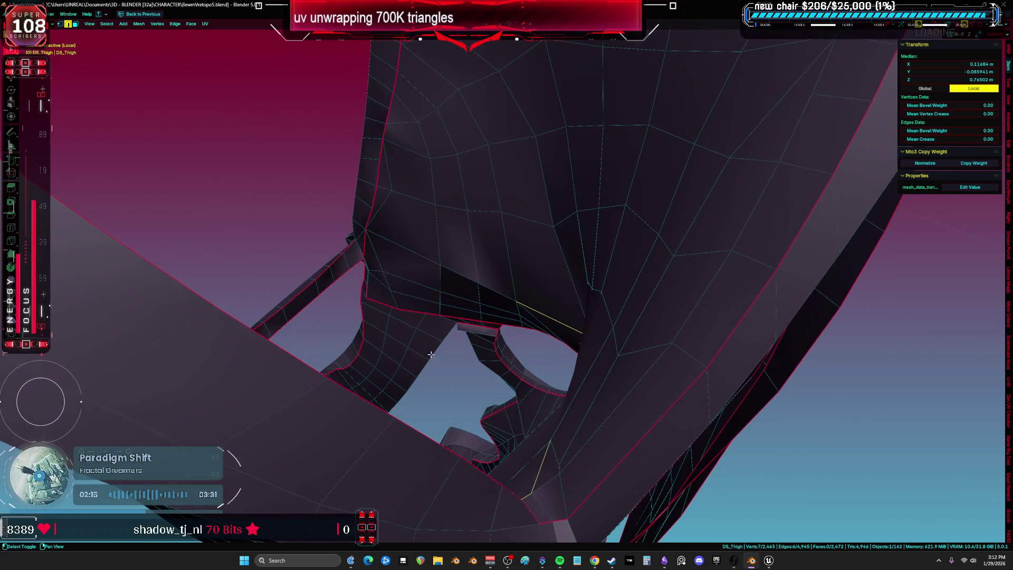
{"action": "left_click", "coordinate": [455, 273]}
Step: Select the seam-bounded island beside the new seam with Select Linked
{"action": "mouse_move", "coordinate": [456, 273]}
{"action": "middle_mouse_down"}
{"action": "mouse_move", "coordinate": [530, 227]}
{"action": "mouse_move", "coordinate": [541, 305]}
{"action": "mouse_move", "coordinate": [635, 271]}
{"action": "mouse_move", "coordinate": [628, 251]}
{"action": "mouse_move", "coordinate": [542, 347]}
{"action": "mouse_move", "coordinate": [628, 293]}
{"action": "mouse_move", "coordinate": [638, 271]}
{"action": "mouse_move", "coordinate": [566, 241]}
{"action": "mouse_move", "coordinate": [456, 220]}
{"action": "mouse_move", "coordinate": [456, 232]}
{"action": "mouse_move", "coordinate": [442, 165]}
{"action": "middle_mouse_up"}
{"action": "left_click", "coordinate": [531, 226]}
{"action": "key", "text": "ctrl+l"}
{"action": "middle_click_drag", "start_coordinate": [434, 131], "coordinate": [542, 130]}
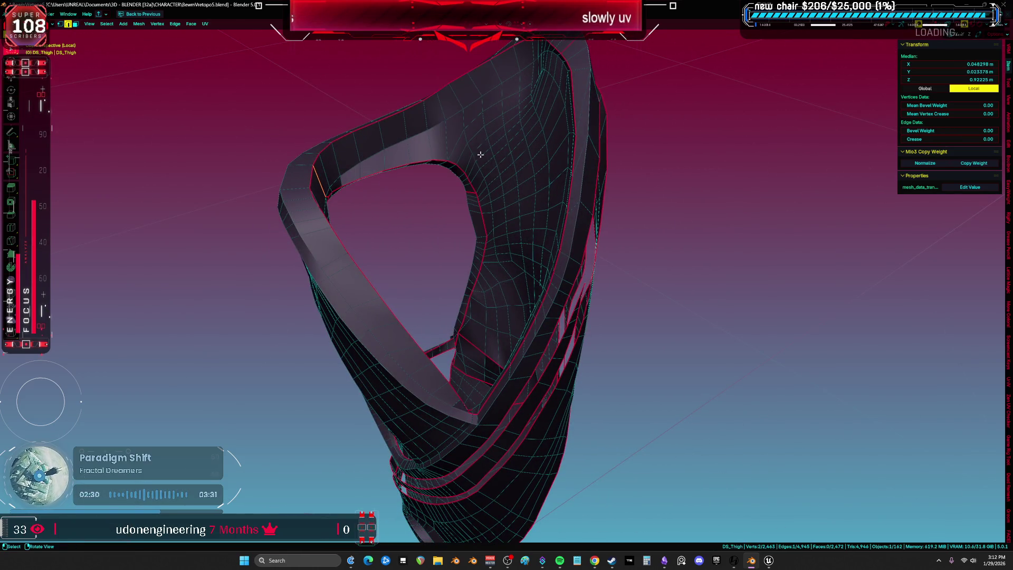
{"action": "left_click", "coordinate": [527, 169]}
Step: Select the linked island and shift it horizontally in the UV layout
{"action": "key", "text": "l"}
{"action": "middle_click_drag", "start_coordinate": [527, 169], "coordinate": [529, 196]}
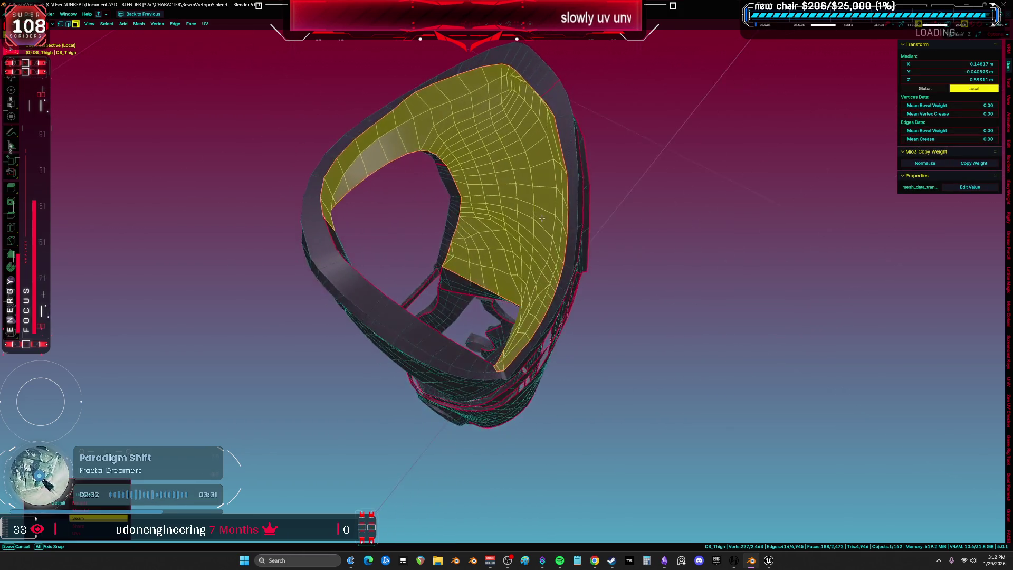
{"action": "scroll", "coordinate": [659, 174], "scroll_direction": "down", "scroll_amount": 2}
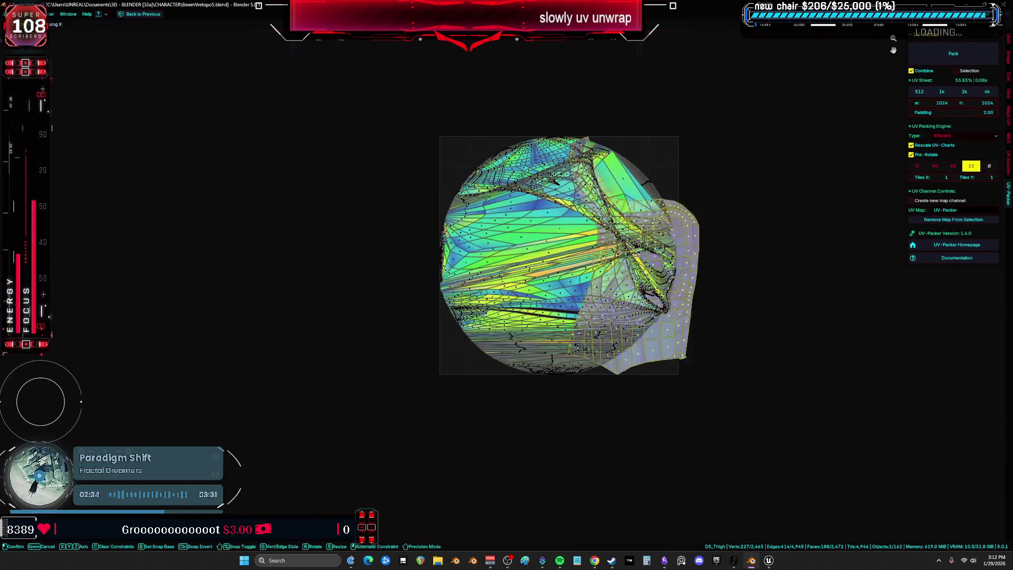
{"action": "key", "text": "g"}
{"action": "key", "text": "x"}
{"action": "key", "text": "ctrl+alt+space"}
{"action": "mouse_move", "coordinate": [340, 256]}
{"action": "middle_mouse_down"}
{"action": "mouse_move", "coordinate": [463, 220]}
{"action": "mouse_move", "coordinate": [432, 235]}
{"action": "mouse_move", "coordinate": [513, 324]}
{"action": "mouse_move", "coordinate": [504, 242]}
{"action": "middle_mouse_up"}
{"action": "key", "text": "ctrl+alt+space"}
{"action": "key", "text": "ctrl+l"}
Step: Mark the edge loop around one opening as a seam
{"action": "scroll", "coordinate": [508, 280], "scroll_direction": "up", "scroll_amount": 3}
{"action": "left_click", "coordinate": [528, 189], "text": "alt"}
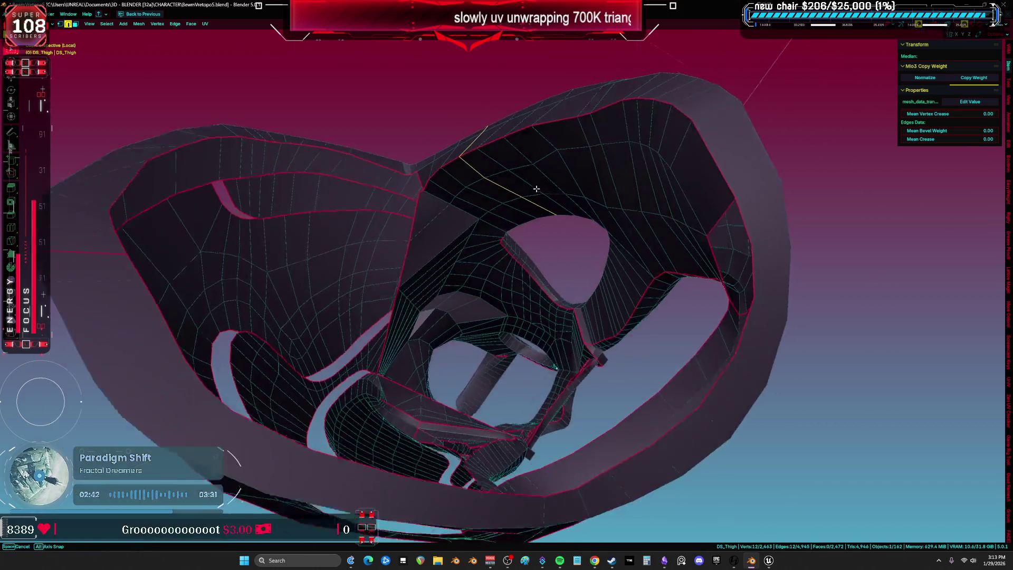
{"action": "scroll", "coordinate": [542, 232], "scroll_direction": "up", "scroll_amount": 2}
{"action": "scroll", "coordinate": [605, 346], "scroll_direction": "up", "scroll_amount": 3}
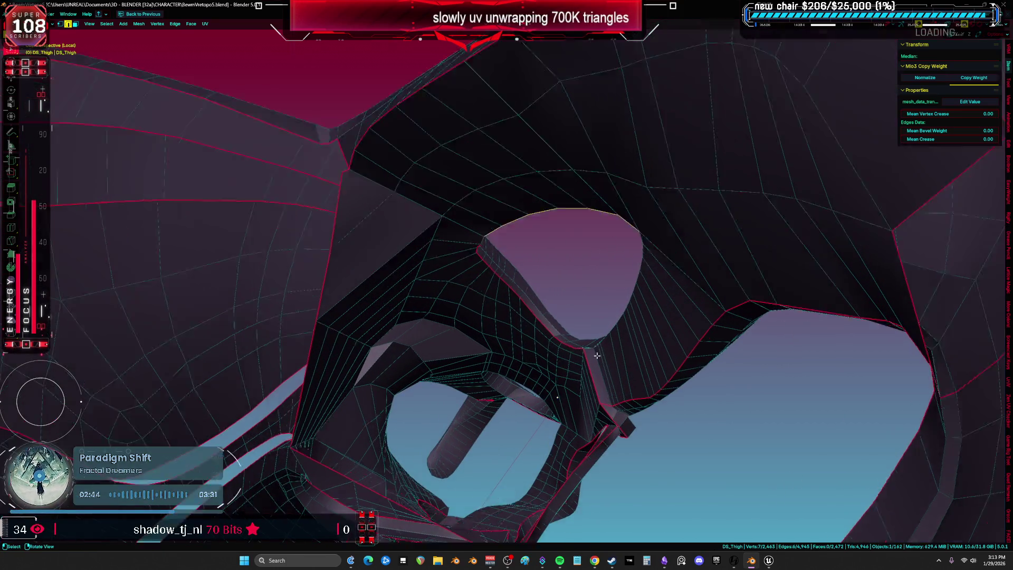
{"action": "mouse_move", "coordinate": [628, 305]}
{"action": "middle_mouse_down"}
{"action": "mouse_move", "coordinate": [662, 289]}
{"action": "mouse_move", "coordinate": [645, 351]}
{"action": "middle_mouse_up"}
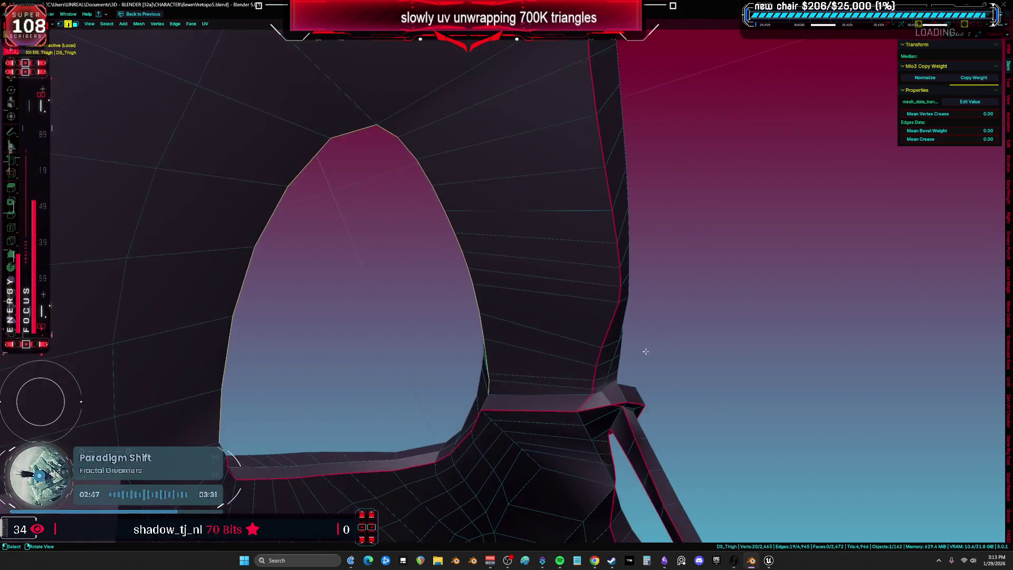
{"action": "left_click", "coordinate": [517, 378]}
{"action": "mouse_move", "coordinate": [522, 378]}
{"action": "middle_mouse_down"}
{"action": "mouse_move", "coordinate": [597, 370]}
{"action": "mouse_move", "coordinate": [527, 364]}
{"action": "mouse_move", "coordinate": [540, 364]}
{"action": "mouse_move", "coordinate": [485, 289]}
{"action": "mouse_move", "coordinate": [516, 293]}
{"action": "mouse_move", "coordinate": [485, 275]}
{"action": "mouse_move", "coordinate": [529, 306]}
{"action": "middle_mouse_up"}
Step: In edge select mode, mark another single edge on the thigh as a seam
{"action": "key", "text": "a"}
{"action": "left_click", "coordinate": [488, 279]}
{"action": "key", "text": "a"}
{"action": "key", "text": "alt+a"}
{"action": "key", "text": "2"}
{"action": "scroll", "coordinate": [529, 307], "scroll_direction": "up", "scroll_amount": 10}
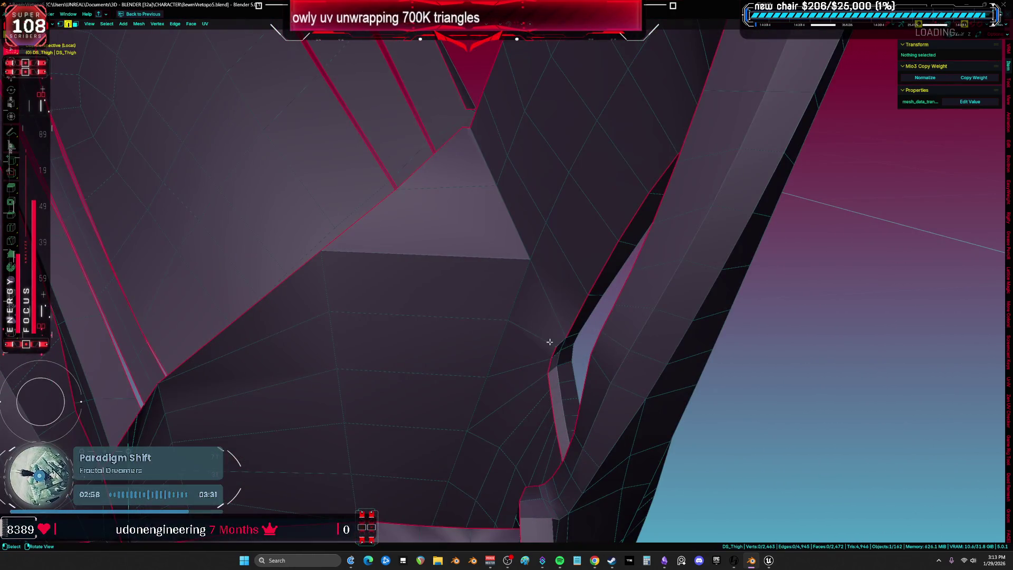
{"action": "left_click", "coordinate": [559, 340]}
{"action": "left_click", "coordinate": [594, 318]}
{"action": "mouse_move", "coordinate": [593, 318]}
{"action": "middle_mouse_down"}
{"action": "mouse_move", "coordinate": [718, 432]}
{"action": "mouse_move", "coordinate": [822, 363]}
{"action": "mouse_move", "coordinate": [601, 341]}
{"action": "mouse_move", "coordinate": [641, 348]}
{"action": "middle_mouse_up"}
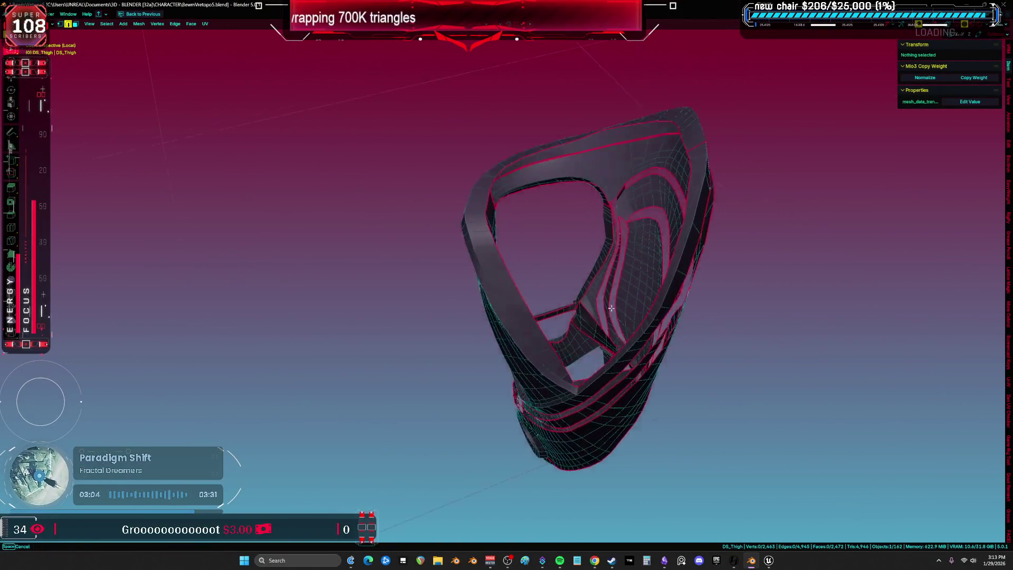
Step: Slide a stray edge and vertex into place on the thigh mesh
{"action": "scroll", "coordinate": [611, 308], "scroll_direction": "up", "scroll_amount": 3}
{"action": "mouse_move", "coordinate": [610, 308]}
{"action": "middle_mouse_down"}
{"action": "mouse_move", "coordinate": [538, 231]}
{"action": "mouse_move", "coordinate": [464, 185]}
{"action": "mouse_move", "coordinate": [624, 262]}
{"action": "mouse_move", "coordinate": [618, 206]}
{"action": "middle_mouse_up"}
{"action": "mouse_move", "coordinate": [615, 369]}
{"action": "middle_mouse_down", "text": "ctrl+shift"}
{"action": "mouse_move", "coordinate": [611, 418]}
{"action": "mouse_move", "coordinate": [583, 444]}
{"action": "middle_mouse_up", "text": "ctrl+shift"}
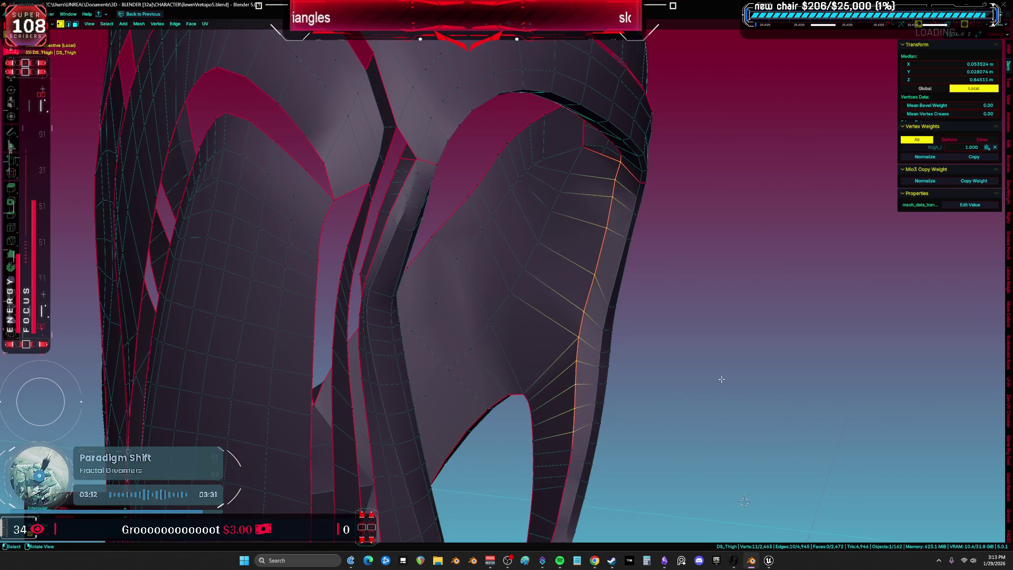
{"action": "scroll", "coordinate": [726, 376], "scroll_direction": "down", "scroll_amount": 5}
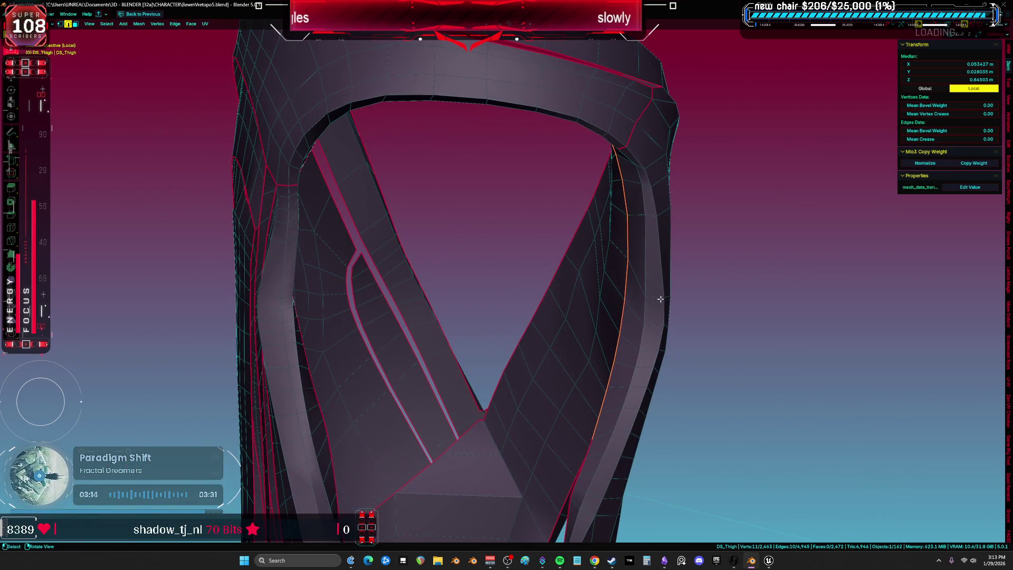
{"action": "left_click", "coordinate": [656, 281]}
{"action": "mouse_move", "coordinate": [656, 281]}
{"action": "middle_mouse_down"}
{"action": "mouse_move", "coordinate": [624, 282]}
{"action": "mouse_move", "coordinate": [580, 241]}
{"action": "mouse_move", "coordinate": [497, 242]}
{"action": "middle_mouse_up"}
{"action": "left_click", "coordinate": [623, 240]}
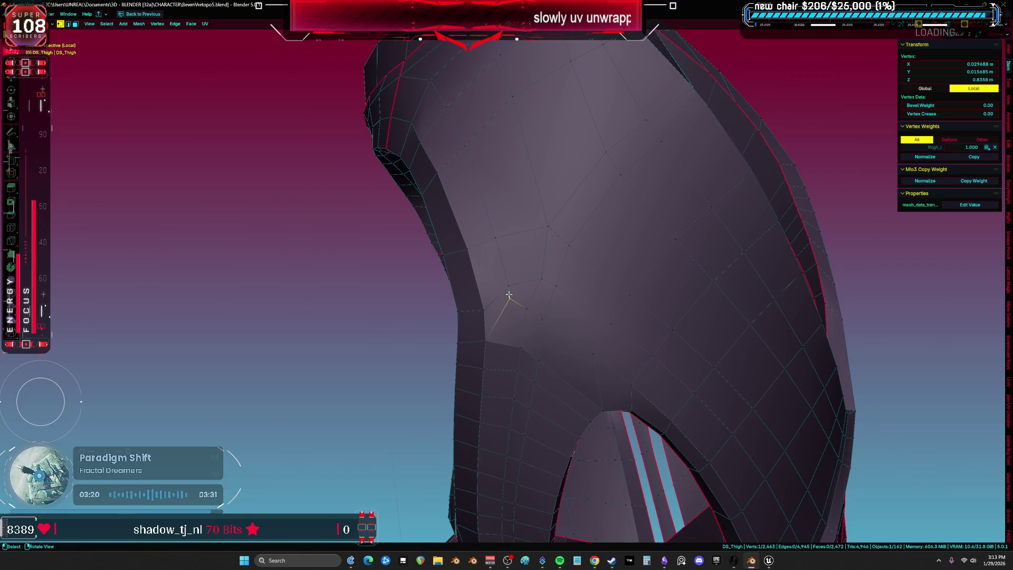
Step: Undo a trial vertex dissolve, finish the vertex slide, and select the linked region
{"action": "key", "text": "ctrl+x"}
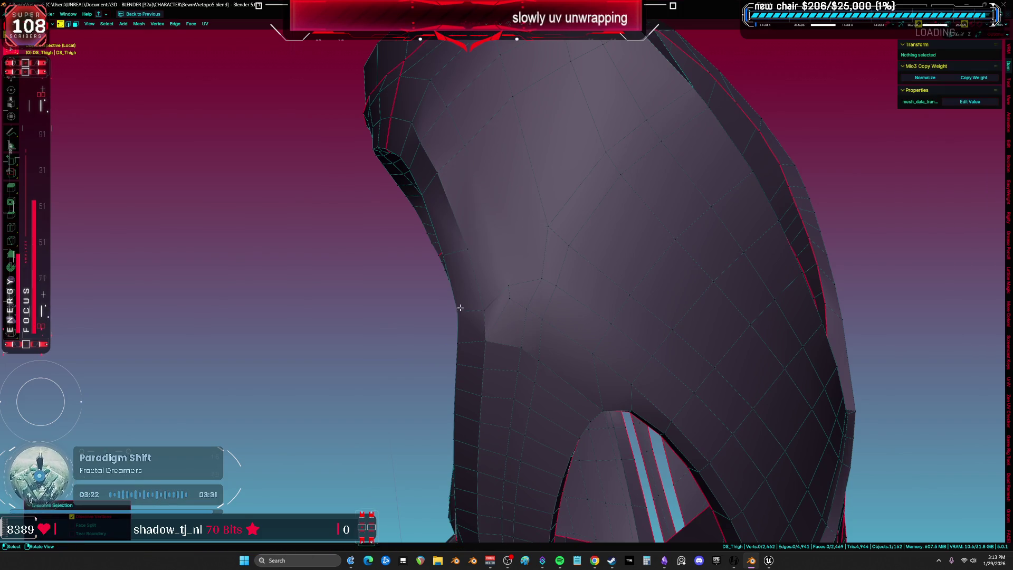
{"action": "key", "text": "ctrl+z"}
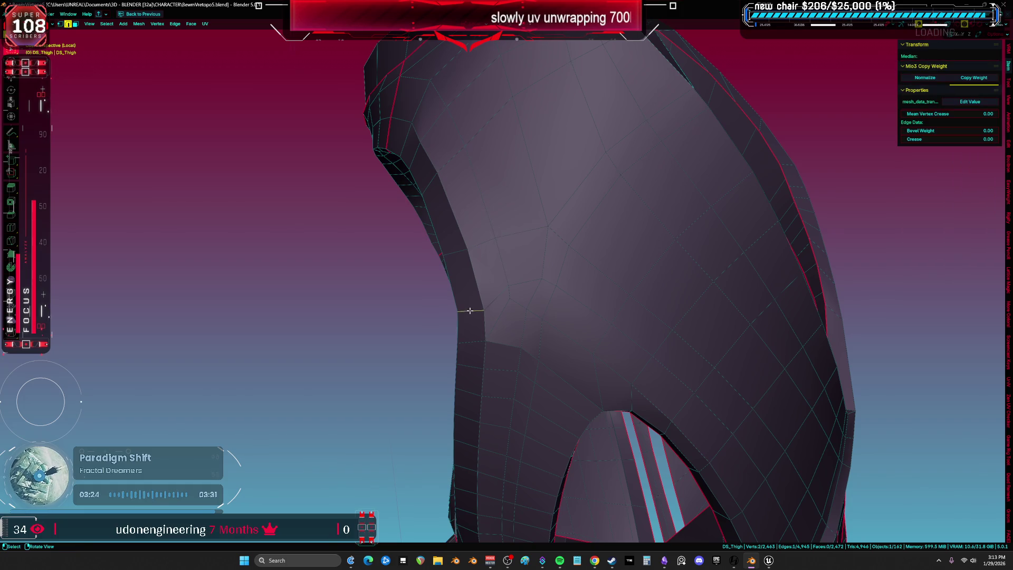
{"action": "left_click", "coordinate": [467, 299]}
{"action": "middle_click_drag", "start_coordinate": [467, 299], "coordinate": [615, 326]}
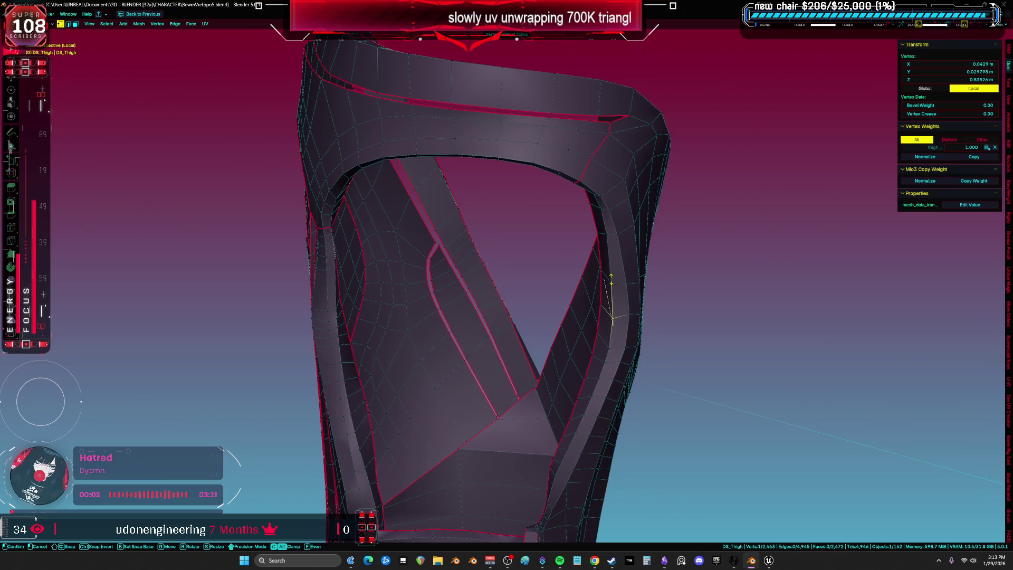
{"action": "left_click", "coordinate": [602, 227]}
{"action": "key", "text": "ctrl+l"}
{"action": "mouse_move", "coordinate": [489, 251]}
{"action": "middle_mouse_down"}
{"action": "mouse_move", "coordinate": [600, 267]}
{"action": "mouse_move", "coordinate": [575, 350]}
{"action": "middle_mouse_up"}
Step: Select the seam-bounded band strip and unwrap it with Minimum Stretch
{"action": "scroll", "coordinate": [566, 377], "scroll_direction": "up", "scroll_amount": 3}
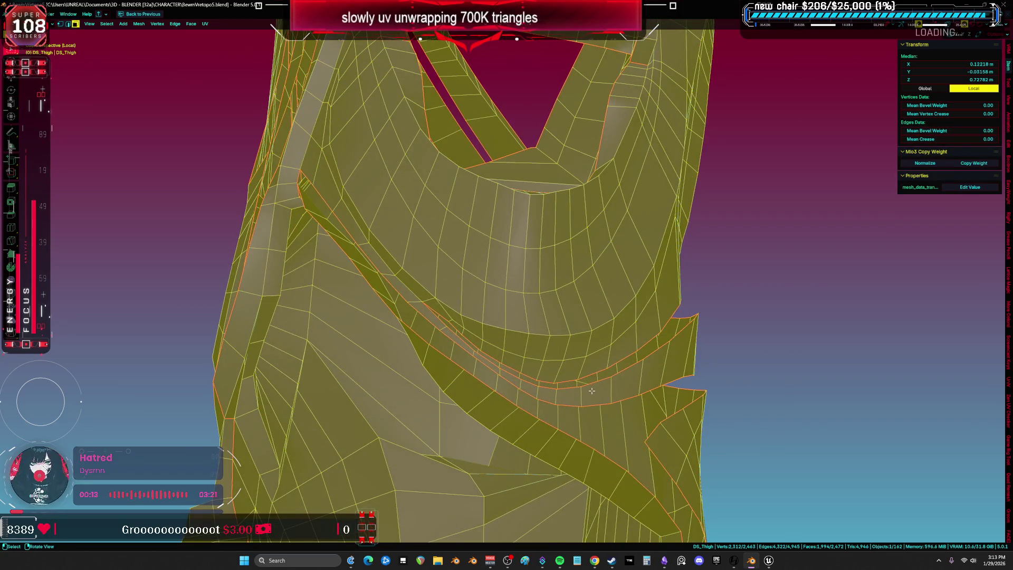
{"action": "left_click", "coordinate": [593, 392]}
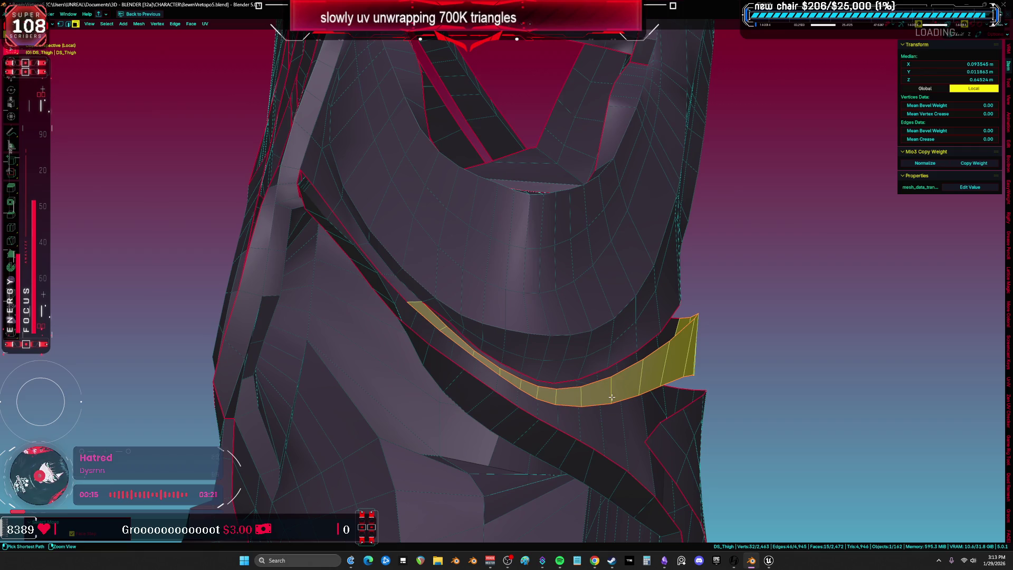
{"action": "key", "text": "alt+a"}
{"action": "middle_click_drag", "start_coordinate": [417, 305], "coordinate": [486, 322]}
{"action": "key", "text": "ctrl+e"}
{"action": "middle_click_drag", "start_coordinate": [545, 330], "coordinate": [541, 311]}
{"action": "left_click", "coordinate": [540, 311]}
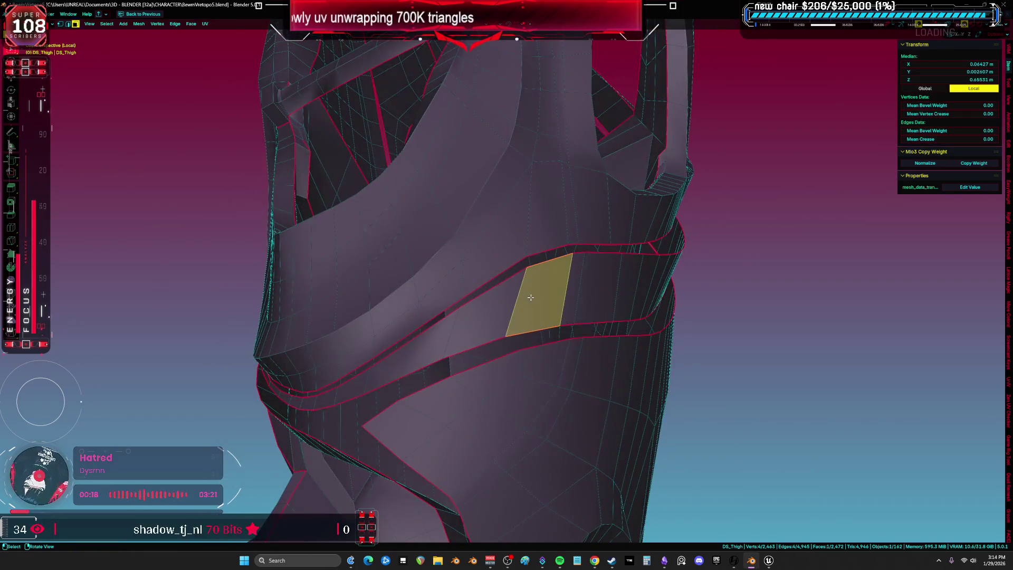
{"action": "key", "text": "ctrl+l"}
{"action": "key", "text": "ctrl+Page_Down"}
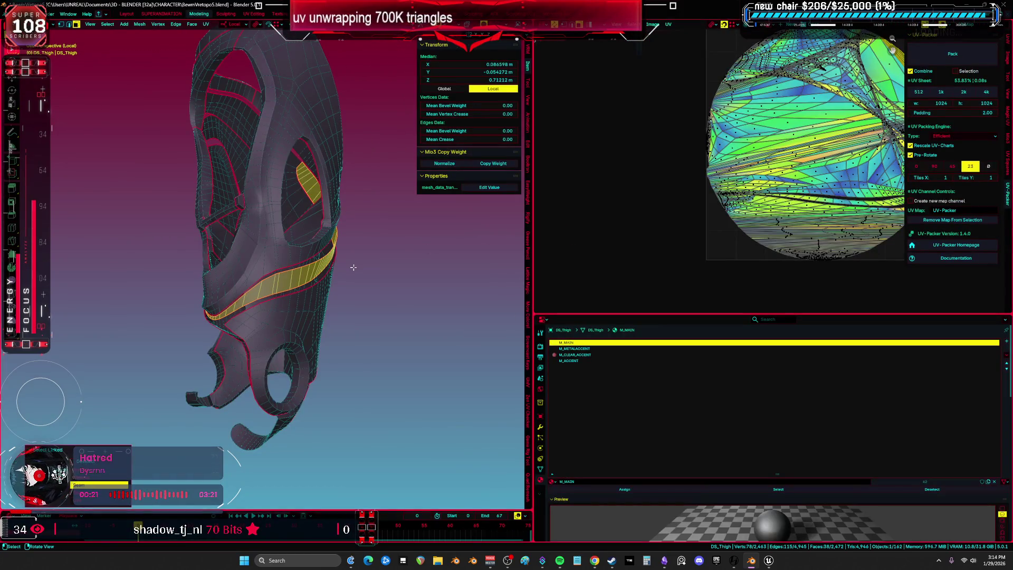
{"action": "key", "text": "u"}
{"action": "key", "text": "ctrl+space"}
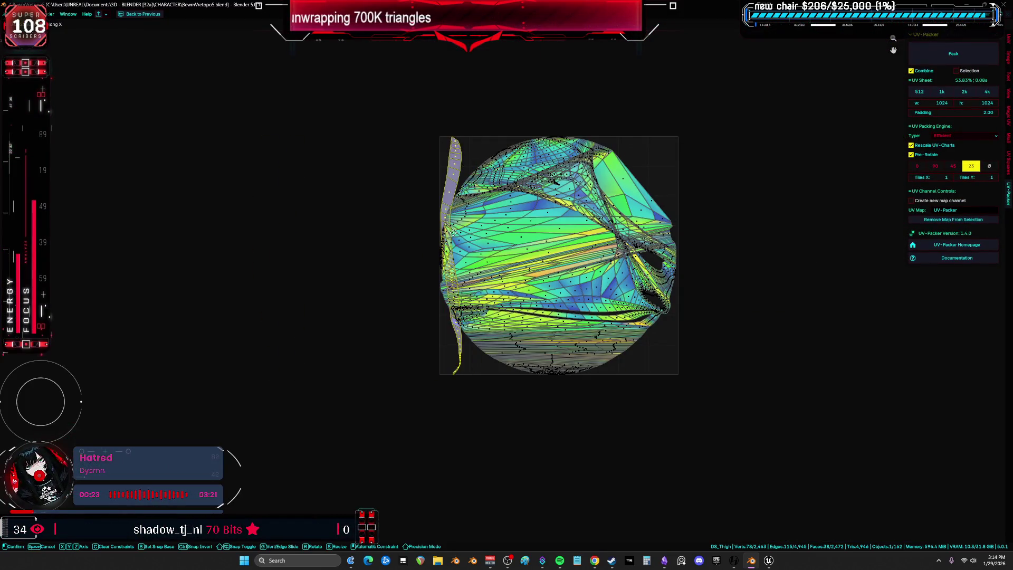
{"action": "key", "text": "ctrl+space"}
Step: Check the new strip beside the circular island, then select the whole thigh mesh
{"action": "middle_click_drag", "start_coordinate": [397, 293], "coordinate": [369, 289]}
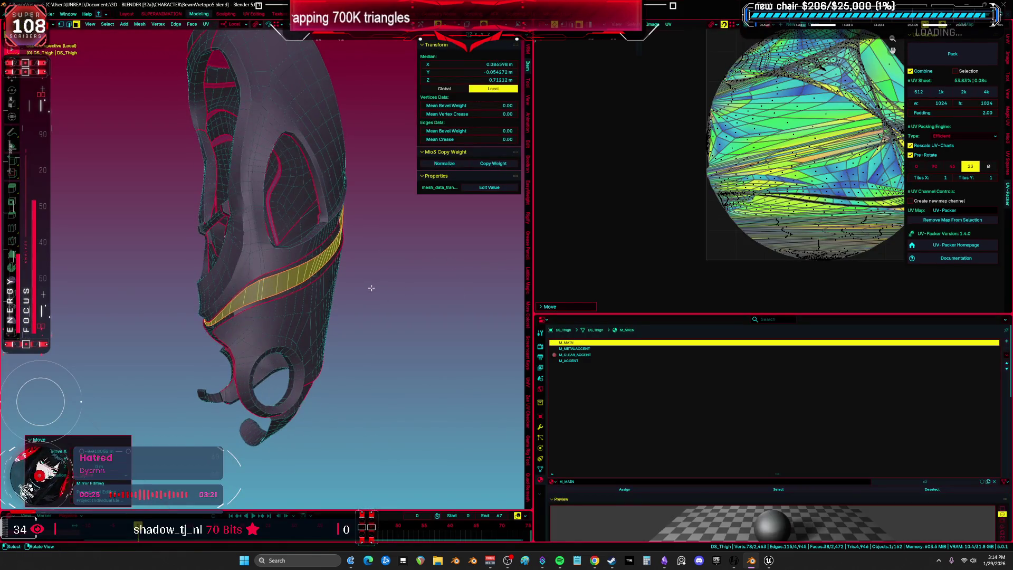
{"action": "key", "text": "alt+a"}
{"action": "key", "text": "ctrl+space"}
{"action": "mouse_move", "coordinate": [443, 294]}
{"action": "middle_mouse_down"}
{"action": "mouse_move", "coordinate": [669, 280]}
{"action": "mouse_move", "coordinate": [521, 292]}
{"action": "middle_mouse_up"}
{"action": "key", "text": "a"}
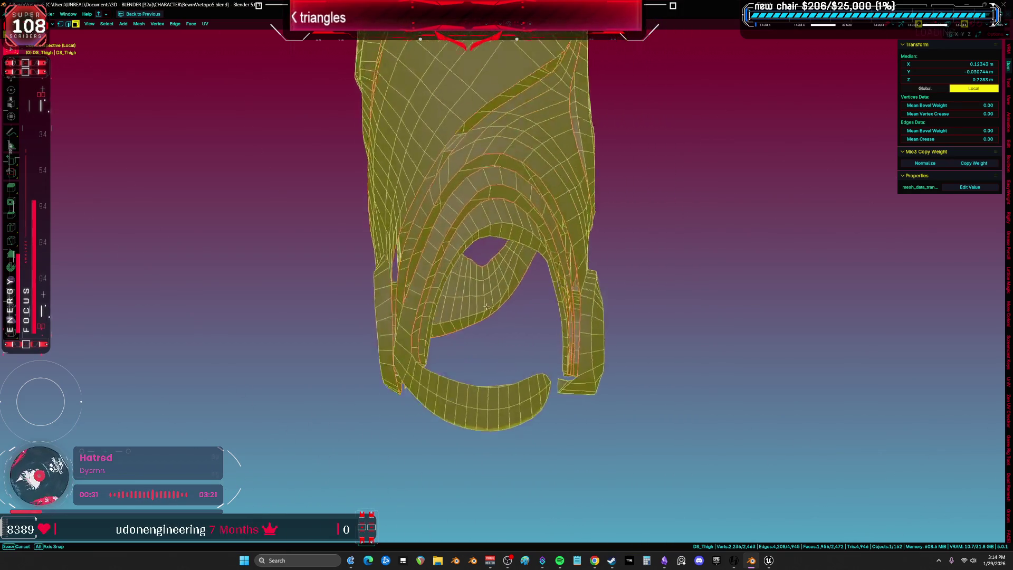
{"action": "mouse_move", "coordinate": [431, 311]}
{"action": "middle_mouse_down"}
{"action": "mouse_move", "coordinate": [528, 387]}
{"action": "mouse_move", "coordinate": [499, 389]}
{"action": "mouse_move", "coordinate": [487, 403]}
{"action": "middle_mouse_up"}
Step: Mark the edge loop along the curved lower hook strap as a seam, then pick the strap-base edge
{"action": "left_click", "coordinate": [558, 358]}
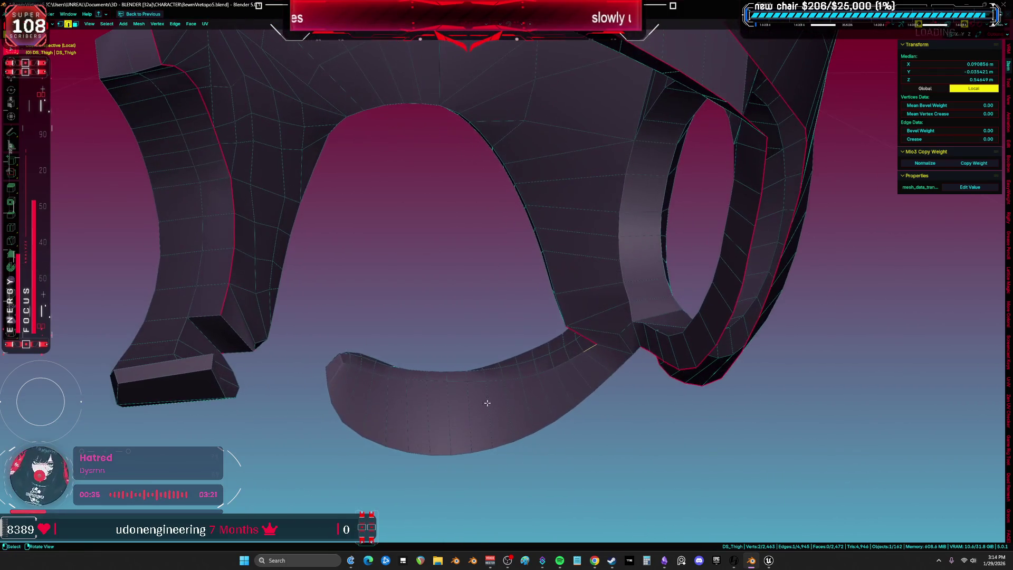
{"action": "middle_click_drag", "start_coordinate": [345, 363], "coordinate": [343, 373], "text": "ctrl"}
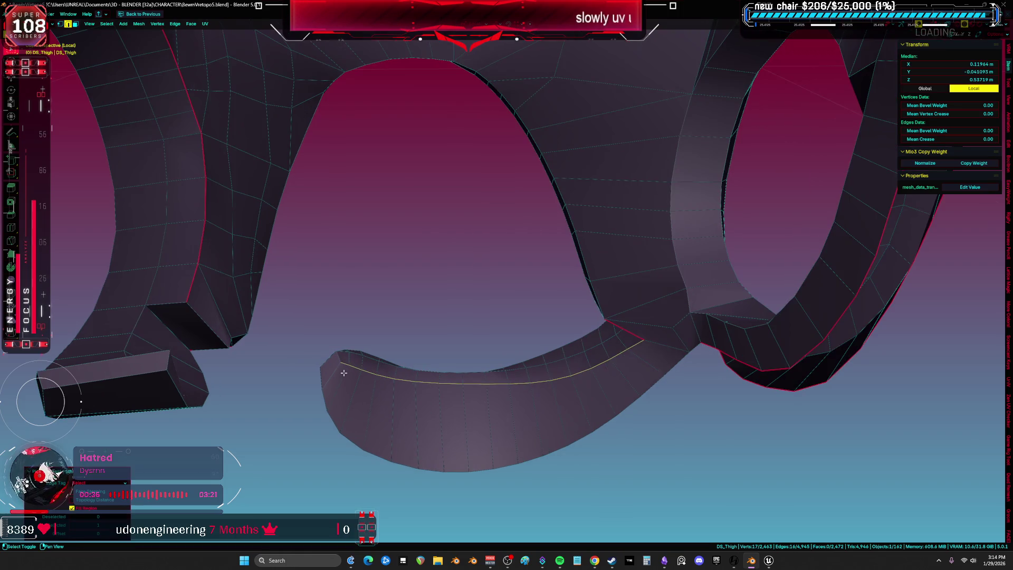
{"action": "left_click", "coordinate": [420, 372]}
{"action": "mouse_move", "coordinate": [420, 373]}
{"action": "middle_mouse_down"}
{"action": "mouse_move", "coordinate": [474, 332]}
{"action": "mouse_move", "coordinate": [511, 321]}
{"action": "mouse_move", "coordinate": [633, 310]}
{"action": "mouse_move", "coordinate": [639, 345]}
{"action": "mouse_move", "coordinate": [635, 336]}
{"action": "mouse_move", "coordinate": [606, 346]}
{"action": "mouse_move", "coordinate": [520, 306]}
{"action": "mouse_move", "coordinate": [649, 402]}
{"action": "mouse_move", "coordinate": [658, 395]}
{"action": "mouse_move", "coordinate": [655, 410]}
{"action": "mouse_move", "coordinate": [632, 404]}
{"action": "mouse_move", "coordinate": [643, 387]}
{"action": "middle_mouse_up"}
{"action": "left_click", "coordinate": [649, 402]}
{"action": "right_click", "coordinate": [675, 364]}
Step: Seam the strap-base edge, select its linked region and unwrap it with Minimum Stretch
{"action": "left_click", "coordinate": [655, 332]}
{"action": "middle_click_drag", "start_coordinate": [655, 332], "coordinate": [648, 363]}
{"action": "key", "text": "ctrl+l"}
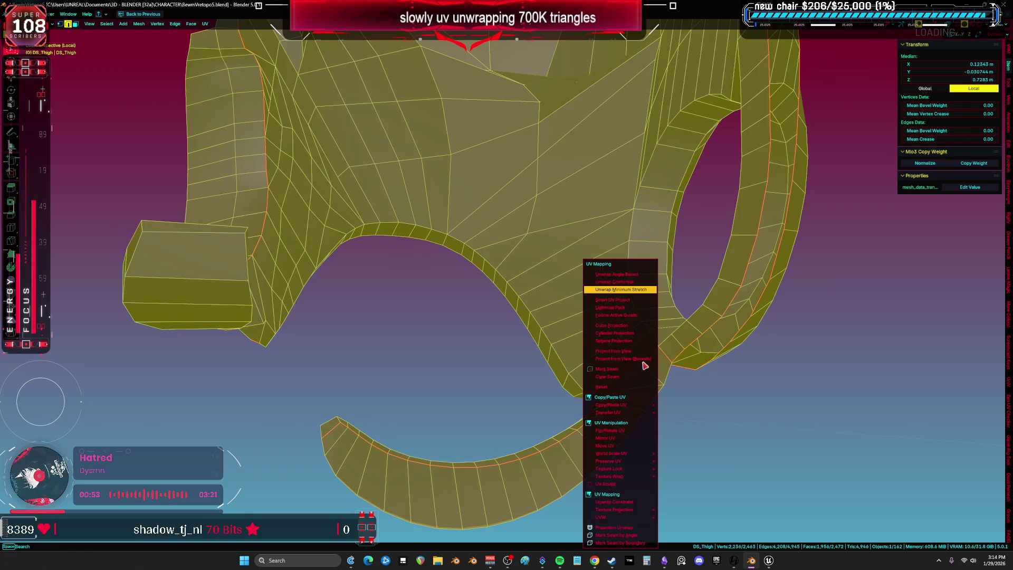
{"action": "left_click", "coordinate": [627, 289]}
{"action": "key", "text": "shift+F10"}
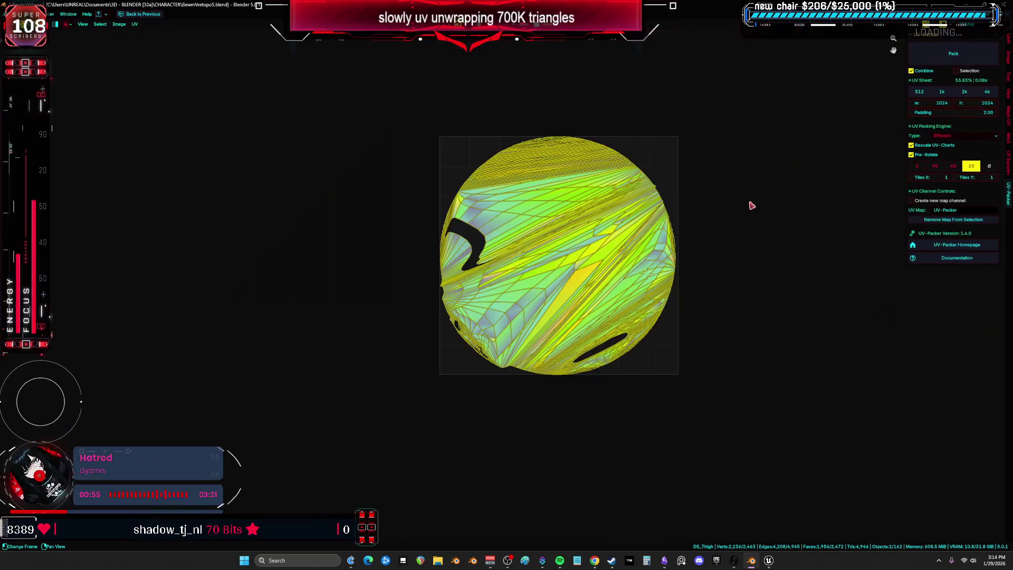
{"action": "key", "text": "ctrl+space"}
{"action": "key", "text": "ctrl+space"}
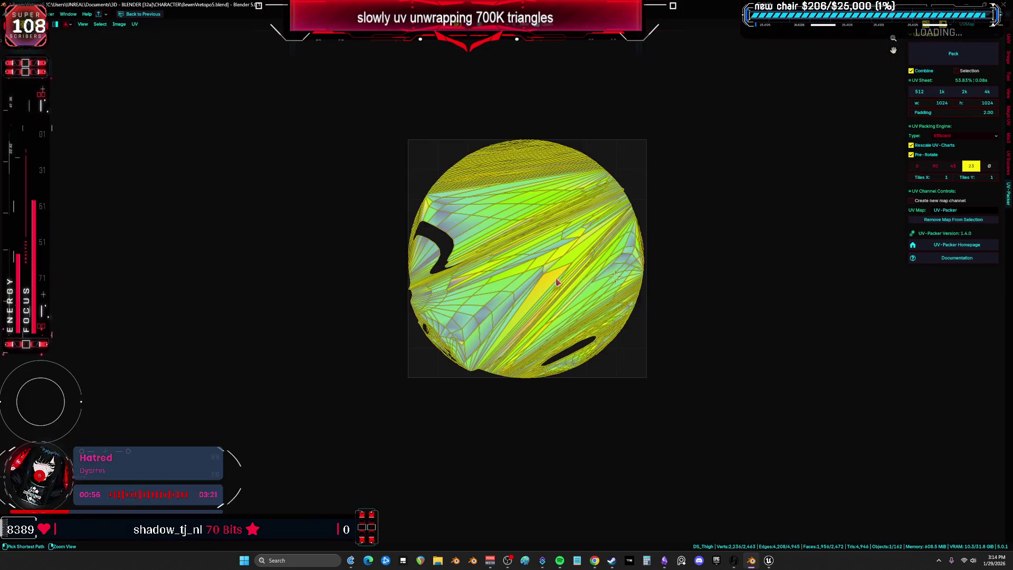
{"action": "key", "text": "ctrl+space"}
{"action": "key", "text": "ctrl+space"}
Step: Extend the strap edge loop, mark it as seams, then select and unwrap the linked region
{"action": "mouse_move", "coordinate": [452, 267]}
{"action": "middle_mouse_down"}
{"action": "mouse_move", "coordinate": [518, 285]}
{"action": "mouse_move", "coordinate": [412, 316]}
{"action": "middle_mouse_up"}
{"action": "key", "text": "alt+a"}
{"action": "scroll", "coordinate": [376, 332], "scroll_direction": "up", "scroll_amount": 3}
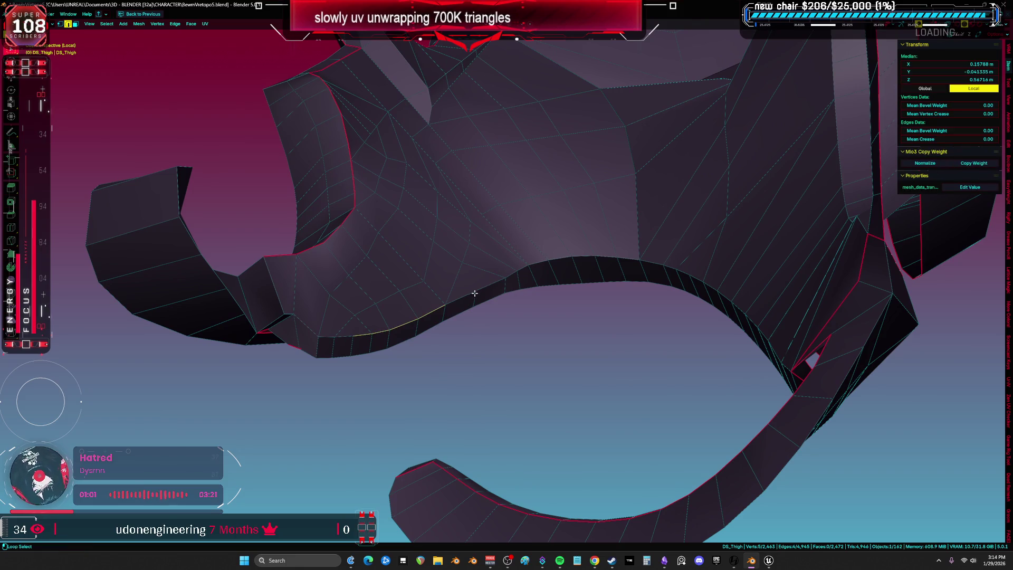
{"action": "left_click", "coordinate": [533, 261], "text": "alt+shift"}
{"action": "mouse_move", "coordinate": [533, 261]}
{"action": "middle_mouse_down"}
{"action": "mouse_move", "coordinate": [663, 287]}
{"action": "mouse_move", "coordinate": [713, 283]}
{"action": "middle_mouse_up"}
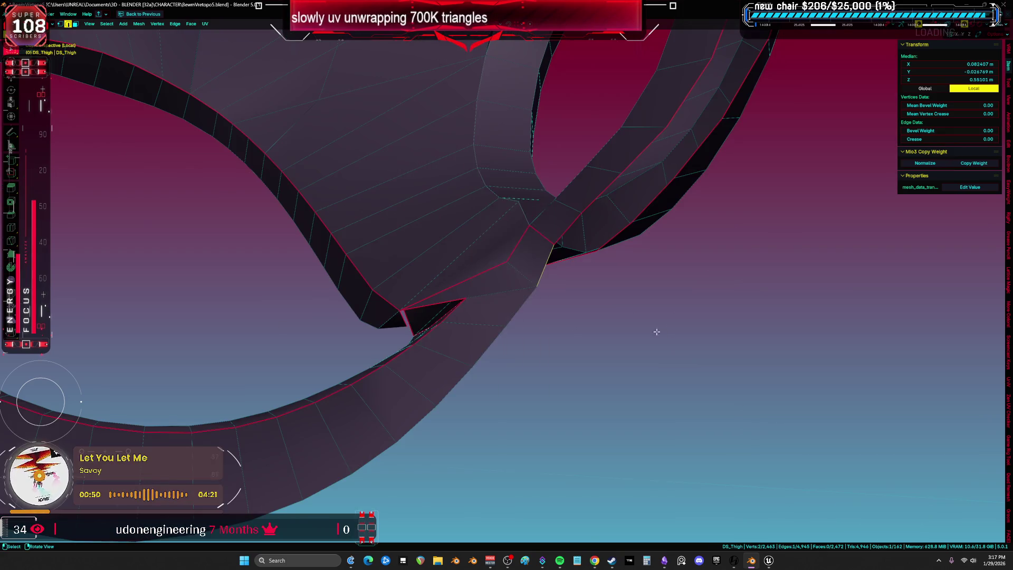
{"action": "mouse_move", "coordinate": [656, 332]}
{"action": "middle_mouse_down"}
{"action": "mouse_move", "coordinate": [601, 328]}
{"action": "mouse_move", "coordinate": [549, 267]}
{"action": "mouse_move", "coordinate": [554, 299]}
{"action": "mouse_move", "coordinate": [459, 293]}
{"action": "mouse_move", "coordinate": [390, 301]}
{"action": "mouse_move", "coordinate": [388, 310]}
{"action": "mouse_move", "coordinate": [455, 288]}
{"action": "mouse_move", "coordinate": [508, 300]}
{"action": "middle_mouse_up"}
{"action": "key", "text": "ctrl+e"}
{"action": "left_click", "coordinate": [563, 275]}
{"action": "key", "text": "l"}
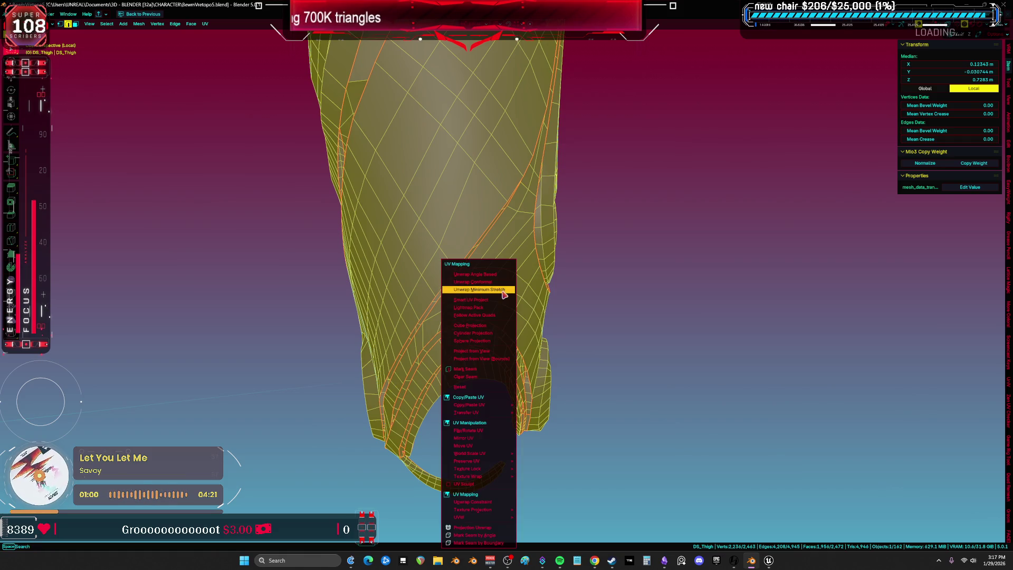
{"action": "left_click", "coordinate": [504, 295]}
Step: In the UV editor, move the selected islands left along X off the sheet
{"action": "key", "text": "shift+F10"}
{"action": "scroll", "coordinate": [609, 273], "scroll_direction": "down", "scroll_amount": 4}
{"action": "scroll", "coordinate": [692, 224], "scroll_direction": "up", "scroll_amount": 1}
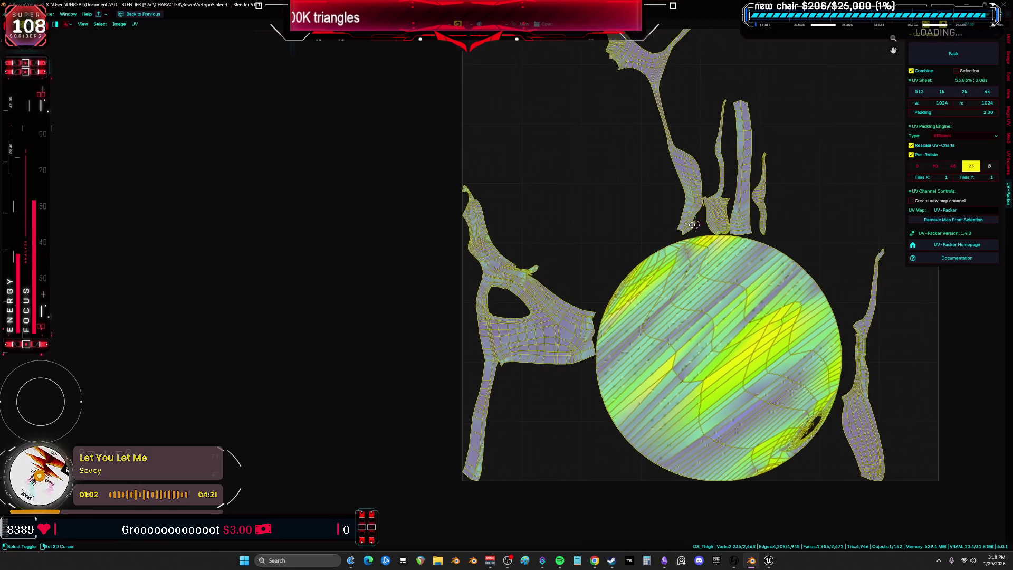
{"action": "scroll", "coordinate": [737, 402], "scroll_direction": "down", "scroll_amount": 2}
{"action": "left_click", "coordinate": [737, 401]}
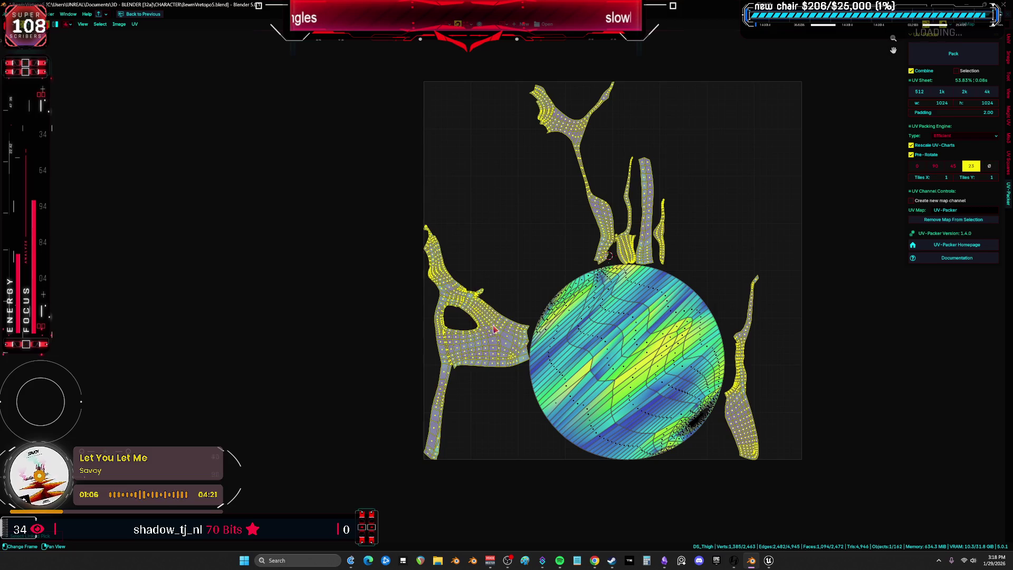
{"action": "scroll", "coordinate": [496, 323], "scroll_direction": "down", "scroll_amount": 4}
{"action": "key", "text": "g"}
{"action": "key", "text": "x"}
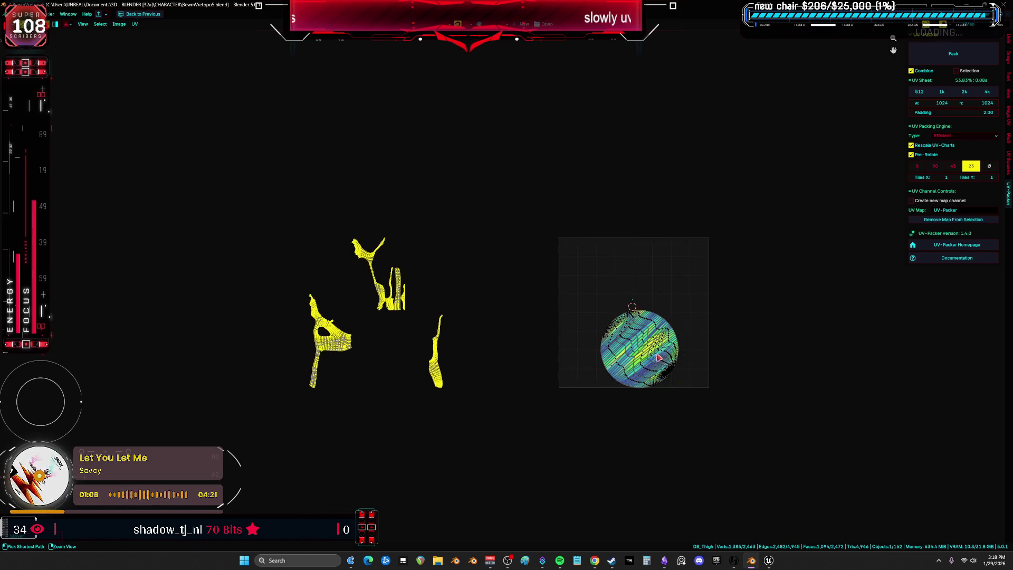
{"action": "key", "text": "ctrl+space"}
{"action": "middle_click_drag", "start_coordinate": [344, 282], "coordinate": [401, 264]}
{"action": "key", "text": "alt+a"}
{"action": "key", "text": "ctrl+space"}
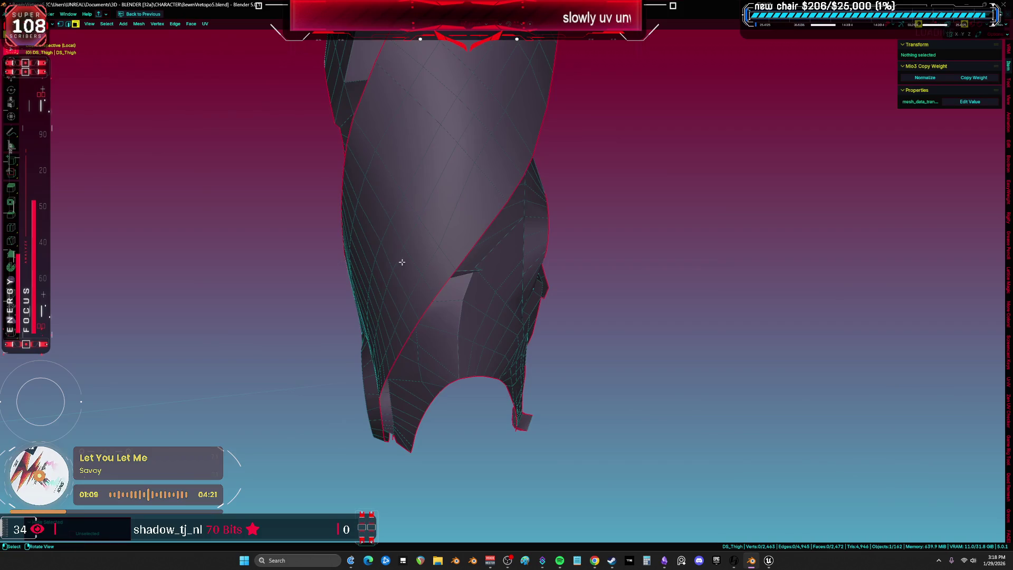
Step: Select a face patch at the ring's bottom and grow it to the seam-bounded strip
{"action": "key", "text": "a"}
{"action": "scroll", "coordinate": [558, 273], "scroll_direction": "up", "scroll_amount": 3}
{"action": "key", "text": "alt+a"}
{"action": "mouse_move", "coordinate": [662, 268]}
{"action": "middle_mouse_down"}
{"action": "mouse_move", "coordinate": [639, 294]}
{"action": "mouse_move", "coordinate": [759, 290]}
{"action": "mouse_move", "coordinate": [721, 274]}
{"action": "mouse_move", "coordinate": [554, 364]}
{"action": "middle_mouse_up"}
{"action": "left_click", "coordinate": [554, 364]}
{"action": "scroll", "coordinate": [517, 404], "scroll_direction": "up", "scroll_amount": 4}
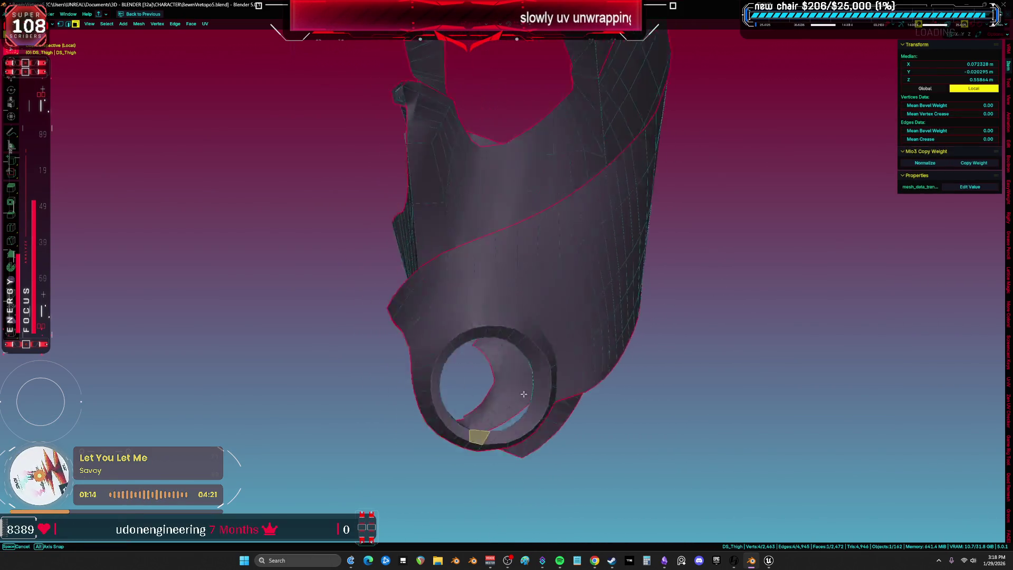
{"action": "key", "text": "ctrl+l"}
Step: Select the edge loop running around the top of the ring opening
{"action": "mouse_move", "coordinate": [512, 406]}
{"action": "middle_mouse_down"}
{"action": "mouse_move", "coordinate": [465, 379]}
{"action": "mouse_move", "coordinate": [468, 312]}
{"action": "mouse_move", "coordinate": [418, 366]}
{"action": "middle_mouse_up"}
{"action": "left_click", "coordinate": [513, 368], "text": "alt"}
{"action": "mouse_move", "coordinate": [513, 368]}
{"action": "middle_mouse_down"}
{"action": "mouse_move", "coordinate": [515, 330]}
{"action": "mouse_move", "coordinate": [402, 335]}
{"action": "mouse_move", "coordinate": [481, 433]}
{"action": "middle_mouse_up"}
{"action": "scroll", "coordinate": [515, 330], "scroll_direction": "up", "scroll_amount": 3}
{"action": "left_click", "coordinate": [515, 330], "text": "alt"}
{"action": "middle_click_drag", "start_coordinate": [540, 416], "coordinate": [641, 235]}
{"action": "mouse_move", "coordinate": [640, 176]}
{"action": "middle_mouse_down"}
{"action": "mouse_move", "coordinate": [658, 211]}
{"action": "mouse_move", "coordinate": [694, 210]}
{"action": "mouse_move", "coordinate": [671, 208]}
{"action": "mouse_move", "coordinate": [680, 194]}
{"action": "mouse_move", "coordinate": [624, 167]}
{"action": "mouse_move", "coordinate": [650, 241]}
{"action": "mouse_move", "coordinate": [638, 271]}
{"action": "mouse_move", "coordinate": [651, 275]}
{"action": "mouse_move", "coordinate": [459, 300]}
{"action": "mouse_move", "coordinate": [545, 294]}
{"action": "mouse_move", "coordinate": [536, 273]}
{"action": "mouse_move", "coordinate": [491, 287]}
{"action": "mouse_move", "coordinate": [449, 280]}
{"action": "mouse_move", "coordinate": [514, 276]}
{"action": "mouse_move", "coordinate": [526, 288]}
{"action": "middle_mouse_up"}
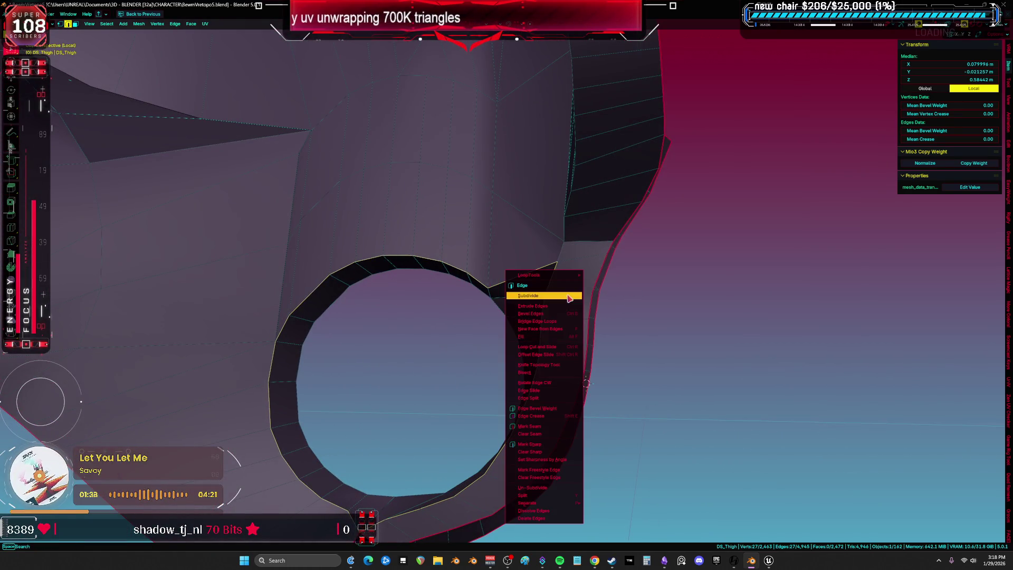
Step: Mark the ring-top edge loop as a seam and select the linked part
{"action": "key", "text": "alt+a"}
{"action": "mouse_move", "coordinate": [556, 424]}
{"action": "middle_mouse_down"}
{"action": "mouse_move", "coordinate": [672, 414]}
{"action": "mouse_move", "coordinate": [717, 361]}
{"action": "mouse_move", "coordinate": [730, 403]}
{"action": "middle_mouse_up"}
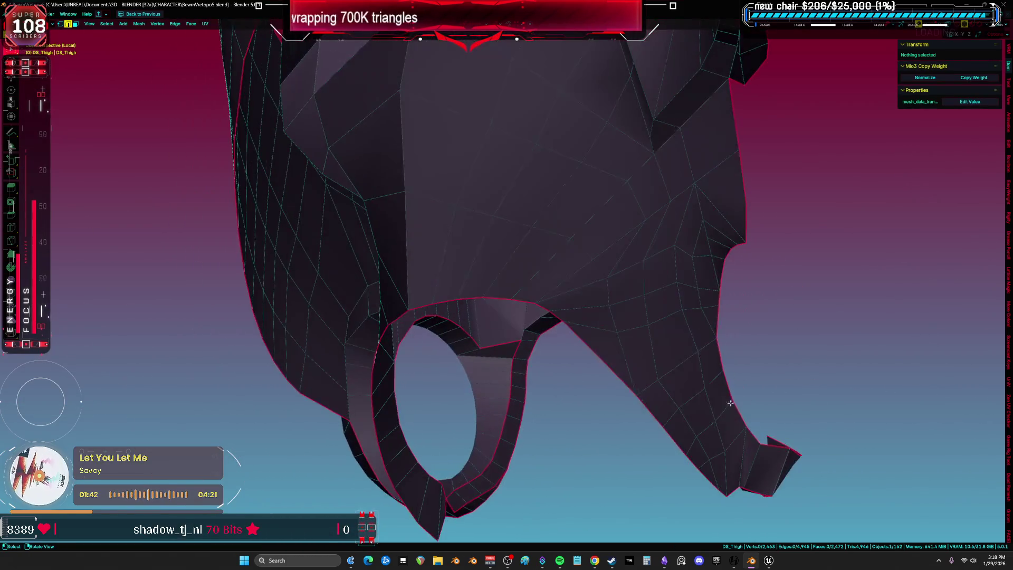
{"action": "left_click", "coordinate": [497, 359]}
{"action": "mouse_move", "coordinate": [497, 360]}
{"action": "middle_mouse_down"}
{"action": "mouse_move", "coordinate": [571, 346]}
{"action": "mouse_move", "coordinate": [646, 351]}
{"action": "middle_mouse_up"}
{"action": "mouse_move", "coordinate": [530, 359]}
{"action": "middle_mouse_down"}
{"action": "mouse_move", "coordinate": [497, 355]}
{"action": "mouse_move", "coordinate": [570, 355]}
{"action": "mouse_move", "coordinate": [592, 323]}
{"action": "mouse_move", "coordinate": [626, 312]}
{"action": "mouse_move", "coordinate": [498, 343]}
{"action": "mouse_move", "coordinate": [592, 290]}
{"action": "mouse_move", "coordinate": [527, 321]}
{"action": "mouse_move", "coordinate": [482, 248]}
{"action": "mouse_move", "coordinate": [570, 334]}
{"action": "mouse_move", "coordinate": [538, 315]}
{"action": "mouse_move", "coordinate": [515, 317]}
{"action": "mouse_move", "coordinate": [619, 353]}
{"action": "mouse_move", "coordinate": [518, 277]}
{"action": "middle_mouse_up"}
{"action": "key", "text": "ctrl+l"}
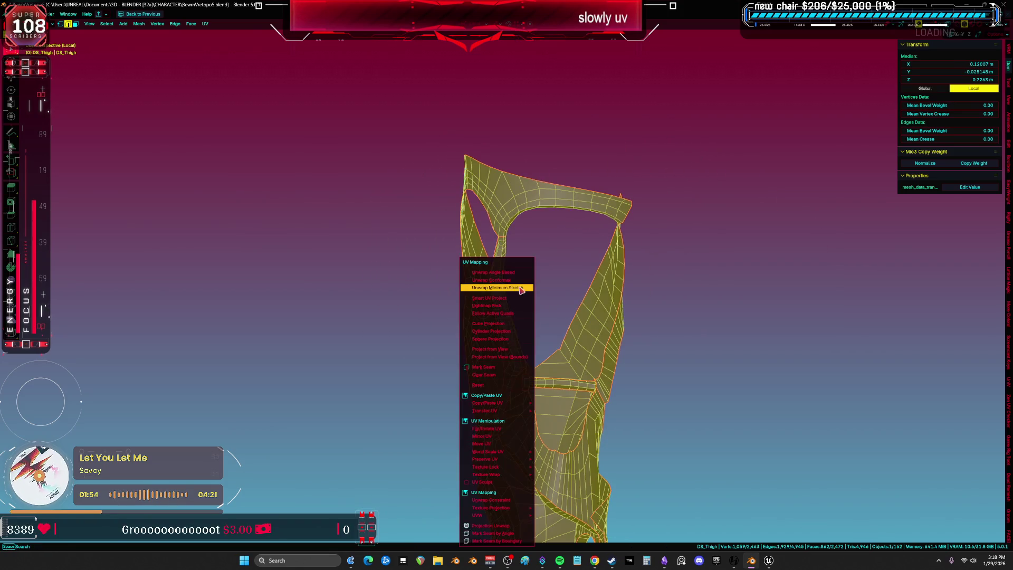
Step: Unwrap the selected DS_Thigh part and review its UV islands
{"action": "left_click", "coordinate": [521, 289]}
{"action": "scroll", "coordinate": [493, 280], "scroll_direction": "up", "scroll_amount": 3}
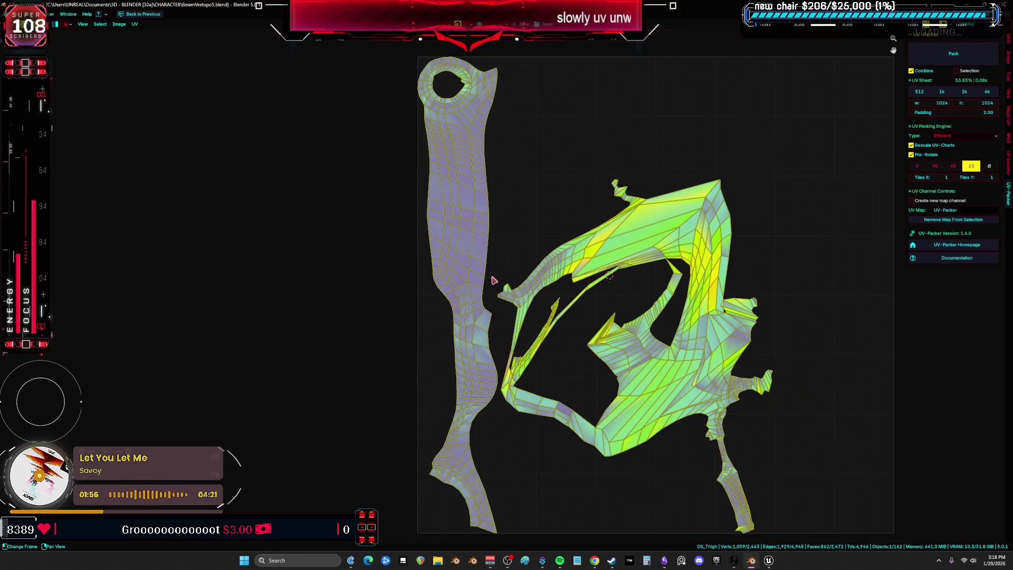
{"action": "scroll", "coordinate": [480, 267], "scroll_direction": "down", "scroll_amount": 3}
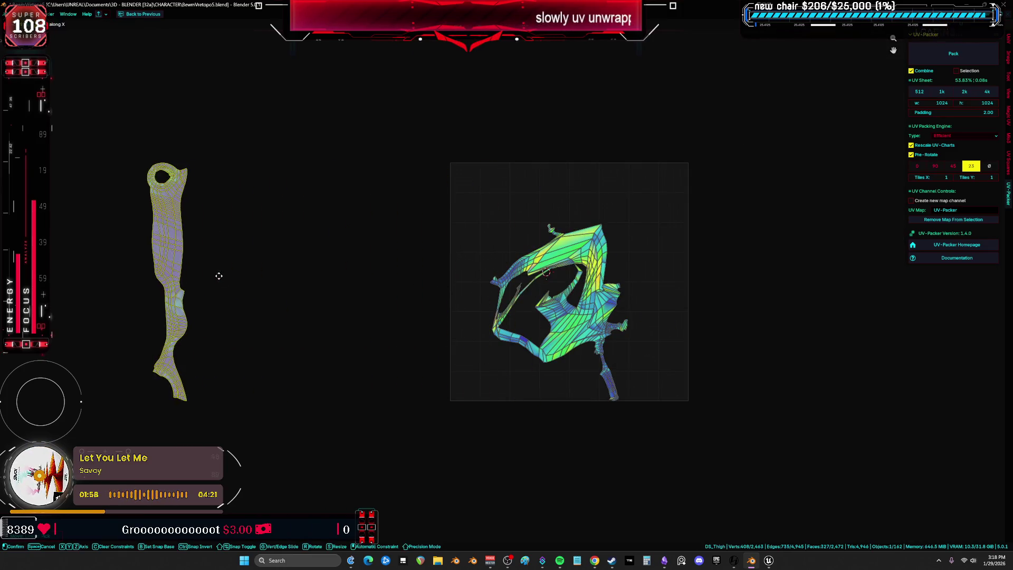
{"action": "left_click", "coordinate": [219, 276]}
{"action": "scroll", "coordinate": [569, 312], "scroll_direction": "up", "scroll_amount": 5}
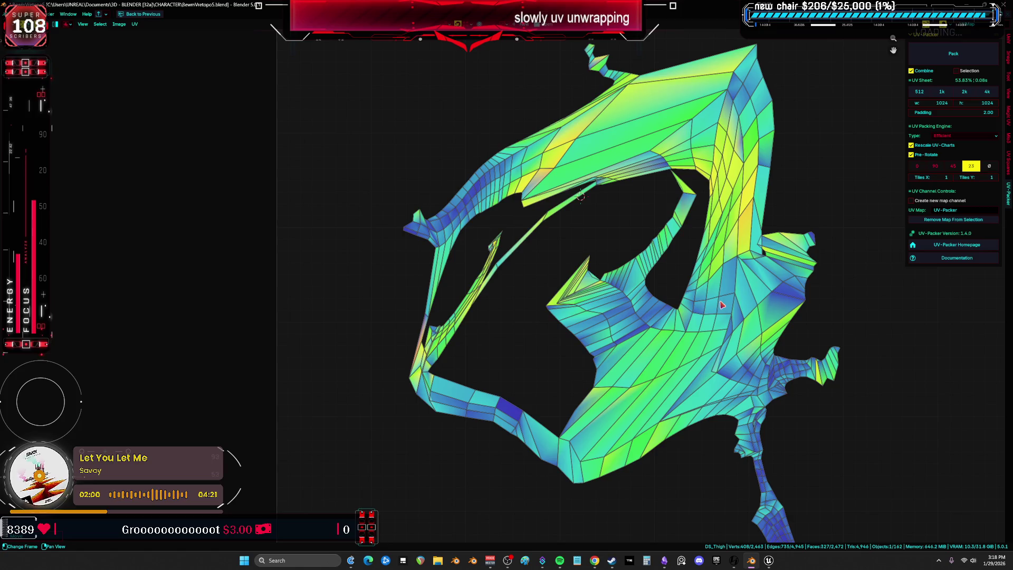
{"action": "key", "text": "ctrl+space"}
{"action": "key", "text": "ctrl+space"}
Step: Hide the selected face strip of the thigh mesh
{"action": "mouse_move", "coordinate": [459, 313]}
{"action": "middle_mouse_down"}
{"action": "mouse_move", "coordinate": [529, 283]}
{"action": "mouse_move", "coordinate": [473, 294]}
{"action": "mouse_move", "coordinate": [470, 314]}
{"action": "middle_mouse_up"}
{"action": "key", "text": "alt+a"}
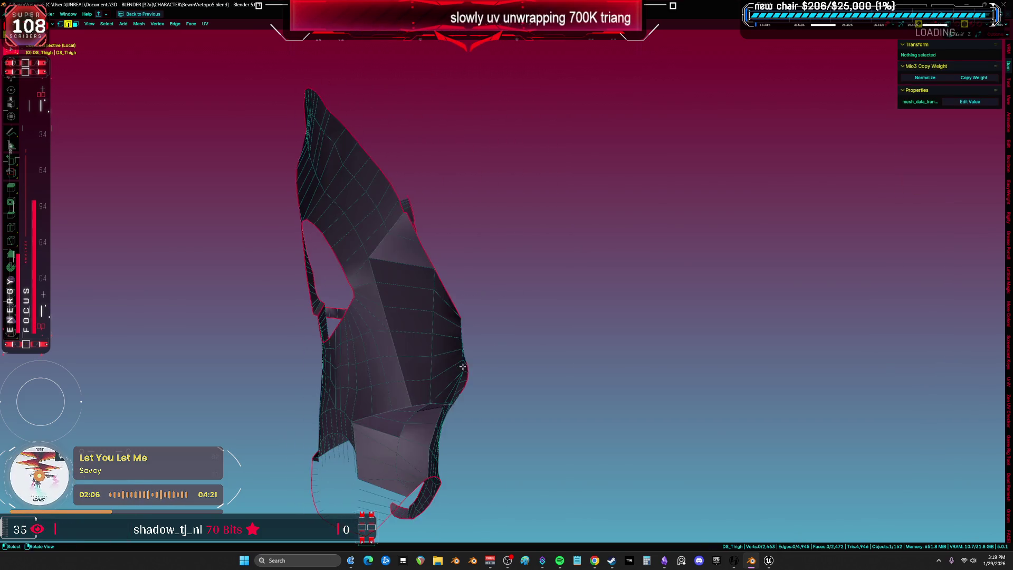
{"action": "middle_click_drag", "start_coordinate": [462, 366], "coordinate": [533, 305], "text": "shift"}
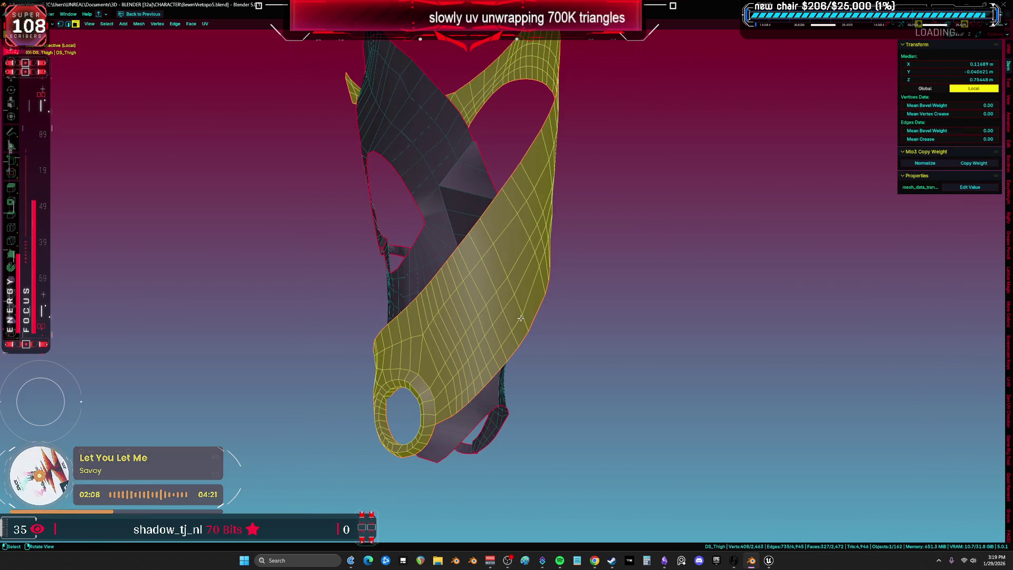
{"action": "key", "text": "h"}
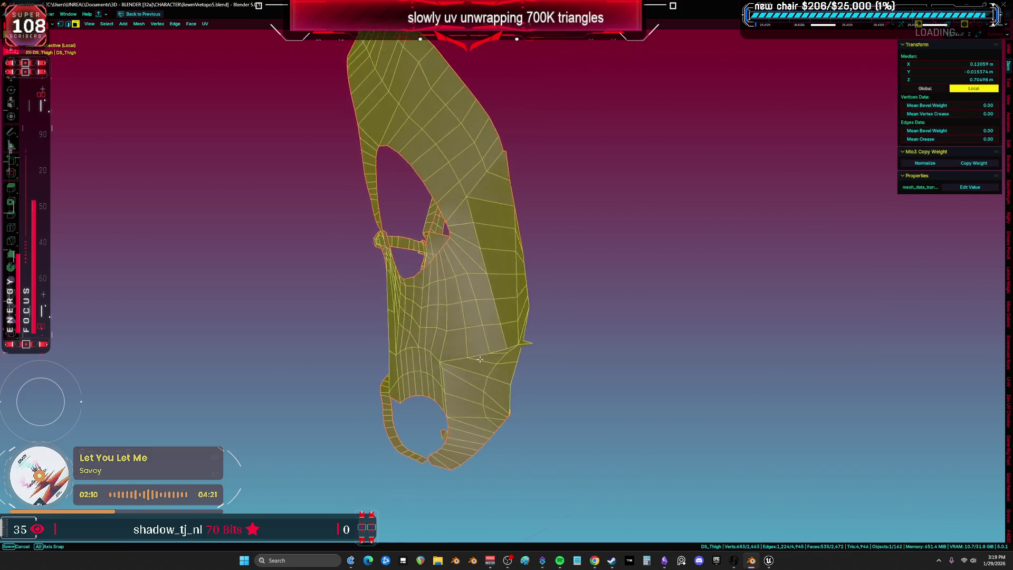
{"action": "mouse_move", "coordinate": [522, 367]}
{"action": "middle_mouse_down"}
{"action": "mouse_move", "coordinate": [553, 377]}
{"action": "mouse_move", "coordinate": [594, 363]}
{"action": "middle_mouse_up"}
{"action": "mouse_move", "coordinate": [559, 375]}
{"action": "middle_mouse_down"}
{"action": "mouse_move", "coordinate": [412, 359]}
{"action": "mouse_move", "coordinate": [528, 371]}
{"action": "middle_mouse_up"}
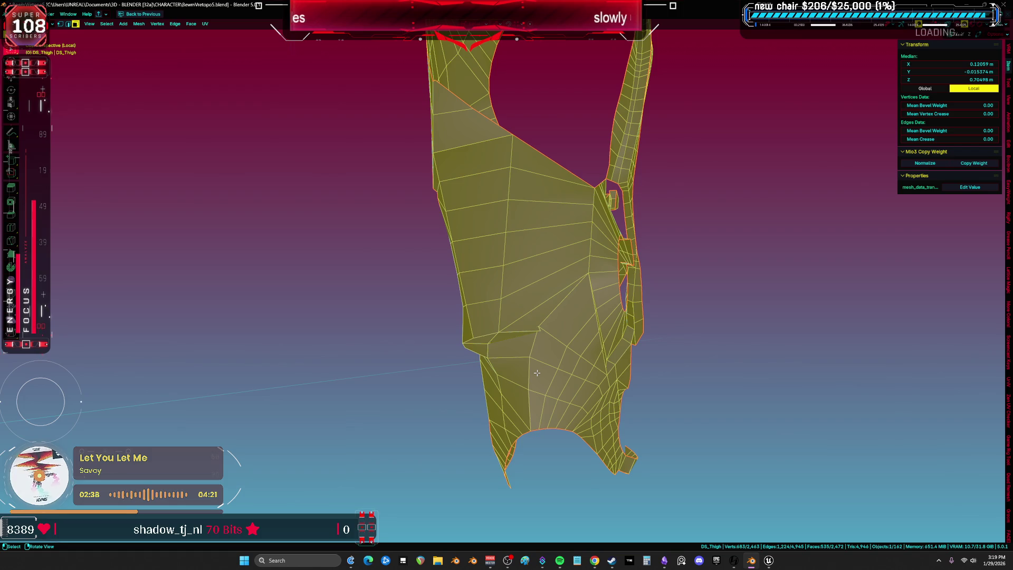
Step: Switch DS_Thigh to Sculpt Mode and smooth its lower-left surface
{"action": "middle_click_drag", "start_coordinate": [511, 299], "coordinate": [438, 327]}
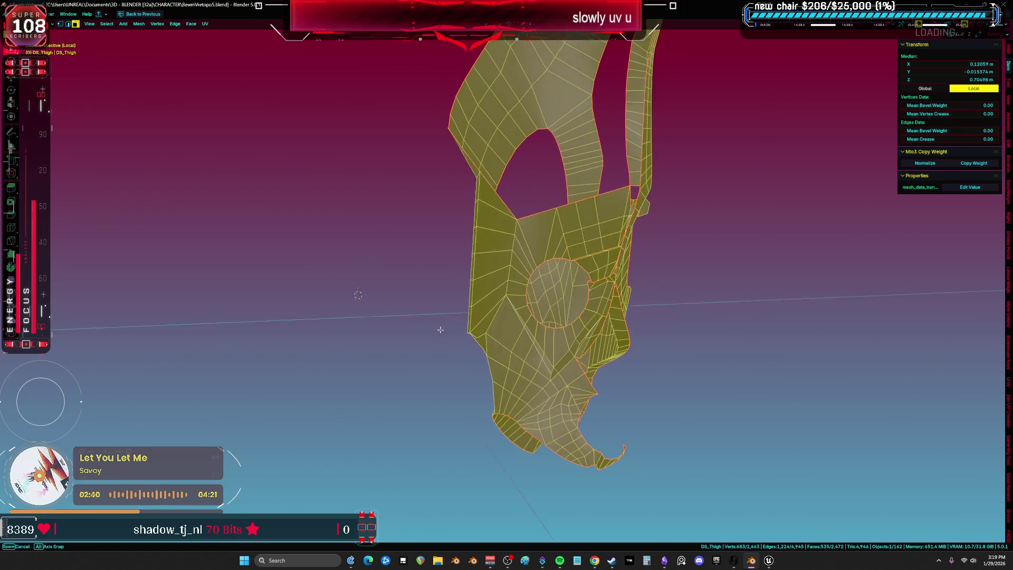
{"action": "key", "text": "alt+a"}
{"action": "mouse_move", "coordinate": [662, 273]}
{"action": "middle_mouse_down"}
{"action": "mouse_move", "coordinate": [744, 263]}
{"action": "mouse_move", "coordinate": [568, 267]}
{"action": "middle_mouse_up"}
{"action": "scroll", "coordinate": [543, 274], "scroll_direction": "up", "scroll_amount": 3}
{"action": "key", "text": "ctrl+Tab"}
{"action": "left_click", "coordinate": [538, 323]}
{"action": "mouse_move", "coordinate": [525, 265]}
{"action": "left_mouse_down"}
{"action": "mouse_move", "coordinate": [475, 248]}
{"action": "mouse_move", "coordinate": [516, 292]}
{"action": "left_mouse_up"}
{"action": "middle_click_drag", "start_coordinate": [531, 245], "coordinate": [540, 311]}
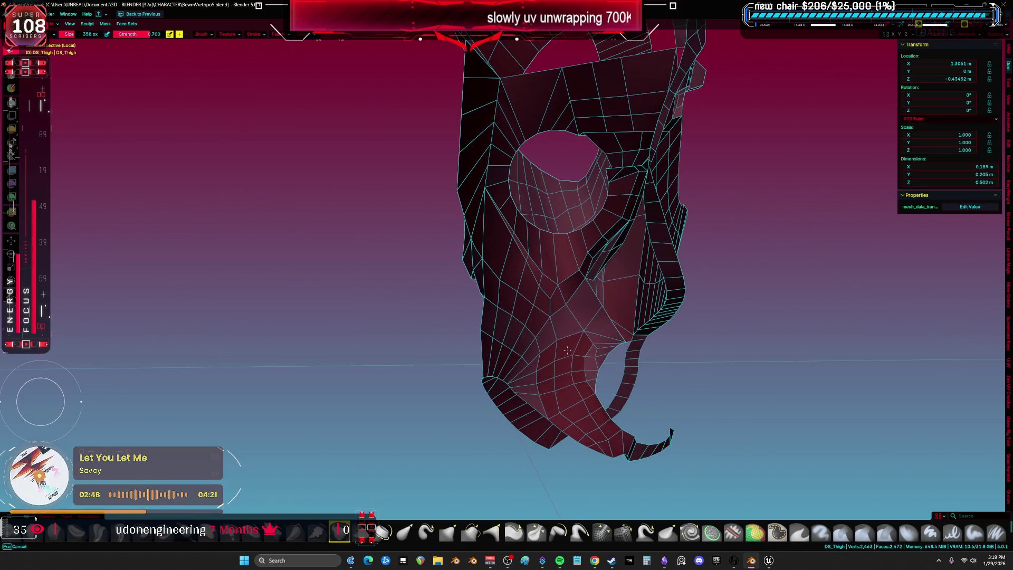
Step: Sculpt the ridge beside the hole's right edge, then return to Edit Mode
{"action": "left_click_drag", "start_coordinate": [601, 232], "coordinate": [633, 132]}
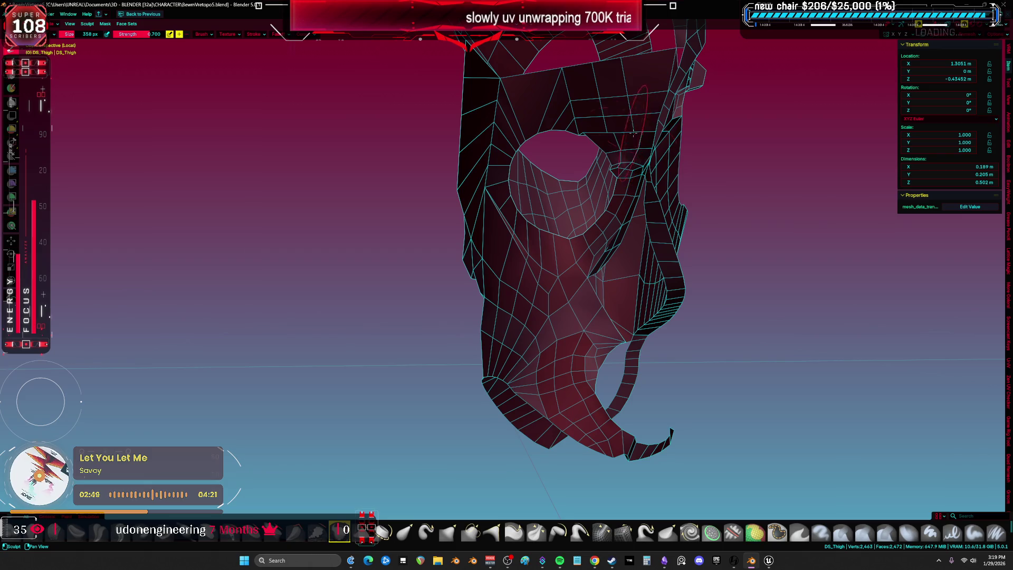
{"action": "mouse_move", "coordinate": [568, 108]}
{"action": "middle_mouse_down"}
{"action": "mouse_move", "coordinate": [717, 200]}
{"action": "mouse_move", "coordinate": [433, 310]}
{"action": "mouse_move", "coordinate": [491, 318]}
{"action": "mouse_move", "coordinate": [563, 229]}
{"action": "mouse_move", "coordinate": [571, 231]}
{"action": "mouse_move", "coordinate": [545, 261]}
{"action": "mouse_move", "coordinate": [720, 243]}
{"action": "mouse_move", "coordinate": [600, 207]}
{"action": "mouse_move", "coordinate": [501, 204]}
{"action": "mouse_move", "coordinate": [411, 181]}
{"action": "mouse_move", "coordinate": [565, 283]}
{"action": "mouse_move", "coordinate": [485, 246]}
{"action": "mouse_move", "coordinate": [425, 239]}
{"action": "mouse_move", "coordinate": [522, 245]}
{"action": "mouse_move", "coordinate": [308, 261]}
{"action": "mouse_move", "coordinate": [294, 287]}
{"action": "mouse_move", "coordinate": [199, 333]}
{"action": "middle_mouse_up"}
{"action": "key", "text": "Tab"}
Step: Mark a short edge loop as a seam and select its seam-bounded island
{"action": "key", "text": "2"}
{"action": "left_click", "coordinate": [562, 229], "text": "alt"}
{"action": "right_click", "coordinate": [572, 231]}
{"action": "left_click", "coordinate": [572, 231]}
{"action": "key", "text": "3"}
{"action": "scroll", "coordinate": [554, 255], "scroll_direction": "up", "scroll_amount": 3}
{"action": "key", "text": "l"}
Step: Turn on X-ray display and select an edge on the crossing strap bar
{"action": "left_click", "coordinate": [719, 242]}
{"action": "key", "text": "alt+z"}
{"action": "key", "text": "alt+z"}
{"action": "left_click", "coordinate": [486, 250]}
{"action": "key", "text": "2"}
{"action": "left_click", "coordinate": [502, 246]}
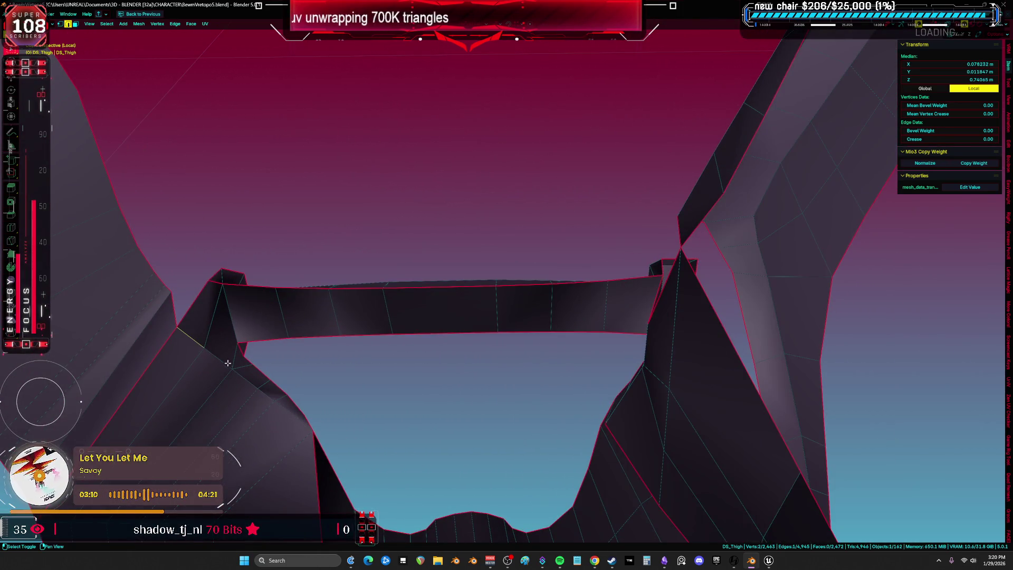
Step: Select the strap's corner edges and mark them sharp
{"action": "left_click", "coordinate": [529, 293], "text": "shift"}
{"action": "mouse_move", "coordinate": [529, 293]}
{"action": "middle_mouse_down"}
{"action": "mouse_move", "coordinate": [289, 307]}
{"action": "mouse_move", "coordinate": [459, 255]}
{"action": "mouse_move", "coordinate": [531, 249]}
{"action": "mouse_move", "coordinate": [641, 208]}
{"action": "mouse_move", "coordinate": [684, 207]}
{"action": "middle_mouse_up"}
{"action": "left_click", "coordinate": [236, 306], "text": "shift"}
{"action": "scroll", "coordinate": [683, 206], "scroll_direction": "up", "scroll_amount": 3}
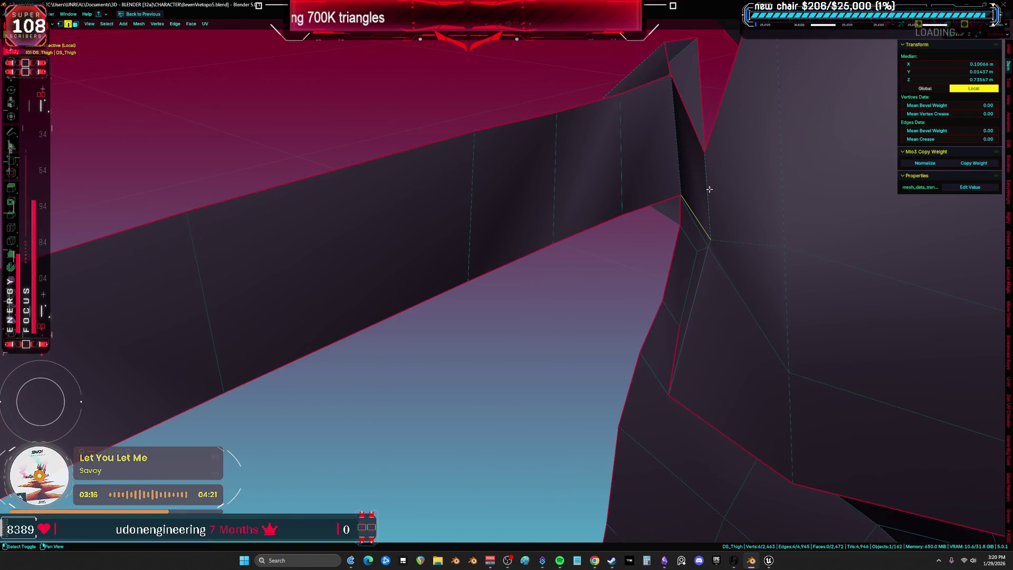
{"action": "left_click", "coordinate": [685, 161], "text": "shift"}
{"action": "right_click", "coordinate": [684, 177]}
{"action": "left_click", "coordinate": [679, 187]}
Step: Mark the same strap corner edges as seams
{"action": "mouse_move", "coordinate": [679, 187]}
{"action": "middle_mouse_down"}
{"action": "mouse_move", "coordinate": [669, 200]}
{"action": "mouse_move", "coordinate": [612, 212]}
{"action": "mouse_move", "coordinate": [621, 192]}
{"action": "mouse_move", "coordinate": [663, 211]}
{"action": "middle_mouse_up"}
{"action": "right_click", "coordinate": [668, 255]}
{"action": "left_click", "coordinate": [659, 246]}
{"action": "right_click", "coordinate": [660, 245]}
{"action": "left_click", "coordinate": [660, 246]}
{"action": "right_click", "coordinate": [659, 245]}
{"action": "left_click", "coordinate": [659, 246]}
{"action": "middle_click_drag", "start_coordinate": [660, 246], "coordinate": [646, 232]}
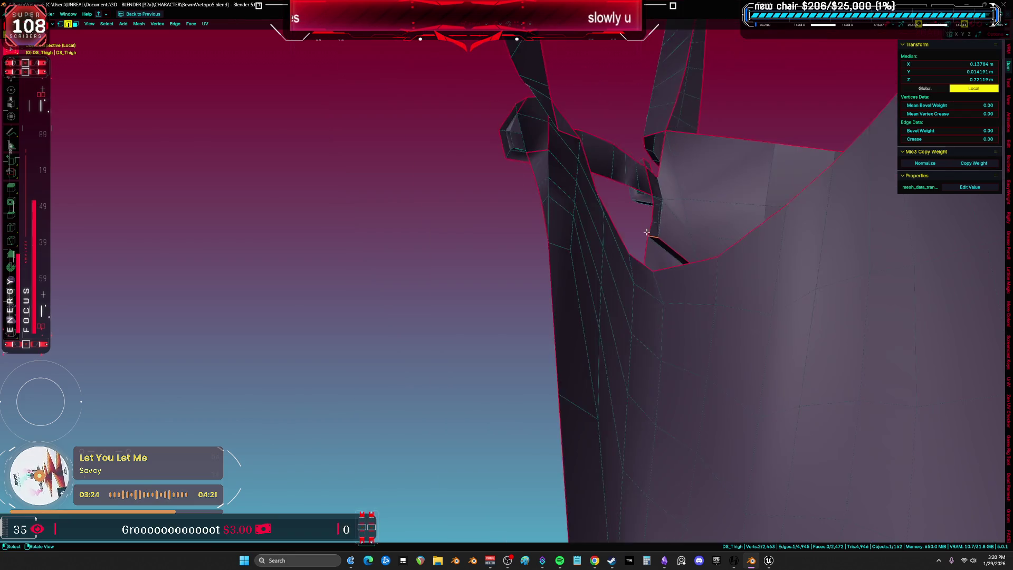
{"action": "scroll", "coordinate": [647, 232], "scroll_direction": "down", "scroll_amount": 6}
Step: Select the whole thigh mesh, unwrap it, and view the resulting islands
{"action": "key", "text": "a"}
{"action": "key", "text": "u"}
{"action": "left_click", "coordinate": [591, 235]}
{"action": "key", "text": "shift+F10"}
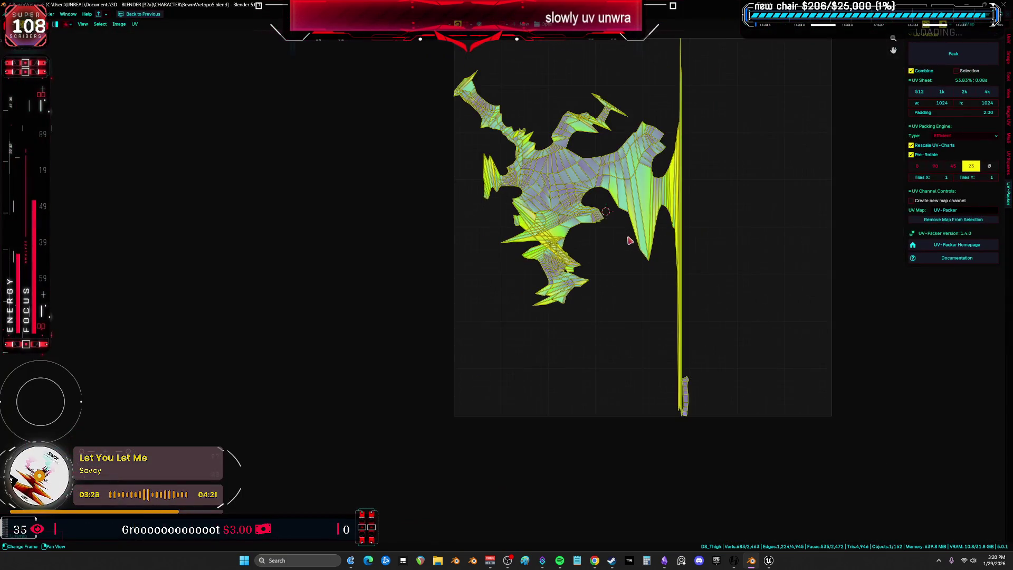
Step: Maximize the 3D view and clear the selection on the thigh mesh
{"action": "scroll", "coordinate": [629, 241], "scroll_direction": "up", "scroll_amount": 5}
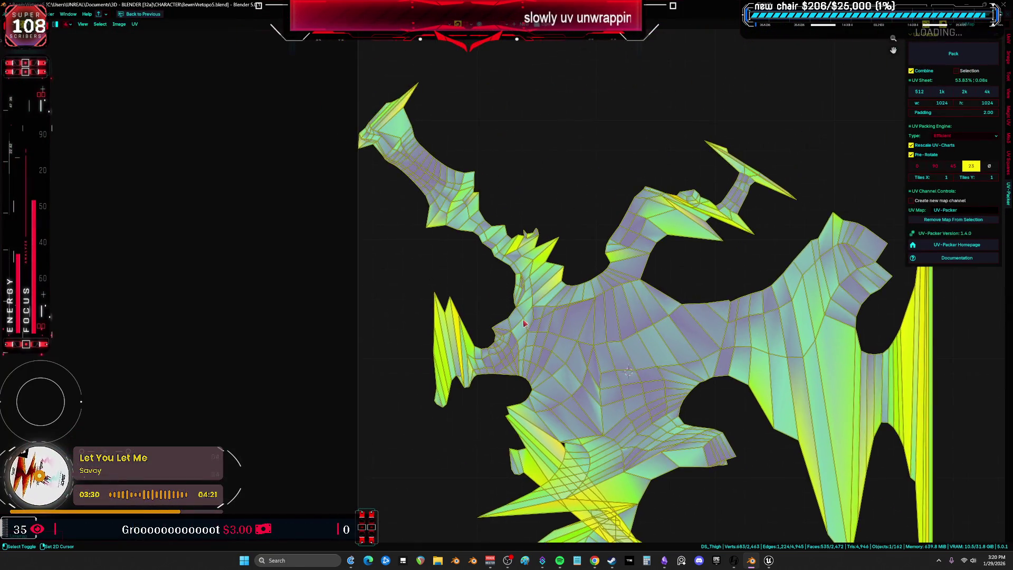
{"action": "scroll", "coordinate": [524, 323], "scroll_direction": "up", "scroll_amount": 2}
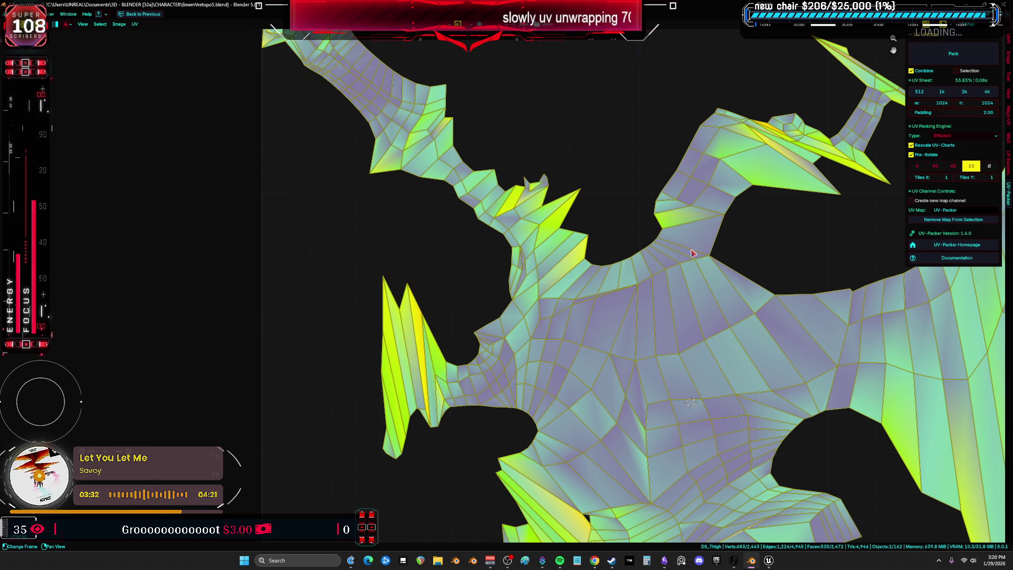
{"action": "left_click", "coordinate": [692, 253]}
{"action": "scroll", "coordinate": [686, 322], "scroll_direction": "down", "scroll_amount": 4}
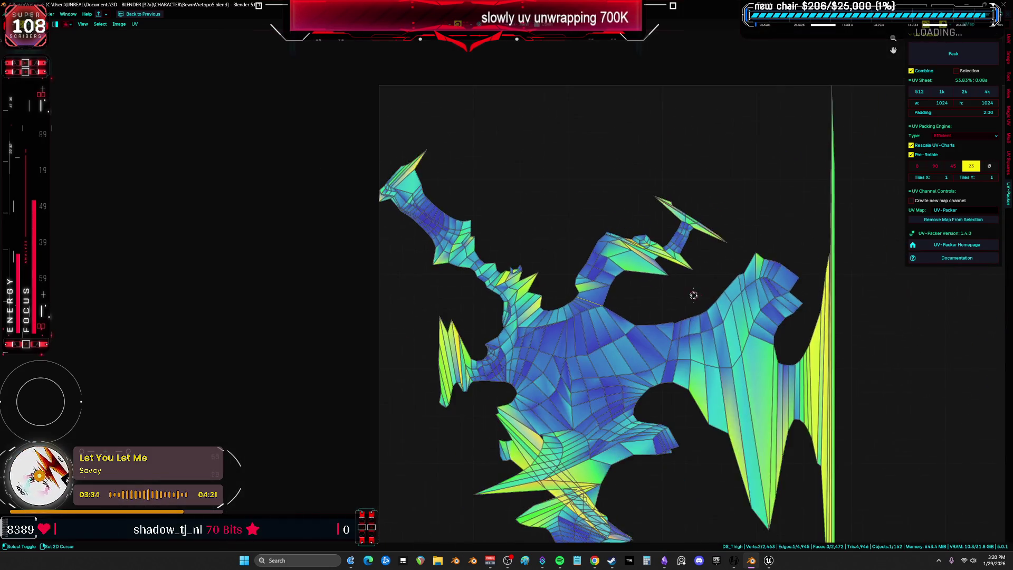
{"action": "scroll", "coordinate": [693, 295], "scroll_direction": "down", "scroll_amount": 2}
{"action": "key", "text": "ctrl+space"}
{"action": "key", "text": "ctrl+space"}
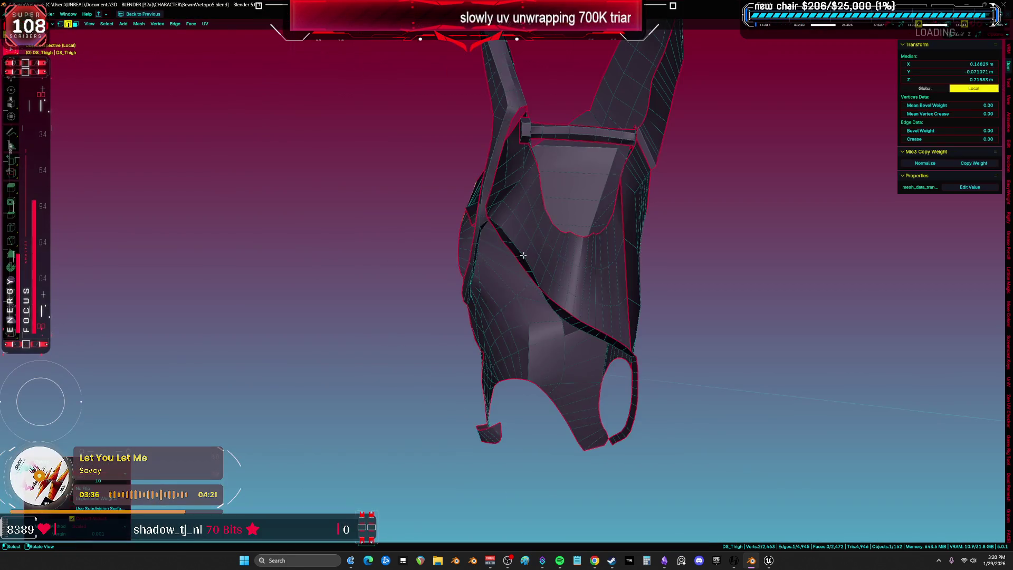
{"action": "key", "text": "a"}
{"action": "key", "text": "alt+a"}
Step: Select another edge on the thigh mesh and mark it as a seam
{"action": "mouse_move", "coordinate": [690, 245]}
{"action": "middle_mouse_down"}
{"action": "mouse_move", "coordinate": [639, 242]}
{"action": "mouse_move", "coordinate": [707, 244]}
{"action": "mouse_move", "coordinate": [743, 264]}
{"action": "middle_mouse_up"}
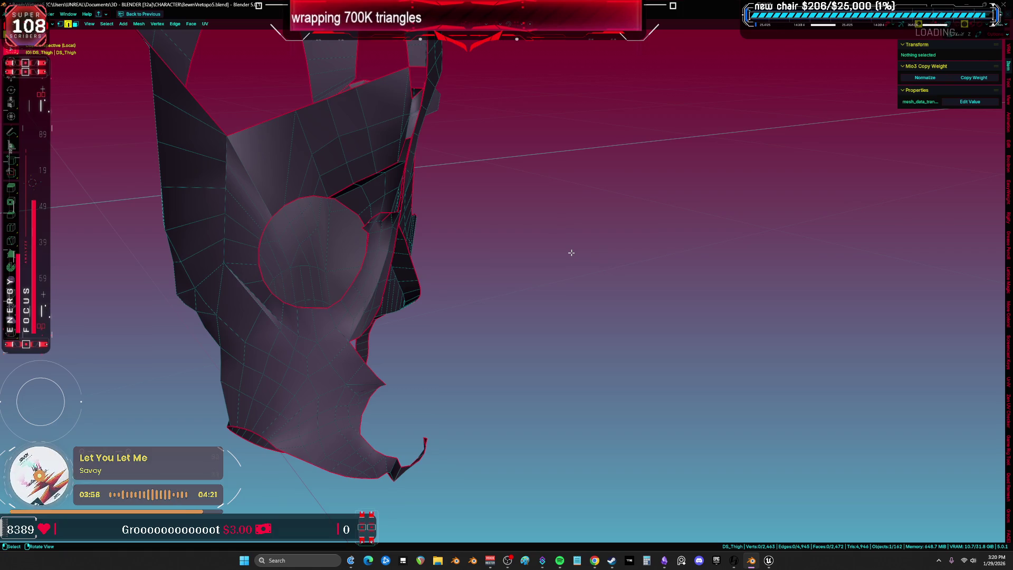
{"action": "mouse_move", "coordinate": [364, 150]}
{"action": "middle_mouse_down"}
{"action": "mouse_move", "coordinate": [437, 276]}
{"action": "mouse_move", "coordinate": [592, 266]}
{"action": "mouse_move", "coordinate": [559, 260]}
{"action": "mouse_move", "coordinate": [595, 255]}
{"action": "mouse_move", "coordinate": [536, 380]}
{"action": "mouse_move", "coordinate": [549, 364]}
{"action": "mouse_move", "coordinate": [549, 307]}
{"action": "middle_mouse_up"}
{"action": "key", "text": "a"}
{"action": "key", "text": "alt+a"}
{"action": "scroll", "coordinate": [601, 269], "scroll_direction": "up", "scroll_amount": 3}
{"action": "left_click", "coordinate": [548, 308]}
{"action": "key", "text": "ctrl+space"}
{"action": "right_click", "coordinate": [393, 270]}
{"action": "left_click", "coordinate": [393, 269]}
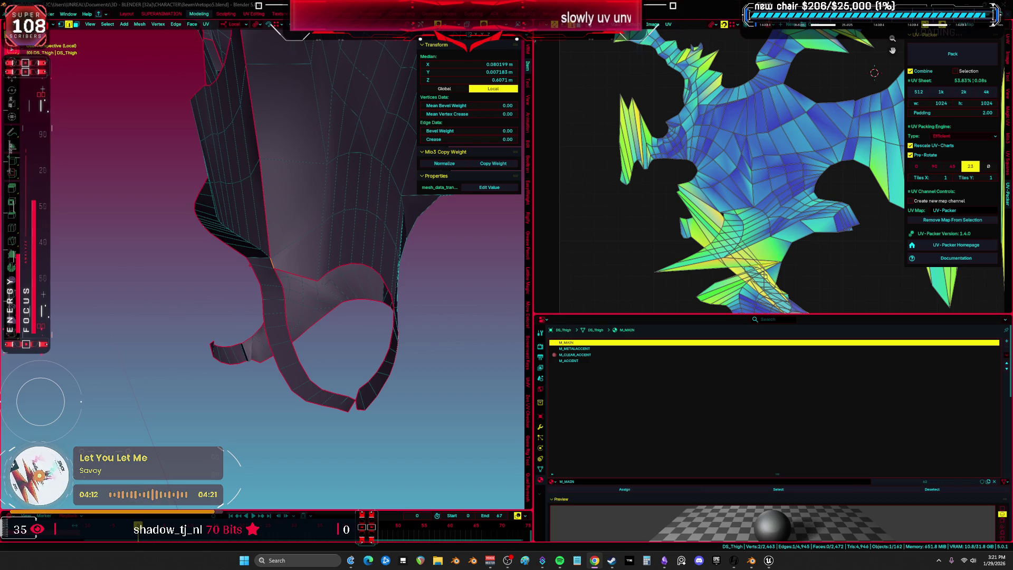
Step: Select an edge and its linked face region on the thigh mesh
{"action": "mouse_move", "coordinate": [400, 271]}
{"action": "middle_mouse_down"}
{"action": "mouse_move", "coordinate": [433, 273]}
{"action": "mouse_move", "coordinate": [543, 206]}
{"action": "mouse_move", "coordinate": [570, 209]}
{"action": "mouse_move", "coordinate": [623, 340]}
{"action": "mouse_move", "coordinate": [577, 312]}
{"action": "mouse_move", "coordinate": [464, 278]}
{"action": "mouse_move", "coordinate": [501, 278]}
{"action": "mouse_move", "coordinate": [535, 231]}
{"action": "mouse_move", "coordinate": [543, 237]}
{"action": "mouse_move", "coordinate": [536, 267]}
{"action": "mouse_move", "coordinate": [568, 229]}
{"action": "mouse_move", "coordinate": [522, 230]}
{"action": "mouse_move", "coordinate": [592, 248]}
{"action": "mouse_move", "coordinate": [588, 226]}
{"action": "mouse_move", "coordinate": [631, 227]}
{"action": "mouse_move", "coordinate": [590, 254]}
{"action": "mouse_move", "coordinate": [528, 263]}
{"action": "middle_mouse_up"}
{"action": "key", "text": "ctrl+space"}
{"action": "left_click", "coordinate": [434, 272]}
{"action": "left_click", "coordinate": [535, 231]}
{"action": "left_click", "coordinate": [524, 264]}
{"action": "key", "text": "ctrl+l"}
Step: Unwrap the selected face region into a new UV island
{"action": "middle_click_drag", "start_coordinate": [662, 294], "coordinate": [530, 282]}
{"action": "key", "text": "ctrl+space"}
{"action": "key", "text": "u"}
{"action": "left_click", "coordinate": [451, 259]}
{"action": "key", "text": "ctrl+space"}
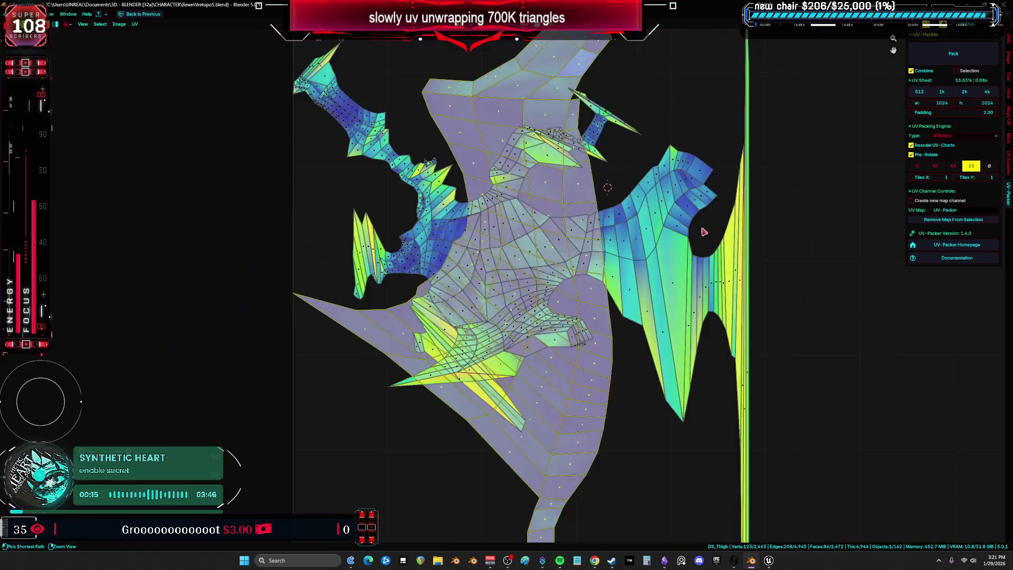
{"action": "scroll", "coordinate": [388, 249], "scroll_direction": "down", "scroll_amount": 3}
Step: Move the new island sideways along X in the UV editor, then clear the mesh selection
{"action": "key", "text": "g"}
{"action": "key", "text": "x"}
{"action": "left_click", "coordinate": [387, 249]}
{"action": "key", "text": "ctrl+space"}
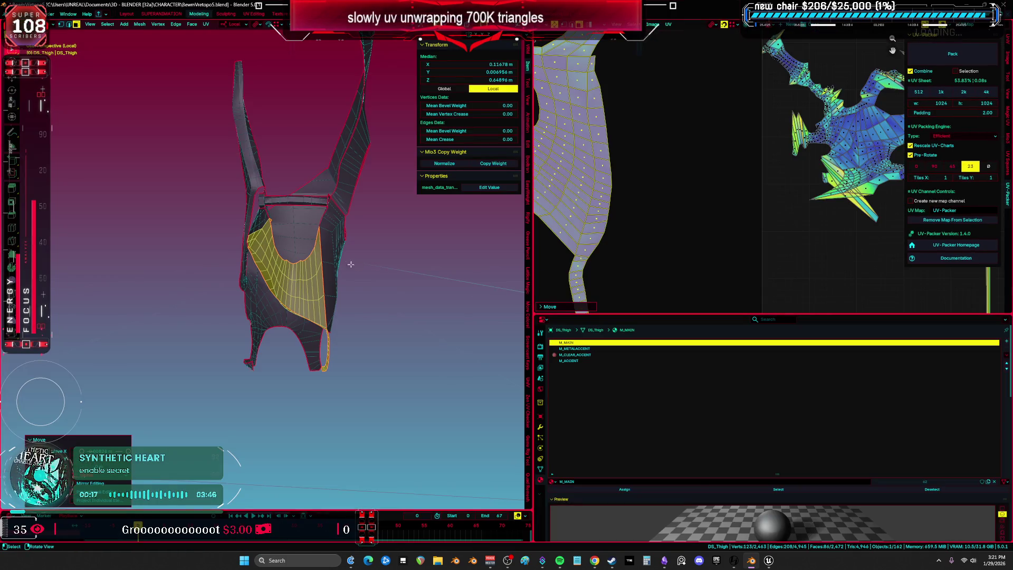
{"action": "key", "text": "alt+a"}
{"action": "middle_click_drag", "start_coordinate": [351, 264], "coordinate": [368, 266]}
{"action": "key", "text": "ctrl+space"}
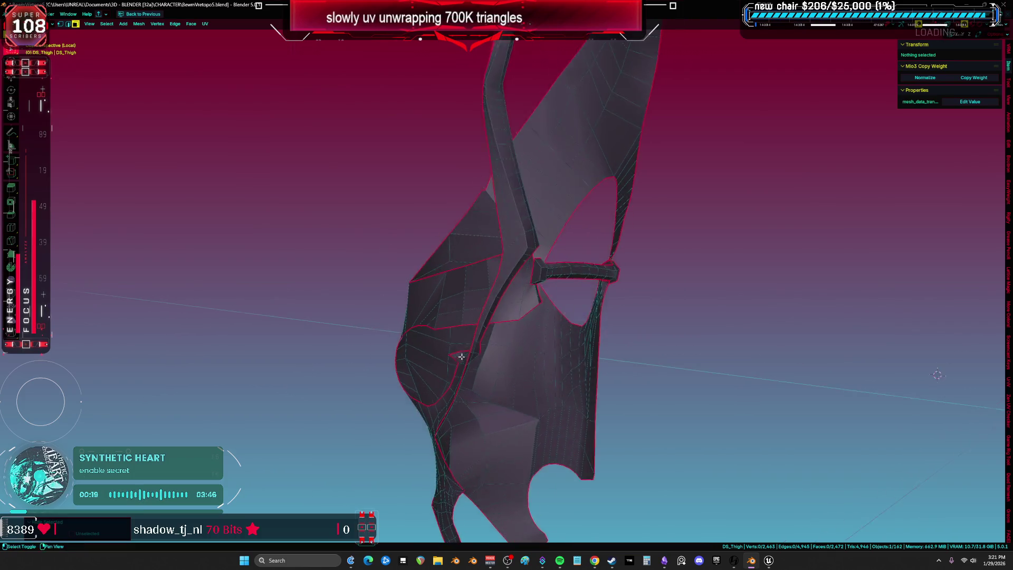
Step: Pick a face on the strap bar's end with see-through toggled, then clear the selection
{"action": "scroll", "coordinate": [461, 356], "scroll_direction": "up", "scroll_amount": 5}
{"action": "mouse_move", "coordinate": [543, 350]}
{"action": "middle_mouse_down"}
{"action": "mouse_move", "coordinate": [587, 362]}
{"action": "mouse_move", "coordinate": [570, 294]}
{"action": "mouse_move", "coordinate": [531, 343]}
{"action": "mouse_move", "coordinate": [436, 341]}
{"action": "mouse_move", "coordinate": [465, 247]}
{"action": "mouse_move", "coordinate": [451, 253]}
{"action": "middle_mouse_up"}
{"action": "key", "text": "shift+z"}
{"action": "left_click", "coordinate": [463, 249]}
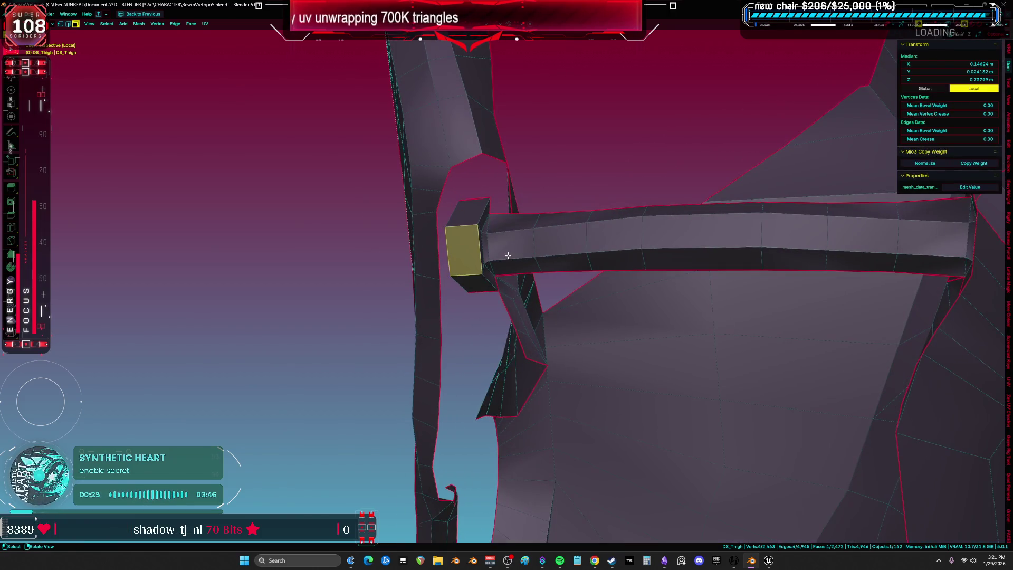
{"action": "mouse_move", "coordinate": [516, 256]}
{"action": "middle_mouse_down"}
{"action": "mouse_move", "coordinate": [791, 274]}
{"action": "mouse_move", "coordinate": [791, 248]}
{"action": "mouse_move", "coordinate": [779, 315]}
{"action": "mouse_move", "coordinate": [772, 245]}
{"action": "mouse_move", "coordinate": [744, 219]}
{"action": "mouse_move", "coordinate": [706, 230]}
{"action": "mouse_move", "coordinate": [892, 311]}
{"action": "mouse_move", "coordinate": [752, 252]}
{"action": "mouse_move", "coordinate": [632, 273]}
{"action": "mouse_move", "coordinate": [508, 205]}
{"action": "mouse_move", "coordinate": [501, 294]}
{"action": "mouse_move", "coordinate": [300, 272]}
{"action": "mouse_move", "coordinate": [320, 320]}
{"action": "middle_mouse_up"}
{"action": "key", "text": "alt+z"}
{"action": "key", "text": "alt+a"}
Step: Move a vertex at the strap bar's end in vertex select mode
{"action": "key", "text": "1"}
{"action": "left_click", "coordinate": [308, 273]}
{"action": "left_click", "coordinate": [327, 330]}
{"action": "mouse_move", "coordinate": [658, 271]}
{"action": "middle_mouse_down"}
{"action": "mouse_move", "coordinate": [653, 253]}
{"action": "mouse_move", "coordinate": [599, 267]}
{"action": "mouse_move", "coordinate": [602, 187]}
{"action": "mouse_move", "coordinate": [607, 233]}
{"action": "mouse_move", "coordinate": [633, 249]}
{"action": "mouse_move", "coordinate": [649, 210]}
{"action": "middle_mouse_up"}
{"action": "key", "text": "g"}
{"action": "left_click", "coordinate": [600, 158]}
Step: Switch to solid shading and grow a face selection over the whole strap
{"action": "key", "text": "z"}
{"action": "left_click", "coordinate": [480, 275]}
{"action": "scroll", "coordinate": [589, 271], "scroll_direction": "up", "scroll_amount": 3}
{"action": "key", "text": "3"}
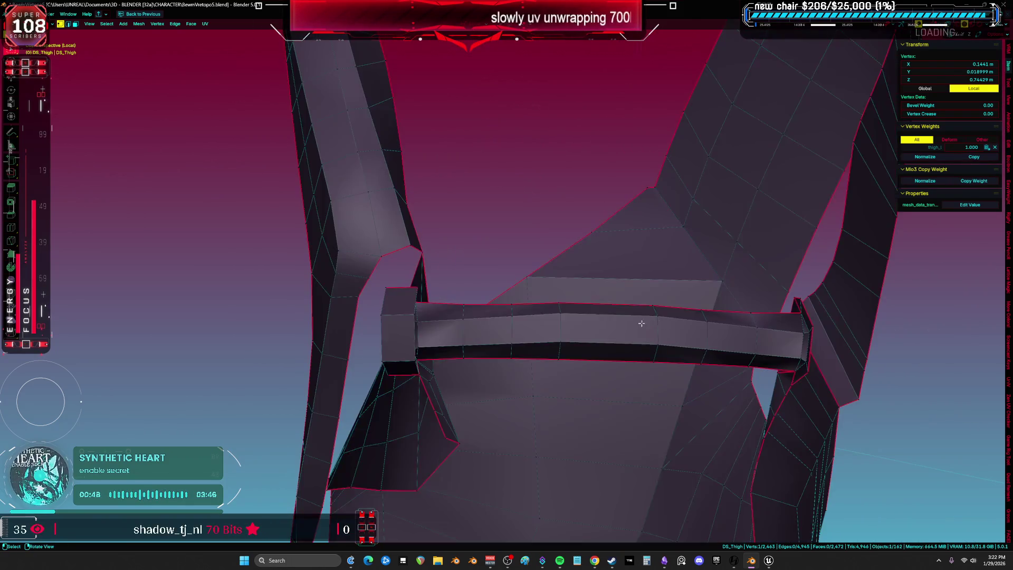
{"action": "left_click", "coordinate": [592, 327]}
{"action": "left_click", "coordinate": [601, 333], "text": "ctrl"}
{"action": "key", "text": "ctrl+KP_Add"}
{"action": "key", "text": "ctrl+KP_Add"}
{"action": "key", "text": "ctrl+KP_Add"}
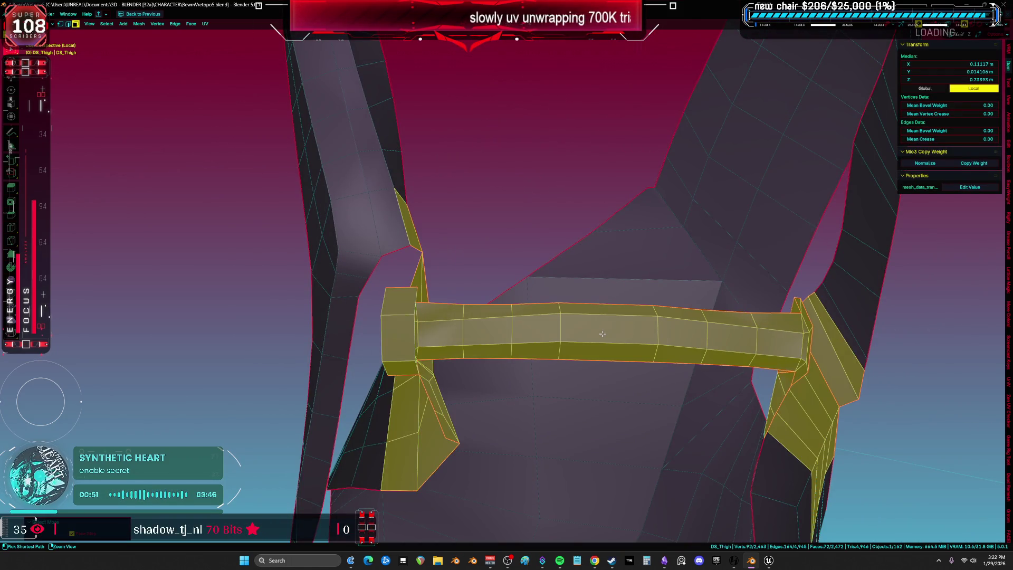
Step: Show the strap UVs in the UV editor, starting and cancelling a move
{"action": "key", "text": "ctrl+space"}
{"action": "key", "text": "ctrl+space"}
{"action": "scroll", "coordinate": [240, 305], "scroll_direction": "up", "scroll_amount": 5}
{"action": "key", "text": "g"}
{"action": "key", "text": "Escape"}
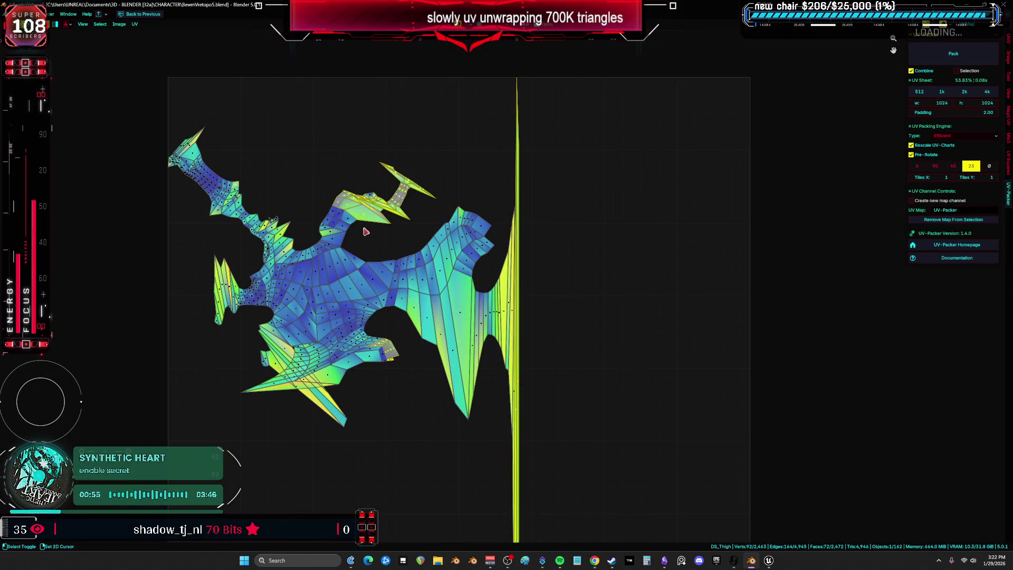
Step: Clear the UV selection and select the linked strap faces in the 3D view
{"action": "scroll", "coordinate": [419, 280], "scroll_direction": "up", "scroll_amount": 6}
{"action": "left_click", "coordinate": [446, 319]}
{"action": "scroll", "coordinate": [449, 318], "scroll_direction": "up", "scroll_amount": 4}
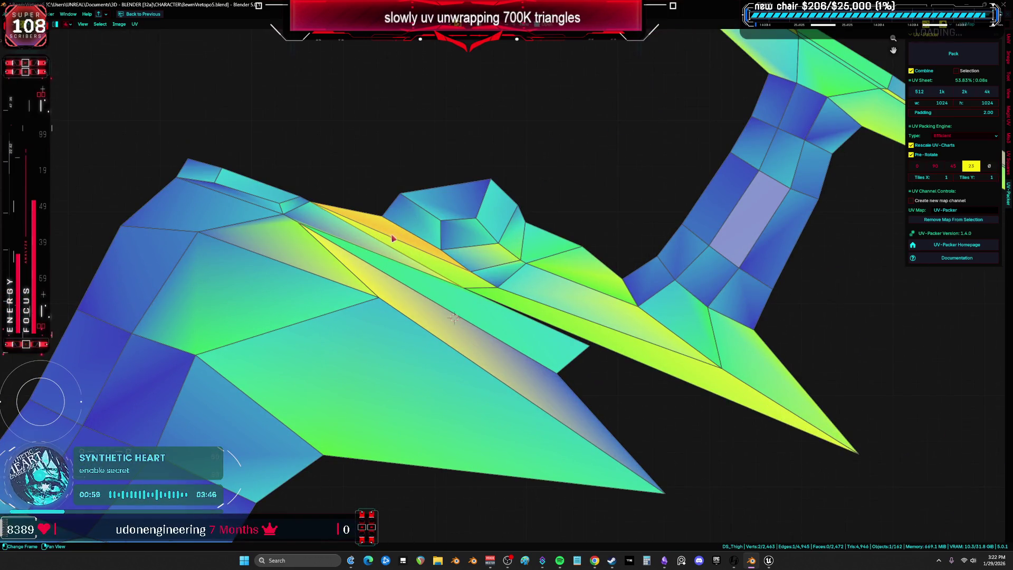
{"action": "key", "text": "ctrl+space"}
{"action": "mouse_move", "coordinate": [438, 247]}
{"action": "middle_mouse_down"}
{"action": "mouse_move", "coordinate": [450, 242]}
{"action": "mouse_move", "coordinate": [459, 296]}
{"action": "mouse_move", "coordinate": [470, 301]}
{"action": "mouse_move", "coordinate": [436, 319]}
{"action": "mouse_move", "coordinate": [490, 239]}
{"action": "mouse_move", "coordinate": [364, 276]}
{"action": "middle_mouse_up"}
{"action": "key", "text": "l"}
Step: Unwrap the strap with Minimum Stretch and inspect its straight strip island
{"action": "key", "text": "u"}
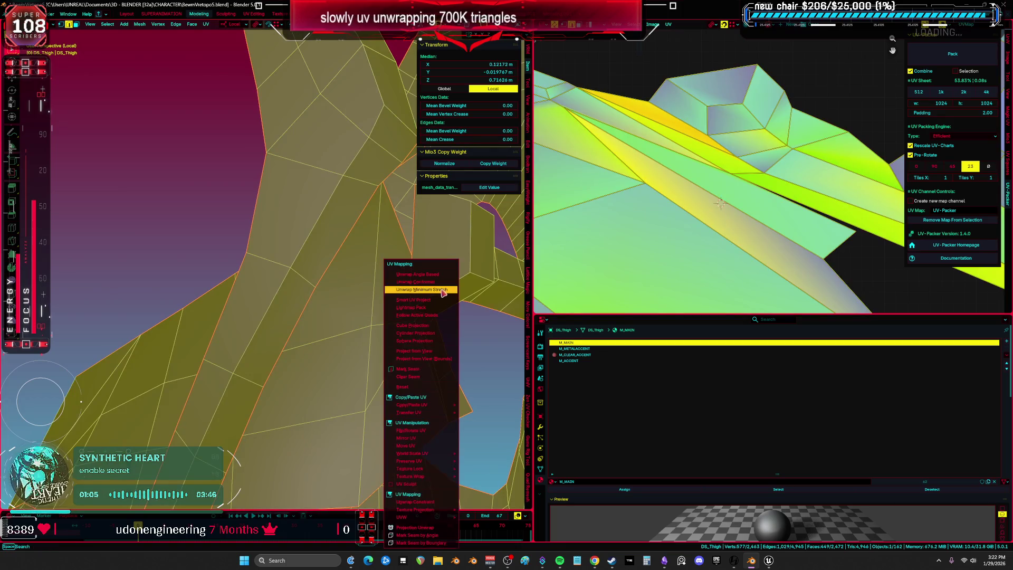
{"action": "left_click", "coordinate": [444, 293]}
{"action": "key", "text": "ctrl+space"}
{"action": "scroll", "coordinate": [648, 269], "scroll_direction": "down", "scroll_amount": 5}
{"action": "scroll", "coordinate": [646, 315], "scroll_direction": "up", "scroll_amount": 4}
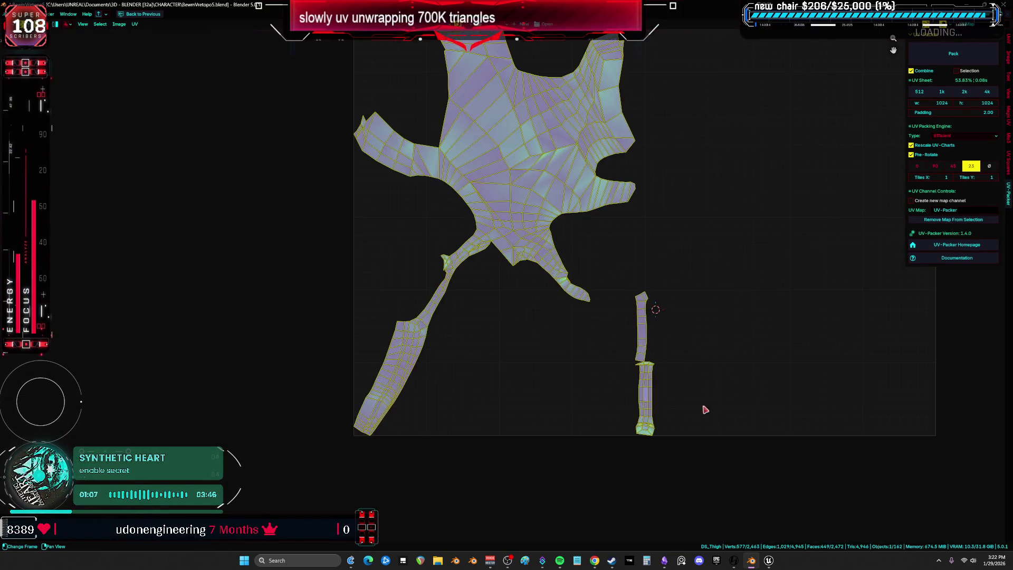
{"action": "left_click_drag", "start_coordinate": [693, 491], "coordinate": [679, 452]}
{"action": "scroll", "coordinate": [658, 319], "scroll_direction": "up", "scroll_amount": 6}
{"action": "scroll", "coordinate": [515, 252], "scroll_direction": "down", "scroll_amount": 3}
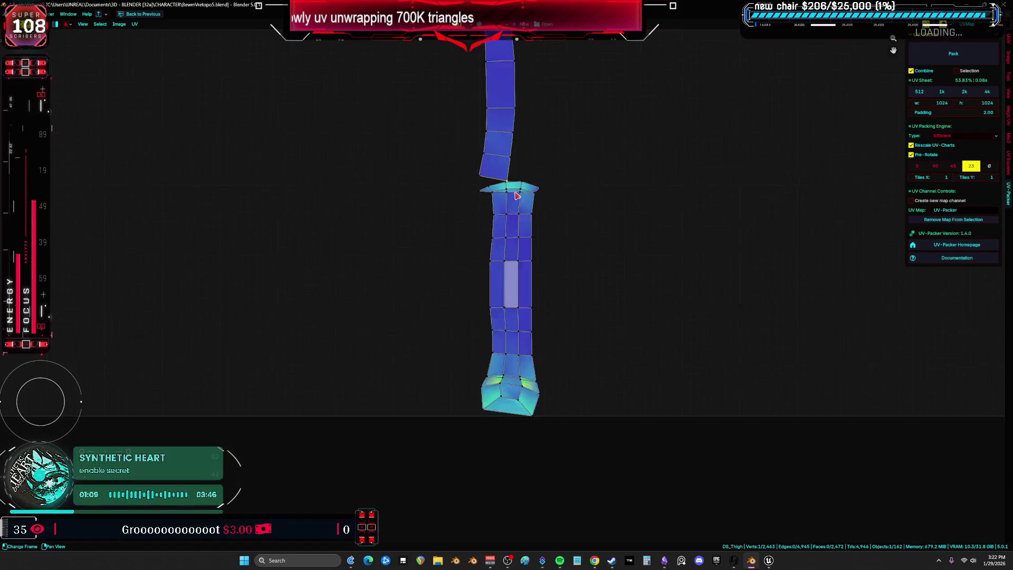
{"action": "scroll", "coordinate": [518, 156], "scroll_direction": "down", "scroll_amount": 5}
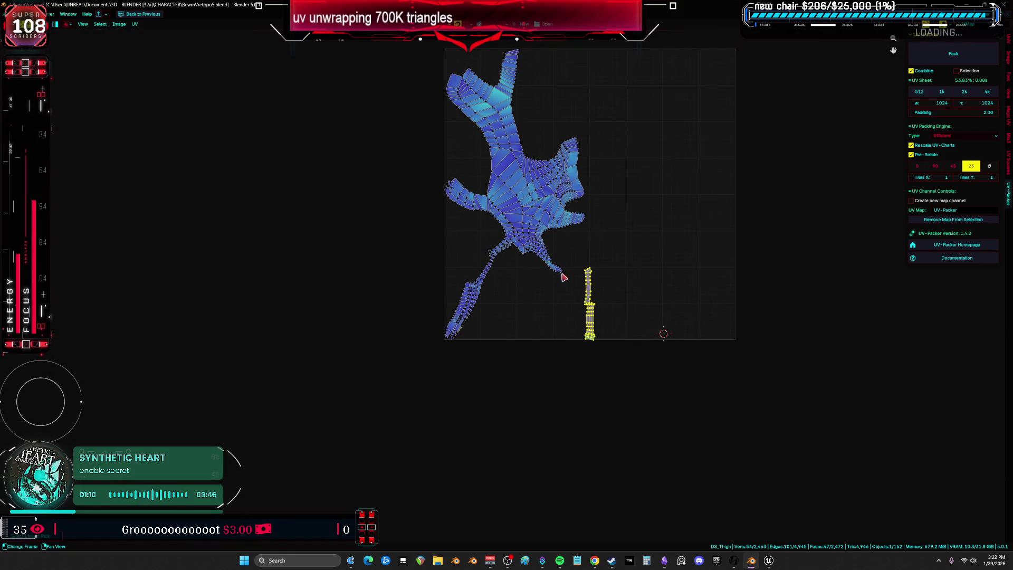
{"action": "key", "text": "ctrl+space"}
{"action": "key", "text": "ctrl+space"}
{"action": "mouse_move", "coordinate": [628, 335]}
{"action": "middle_mouse_down"}
{"action": "mouse_move", "coordinate": [571, 333]}
{"action": "mouse_move", "coordinate": [501, 310]}
{"action": "middle_mouse_up"}
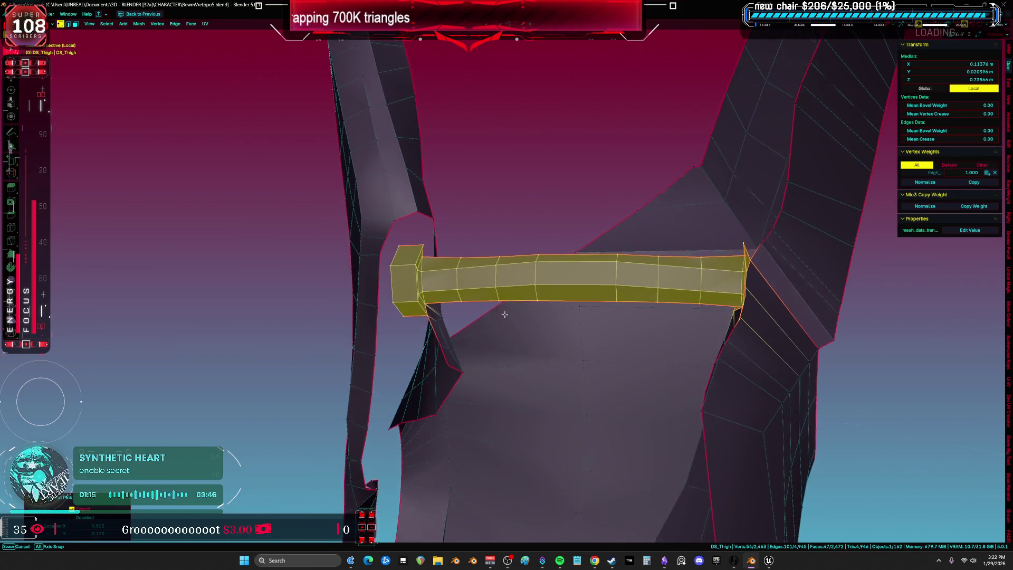
Step: Hide and reveal the strap bar, then select the whole mesh
{"action": "key", "text": "h"}
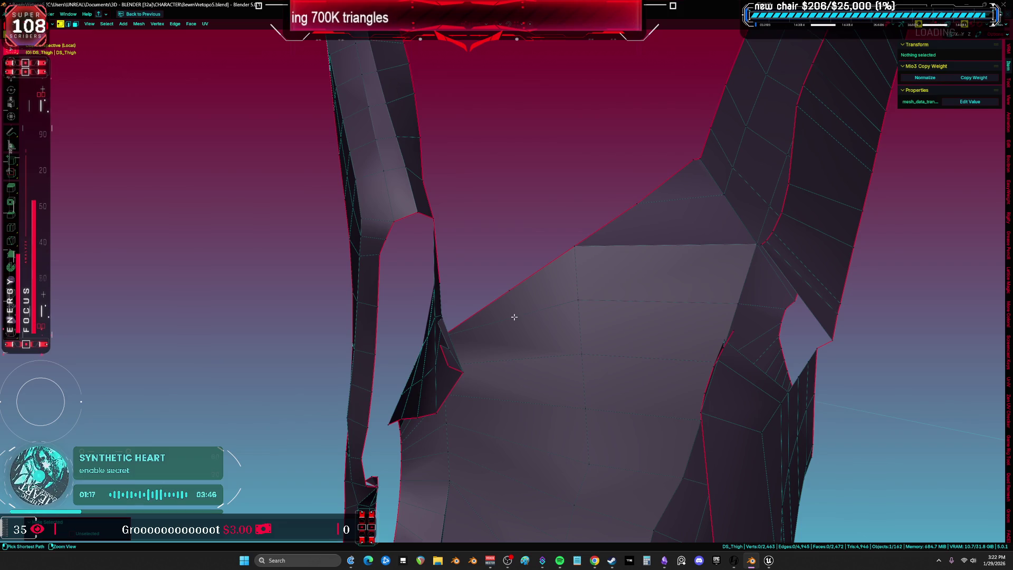
{"action": "key", "text": "alt+h"}
{"action": "mouse_move", "coordinate": [515, 311]}
{"action": "middle_mouse_down"}
{"action": "mouse_move", "coordinate": [471, 335]}
{"action": "mouse_move", "coordinate": [496, 327]}
{"action": "mouse_move", "coordinate": [475, 246]}
{"action": "mouse_move", "coordinate": [518, 253]}
{"action": "mouse_move", "coordinate": [594, 199]}
{"action": "mouse_move", "coordinate": [667, 255]}
{"action": "mouse_move", "coordinate": [666, 271]}
{"action": "middle_mouse_up"}
{"action": "key", "text": "a"}
Step: Select a short shortest-path edge run near the strap and mark it as a seam
{"action": "left_click", "coordinate": [475, 245]}
{"action": "key", "text": "KP_Decimal"}
{"action": "left_click", "coordinate": [538, 273], "text": "shift"}
{"action": "left_click", "coordinate": [538, 273], "text": "shift"}
{"action": "mouse_move", "coordinate": [538, 274]}
{"action": "middle_mouse_down"}
{"action": "mouse_move", "coordinate": [420, 237]}
{"action": "mouse_move", "coordinate": [538, 265]}
{"action": "middle_mouse_up"}
{"action": "key", "text": "alt+a"}
{"action": "mouse_move", "coordinate": [478, 274]}
{"action": "middle_mouse_down"}
{"action": "mouse_move", "coordinate": [481, 241]}
{"action": "mouse_move", "coordinate": [452, 294]}
{"action": "mouse_move", "coordinate": [420, 310]}
{"action": "mouse_move", "coordinate": [526, 348]}
{"action": "middle_mouse_up"}
{"action": "key", "text": "ctrl+z"}
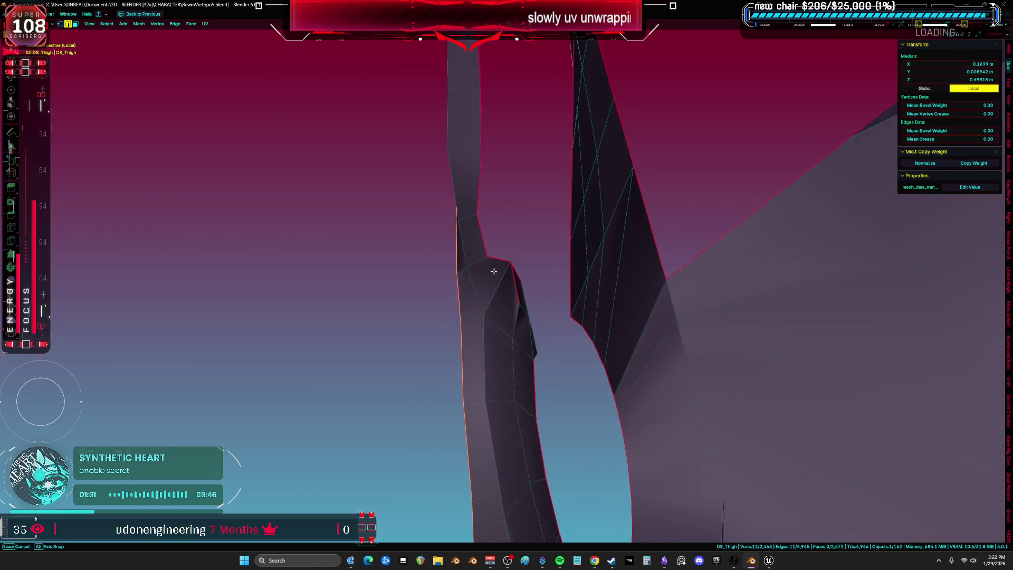
{"action": "middle_click_drag", "start_coordinate": [490, 271], "coordinate": [479, 244]}
{"action": "right_click", "coordinate": [458, 248]}
{"action": "key", "text": "Escape"}
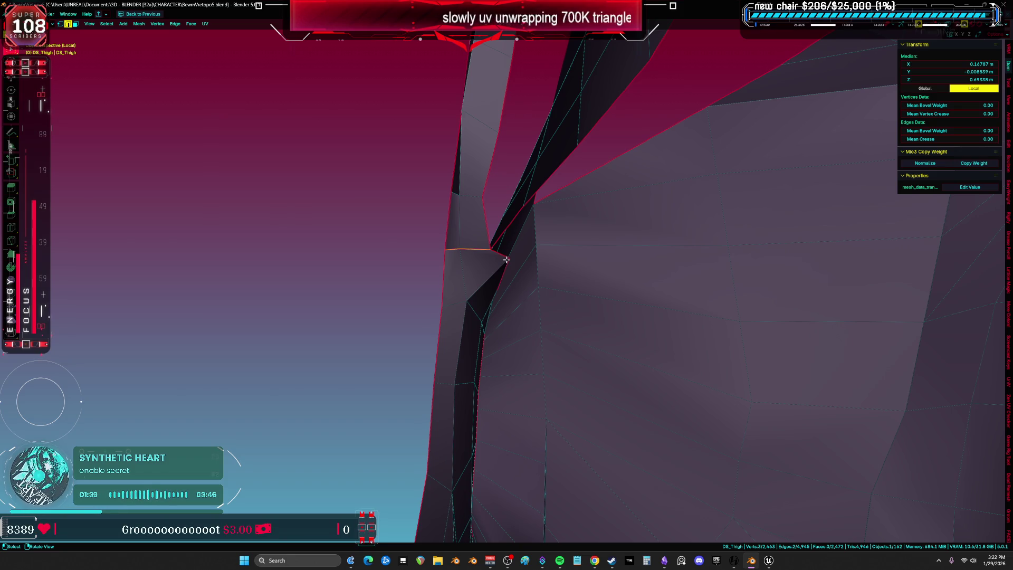
Step: Zoom out and select one connected armor piece
{"action": "scroll", "coordinate": [505, 259], "scroll_direction": "down", "scroll_amount": 5}
{"action": "mouse_move", "coordinate": [506, 260]}
{"action": "middle_mouse_down"}
{"action": "mouse_move", "coordinate": [542, 248]}
{"action": "mouse_move", "coordinate": [640, 280]}
{"action": "mouse_move", "coordinate": [560, 308]}
{"action": "mouse_move", "coordinate": [604, 296]}
{"action": "middle_mouse_up"}
{"action": "key", "text": "ctrl+Page_Down"}
Step: Unwrap the selected armor piece with Minimum Stretch and check its island
{"action": "key", "text": "l"}
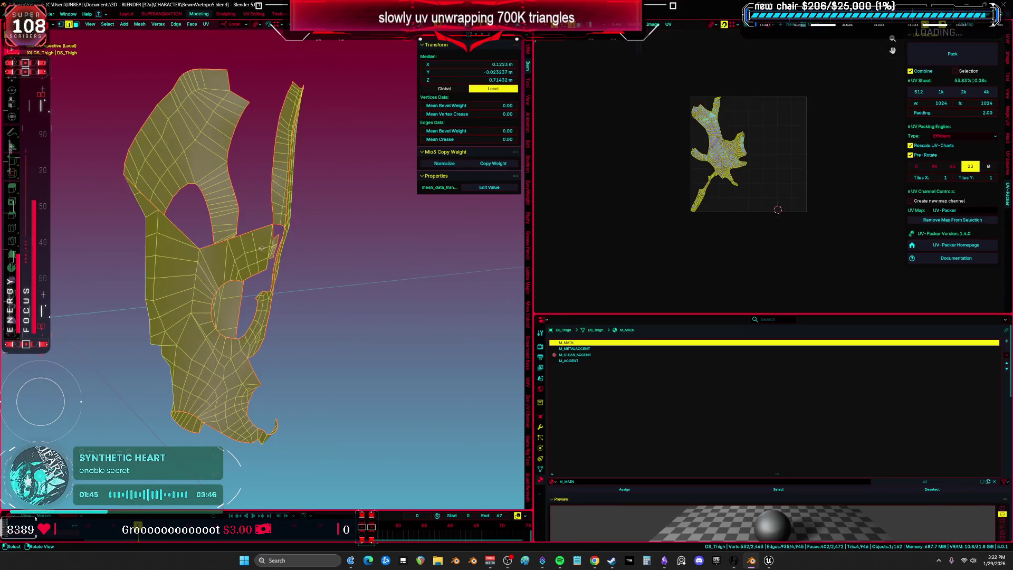
{"action": "scroll", "coordinate": [261, 247], "scroll_direction": "up", "scroll_amount": 4}
{"action": "key", "text": "u"}
{"action": "left_click", "coordinate": [288, 248]}
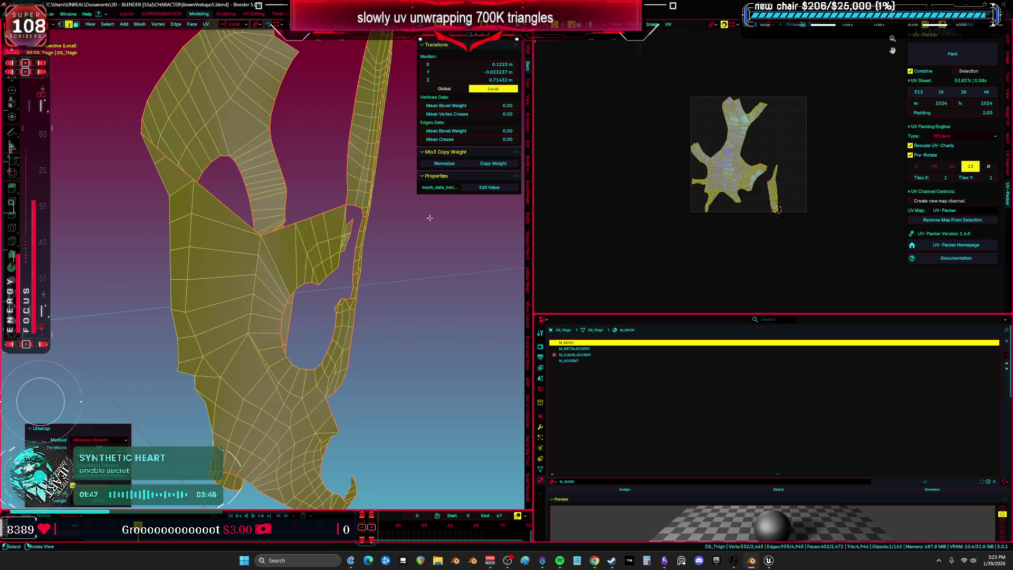
{"action": "key", "text": "ctrl+space"}
{"action": "scroll", "coordinate": [584, 244], "scroll_direction": "up", "scroll_amount": 4}
{"action": "mouse_move", "coordinate": [333, 279]}
{"action": "middle_mouse_down"}
{"action": "mouse_move", "coordinate": [400, 279]}
{"action": "mouse_move", "coordinate": [461, 244]}
{"action": "middle_mouse_up"}
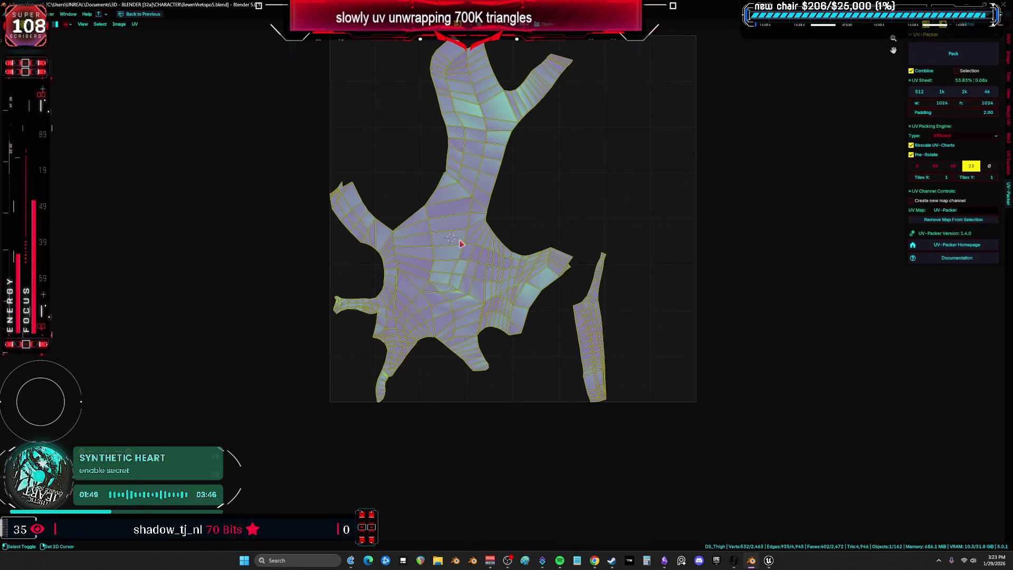
{"action": "scroll", "coordinate": [460, 244], "scroll_direction": "up", "scroll_amount": 3}
{"action": "key", "text": "ctrl+space"}
{"action": "middle_click_drag", "start_coordinate": [361, 271], "coordinate": [329, 290]}
{"action": "scroll", "coordinate": [330, 290], "scroll_direction": "down", "scroll_amount": 3}
Step: Select the entire thigh mesh and unwrap it with Minimum Stretch into separate islands
{"action": "key", "text": "ctrl+l"}
{"action": "scroll", "coordinate": [359, 289], "scroll_direction": "down", "scroll_amount": 2}
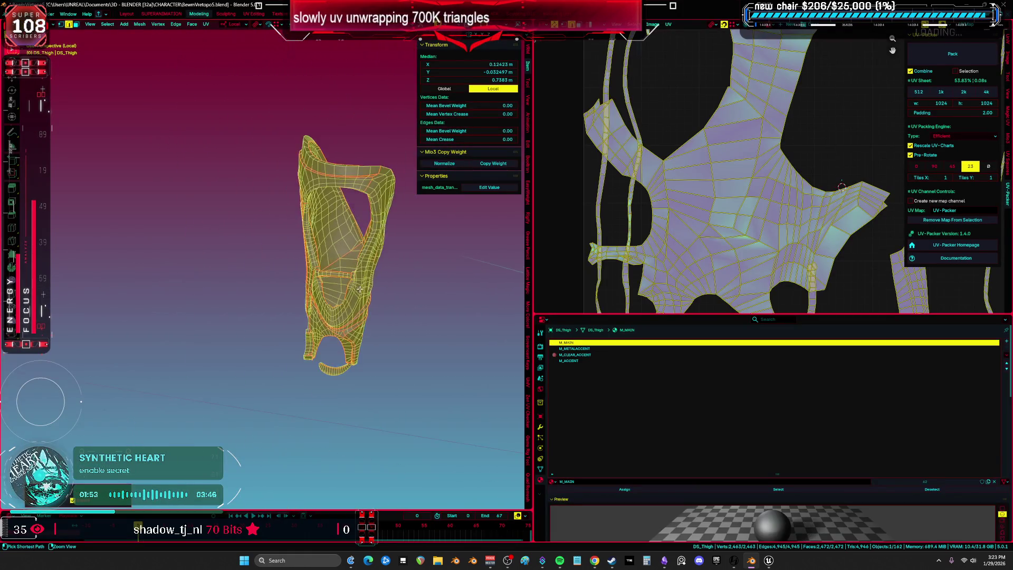
{"action": "key", "text": "ctrl+space"}
{"action": "key", "text": "u"}
{"action": "key", "text": "Return"}
{"action": "key", "text": "ctrl+space"}
{"action": "scroll", "coordinate": [551, 248], "scroll_direction": "down", "scroll_amount": 3}
{"action": "key", "text": "ctrl+space"}
{"action": "scroll", "coordinate": [565, 245], "scroll_direction": "up", "scroll_amount": 3}
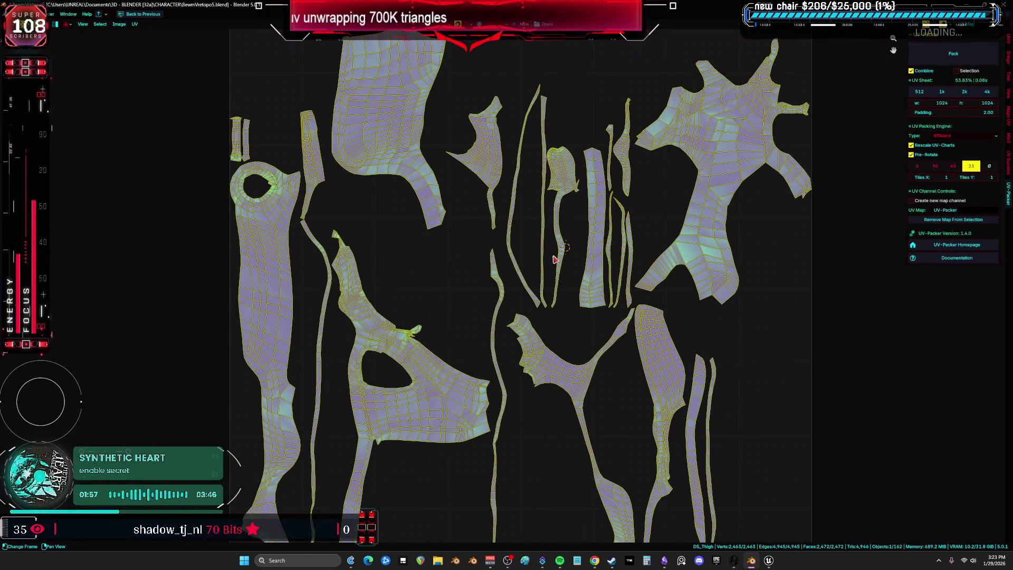
{"action": "key", "text": "ctrl+space"}
{"action": "key", "text": "ctrl+space"}
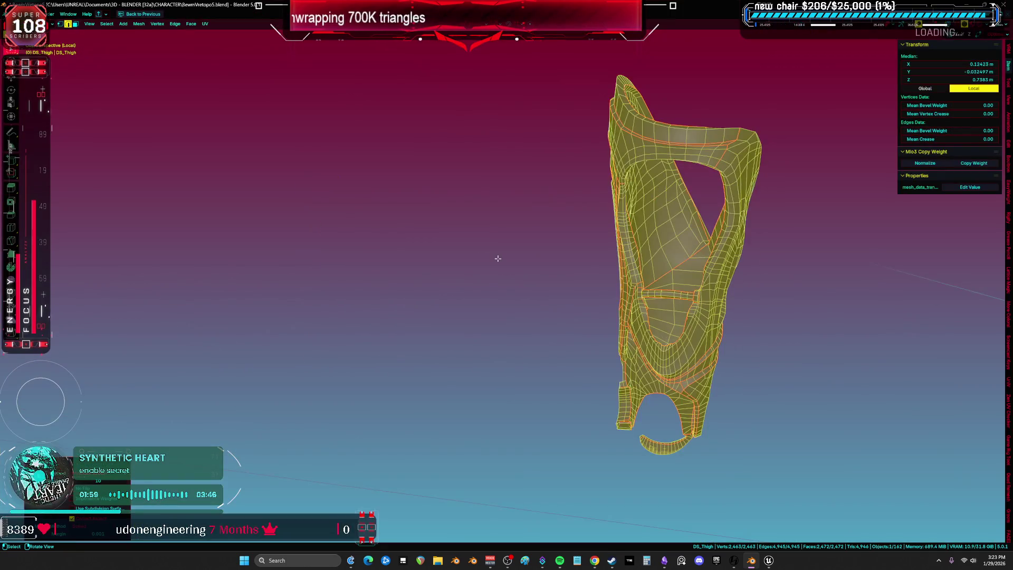
Step: Switch to front orthographic view and wireframe shading, then return to Object Mode
{"action": "middle_click_drag", "start_coordinate": [497, 260], "coordinate": [498, 260]}
{"action": "scroll", "coordinate": [500, 259], "scroll_direction": "up", "scroll_amount": 5}
{"action": "key", "text": "KP_1"}
{"action": "key", "text": "z"}
{"action": "left_click", "coordinate": [511, 275]}
{"action": "key", "text": "ctrl+Tab"}
{"action": "left_click", "coordinate": [543, 296]}
{"action": "scroll", "coordinate": [543, 295], "scroll_direction": "down", "scroll_amount": 3}
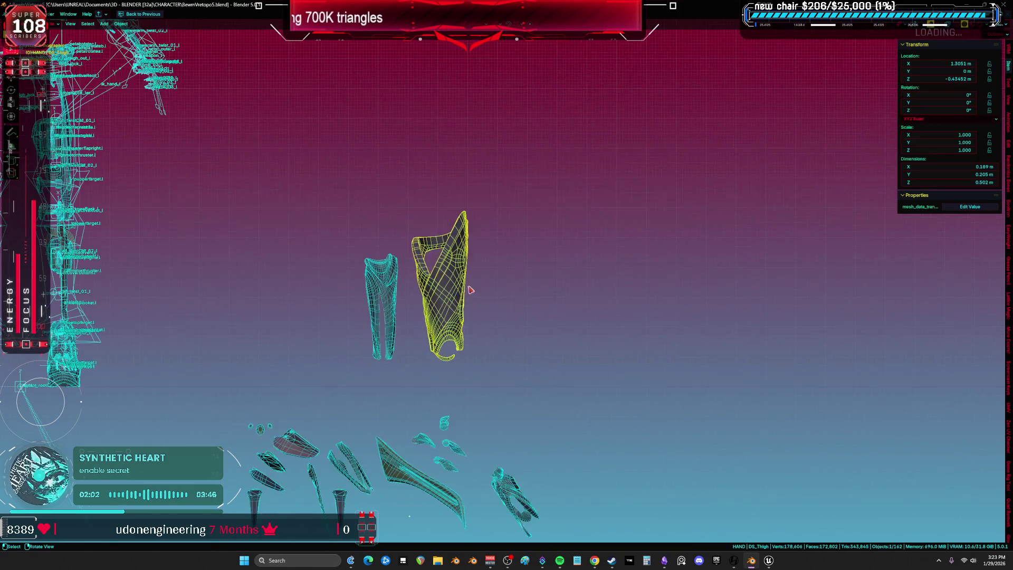
Step: Show all objects again and move the thigh piece to a new position
{"action": "key", "text": "KP_Divide"}
{"action": "key", "text": "g"}
{"action": "left_click", "coordinate": [654, 411]}
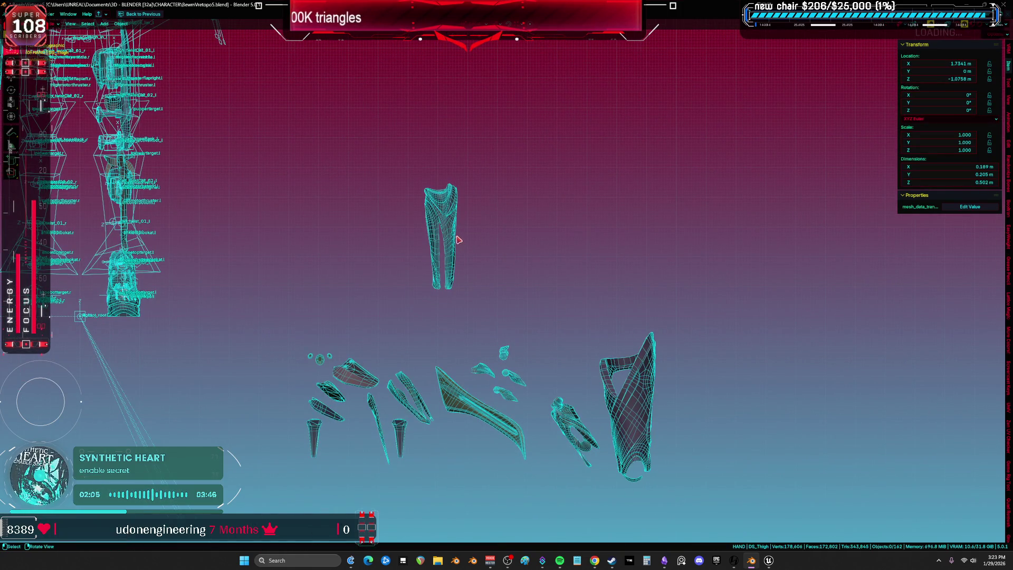
Step: Isolate DS_Calf in Edit Mode, framed in the viewport beside the UV editor
{"action": "left_click", "coordinate": [453, 237]}
{"action": "key", "text": "Tab"}
{"action": "key", "text": "KP_Divide"}
{"action": "key", "text": "KP_Decimal"}
{"action": "key", "text": "ctrl+Page_Down"}
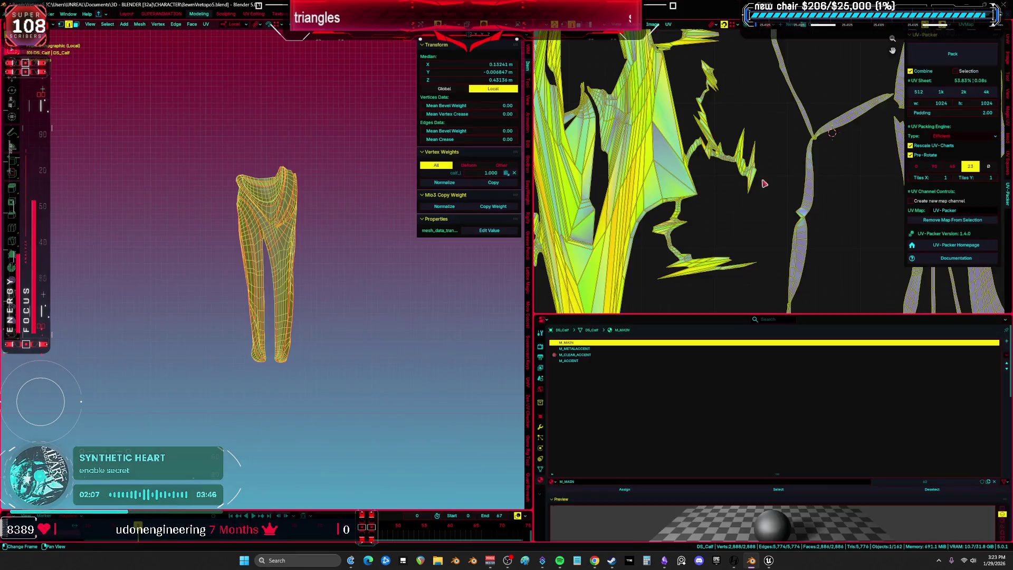
{"action": "key", "text": "ctrl+space"}
{"action": "key", "text": "ctrl+space"}
{"action": "scroll", "coordinate": [221, 217], "scroll_direction": "up", "scroll_amount": 3}
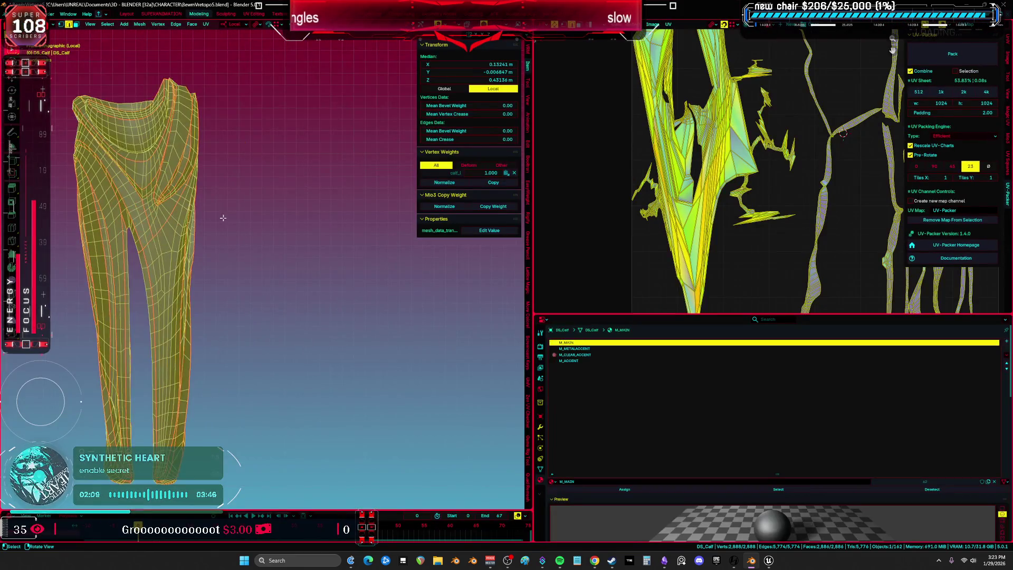
{"action": "key", "text": "ctrl+space"}
{"action": "scroll", "coordinate": [407, 251], "scroll_direction": "up", "scroll_amount": 2}
Step: Select the whole calf mesh and clear all its existing seams
{"action": "mouse_move", "coordinate": [443, 246]}
{"action": "middle_mouse_down"}
{"action": "mouse_move", "coordinate": [549, 175]}
{"action": "mouse_move", "coordinate": [507, 201]}
{"action": "mouse_move", "coordinate": [547, 251]}
{"action": "mouse_move", "coordinate": [520, 232]}
{"action": "mouse_move", "coordinate": [543, 240]}
{"action": "middle_mouse_up"}
{"action": "key", "text": "a"}
{"action": "right_click", "coordinate": [548, 240]}
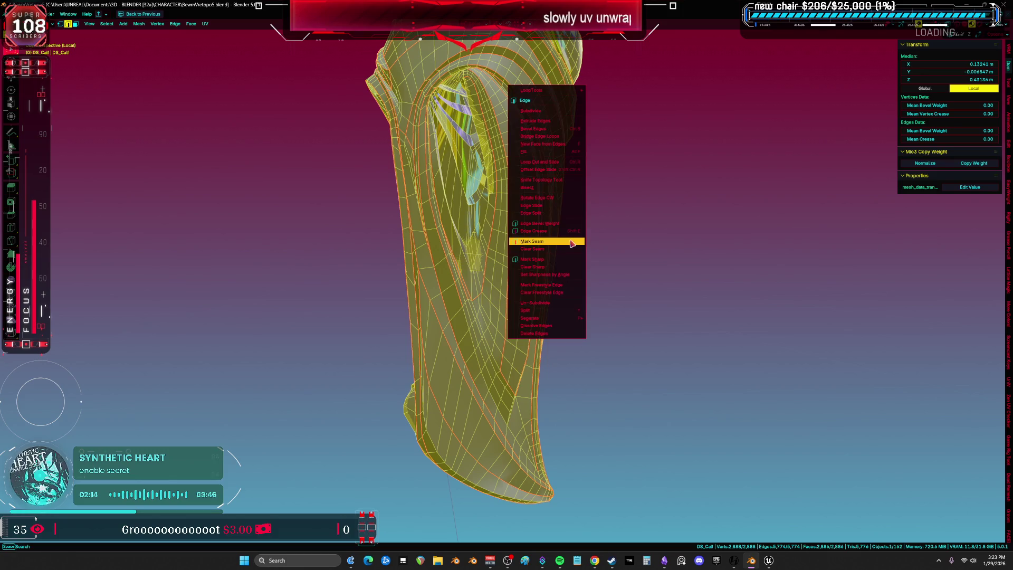
{"action": "left_click", "coordinate": [572, 248]}
Step: Deselect the calf, turn off X-ray, and inspect it from around
{"action": "key", "text": "alt+a"}
{"action": "key", "text": "alt+z"}
{"action": "mouse_move", "coordinate": [736, 267]}
{"action": "middle_mouse_down"}
{"action": "mouse_move", "coordinate": [547, 255]}
{"action": "mouse_move", "coordinate": [495, 325]}
{"action": "middle_mouse_up"}
{"action": "scroll", "coordinate": [494, 325], "scroll_direction": "up", "scroll_amount": 6}
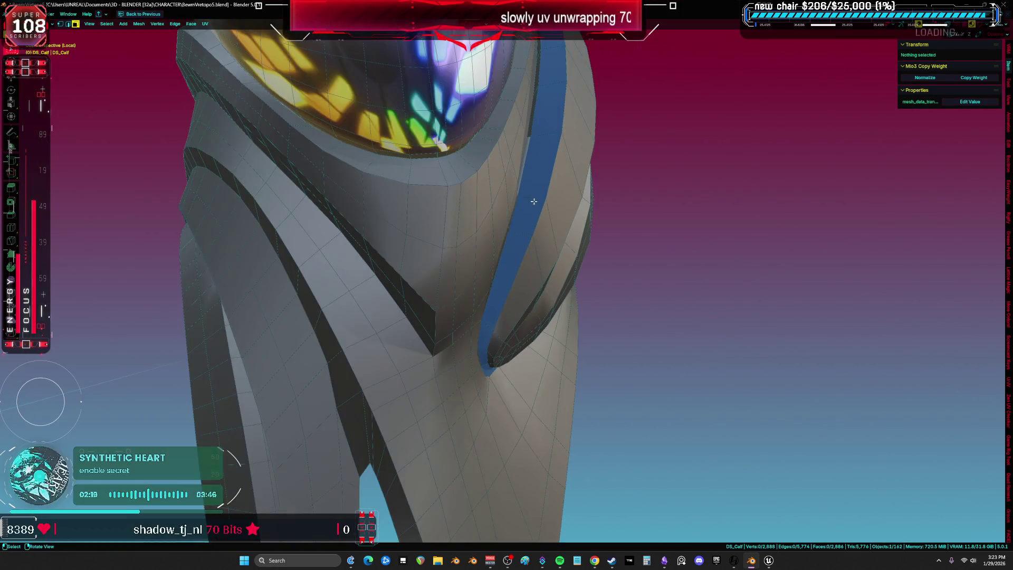
{"action": "middle_click_drag", "start_coordinate": [530, 204], "coordinate": [558, 245]}
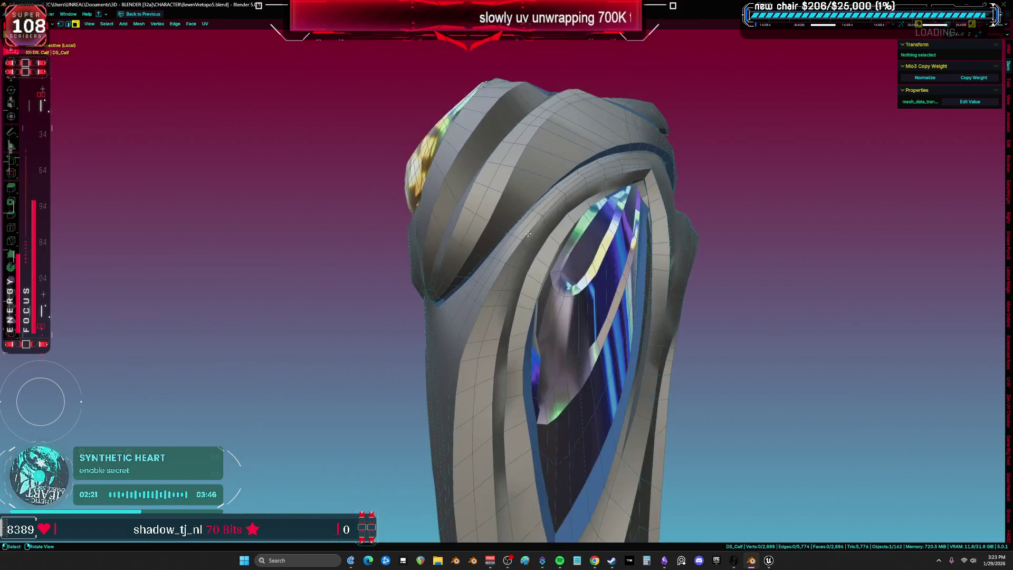
{"action": "key", "text": "ctrl+space"}
Step: Select the calf's M_ACCENT faces and view them in wireframe
{"action": "left_click", "coordinate": [564, 361]}
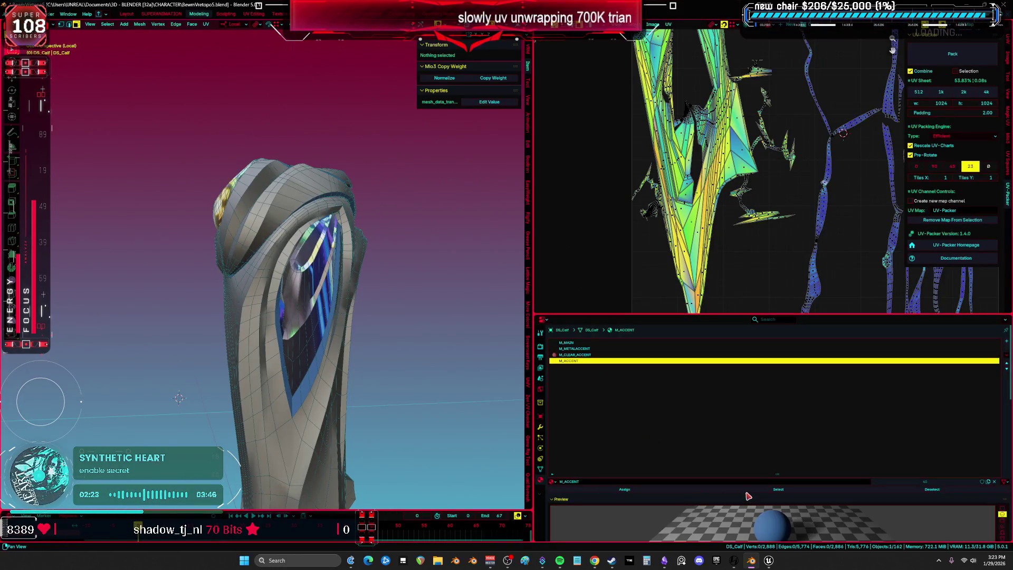
{"action": "left_click", "coordinate": [744, 492]}
{"action": "key", "text": "ctrl+space"}
{"action": "mouse_move", "coordinate": [506, 295]}
{"action": "middle_mouse_down"}
{"action": "mouse_move", "coordinate": [515, 321]}
{"action": "mouse_move", "coordinate": [533, 307]}
{"action": "mouse_move", "coordinate": [583, 303]}
{"action": "mouse_move", "coordinate": [563, 301]}
{"action": "mouse_move", "coordinate": [594, 285]}
{"action": "mouse_move", "coordinate": [516, 256]}
{"action": "mouse_move", "coordinate": [502, 201]}
{"action": "mouse_move", "coordinate": [420, 154]}
{"action": "middle_mouse_up"}
{"action": "key", "text": "shift+z"}
{"action": "key", "text": "shift+z"}
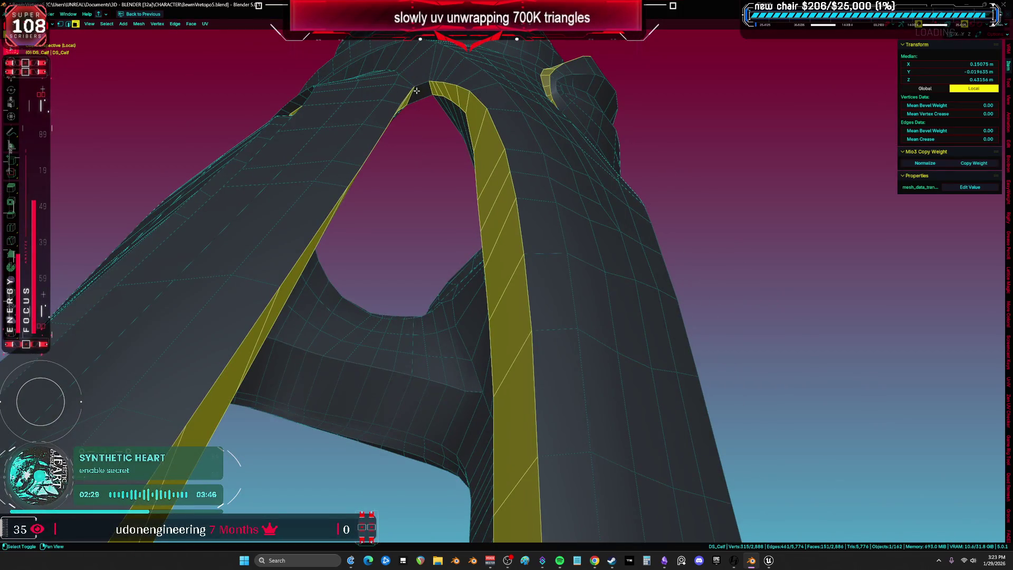
Step: Inspect DS_Calf's accent faces from several angles, switching between wireframe and solid shading
{"action": "key", "text": "shift+z"}
{"action": "mouse_move", "coordinate": [488, 123]}
{"action": "middle_mouse_down"}
{"action": "mouse_move", "coordinate": [401, 158]}
{"action": "mouse_move", "coordinate": [422, 227]}
{"action": "mouse_move", "coordinate": [452, 238]}
{"action": "middle_mouse_up"}
{"action": "key", "text": "shift+z"}
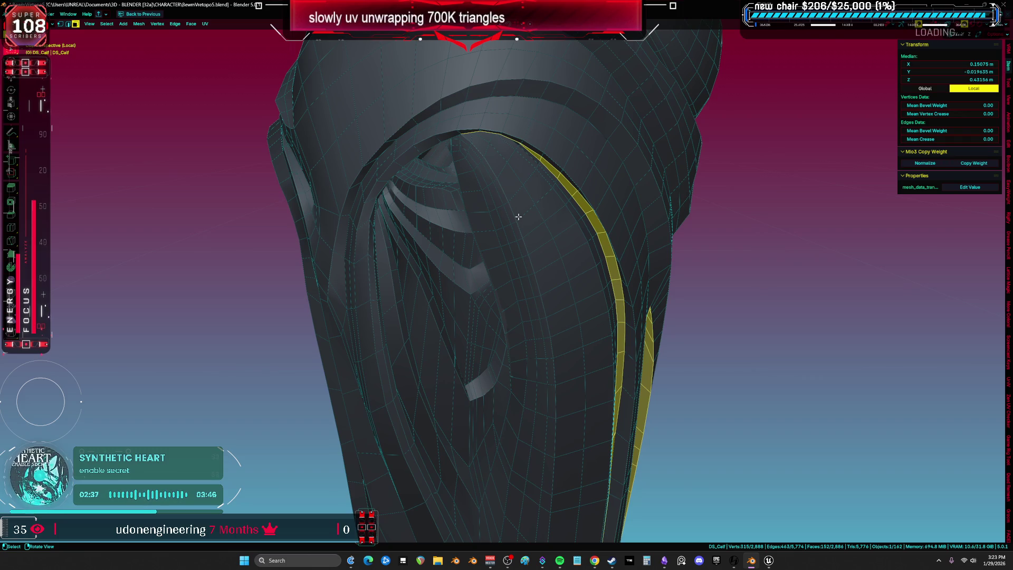
{"action": "scroll", "coordinate": [518, 216], "scroll_direction": "down", "scroll_amount": 5}
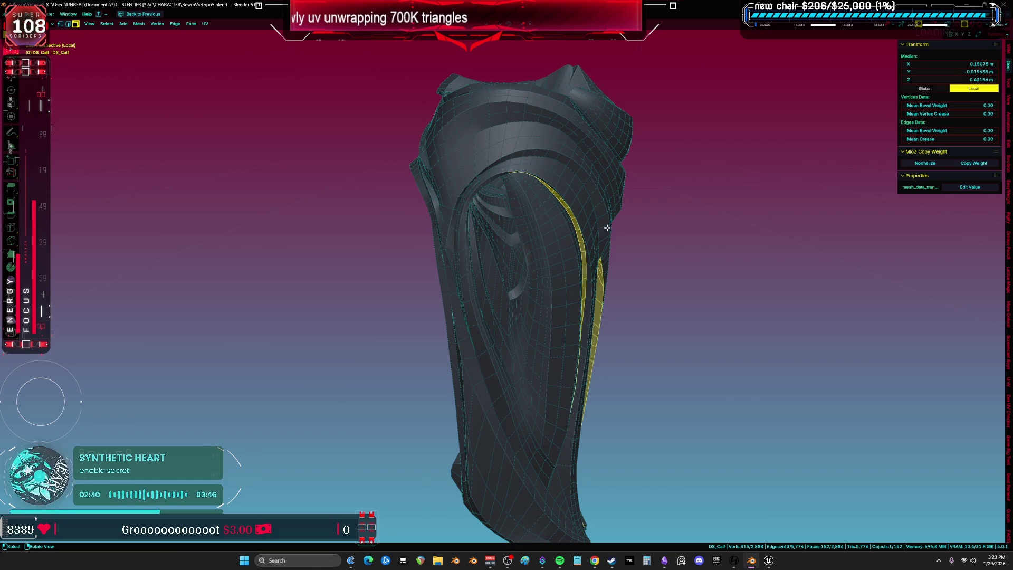
{"action": "mouse_move", "coordinate": [607, 227]}
{"action": "middle_mouse_down"}
{"action": "mouse_move", "coordinate": [590, 192]}
{"action": "mouse_move", "coordinate": [543, 228]}
{"action": "mouse_move", "coordinate": [546, 181]}
{"action": "mouse_move", "coordinate": [419, 286]}
{"action": "middle_mouse_up"}
{"action": "key", "text": "shift+z"}
{"action": "scroll", "coordinate": [419, 285], "scroll_direction": "up", "scroll_amount": 10}
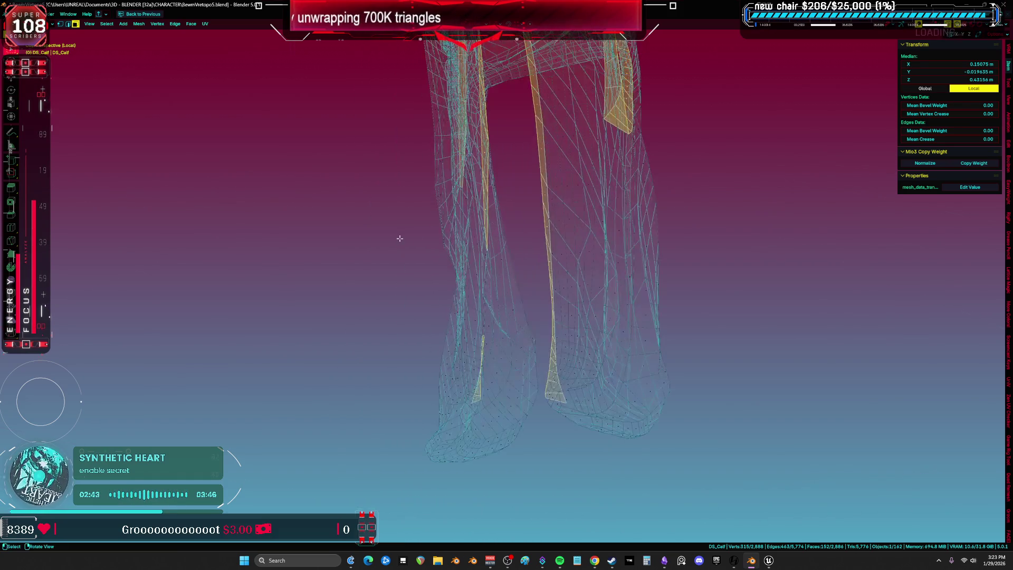
{"action": "key", "text": "shift+z"}
{"action": "middle_click_drag", "start_coordinate": [151, 371], "coordinate": [210, 223]}
{"action": "scroll", "coordinate": [278, 226], "scroll_direction": "down", "scroll_amount": 10}
{"action": "mouse_move", "coordinate": [278, 226]}
{"action": "middle_mouse_down"}
{"action": "mouse_move", "coordinate": [422, 237]}
{"action": "mouse_move", "coordinate": [520, 294]}
{"action": "mouse_move", "coordinate": [437, 271]}
{"action": "mouse_move", "coordinate": [452, 239]}
{"action": "mouse_move", "coordinate": [422, 343]}
{"action": "mouse_move", "coordinate": [346, 339]}
{"action": "mouse_move", "coordinate": [378, 320]}
{"action": "mouse_move", "coordinate": [513, 352]}
{"action": "middle_mouse_up"}
{"action": "mouse_move", "coordinate": [600, 350]}
{"action": "middle_mouse_down"}
{"action": "mouse_move", "coordinate": [520, 263]}
{"action": "mouse_move", "coordinate": [638, 296]}
{"action": "mouse_move", "coordinate": [728, 248]}
{"action": "mouse_move", "coordinate": [697, 254]}
{"action": "middle_mouse_up"}
{"action": "key", "text": "ctrl+space"}
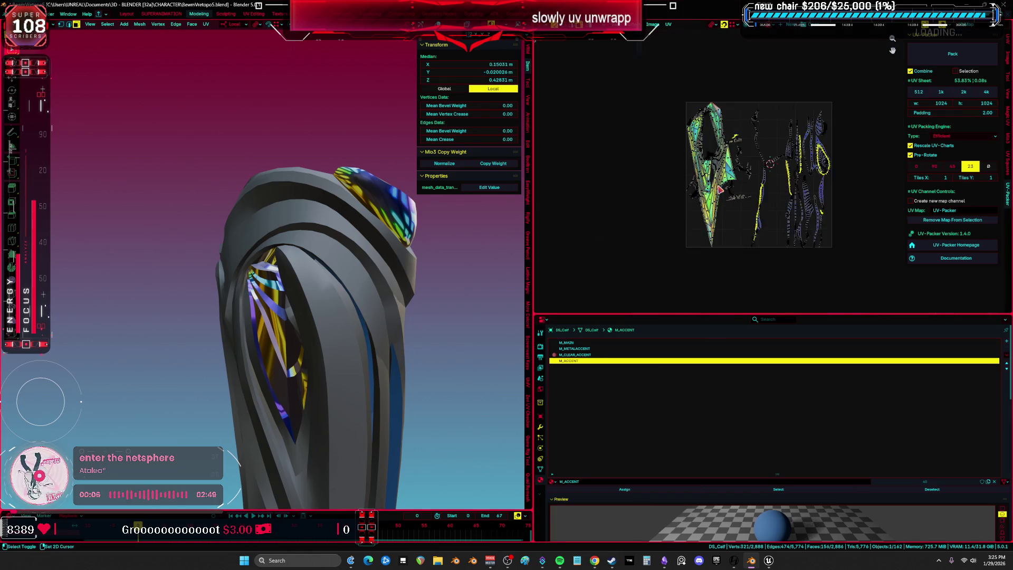
Step: Hide the geometry linked to the current selection on the calf
{"action": "key", "text": "ctrl+space"}
{"action": "mouse_move", "coordinate": [406, 264]}
{"action": "middle_mouse_down"}
{"action": "mouse_move", "coordinate": [440, 168]}
{"action": "mouse_move", "coordinate": [445, 208]}
{"action": "mouse_move", "coordinate": [469, 200]}
{"action": "middle_mouse_up"}
{"action": "key", "text": "ctrl+l"}
{"action": "key", "text": "h"}
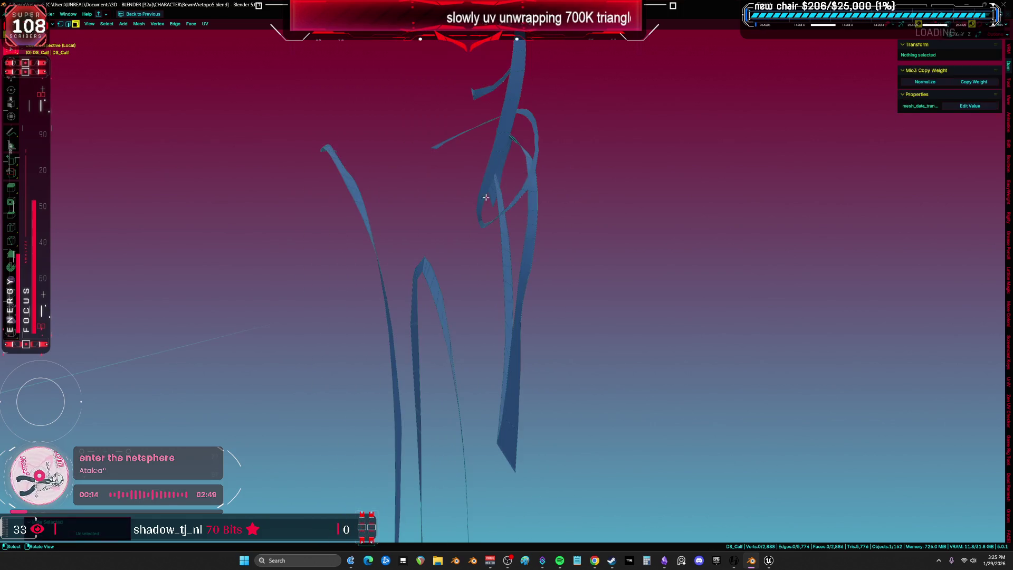
Step: Select several edge loops along the exposed strips
{"action": "left_click", "coordinate": [438, 283], "text": "alt"}
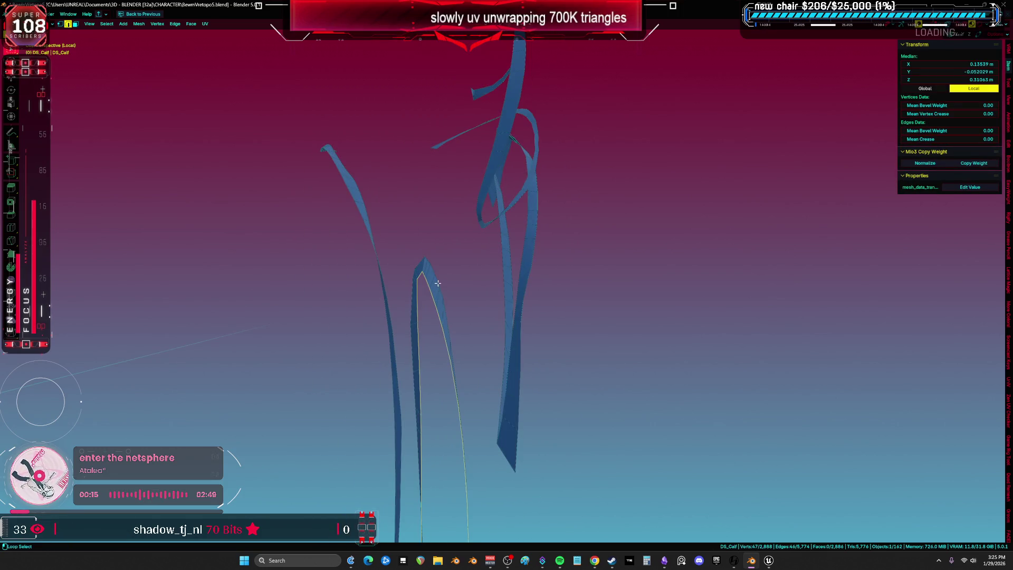
{"action": "left_click", "coordinate": [356, 187], "text": "alt+shift"}
{"action": "mouse_move", "coordinate": [356, 186]}
{"action": "middle_mouse_down"}
{"action": "mouse_move", "coordinate": [529, 229]}
{"action": "mouse_move", "coordinate": [474, 211]}
{"action": "mouse_move", "coordinate": [466, 227]}
{"action": "middle_mouse_up"}
{"action": "left_click", "coordinate": [462, 222], "text": "alt+shift"}
{"action": "left_click", "coordinate": [536, 247], "text": "alt+shift"}
{"action": "middle_click_drag", "start_coordinate": [536, 247], "coordinate": [588, 283]}
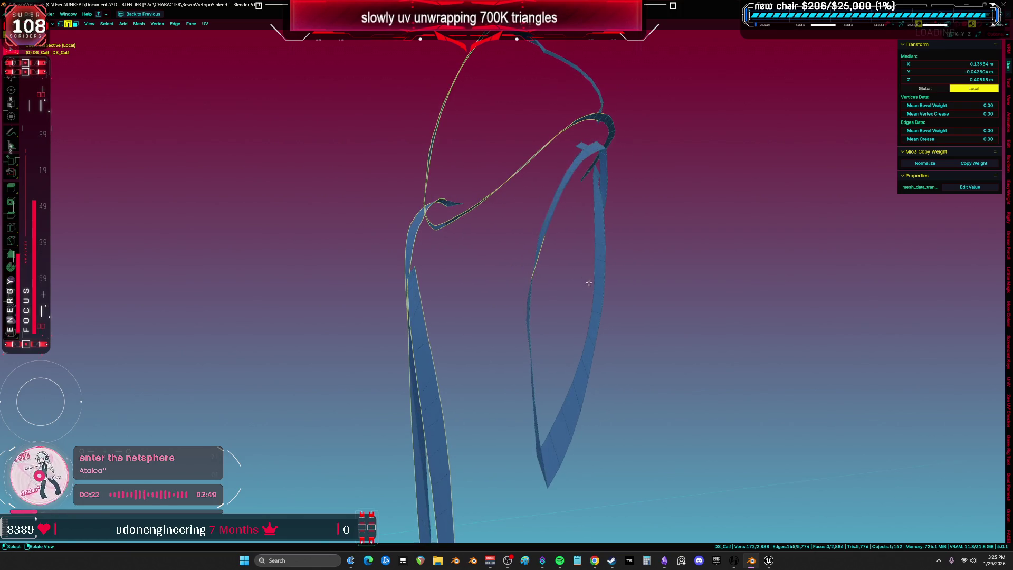
{"action": "mouse_move", "coordinate": [635, 184]}
{"action": "middle_mouse_down"}
{"action": "mouse_move", "coordinate": [515, 301]}
{"action": "mouse_move", "coordinate": [529, 272]}
{"action": "mouse_move", "coordinate": [520, 238]}
{"action": "mouse_move", "coordinate": [498, 414]}
{"action": "mouse_move", "coordinate": [543, 351]}
{"action": "mouse_move", "coordinate": [535, 311]}
{"action": "mouse_move", "coordinate": [509, 338]}
{"action": "middle_mouse_up"}
Step: Reveal the hidden geometry, pick faces on the arch, and make M_MAIN active
{"action": "key", "text": "alt+h"}
{"action": "left_click", "coordinate": [544, 351]}
{"action": "left_click", "coordinate": [508, 338]}
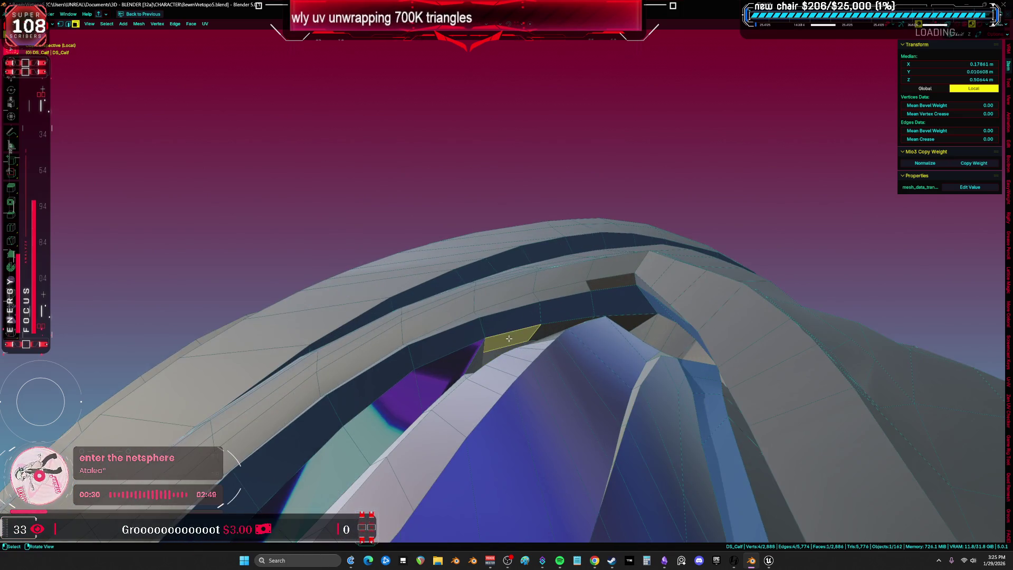
{"action": "key", "text": "ctrl+space"}
{"action": "left_click", "coordinate": [585, 342]}
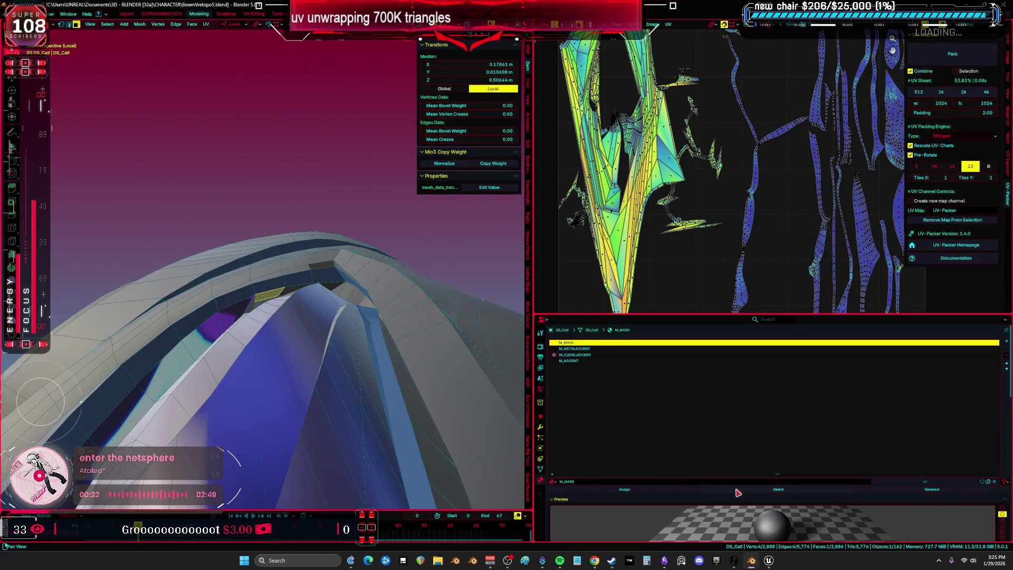
{"action": "middle_click_drag", "start_coordinate": [354, 342], "coordinate": [422, 340]}
Step: Select the M_ACCENT faces, invert the selection, and hide everything else
{"action": "key", "text": "alt+a"}
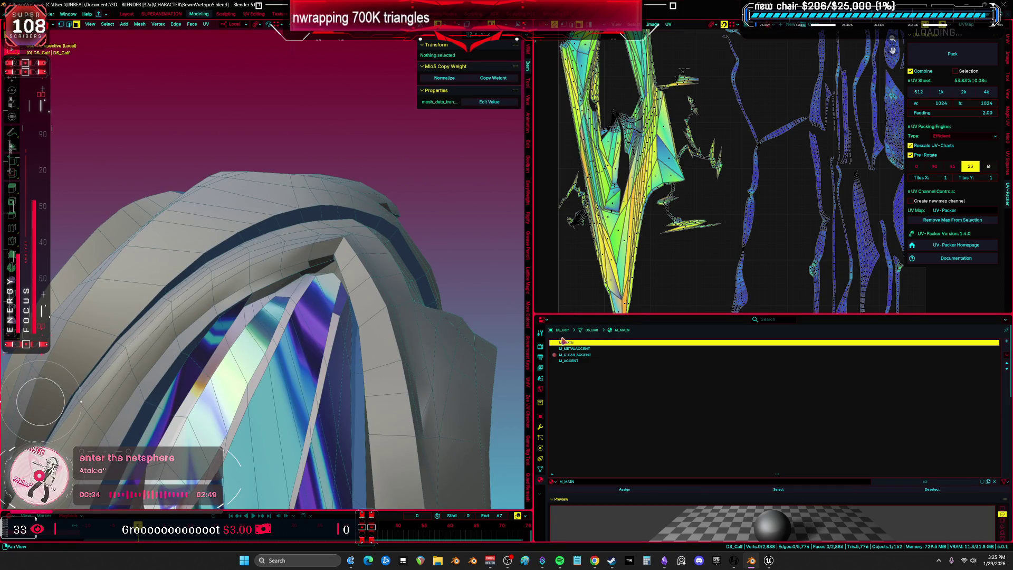
{"action": "left_click", "coordinate": [568, 361]}
{"action": "left_click", "coordinate": [775, 490]}
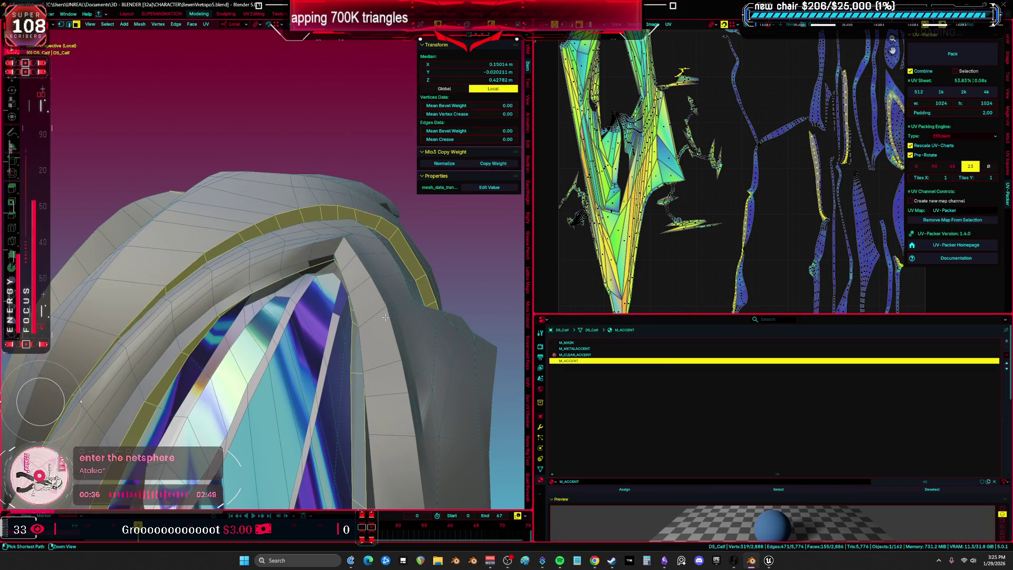
{"action": "key", "text": "ctrl+i"}
{"action": "key", "text": "h"}
Step: Maximize the 3D view and select an edge loop on the top accent strip
{"action": "key", "text": "ctrl+space"}
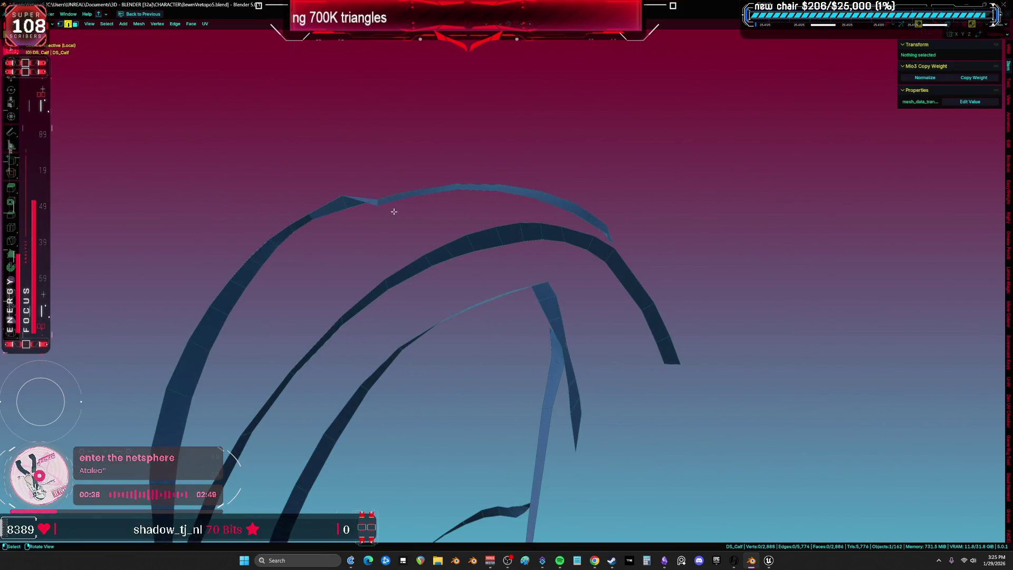
{"action": "left_click", "coordinate": [393, 204], "text": "alt"}
{"action": "mouse_move", "coordinate": [393, 204]}
{"action": "middle_mouse_down"}
{"action": "mouse_move", "coordinate": [403, 275]}
{"action": "mouse_move", "coordinate": [383, 86]}
{"action": "mouse_move", "coordinate": [445, 274]}
{"action": "mouse_move", "coordinate": [502, 267]}
{"action": "mouse_move", "coordinate": [201, 224]}
{"action": "mouse_move", "coordinate": [308, 219]}
{"action": "middle_mouse_up"}
Step: Restart in vertex mode and select the first ribbon border edge loops
{"action": "left_click", "coordinate": [386, 78], "text": "alt+shift"}
{"action": "key", "text": "1"}
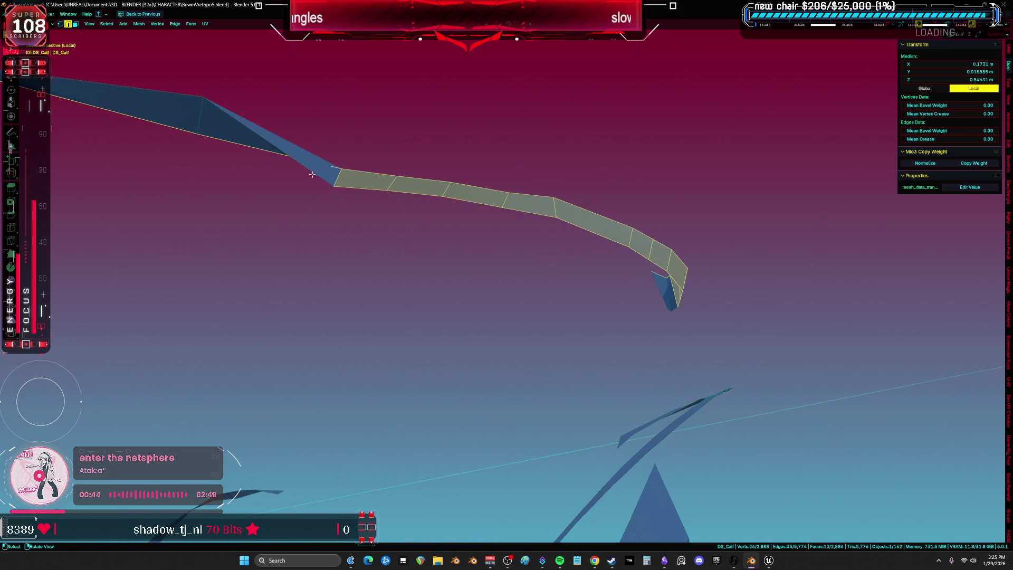
{"action": "key", "text": "alt+a"}
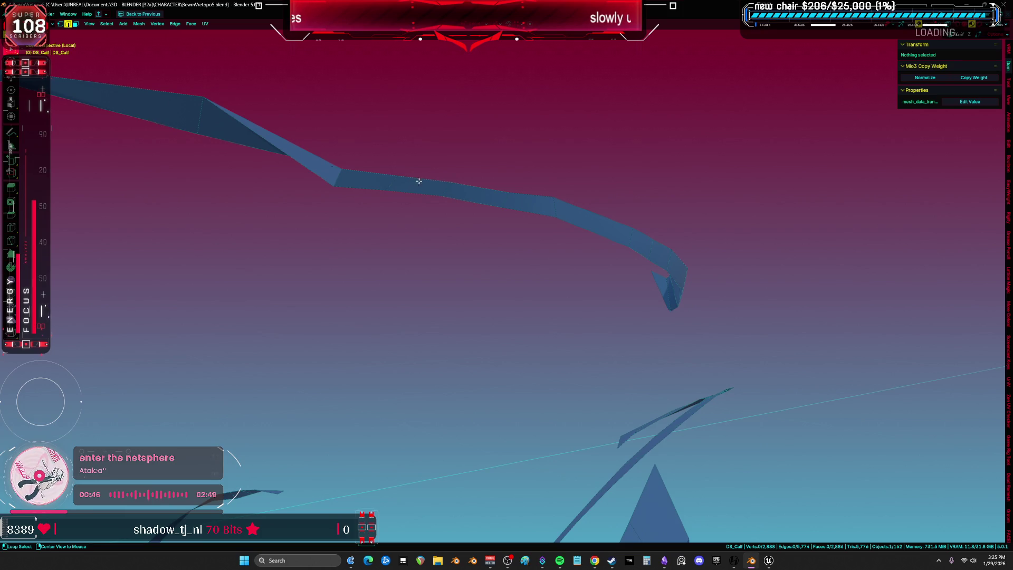
{"action": "left_click", "coordinate": [419, 181], "text": "alt"}
{"action": "mouse_move", "coordinate": [409, 195]}
{"action": "middle_mouse_down"}
{"action": "mouse_move", "coordinate": [567, 229]}
{"action": "mouse_move", "coordinate": [468, 261]}
{"action": "middle_mouse_up"}
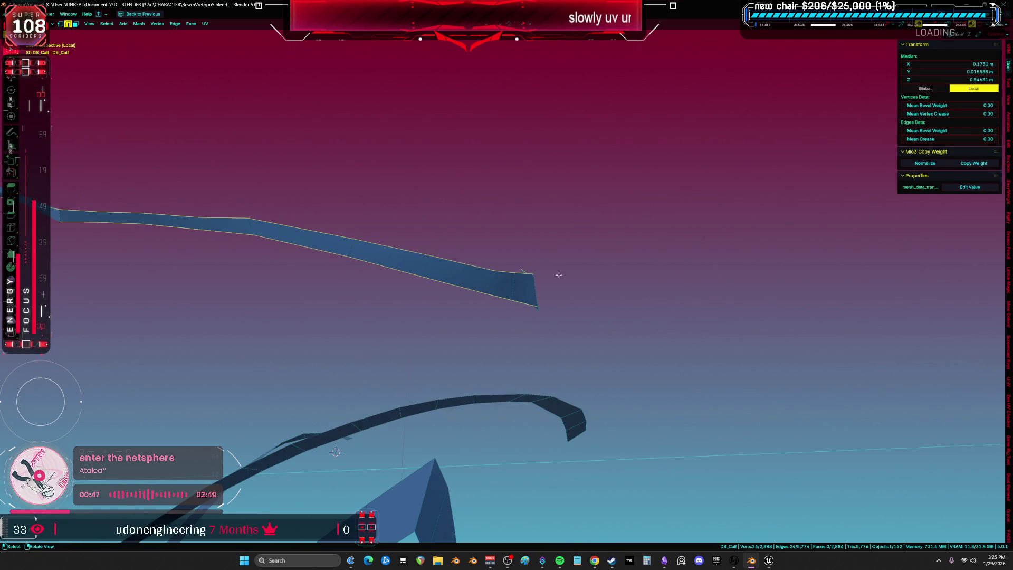
{"action": "middle_click_drag", "start_coordinate": [558, 275], "coordinate": [470, 265]}
{"action": "mouse_move", "coordinate": [540, 320]}
{"action": "middle_mouse_down"}
{"action": "mouse_move", "coordinate": [544, 334]}
{"action": "mouse_move", "coordinate": [525, 289]}
{"action": "mouse_move", "coordinate": [441, 314]}
{"action": "mouse_move", "coordinate": [452, 266]}
{"action": "mouse_move", "coordinate": [538, 242]}
{"action": "mouse_move", "coordinate": [565, 201]}
{"action": "mouse_move", "coordinate": [498, 260]}
{"action": "mouse_move", "coordinate": [537, 173]}
{"action": "middle_mouse_up"}
{"action": "left_click", "coordinate": [565, 201], "text": "alt+shift"}
{"action": "left_click", "coordinate": [555, 235], "text": "shift"}
{"action": "mouse_move", "coordinate": [555, 235]}
{"action": "middle_mouse_down"}
{"action": "mouse_move", "coordinate": [544, 110]}
{"action": "mouse_move", "coordinate": [470, 302]}
{"action": "mouse_move", "coordinate": [459, 411]}
{"action": "mouse_move", "coordinate": [464, 349]}
{"action": "mouse_move", "coordinate": [527, 327]}
{"action": "mouse_move", "coordinate": [714, 375]}
{"action": "mouse_move", "coordinate": [791, 283]}
{"action": "mouse_move", "coordinate": [619, 251]}
{"action": "mouse_move", "coordinate": [564, 273]}
{"action": "mouse_move", "coordinate": [576, 301]}
{"action": "middle_mouse_up"}
{"action": "left_click", "coordinate": [714, 375], "text": "alt+shift"}
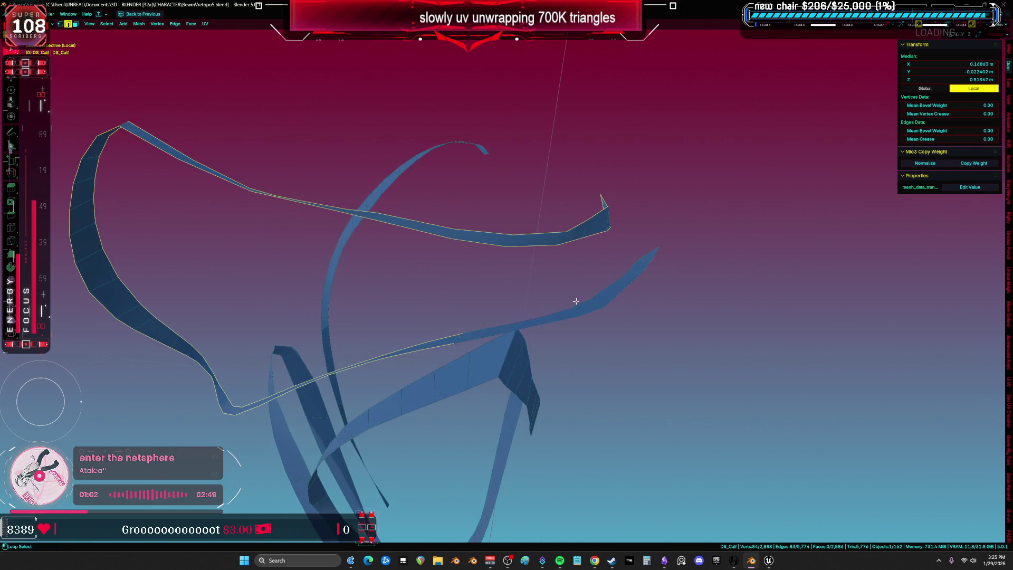
Step: Add further ribbon border edge loops while working around the strips
{"action": "mouse_move", "coordinate": [489, 335]}
{"action": "middle_mouse_down"}
{"action": "mouse_move", "coordinate": [615, 300]}
{"action": "mouse_move", "coordinate": [631, 282]}
{"action": "mouse_move", "coordinate": [651, 333]}
{"action": "middle_mouse_up"}
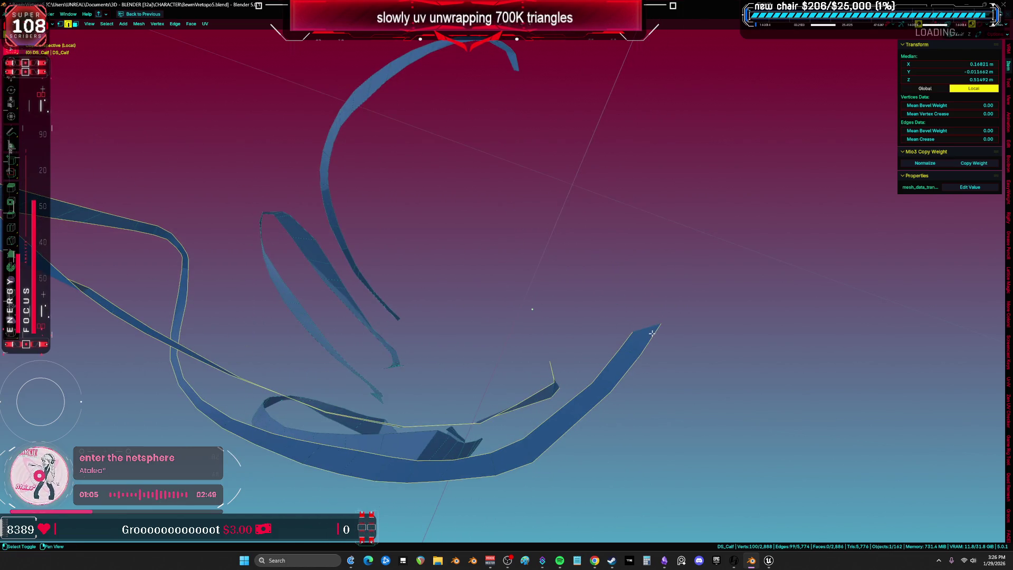
{"action": "mouse_move", "coordinate": [587, 378]}
{"action": "middle_mouse_down"}
{"action": "mouse_move", "coordinate": [583, 351]}
{"action": "mouse_move", "coordinate": [548, 338]}
{"action": "middle_mouse_up"}
{"action": "left_click", "coordinate": [460, 348], "text": "alt+shift"}
{"action": "mouse_move", "coordinate": [460, 348]}
{"action": "middle_mouse_down"}
{"action": "mouse_move", "coordinate": [524, 328]}
{"action": "mouse_move", "coordinate": [570, 247]}
{"action": "middle_mouse_up"}
{"action": "mouse_move", "coordinate": [596, 312]}
{"action": "middle_mouse_down"}
{"action": "mouse_move", "coordinate": [533, 248]}
{"action": "mouse_move", "coordinate": [482, 282]}
{"action": "middle_mouse_up"}
{"action": "left_click", "coordinate": [468, 268], "text": "shift"}
{"action": "mouse_move", "coordinate": [458, 195]}
{"action": "middle_mouse_down"}
{"action": "mouse_move", "coordinate": [401, 226]}
{"action": "mouse_move", "coordinate": [468, 236]}
{"action": "mouse_move", "coordinate": [453, 172]}
{"action": "middle_mouse_up"}
{"action": "middle_click_drag", "start_coordinate": [449, 110], "coordinate": [427, 116]}
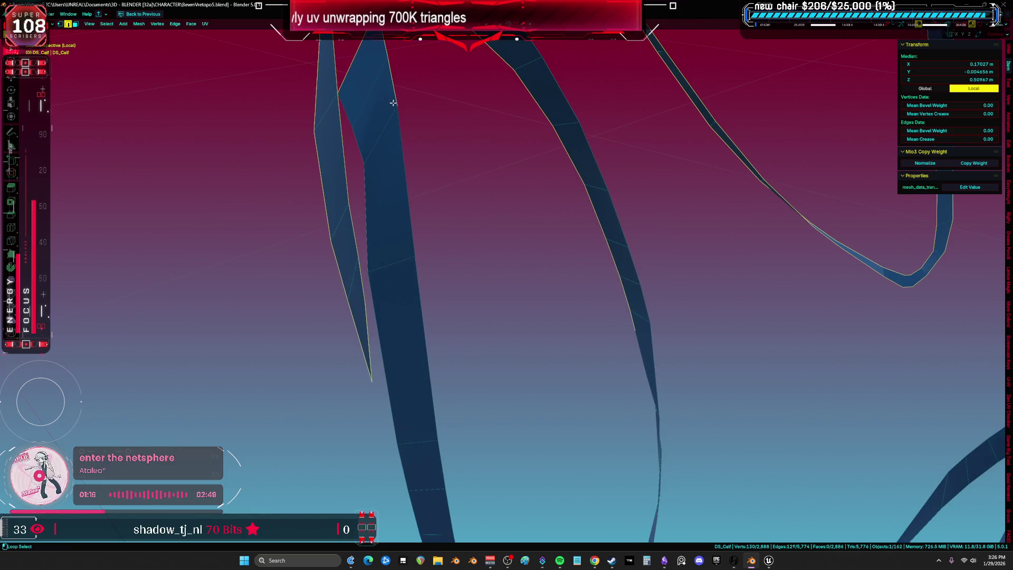
{"action": "left_click", "coordinate": [400, 154], "text": "alt+shift"}
{"action": "middle_click_drag", "start_coordinate": [400, 153], "coordinate": [454, 156]}
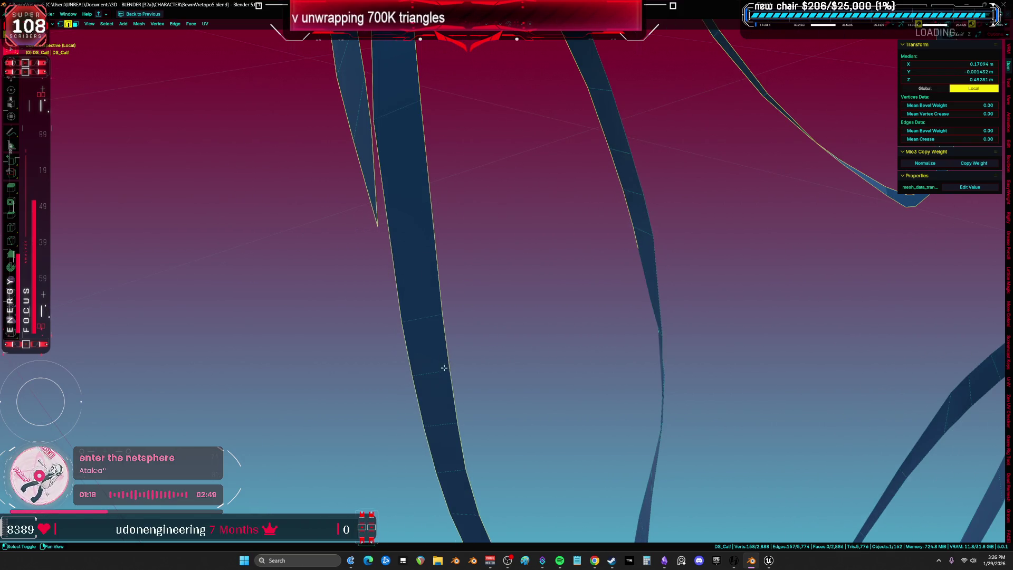
{"action": "middle_click_drag", "start_coordinate": [444, 368], "coordinate": [500, 375]}
{"action": "mouse_move", "coordinate": [378, 160]}
{"action": "middle_mouse_down"}
{"action": "mouse_move", "coordinate": [554, 317]}
{"action": "mouse_move", "coordinate": [549, 346]}
{"action": "mouse_move", "coordinate": [379, 325]}
{"action": "mouse_move", "coordinate": [564, 367]}
{"action": "mouse_move", "coordinate": [599, 311]}
{"action": "mouse_move", "coordinate": [592, 263]}
{"action": "mouse_move", "coordinate": [619, 262]}
{"action": "middle_mouse_up"}
{"action": "left_click", "coordinate": [618, 262], "text": "alt+shift"}
Step: Add the remaining ribbon border edges, including linked ones with L
{"action": "mouse_move", "coordinate": [595, 219]}
{"action": "middle_mouse_down"}
{"action": "mouse_move", "coordinate": [636, 243]}
{"action": "mouse_move", "coordinate": [630, 224]}
{"action": "mouse_move", "coordinate": [668, 191]}
{"action": "middle_mouse_up"}
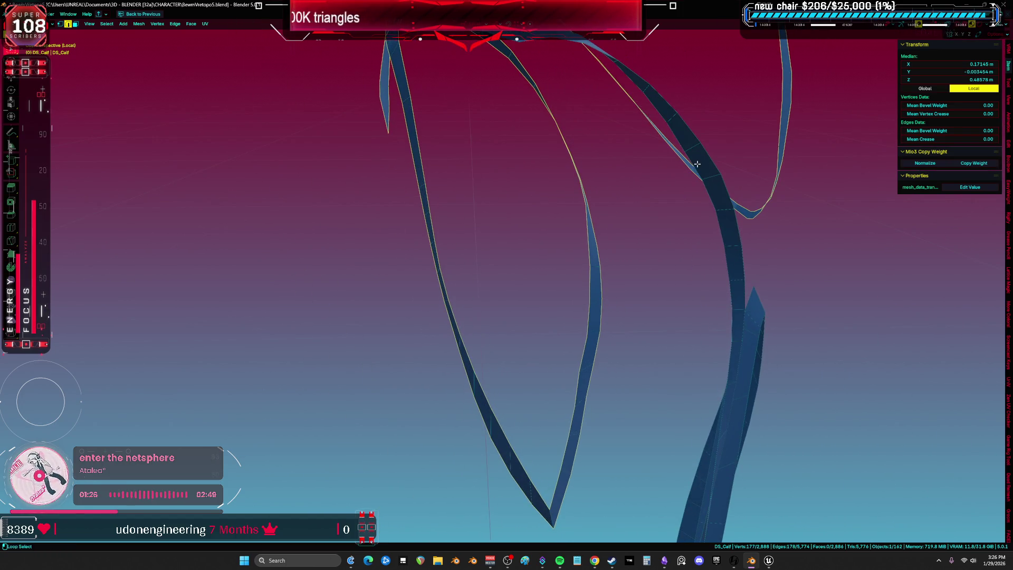
{"action": "mouse_move", "coordinate": [707, 158]}
{"action": "middle_mouse_down"}
{"action": "mouse_move", "coordinate": [692, 262]}
{"action": "mouse_move", "coordinate": [644, 285]}
{"action": "mouse_move", "coordinate": [219, 344]}
{"action": "mouse_move", "coordinate": [393, 291]}
{"action": "middle_mouse_up"}
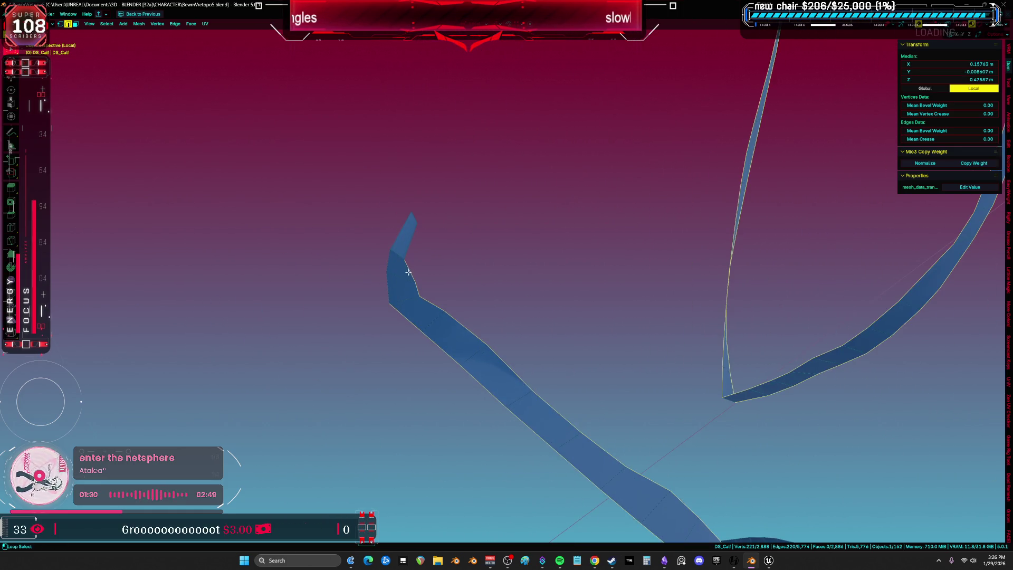
{"action": "mouse_move", "coordinate": [429, 228]}
{"action": "middle_mouse_down"}
{"action": "mouse_move", "coordinate": [606, 231]}
{"action": "mouse_move", "coordinate": [586, 227]}
{"action": "mouse_move", "coordinate": [591, 259]}
{"action": "middle_mouse_up"}
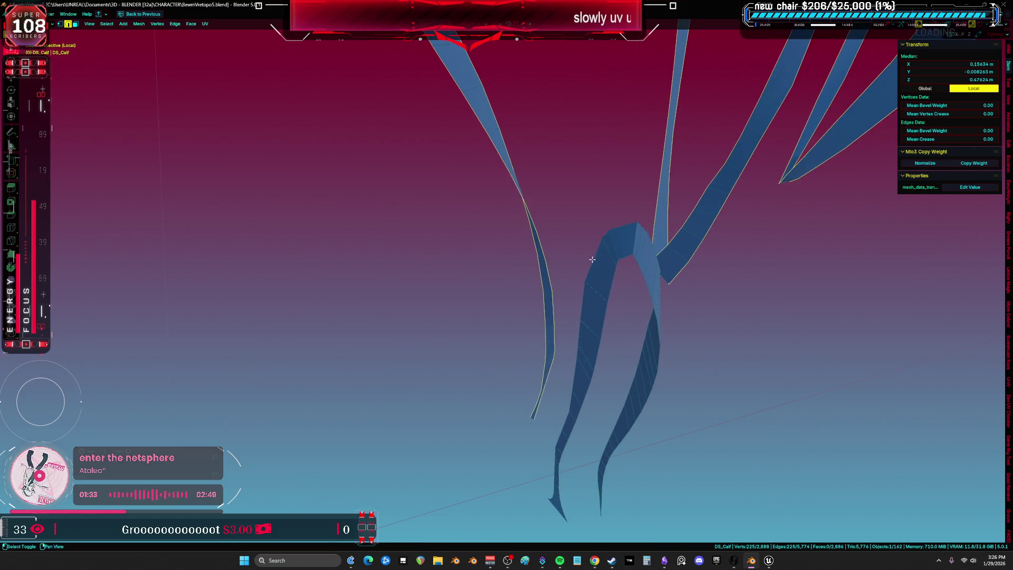
{"action": "left_click", "coordinate": [622, 225], "text": "shift"}
{"action": "middle_click_drag", "start_coordinate": [622, 225], "coordinate": [614, 272]}
{"action": "mouse_move", "coordinate": [671, 237]}
{"action": "middle_mouse_down"}
{"action": "mouse_move", "coordinate": [646, 210]}
{"action": "mouse_move", "coordinate": [653, 273]}
{"action": "mouse_move", "coordinate": [605, 263]}
{"action": "mouse_move", "coordinate": [653, 339]}
{"action": "mouse_move", "coordinate": [549, 233]}
{"action": "middle_mouse_up"}
{"action": "key", "text": "l"}
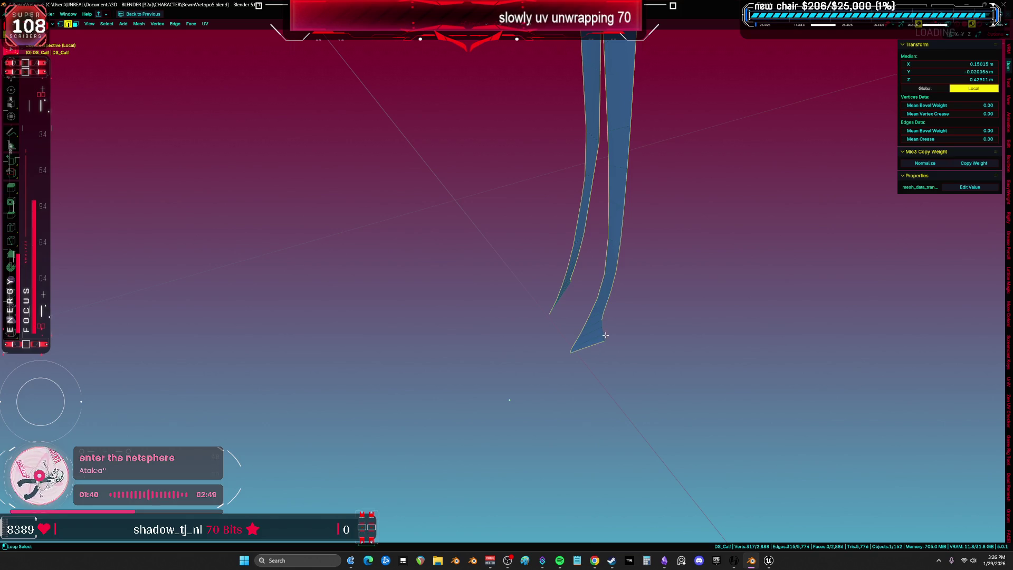
{"action": "mouse_move", "coordinate": [602, 333]}
{"action": "middle_mouse_down"}
{"action": "mouse_move", "coordinate": [527, 316]}
{"action": "mouse_move", "coordinate": [418, 217]}
{"action": "mouse_move", "coordinate": [540, 255]}
{"action": "mouse_move", "coordinate": [447, 283]}
{"action": "middle_mouse_up"}
{"action": "mouse_move", "coordinate": [534, 207]}
{"action": "middle_mouse_down"}
{"action": "mouse_move", "coordinate": [517, 328]}
{"action": "mouse_move", "coordinate": [527, 321]}
{"action": "mouse_move", "coordinate": [511, 261]}
{"action": "mouse_move", "coordinate": [489, 271]}
{"action": "mouse_move", "coordinate": [533, 262]}
{"action": "mouse_move", "coordinate": [501, 256]}
{"action": "mouse_move", "coordinate": [690, 233]}
{"action": "mouse_move", "coordinate": [666, 242]}
{"action": "mouse_move", "coordinate": [536, 217]}
{"action": "mouse_move", "coordinate": [554, 233]}
{"action": "mouse_move", "coordinate": [639, 219]}
{"action": "mouse_move", "coordinate": [622, 235]}
{"action": "mouse_move", "coordinate": [625, 210]}
{"action": "mouse_move", "coordinate": [601, 227]}
{"action": "middle_mouse_up"}
{"action": "key", "text": "ctrl+e"}
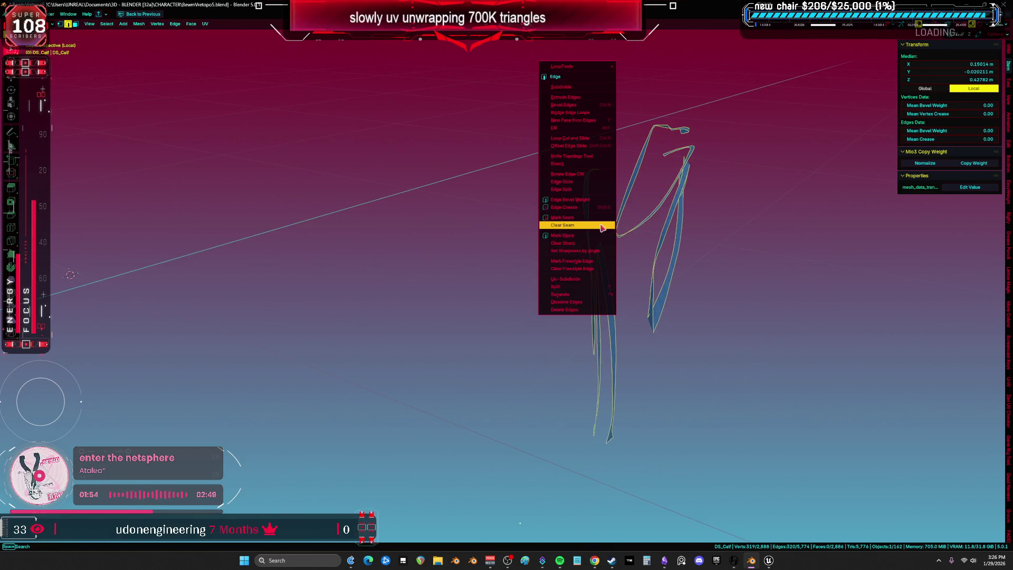
Step: Mark the ribbon border edges as seams, unwrap them, and reveal the full calf
{"action": "left_click", "coordinate": [593, 219]}
{"action": "key", "text": "u"}
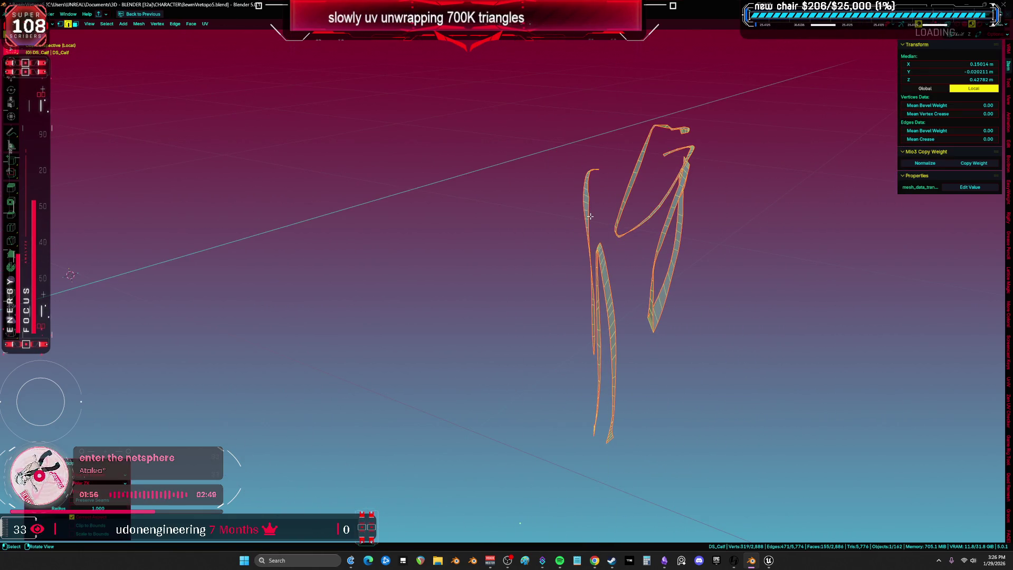
{"action": "key", "text": "alt+h"}
{"action": "mouse_move", "coordinate": [694, 239]}
{"action": "middle_mouse_down"}
{"action": "mouse_move", "coordinate": [628, 220]}
{"action": "mouse_move", "coordinate": [440, 250]}
{"action": "middle_mouse_up"}
{"action": "key", "text": "alt+a"}
Step: Zoom and orbit around both leg meshes, picking an edge on the calf
{"action": "scroll", "coordinate": [440, 250], "scroll_direction": "up", "scroll_amount": 5}
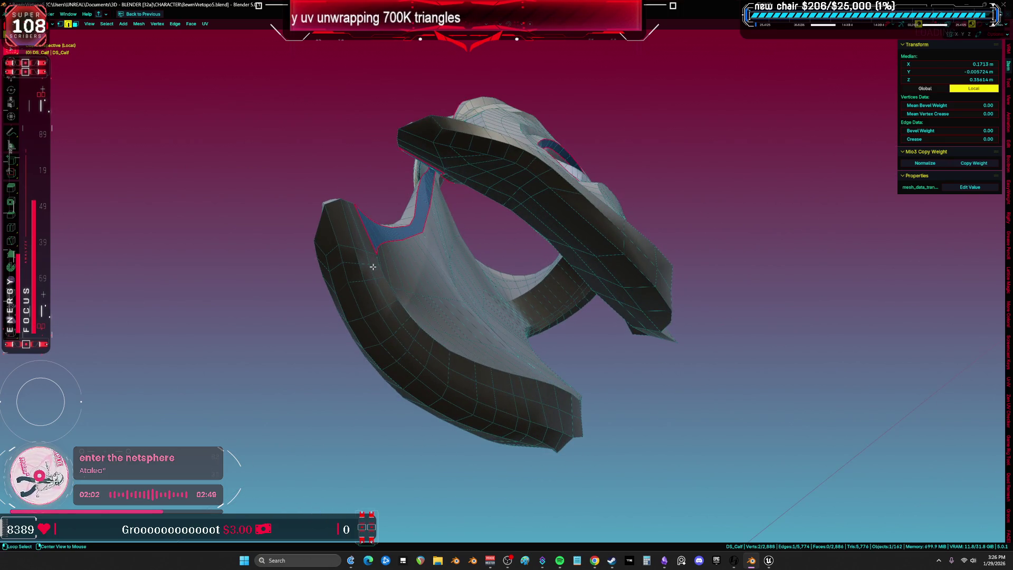
{"action": "middle_click_drag", "start_coordinate": [389, 280], "coordinate": [435, 302]}
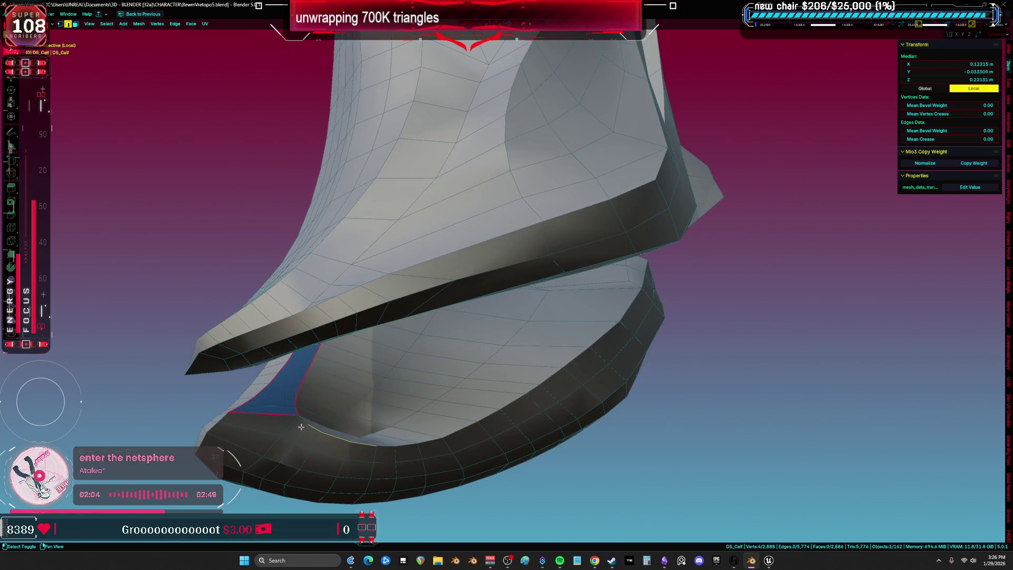
{"action": "scroll", "coordinate": [359, 430], "scroll_direction": "up", "scroll_amount": 3}
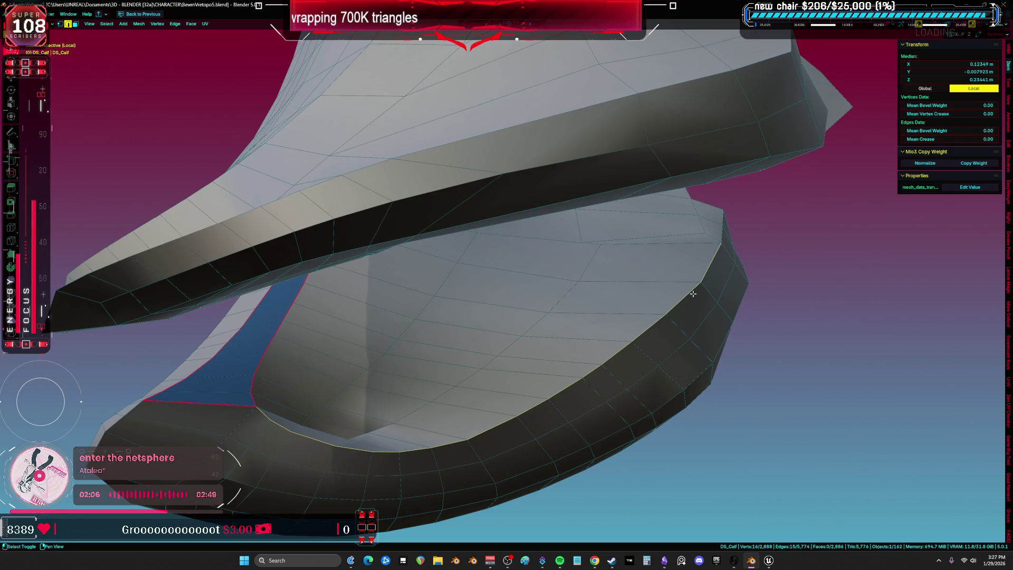
{"action": "middle_click_drag", "start_coordinate": [717, 243], "coordinate": [653, 262]}
{"action": "left_click", "coordinate": [438, 274], "text": "shift"}
{"action": "middle_click_drag", "start_coordinate": [439, 274], "coordinate": [412, 320]}
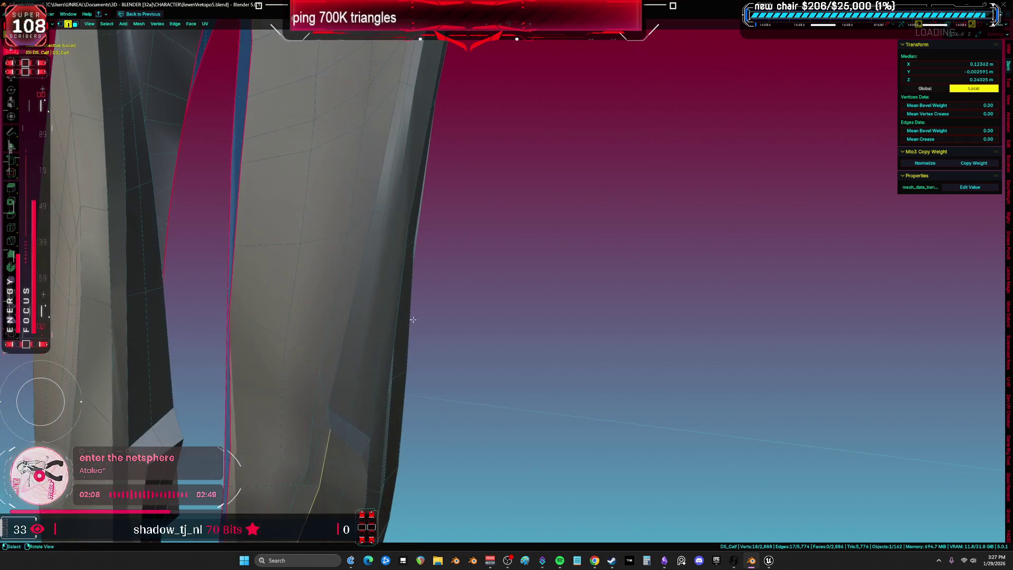
{"action": "middle_click_drag", "start_coordinate": [360, 343], "coordinate": [393, 296]}
{"action": "middle_click_drag", "start_coordinate": [329, 395], "coordinate": [328, 327]}
{"action": "middle_click_drag", "start_coordinate": [346, 376], "coordinate": [419, 444], "text": "shift"}
{"action": "scroll", "coordinate": [460, 255], "scroll_direction": "down", "scroll_amount": 5}
{"action": "middle_click_drag", "start_coordinate": [459, 256], "coordinate": [448, 261]}
{"action": "scroll", "coordinate": [444, 268], "scroll_direction": "up", "scroll_amount": 10}
{"action": "scroll", "coordinate": [445, 269], "scroll_direction": "up", "scroll_amount": 6}
{"action": "scroll", "coordinate": [428, 269], "scroll_direction": "down", "scroll_amount": 3}
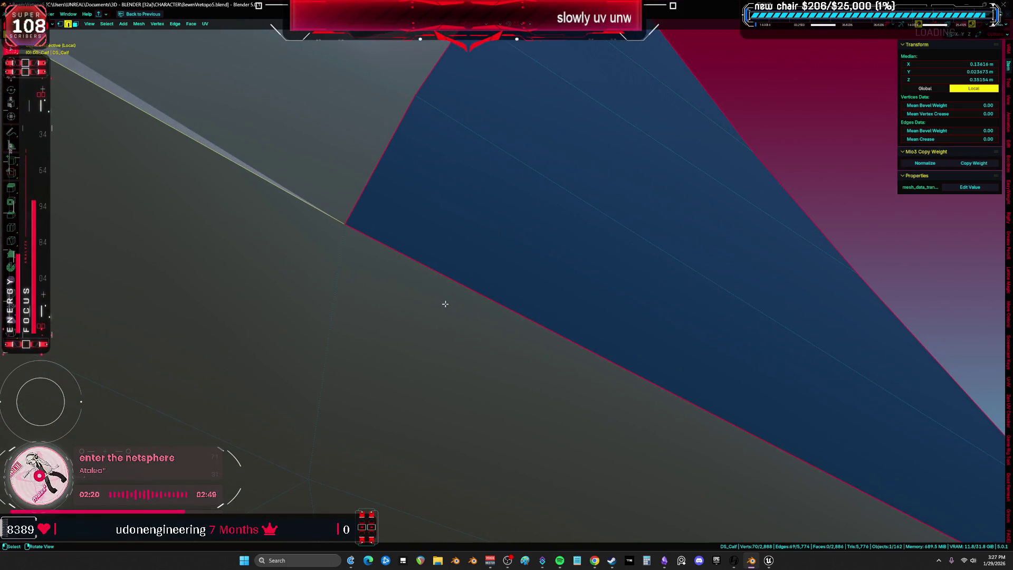
Step: Select the edge loop along the calf's upper rim, adding one extra edge
{"action": "left_click", "coordinate": [345, 223]}
{"action": "scroll", "coordinate": [345, 223], "scroll_direction": "down", "scroll_amount": 5}
{"action": "mouse_move", "coordinate": [437, 274]}
{"action": "middle_mouse_down"}
{"action": "mouse_move", "coordinate": [451, 262]}
{"action": "mouse_move", "coordinate": [511, 283]}
{"action": "mouse_move", "coordinate": [542, 381]}
{"action": "mouse_move", "coordinate": [542, 230]}
{"action": "middle_mouse_up"}
{"action": "scroll", "coordinate": [511, 283], "scroll_direction": "down", "scroll_amount": 5}
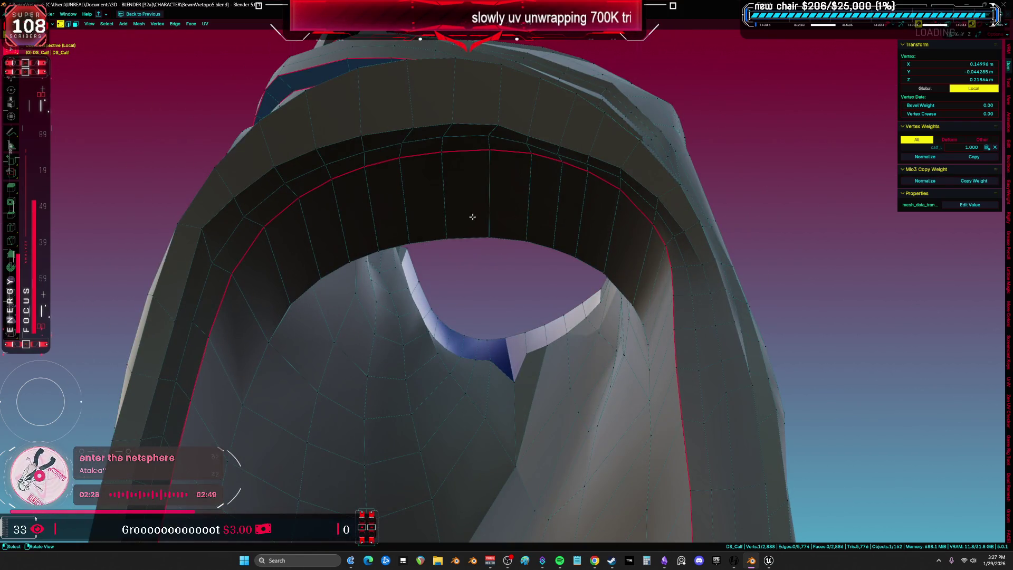
{"action": "left_click", "coordinate": [513, 154], "text": "alt"}
{"action": "mouse_move", "coordinate": [513, 154]}
{"action": "middle_mouse_down"}
{"action": "mouse_move", "coordinate": [493, 203]}
{"action": "mouse_move", "coordinate": [328, 318]}
{"action": "mouse_move", "coordinate": [350, 181]}
{"action": "mouse_move", "coordinate": [366, 213]}
{"action": "mouse_move", "coordinate": [578, 281]}
{"action": "mouse_move", "coordinate": [491, 267]}
{"action": "mouse_move", "coordinate": [519, 292]}
{"action": "mouse_move", "coordinate": [662, 300]}
{"action": "middle_mouse_up"}
{"action": "mouse_move", "coordinate": [476, 167]}
{"action": "middle_mouse_down"}
{"action": "mouse_move", "coordinate": [524, 156]}
{"action": "mouse_move", "coordinate": [441, 208]}
{"action": "mouse_move", "coordinate": [619, 244]}
{"action": "mouse_move", "coordinate": [614, 218]}
{"action": "mouse_move", "coordinate": [586, 197]}
{"action": "middle_mouse_up"}
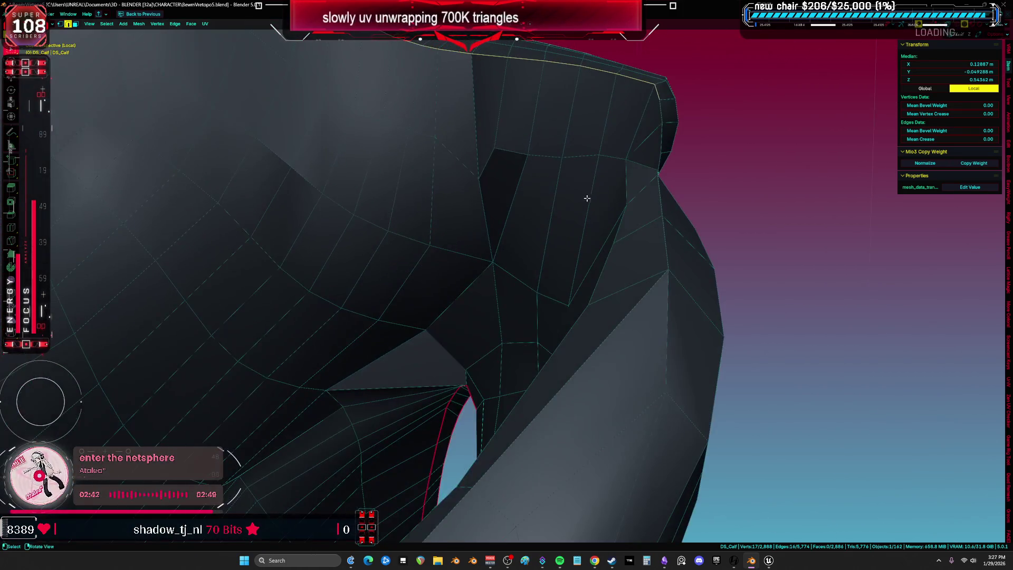
{"action": "left_click", "coordinate": [660, 163], "text": "alt+shift"}
{"action": "mouse_move", "coordinate": [659, 169]}
{"action": "middle_mouse_down"}
{"action": "mouse_move", "coordinate": [624, 315]}
{"action": "mouse_move", "coordinate": [562, 225]}
{"action": "mouse_move", "coordinate": [515, 199]}
{"action": "mouse_move", "coordinate": [570, 271]}
{"action": "mouse_move", "coordinate": [541, 238]}
{"action": "mouse_move", "coordinate": [554, 233]}
{"action": "mouse_move", "coordinate": [568, 166]}
{"action": "middle_mouse_up"}
{"action": "scroll", "coordinate": [534, 133], "scroll_direction": "down", "scroll_amount": 5}
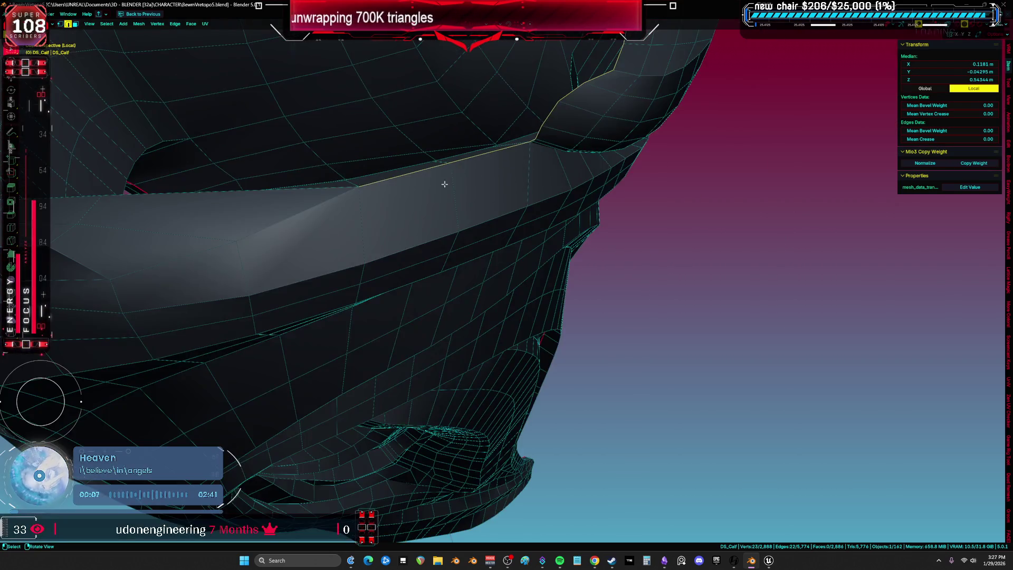
{"action": "mouse_move", "coordinate": [511, 220]}
{"action": "middle_mouse_down"}
{"action": "mouse_move", "coordinate": [558, 232]}
{"action": "mouse_move", "coordinate": [445, 223]}
{"action": "mouse_move", "coordinate": [418, 296]}
{"action": "mouse_move", "coordinate": [345, 308]}
{"action": "middle_mouse_up"}
{"action": "mouse_move", "coordinate": [402, 206]}
{"action": "middle_mouse_down"}
{"action": "mouse_move", "coordinate": [389, 287]}
{"action": "mouse_move", "coordinate": [527, 240]}
{"action": "mouse_move", "coordinate": [452, 260]}
{"action": "mouse_move", "coordinate": [537, 207]}
{"action": "middle_mouse_up"}
{"action": "scroll", "coordinate": [537, 206], "scroll_direction": "down", "scroll_amount": 3}
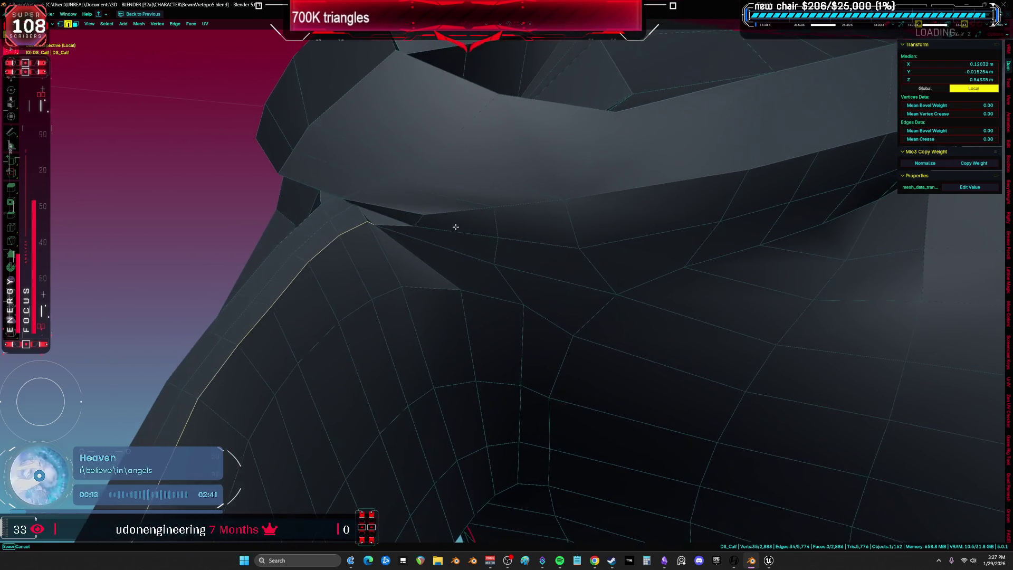
{"action": "key", "text": "ctrl+e"}
Step: Mark the selected edge loop on DS_Calf as a seam and orbit out to view the whole mesh
{"action": "left_click", "coordinate": [497, 270]}
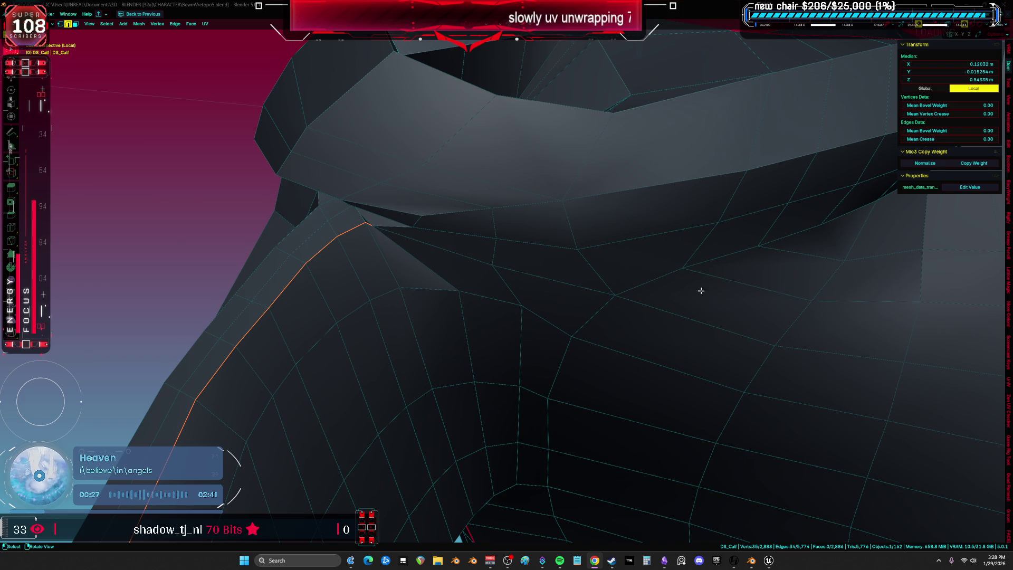
{"action": "scroll", "coordinate": [700, 291], "scroll_direction": "down", "scroll_amount": 5}
{"action": "mouse_move", "coordinate": [576, 267]}
{"action": "middle_mouse_down"}
{"action": "mouse_move", "coordinate": [529, 220]}
{"action": "mouse_move", "coordinate": [455, 208]}
{"action": "mouse_move", "coordinate": [477, 253]}
{"action": "mouse_move", "coordinate": [536, 300]}
{"action": "mouse_move", "coordinate": [746, 304]}
{"action": "middle_mouse_up"}
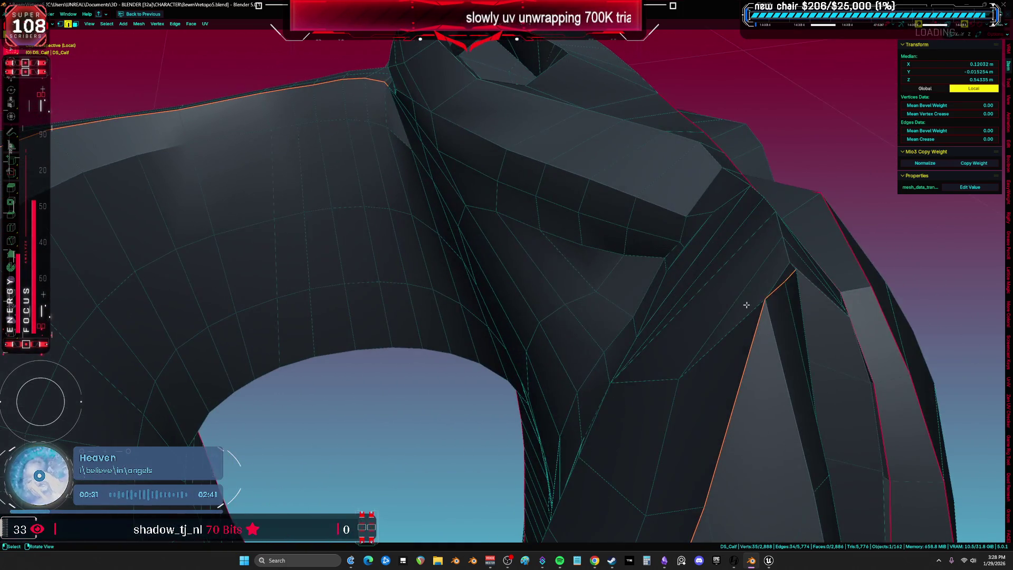
{"action": "mouse_move", "coordinate": [789, 258]}
{"action": "middle_mouse_down"}
{"action": "mouse_move", "coordinate": [733, 317]}
{"action": "mouse_move", "coordinate": [651, 351]}
{"action": "mouse_move", "coordinate": [635, 335]}
{"action": "mouse_move", "coordinate": [649, 345]}
{"action": "mouse_move", "coordinate": [697, 295]}
{"action": "middle_mouse_up"}
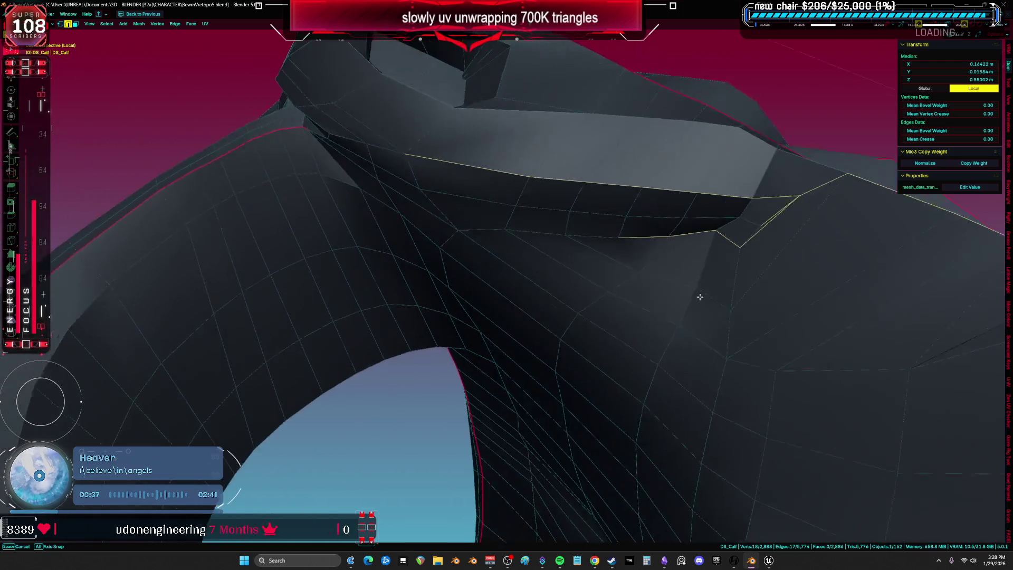
Step: Box-select the edges along the next seam line and mark them as a seam
{"action": "key", "text": "b"}
{"action": "mouse_move", "coordinate": [505, 235]}
{"action": "middle_mouse_down"}
{"action": "mouse_move", "coordinate": [482, 183]}
{"action": "mouse_move", "coordinate": [450, 197]}
{"action": "mouse_move", "coordinate": [545, 202]}
{"action": "middle_mouse_up"}
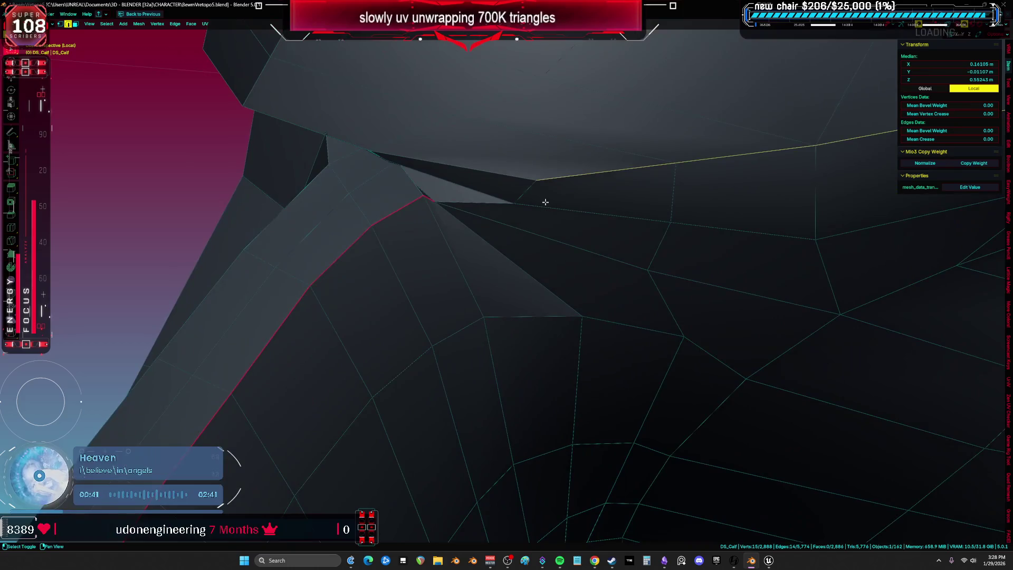
{"action": "left_click", "coordinate": [503, 204]}
Step: Orbit to the calf's inner geometry and select the next edge loop for the edge menu
{"action": "scroll", "coordinate": [583, 283], "scroll_direction": "down", "scroll_amount": 5}
{"action": "mouse_move", "coordinate": [582, 283]}
{"action": "middle_mouse_down"}
{"action": "mouse_move", "coordinate": [637, 324]}
{"action": "mouse_move", "coordinate": [592, 294]}
{"action": "mouse_move", "coordinate": [561, 302]}
{"action": "mouse_move", "coordinate": [544, 214]}
{"action": "middle_mouse_up"}
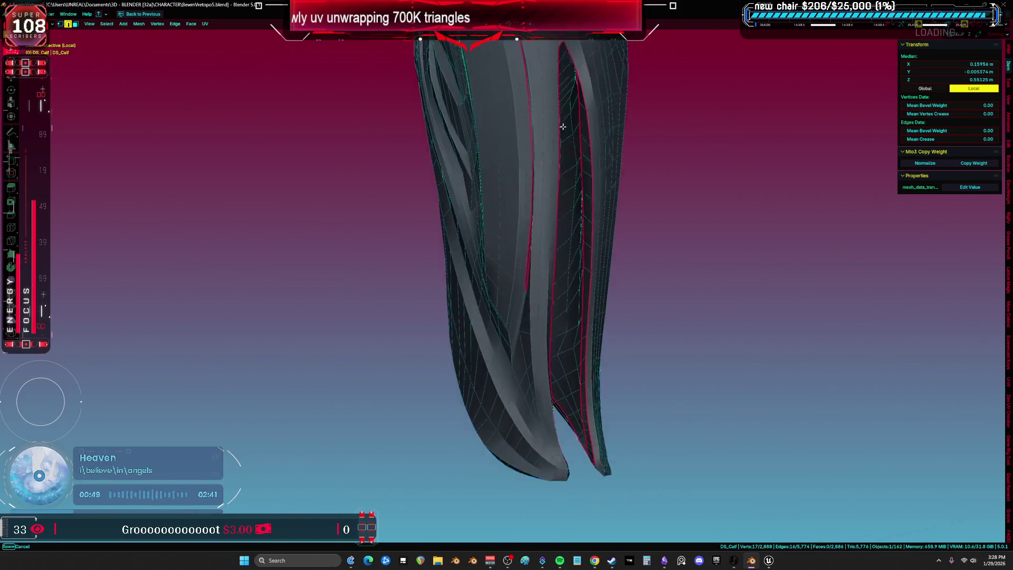
{"action": "scroll", "coordinate": [517, 352], "scroll_direction": "up", "scroll_amount": 5}
{"action": "mouse_move", "coordinate": [600, 292]}
{"action": "middle_mouse_down"}
{"action": "mouse_move", "coordinate": [501, 242]}
{"action": "mouse_move", "coordinate": [436, 237]}
{"action": "mouse_move", "coordinate": [671, 269]}
{"action": "mouse_move", "coordinate": [694, 335]}
{"action": "mouse_move", "coordinate": [569, 312]}
{"action": "mouse_move", "coordinate": [606, 296]}
{"action": "mouse_move", "coordinate": [553, 280]}
{"action": "mouse_move", "coordinate": [540, 235]}
{"action": "mouse_move", "coordinate": [499, 405]}
{"action": "middle_mouse_up"}
{"action": "left_click", "coordinate": [588, 277], "text": "alt"}
{"action": "key", "text": "ctrl+e"}
Step: Mark the selected loop as a seam, then select all and clear the selection
{"action": "left_click", "coordinate": [557, 286]}
{"action": "key", "text": "a"}
{"action": "left_click", "coordinate": [464, 285]}
Step: Orbit below and around the calf to check the red seam lines from each side
{"action": "middle_click_drag", "start_coordinate": [464, 286], "coordinate": [473, 276]}
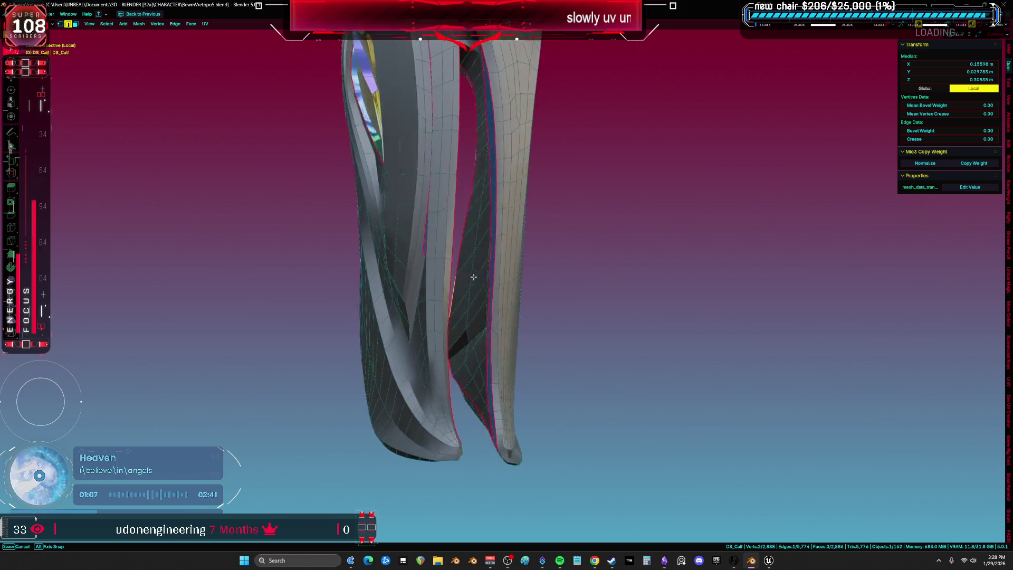
{"action": "mouse_move", "coordinate": [522, 237]}
{"action": "middle_mouse_down"}
{"action": "mouse_move", "coordinate": [511, 248]}
{"action": "mouse_move", "coordinate": [540, 293]}
{"action": "middle_mouse_up"}
{"action": "scroll", "coordinate": [523, 324], "scroll_direction": "up", "scroll_amount": 4}
{"action": "scroll", "coordinate": [550, 227], "scroll_direction": "down", "scroll_amount": 2}
{"action": "middle_click_drag", "start_coordinate": [557, 253], "coordinate": [702, 242]}
{"action": "mouse_move", "coordinate": [811, 256]}
{"action": "middle_mouse_down"}
{"action": "mouse_move", "coordinate": [719, 253]}
{"action": "mouse_move", "coordinate": [766, 208]}
{"action": "mouse_move", "coordinate": [807, 235]}
{"action": "mouse_move", "coordinate": [784, 280]}
{"action": "middle_mouse_up"}
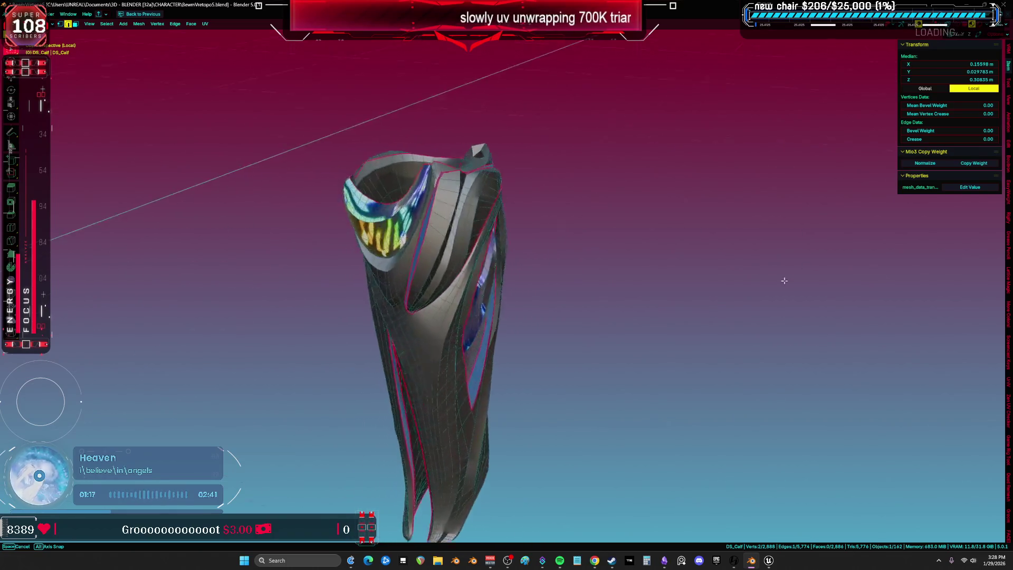
{"action": "middle_click_drag", "start_coordinate": [697, 253], "coordinate": [600, 277]}
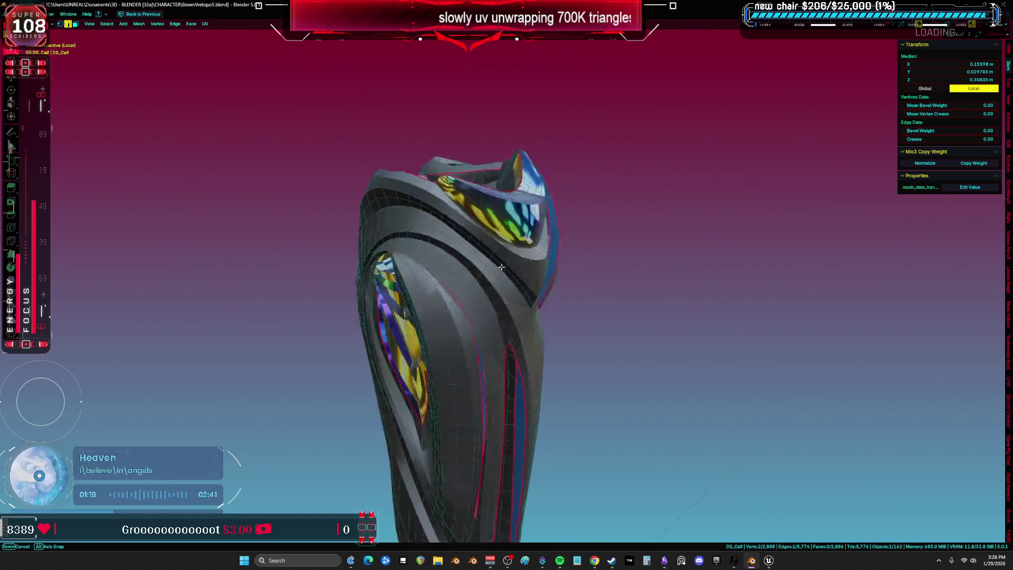
Step: Keep circling the calf's inner and outer sides, then switch to Unreal Engine
{"action": "mouse_move", "coordinate": [378, 256]}
{"action": "middle_mouse_down"}
{"action": "mouse_move", "coordinate": [290, 267]}
{"action": "mouse_move", "coordinate": [260, 235]}
{"action": "mouse_move", "coordinate": [338, 271]}
{"action": "middle_mouse_up"}
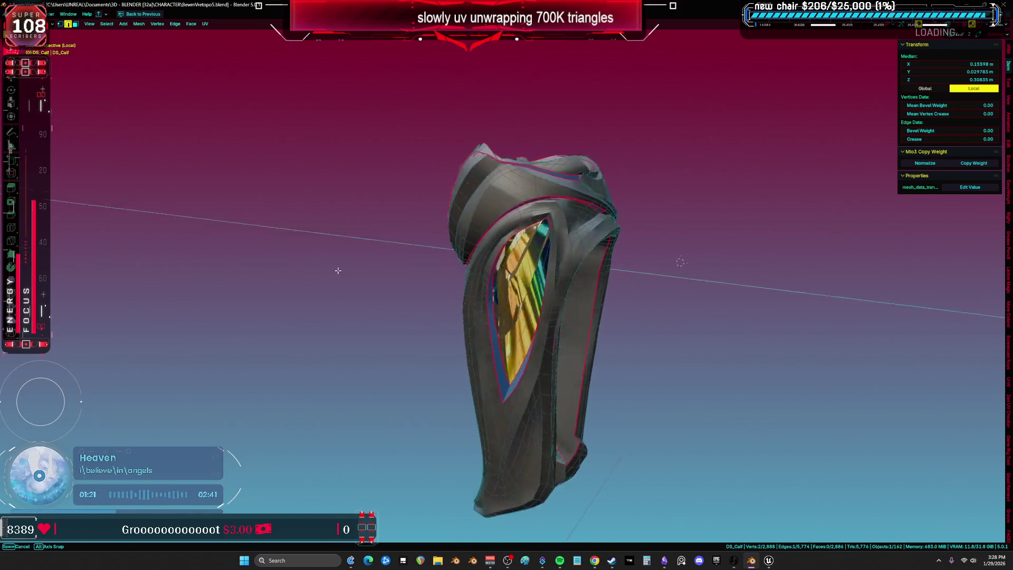
{"action": "mouse_move", "coordinate": [331, 229]}
{"action": "middle_mouse_down"}
{"action": "mouse_move", "coordinate": [289, 272]}
{"action": "mouse_move", "coordinate": [365, 274]}
{"action": "middle_mouse_up"}
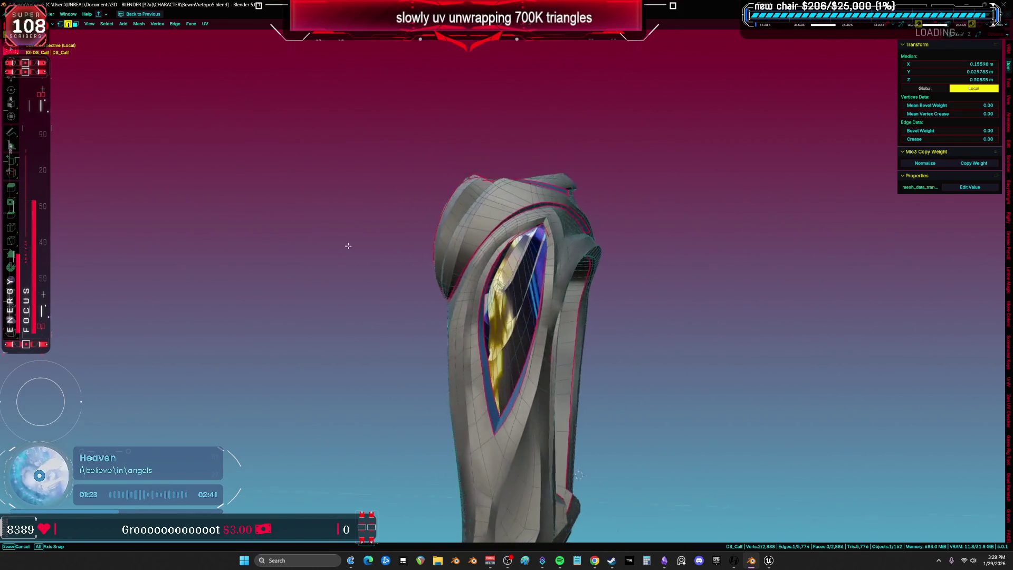
{"action": "middle_click_drag", "start_coordinate": [491, 262], "coordinate": [667, 262]}
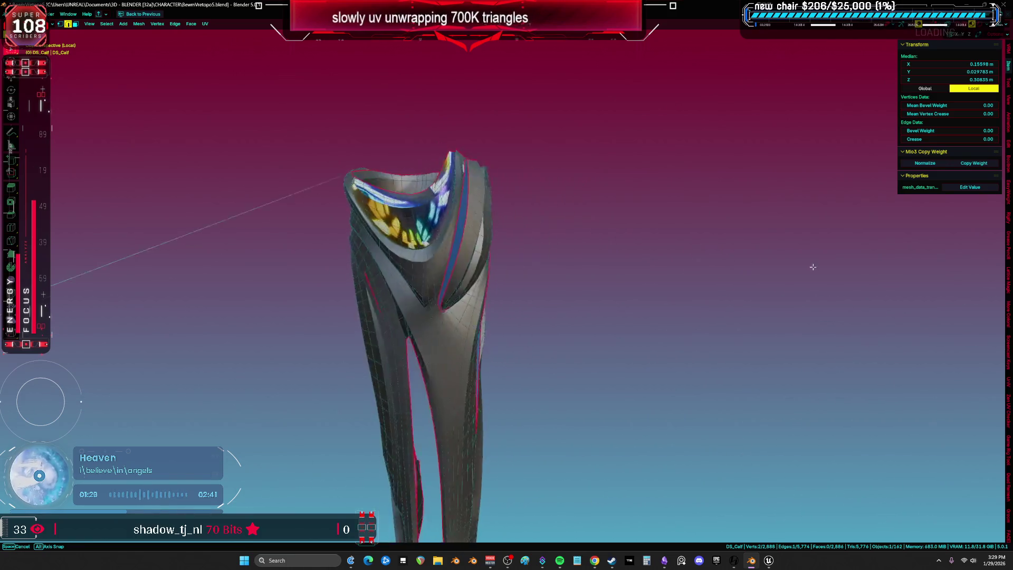
{"action": "middle_click_drag", "start_coordinate": [958, 271], "coordinate": [894, 244]}
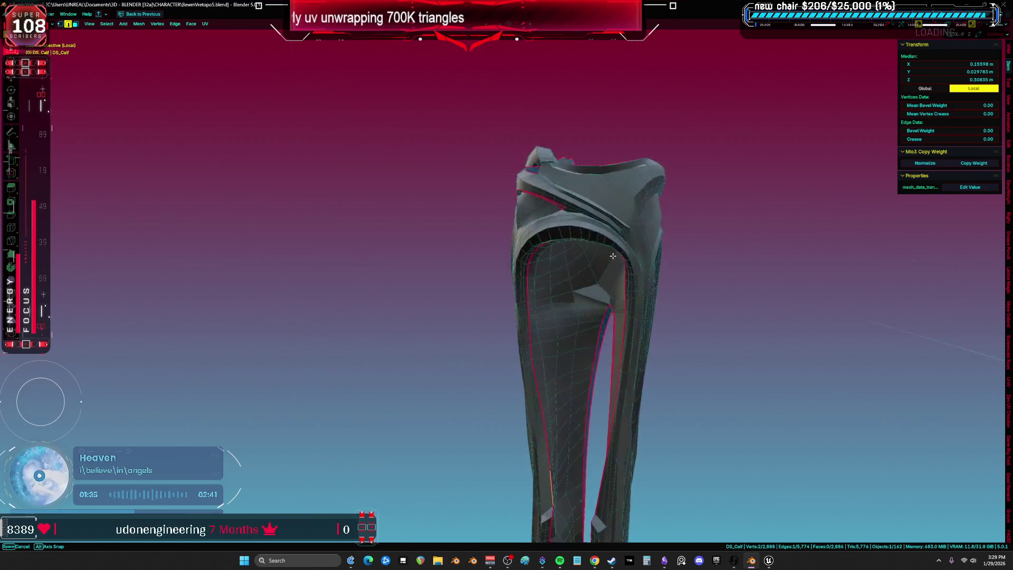
{"action": "middle_click_drag", "start_coordinate": [395, 224], "coordinate": [686, 241]}
{"action": "middle_click_drag", "start_coordinate": [800, 220], "coordinate": [888, 244]}
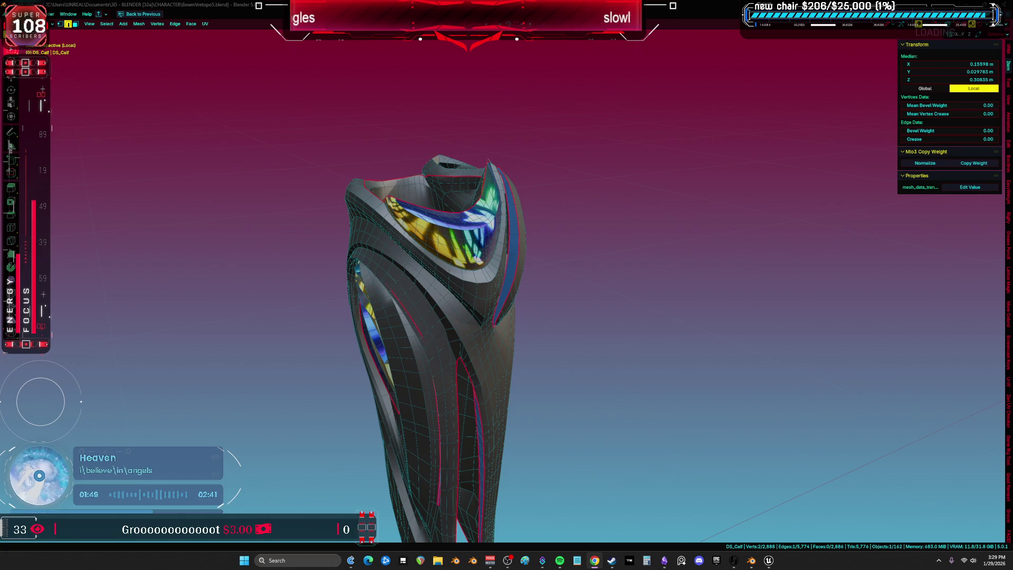
{"action": "left_click", "coordinate": [766, 562]}
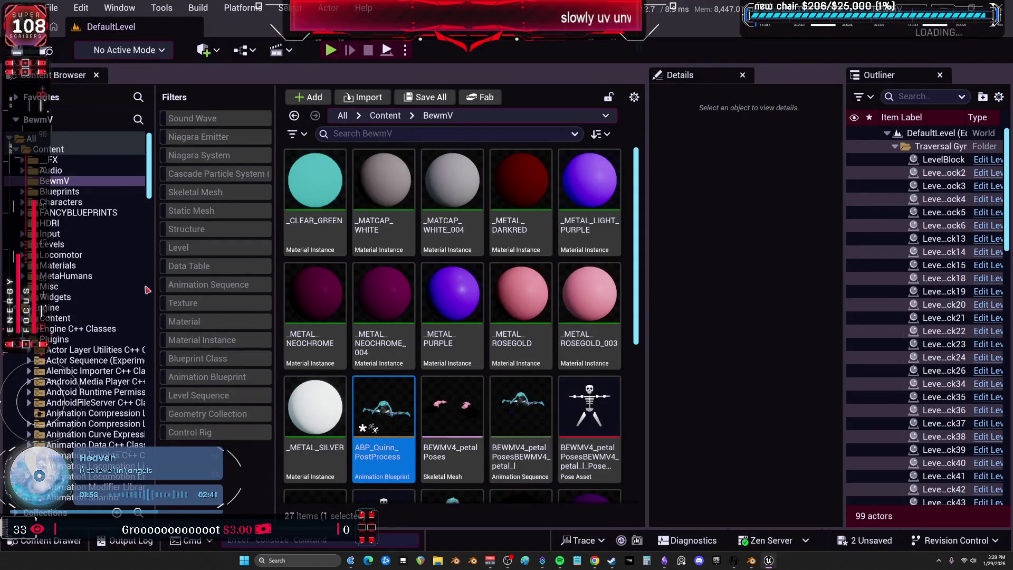
Step: Save the ABP_Quinn and TESST assets with Save Selected, then return to Blender
{"action": "key", "text": "ctrl+shift+s"}
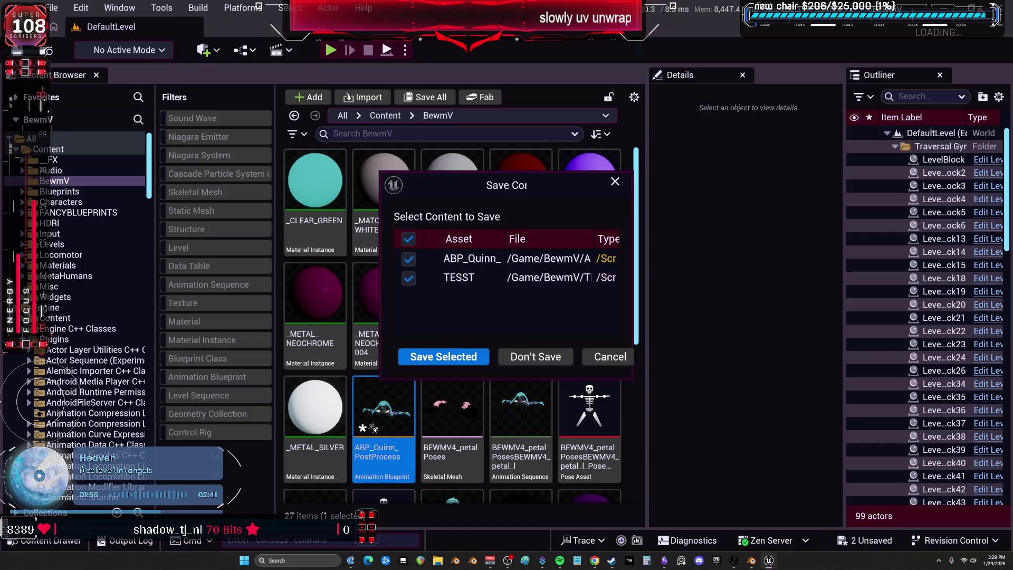
{"action": "left_click", "coordinate": [470, 356]}
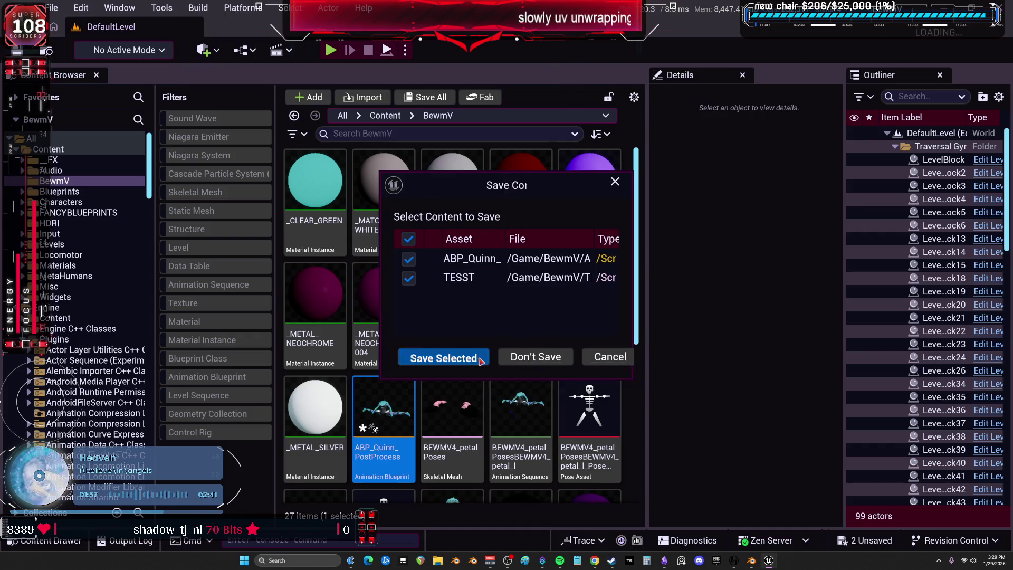
{"action": "key", "text": "alt+Tab"}
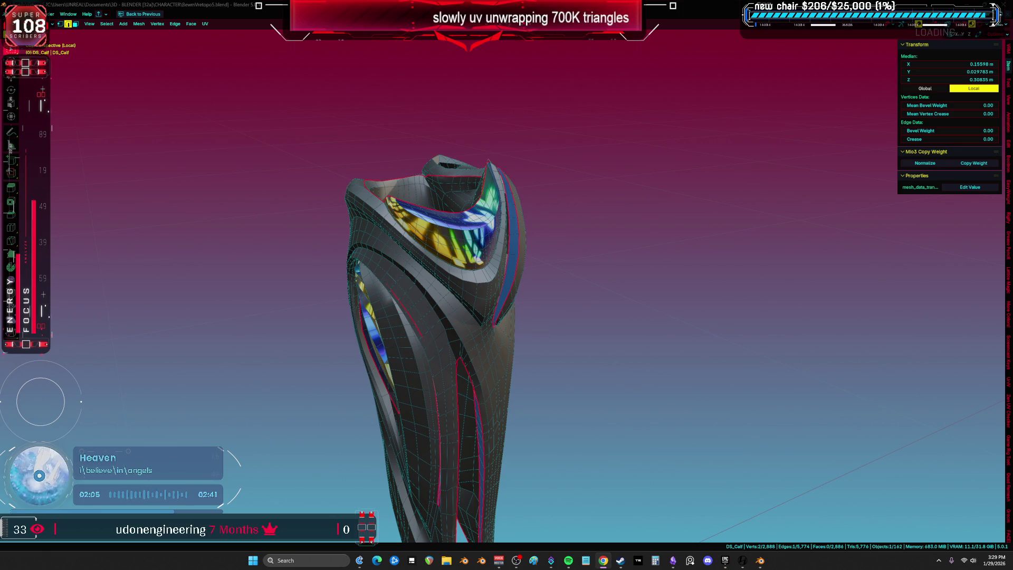
Step: Maximize the Epic Games Launcher and launch the Bewm project from My Projects
{"action": "left_click", "coordinate": [732, 563]}
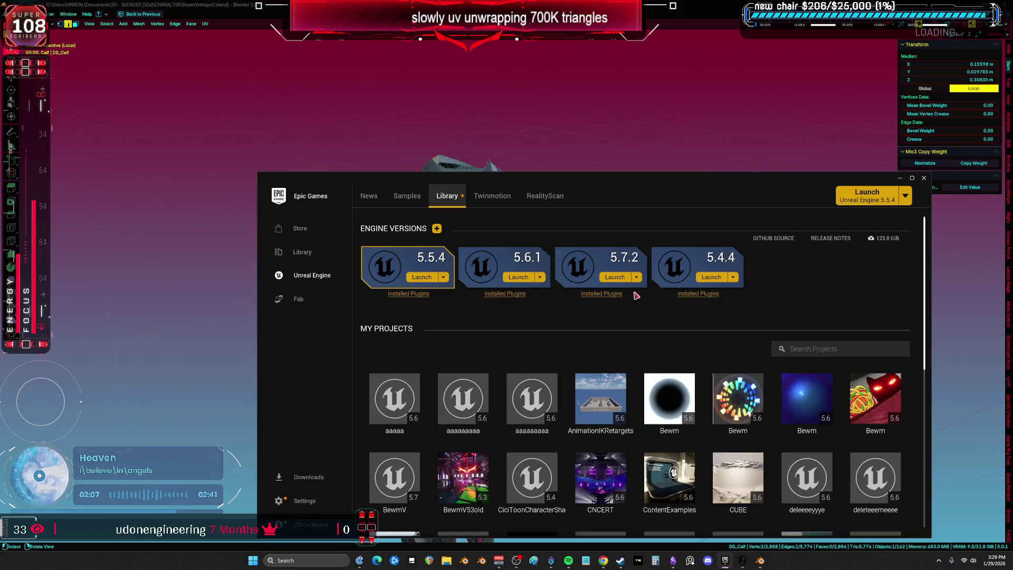
{"action": "double_click", "coordinate": [656, 183]}
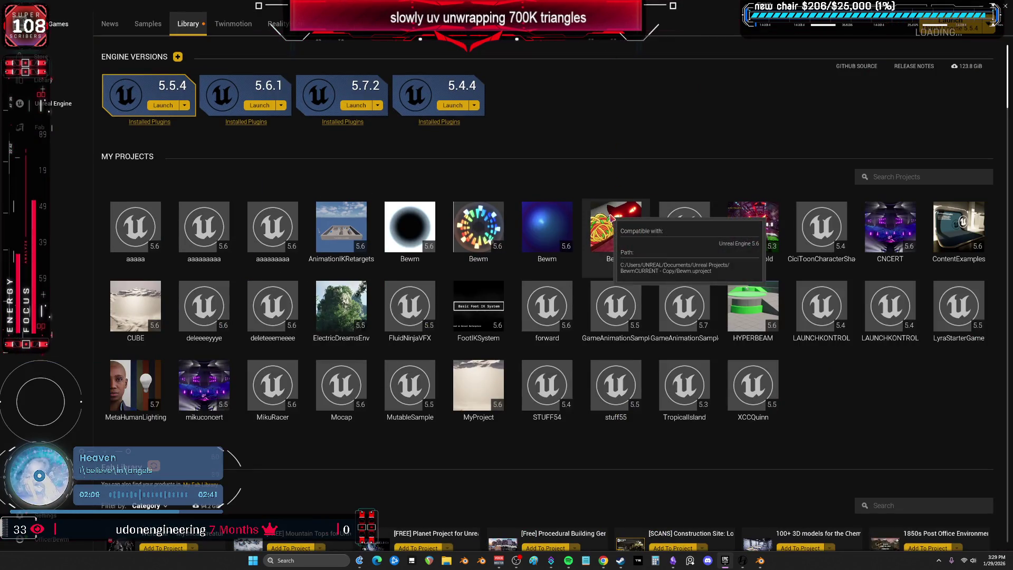
{"action": "left_click", "coordinate": [612, 217]}
{"action": "double_click", "coordinate": [611, 214]}
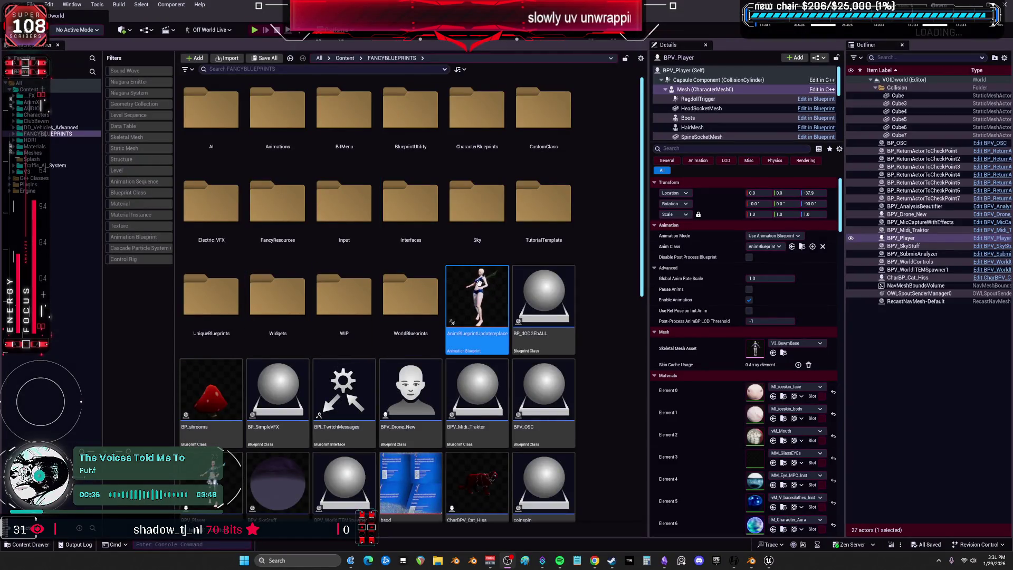
Step: Open AnimBlueprintUpdatereplace and pan its AnimGraph across the locomotion, blend and ARMS nodes
{"action": "double_click", "coordinate": [478, 284]}
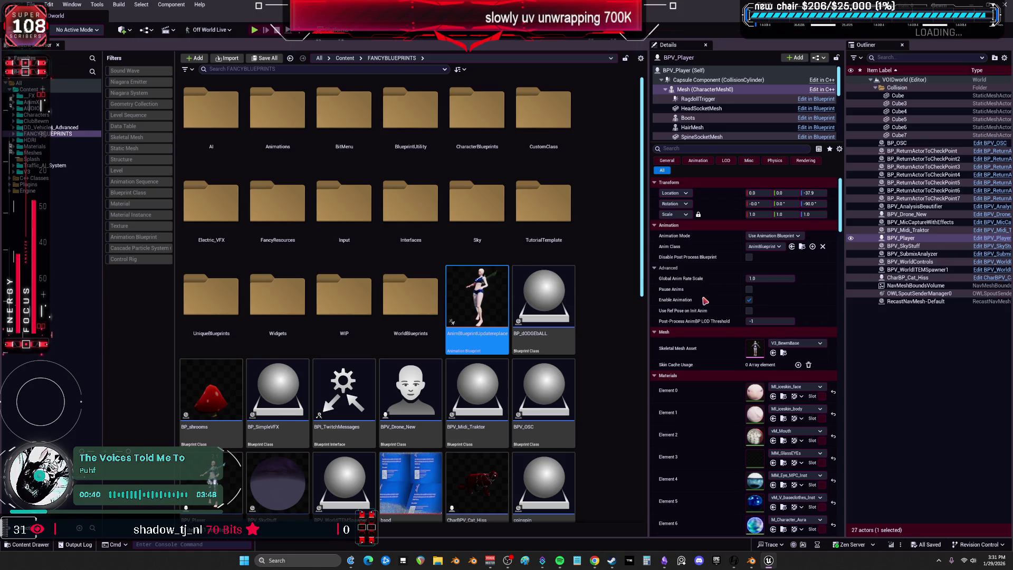
{"action": "scroll", "coordinate": [610, 274], "scroll_direction": "down", "scroll_amount": 6}
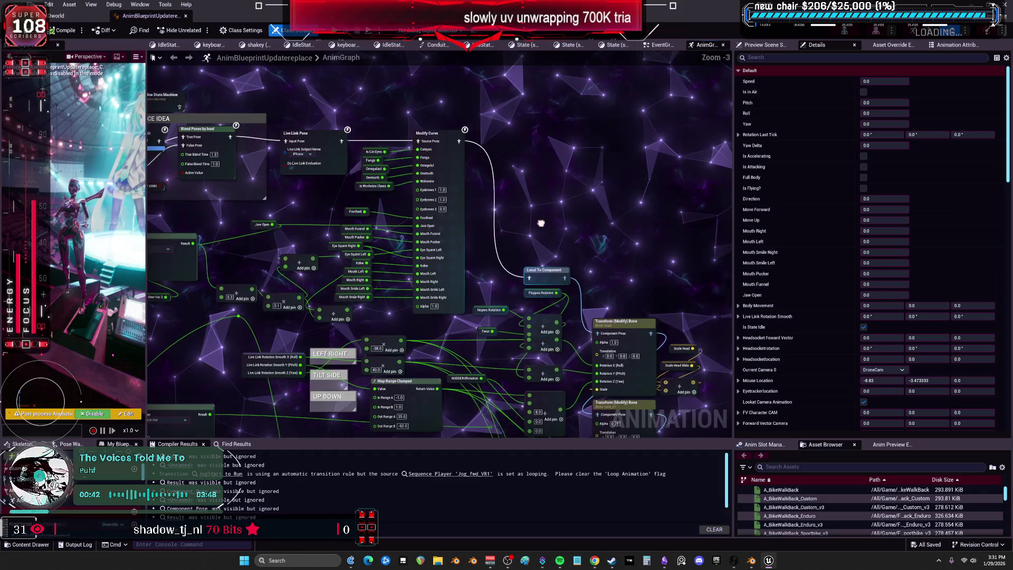
{"action": "scroll", "coordinate": [542, 286], "scroll_direction": "up", "scroll_amount": 5}
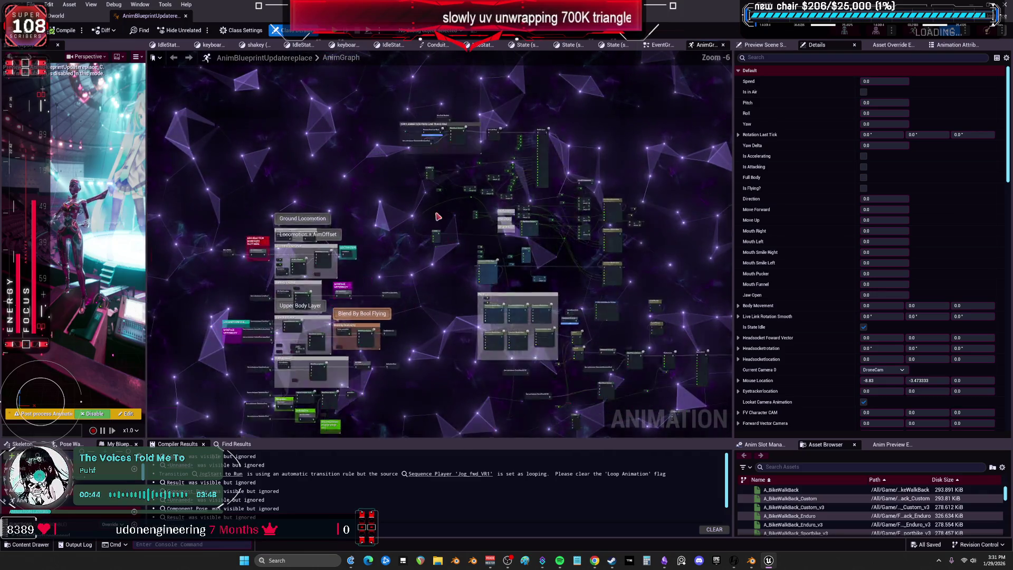
{"action": "right_click_drag", "start_coordinate": [353, 349], "coordinate": [479, 230]}
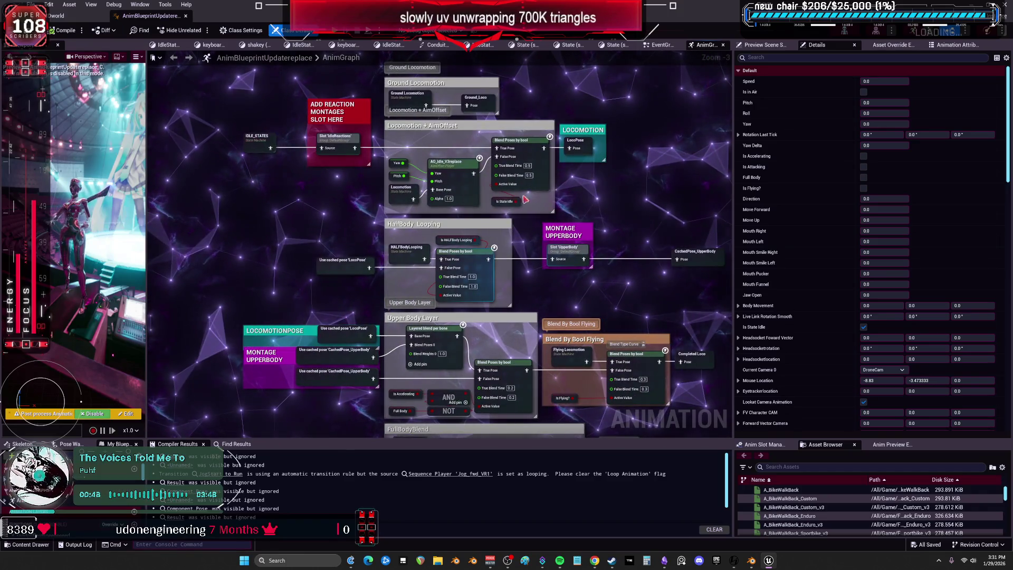
{"action": "mouse_move", "coordinate": [535, 137]}
{"action": "right_mouse_down"}
{"action": "mouse_move", "coordinate": [527, 158]}
{"action": "mouse_move", "coordinate": [576, 199]}
{"action": "mouse_move", "coordinate": [463, 229]}
{"action": "mouse_move", "coordinate": [559, 181]}
{"action": "mouse_move", "coordinate": [535, 286]}
{"action": "right_mouse_up"}
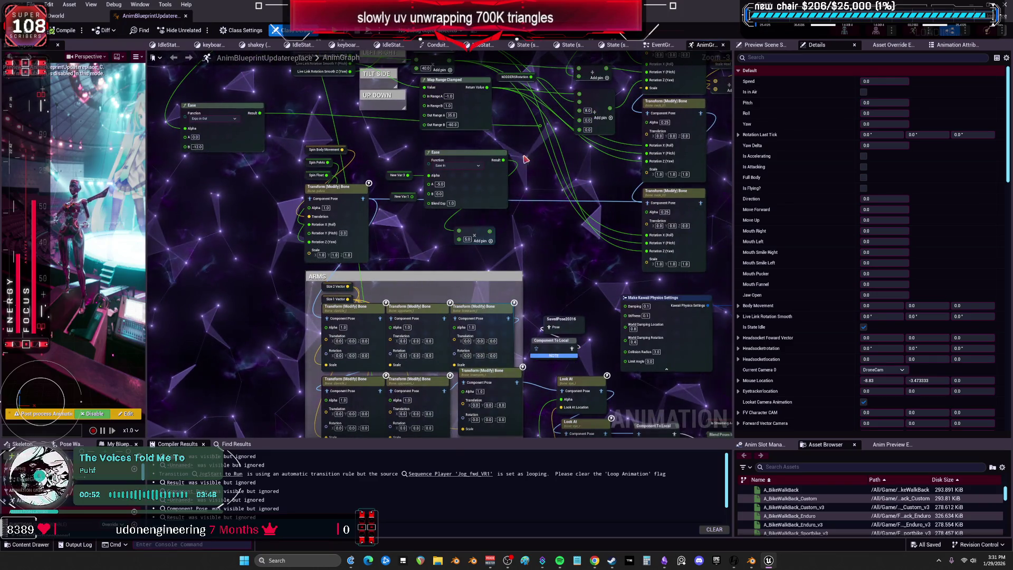
{"action": "right_click_drag", "start_coordinate": [476, 146], "coordinate": [474, 214]}
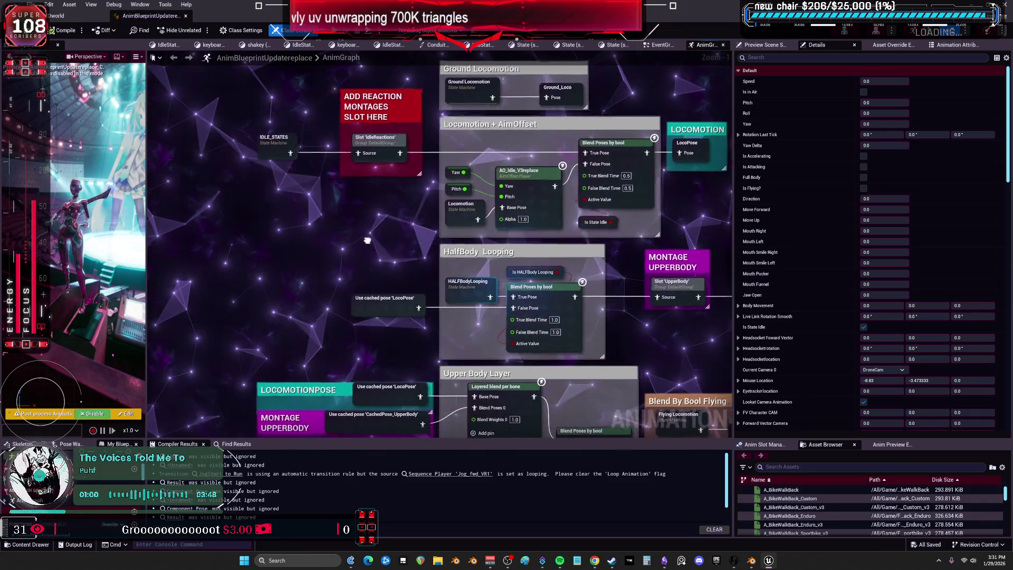
Step: Drill into IDLE_STATES > IdleStateA, inspect its Spine nodes, then close the animation blueprint
{"action": "double_click", "coordinate": [280, 150]}
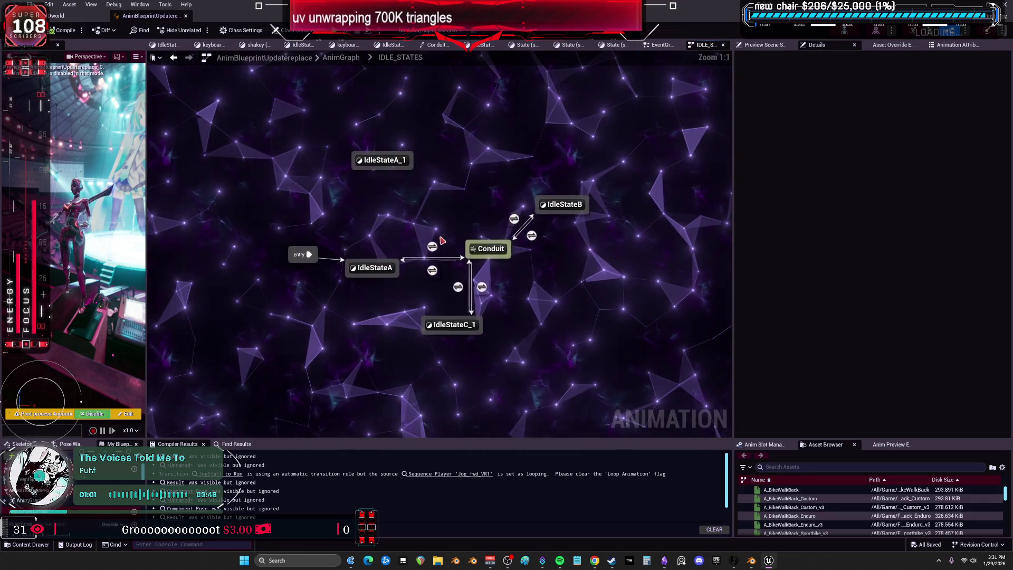
{"action": "double_click", "coordinate": [379, 270]}
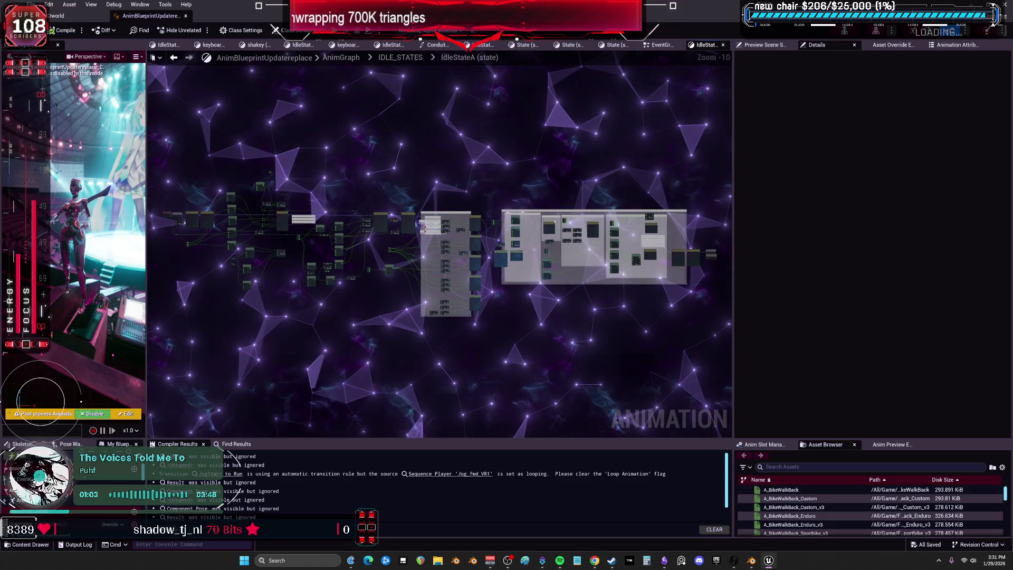
{"action": "left_click_drag", "start_coordinate": [733, 242], "coordinate": [949, 243]}
{"action": "scroll", "coordinate": [548, 294], "scroll_direction": "up", "scroll_amount": 6}
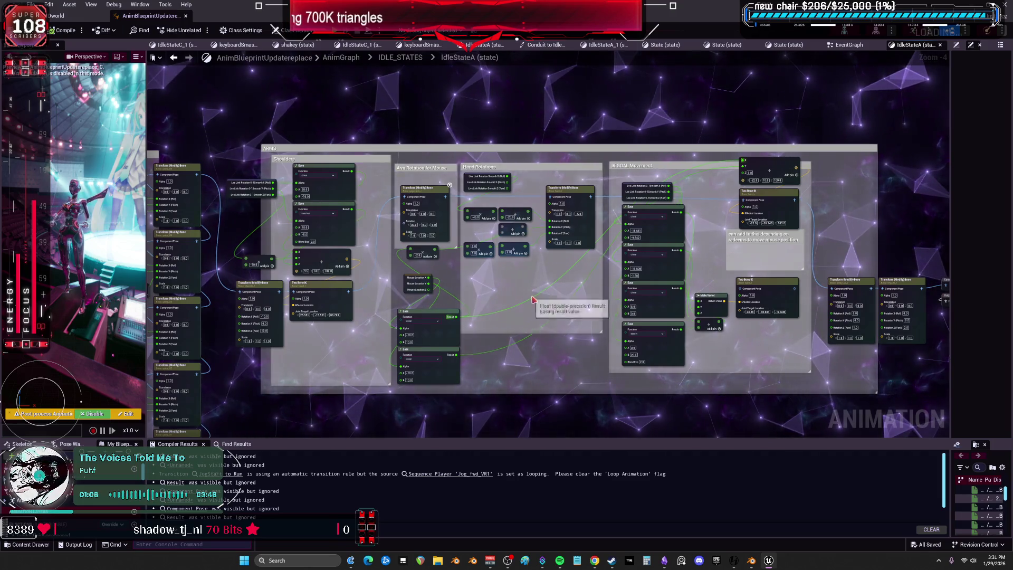
{"action": "right_click_drag", "start_coordinate": [549, 294], "coordinate": [875, 244]}
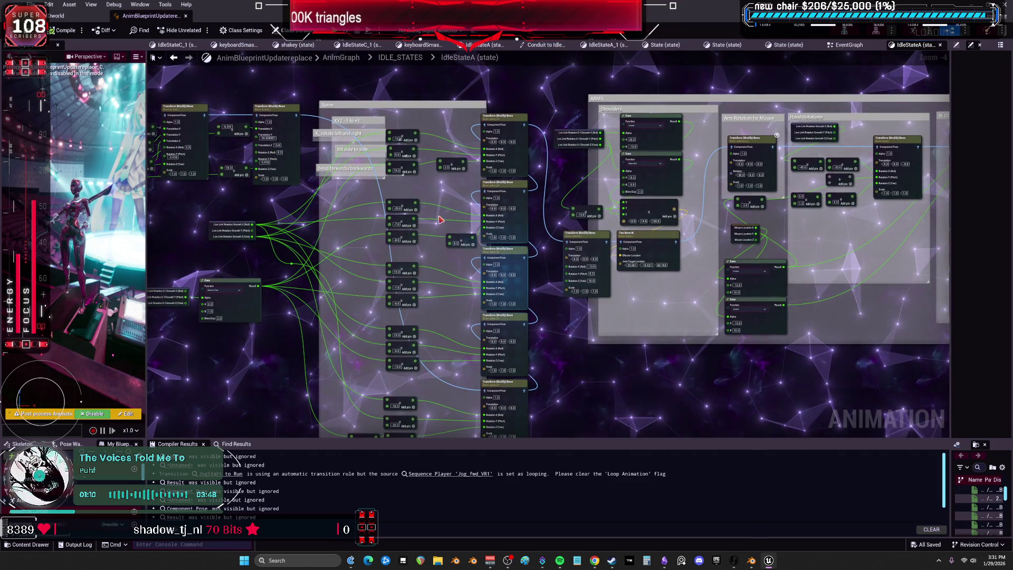
{"action": "scroll", "coordinate": [464, 228], "scroll_direction": "down", "scroll_amount": 2}
{"action": "mouse_move", "coordinate": [191, 245]}
{"action": "right_mouse_down"}
{"action": "mouse_move", "coordinate": [394, 246]}
{"action": "mouse_move", "coordinate": [517, 289]}
{"action": "right_mouse_up"}
{"action": "scroll", "coordinate": [658, 293], "scroll_direction": "up", "scroll_amount": 4}
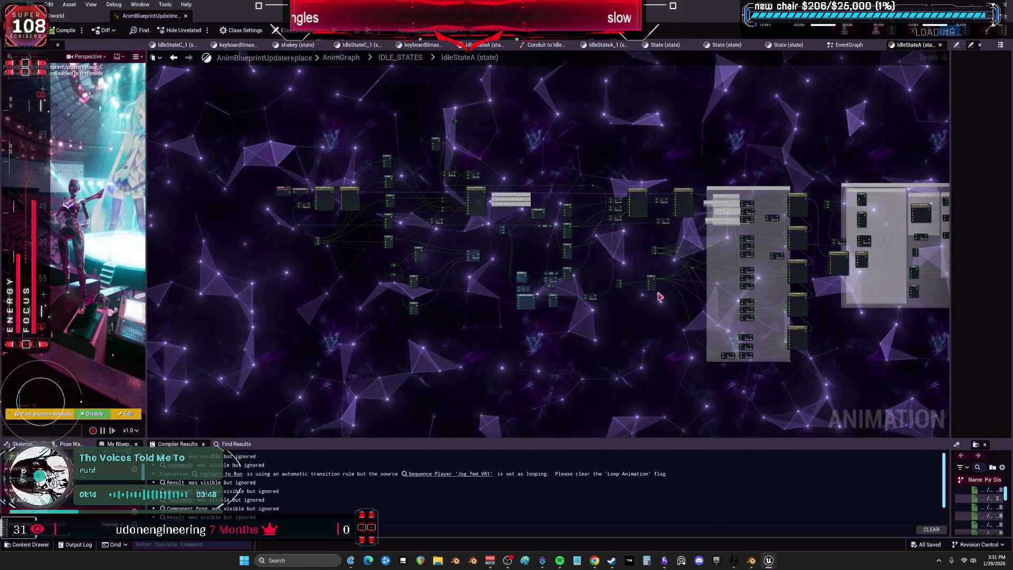
{"action": "mouse_move", "coordinate": [631, 242]}
{"action": "right_mouse_down"}
{"action": "mouse_move", "coordinate": [679, 263]}
{"action": "mouse_move", "coordinate": [629, 198]}
{"action": "mouse_move", "coordinate": [636, 270]}
{"action": "mouse_move", "coordinate": [639, 245]}
{"action": "right_mouse_up"}
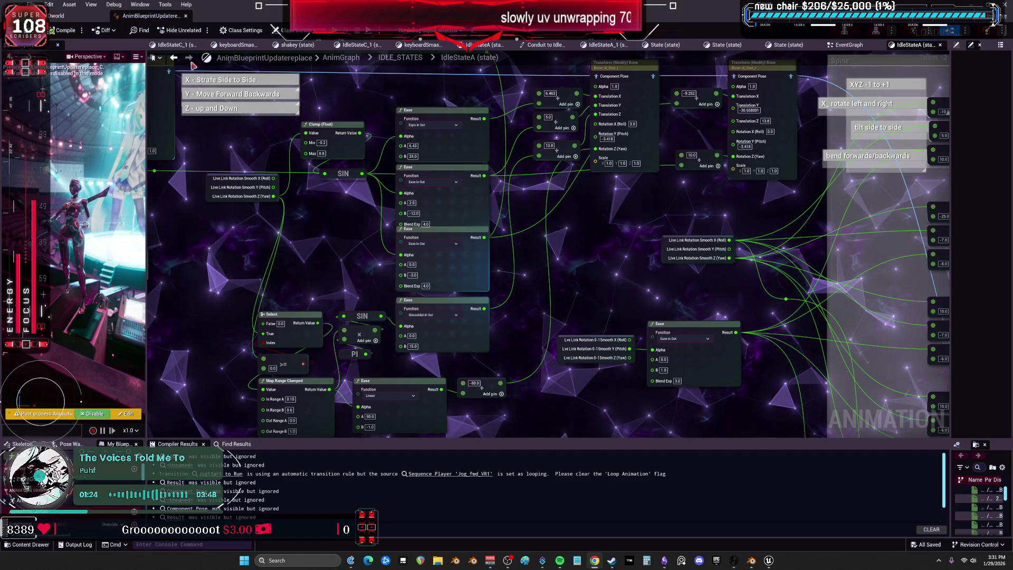
{"action": "left_click", "coordinate": [186, 16]}
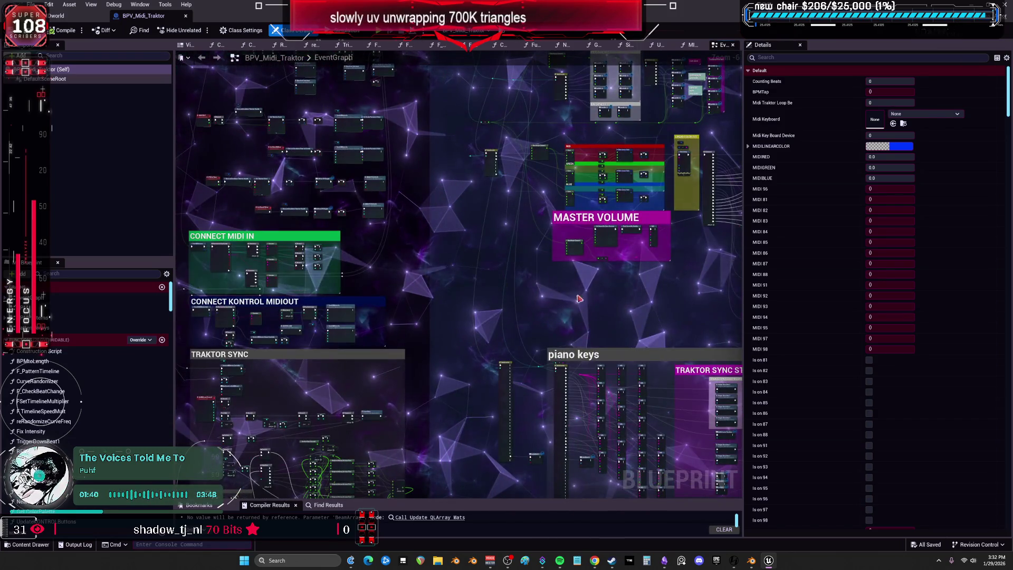
Step: Pan the MIDI EventGraph and open the BPMPatterns and BPMtoLength function graphs
{"action": "mouse_move", "coordinate": [463, 272]}
{"action": "right_mouse_down"}
{"action": "mouse_move", "coordinate": [446, 237]}
{"action": "mouse_move", "coordinate": [328, 151]}
{"action": "mouse_move", "coordinate": [598, 163]}
{"action": "mouse_move", "coordinate": [613, 293]}
{"action": "right_mouse_up"}
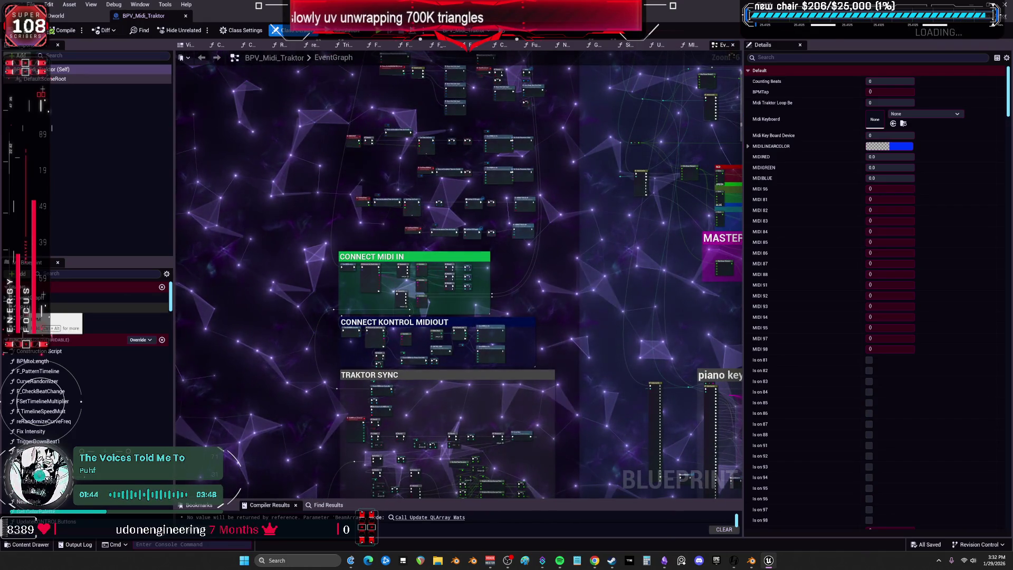
{"action": "left_click", "coordinate": [44, 317]}
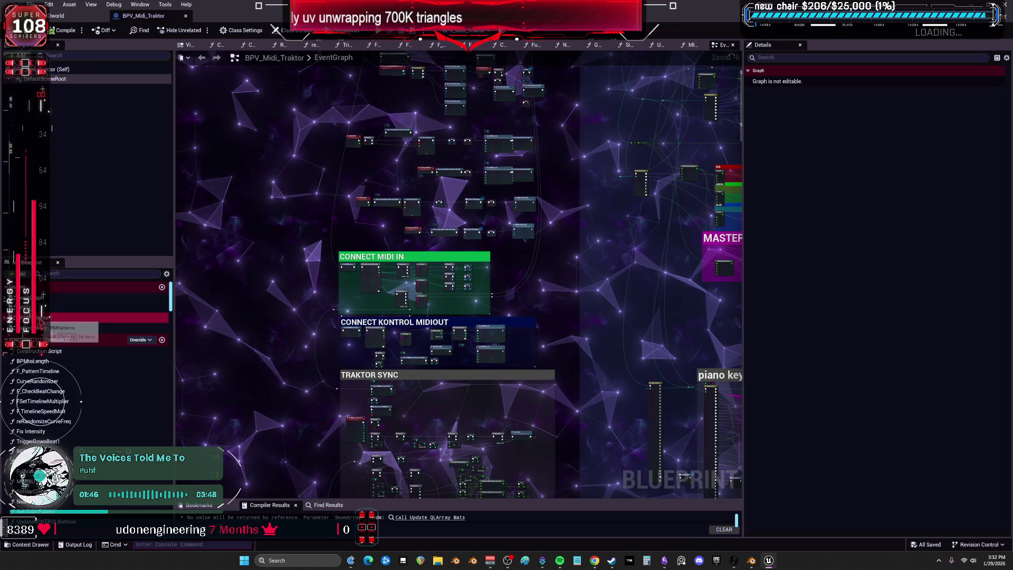
{"action": "double_click", "coordinate": [44, 317]}
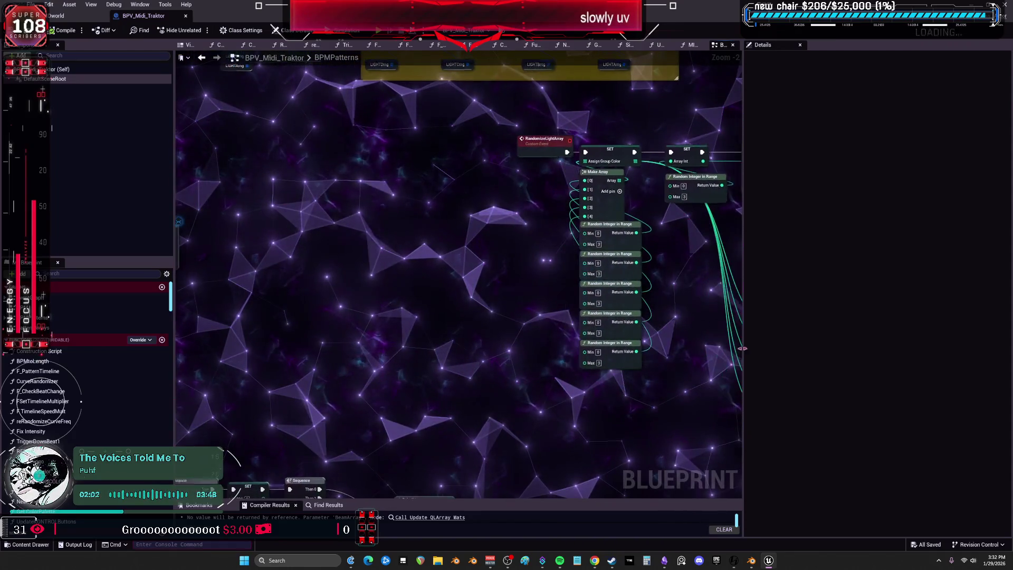
{"action": "double_click", "coordinate": [33, 361]}
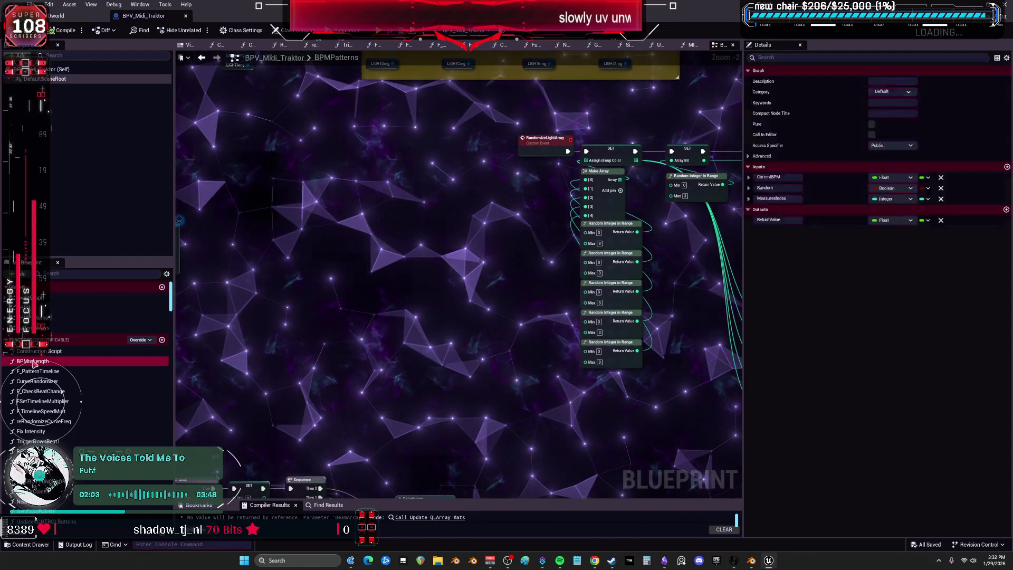
Step: Browse reRandomizeCurveFreq, RESET Pattern Loop Last, MIDIBUTTONCOLOR and NearBlack graphs, then close BPV_Midi_Traktor
{"action": "double_click", "coordinate": [37, 401]}
{"action": "double_click", "coordinate": [40, 411]}
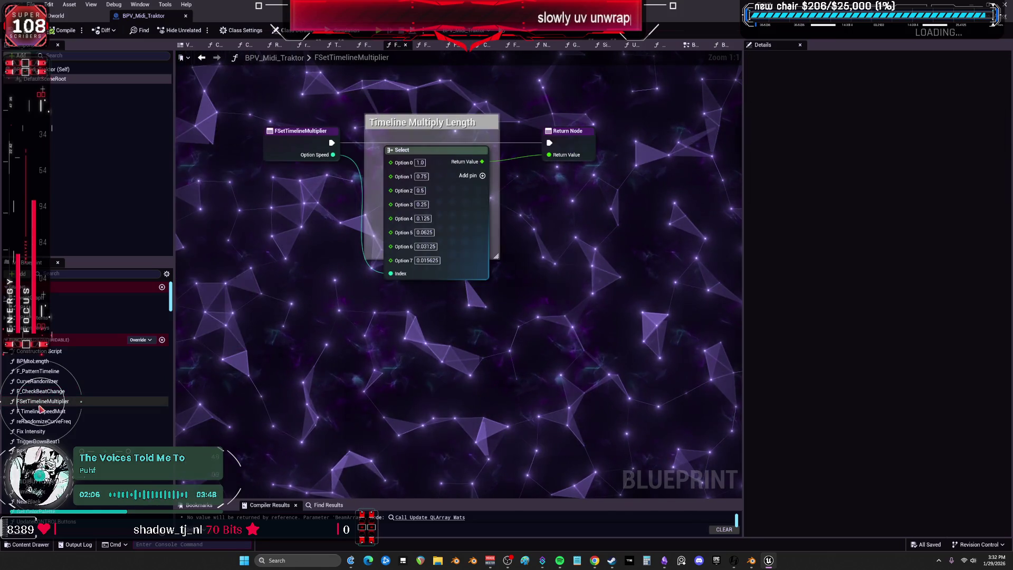
{"action": "double_click", "coordinate": [43, 421]}
{"action": "double_click", "coordinate": [23, 451]}
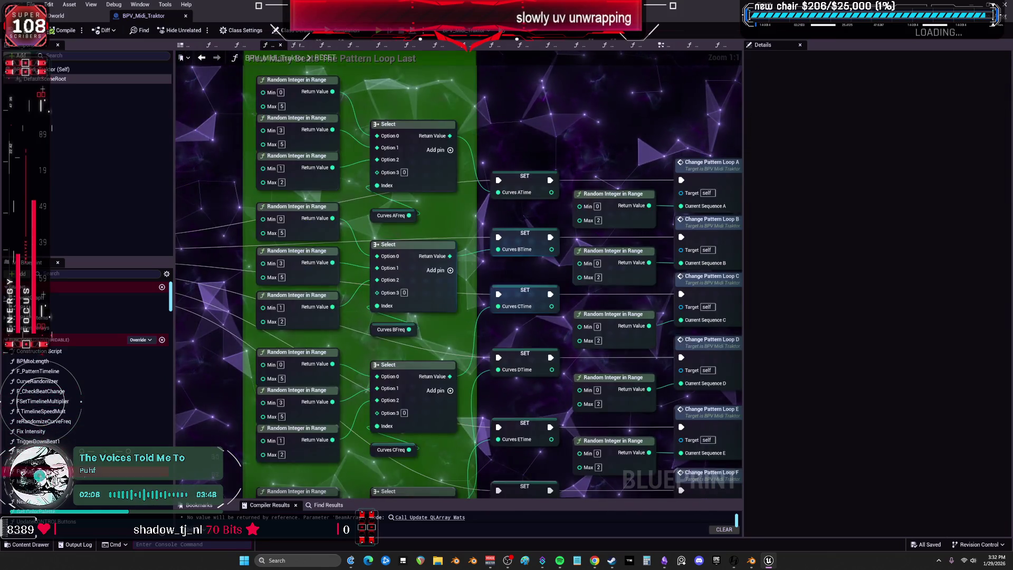
{"action": "double_click", "coordinate": [24, 481]}
{"action": "left_click", "coordinate": [520, 45]}
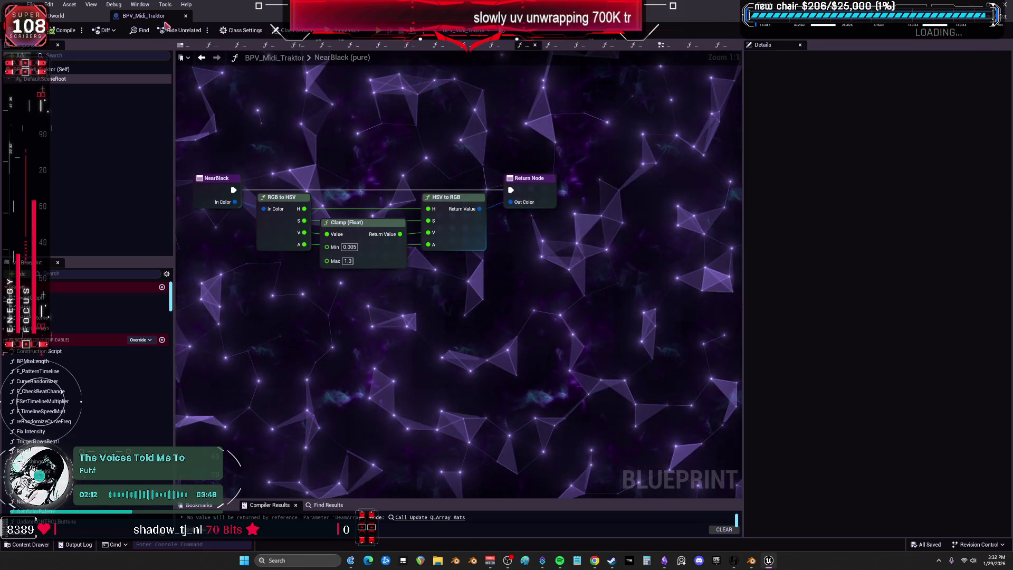
{"action": "left_click", "coordinate": [185, 16]}
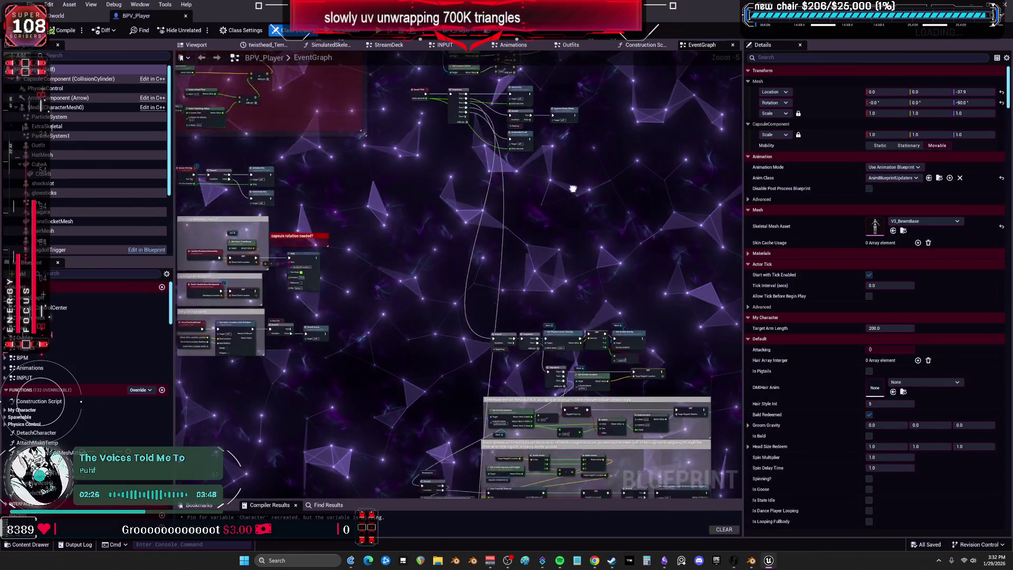
Step: Survey BPV_Player's Twitch, BlendShapes, Outfit and Materials groups, then open PhysicsControlCenter
{"action": "mouse_move", "coordinate": [573, 188]}
{"action": "right_mouse_down"}
{"action": "mouse_move", "coordinate": [527, 60]}
{"action": "mouse_move", "coordinate": [537, 32]}
{"action": "mouse_move", "coordinate": [263, 3]}
{"action": "right_mouse_up"}
{"action": "right_click_drag", "start_coordinate": [580, 211], "coordinate": [263, 327]}
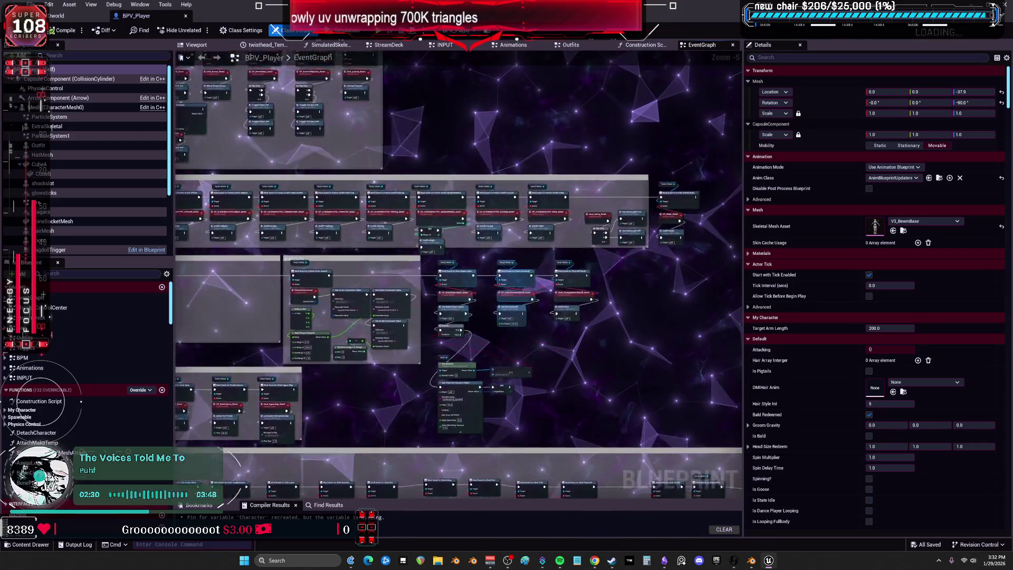
{"action": "right_click_drag", "start_coordinate": [317, 264], "coordinate": [607, 377]}
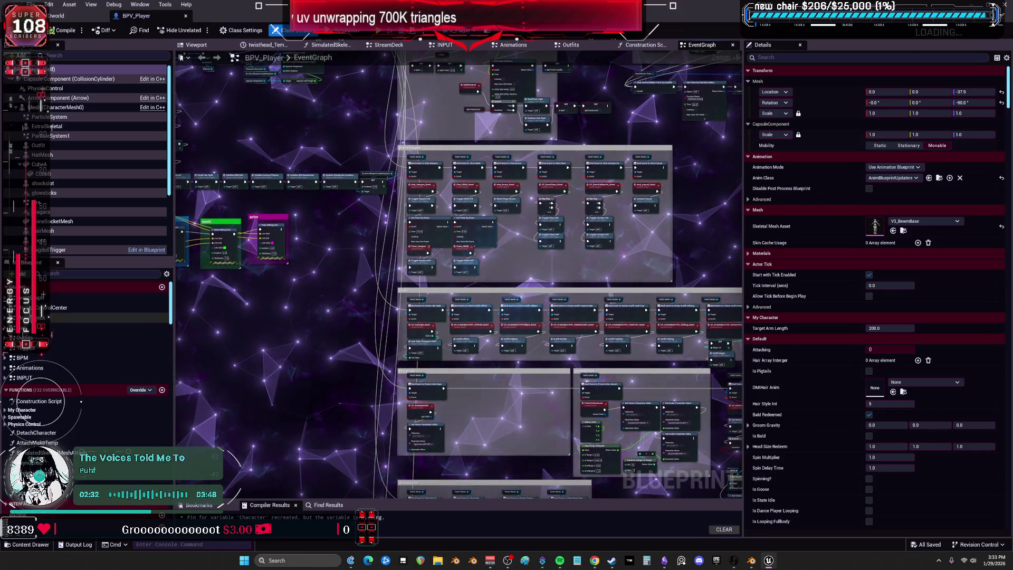
{"action": "double_click", "coordinate": [58, 307]}
{"action": "scroll", "coordinate": [496, 337], "scroll_direction": "down", "scroll_amount": 8}
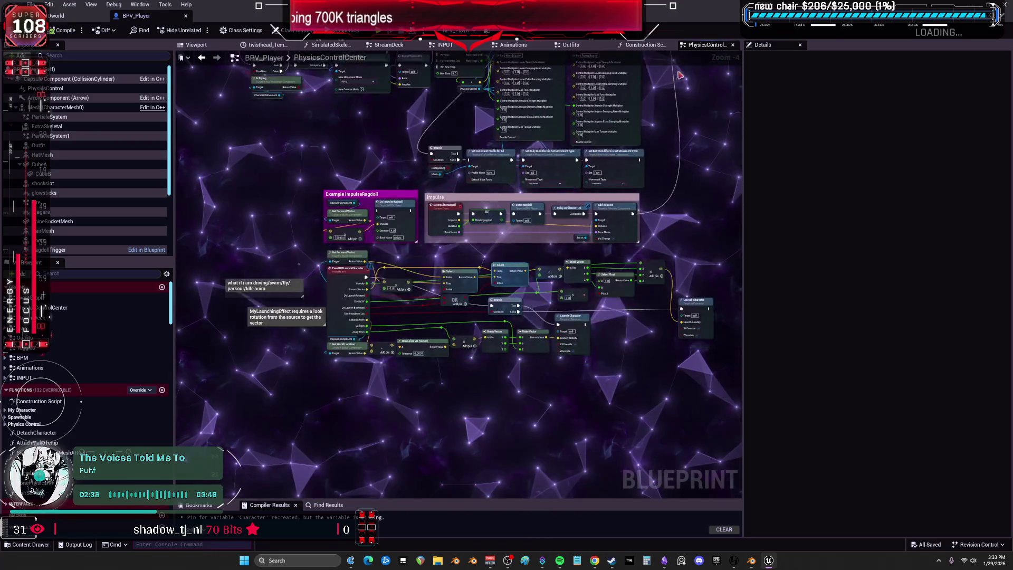
{"action": "left_click", "coordinate": [730, 286]}
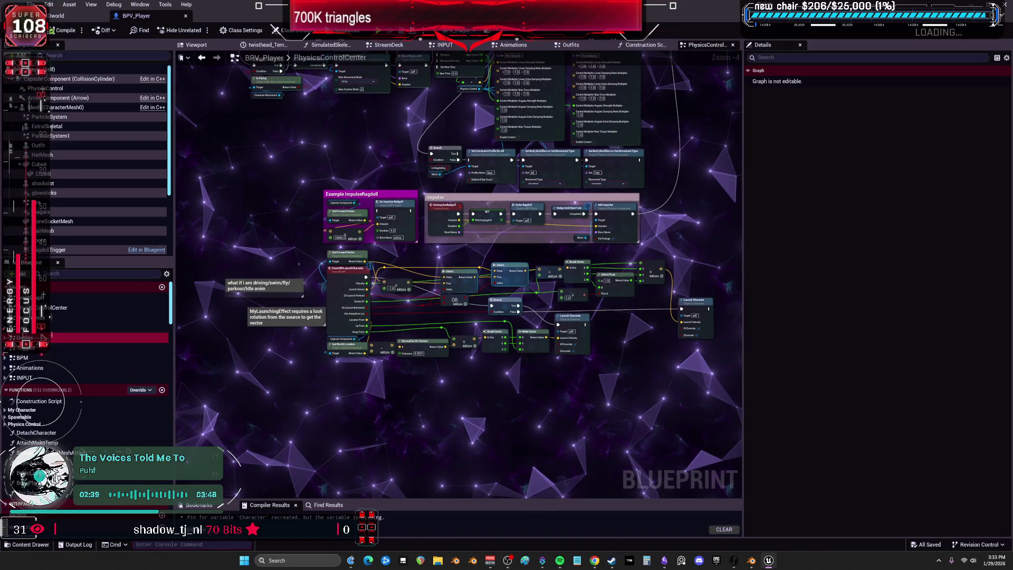
Step: Browse the Outfits, ChangeOutfit and OutFitConfig graphs, then return to the Animations graph
{"action": "double_click", "coordinate": [32, 337]}
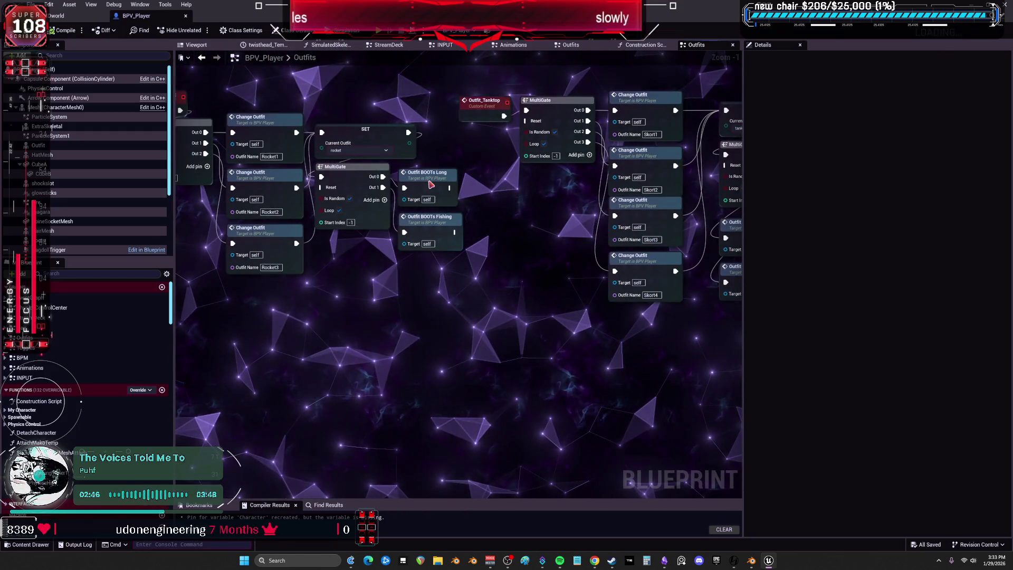
{"action": "left_click", "coordinate": [430, 184]}
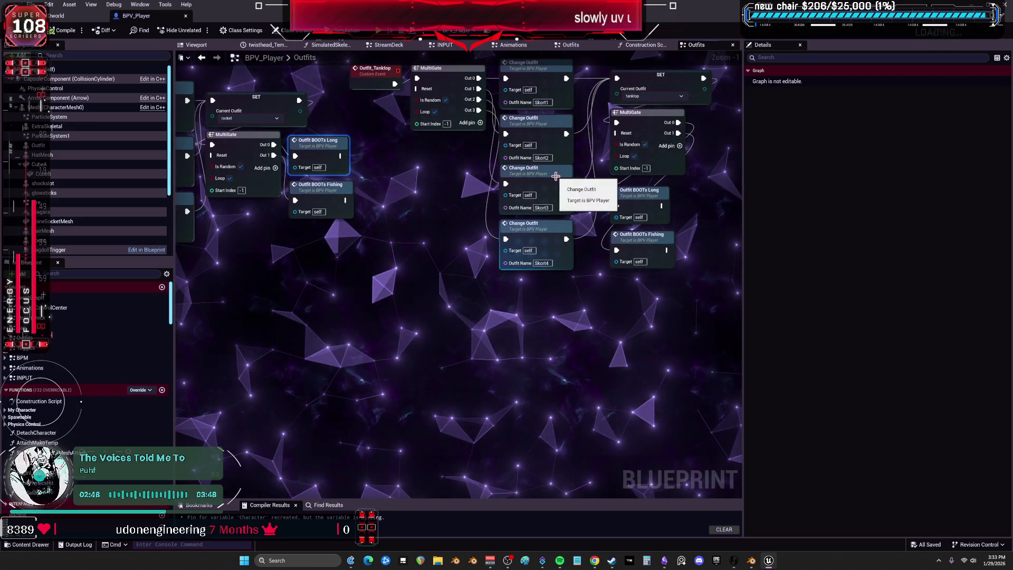
{"action": "double_click", "coordinate": [556, 175]}
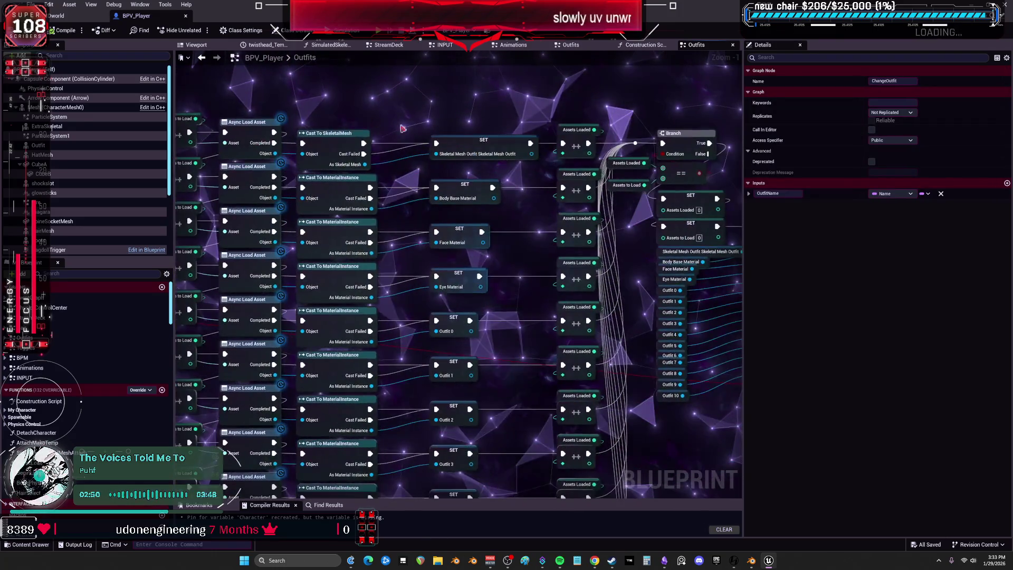
{"action": "double_click", "coordinate": [553, 187]}
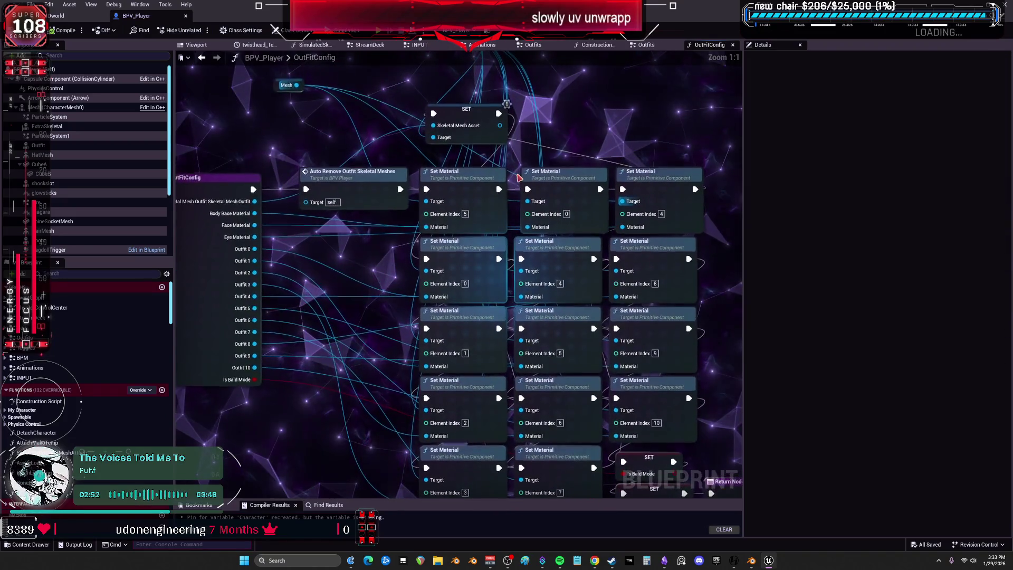
{"action": "left_click", "coordinate": [483, 45]}
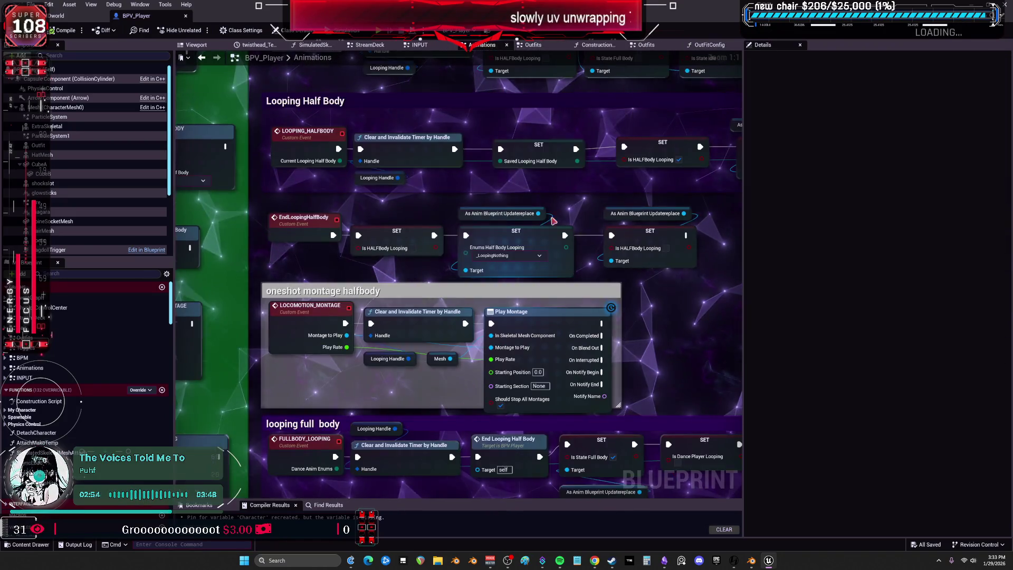
{"action": "scroll", "coordinate": [629, 258], "scroll_direction": "down", "scroll_amount": 1}
{"action": "mouse_move", "coordinate": [629, 258]}
{"action": "right_mouse_down"}
{"action": "mouse_move", "coordinate": [403, 163]}
{"action": "mouse_move", "coordinate": [396, 31]}
{"action": "mouse_move", "coordinate": [264, 63]}
{"action": "mouse_move", "coordinate": [536, 344]}
{"action": "right_mouse_up"}
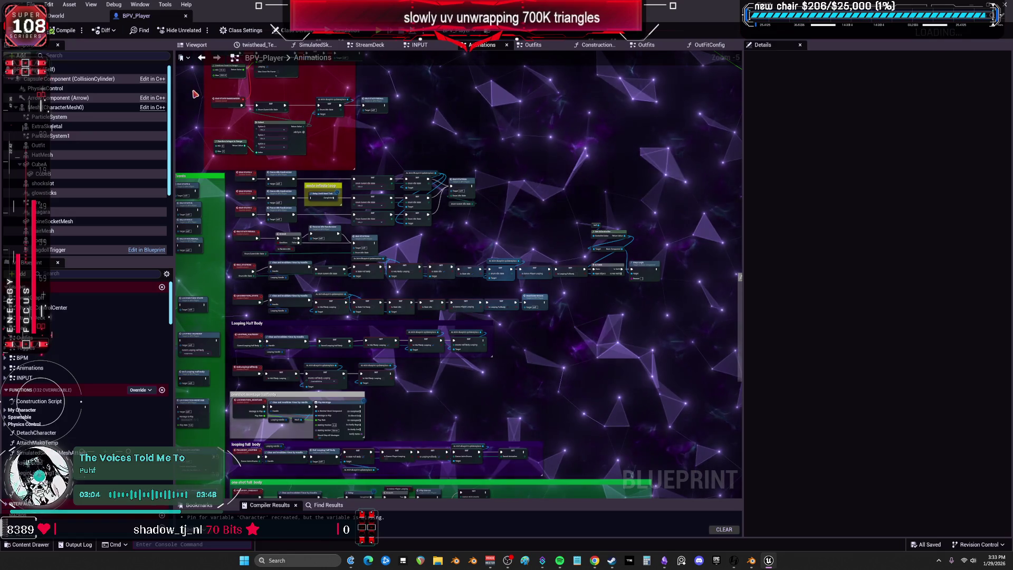
Step: Pan the Animations graph, open and dismiss the node action menu, and close BPV_Player
{"action": "right_click_drag", "start_coordinate": [284, 166], "coordinate": [284, 175]}
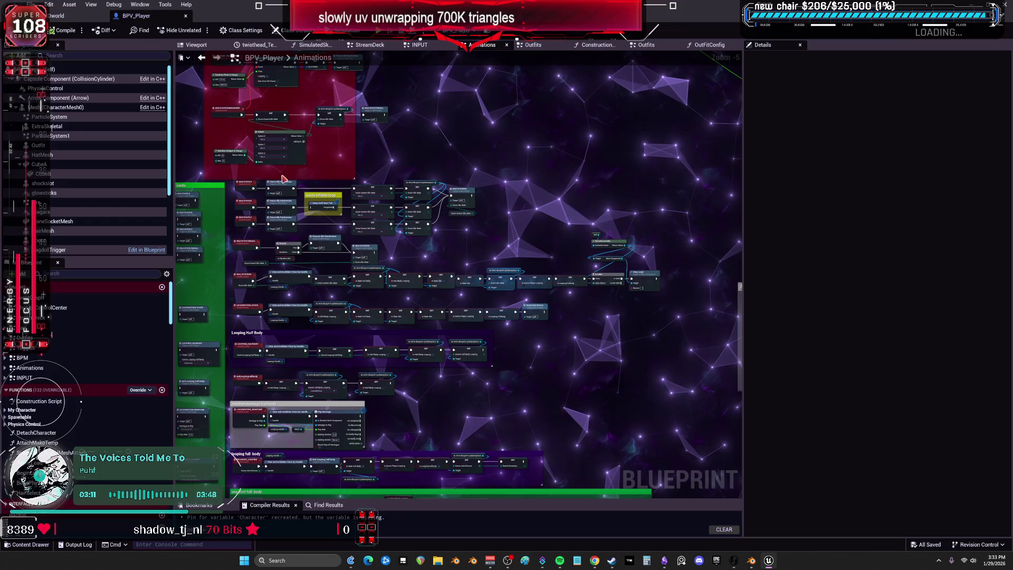
{"action": "right_click", "coordinate": [284, 180]}
{"action": "key", "text": "Escape"}
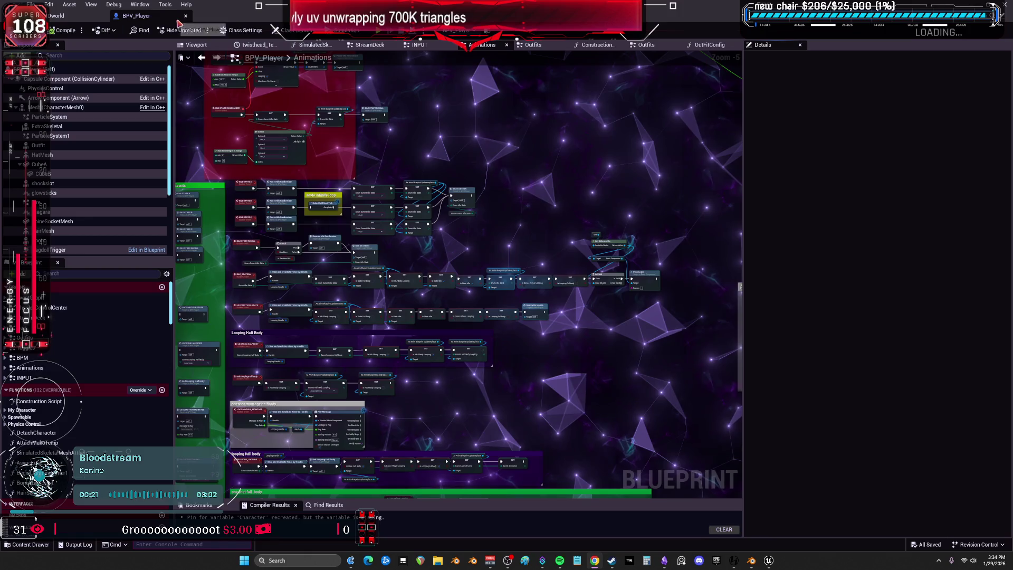
{"action": "left_click", "coordinate": [55, 15]}
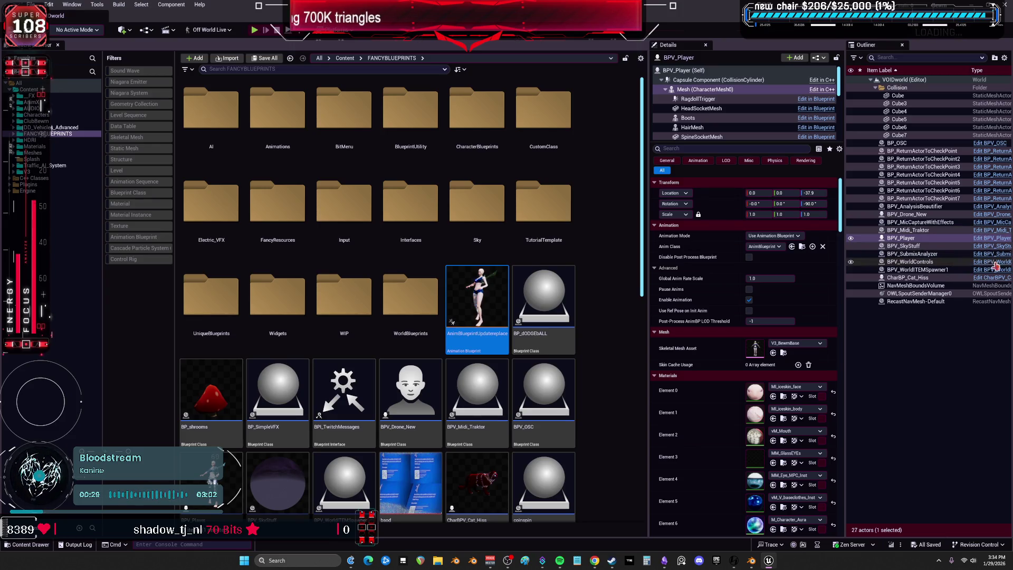
Step: Open the BPV_WorldControls blueprint and zoom around its EventGraph
{"action": "left_click", "coordinate": [997, 265]}
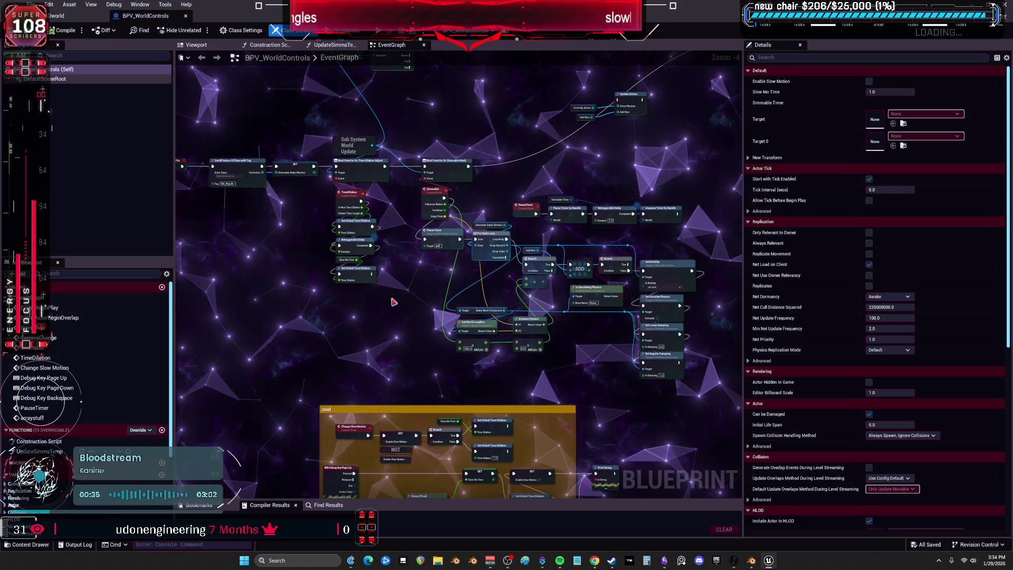
{"action": "scroll", "coordinate": [525, 320], "scroll_direction": "down", "scroll_amount": 4}
{"action": "scroll", "coordinate": [525, 320], "scroll_direction": "up", "scroll_amount": 4}
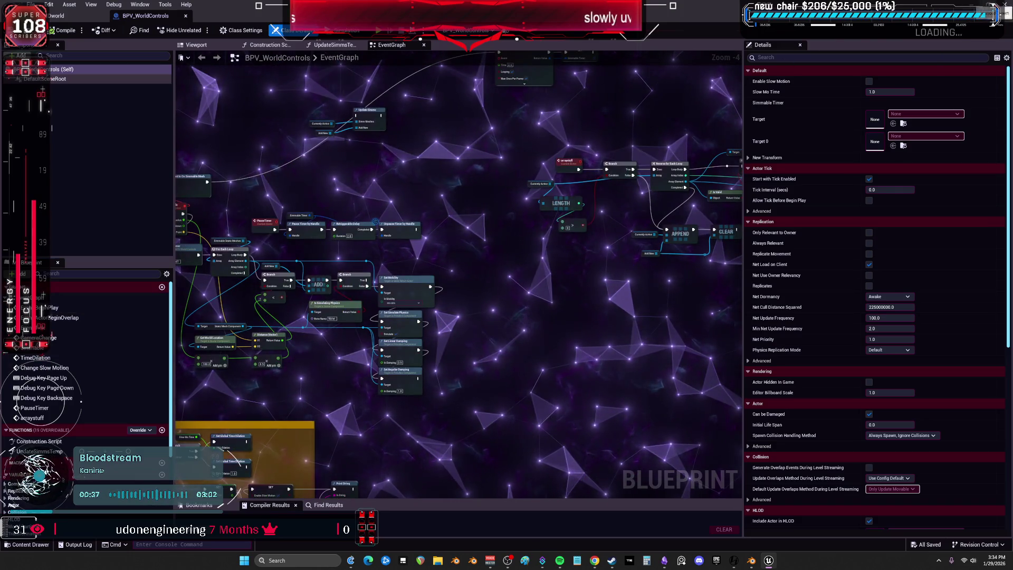
Step: Return to Blender and orbit the DS_Calf mesh, selecting then clearing all vertices
{"action": "key", "text": "alt+Tab"}
{"action": "mouse_move", "coordinate": [710, 516]}
{"action": "middle_mouse_down"}
{"action": "mouse_move", "coordinate": [516, 308]}
{"action": "mouse_move", "coordinate": [631, 250]}
{"action": "mouse_move", "coordinate": [525, 339]}
{"action": "mouse_move", "coordinate": [564, 188]}
{"action": "mouse_move", "coordinate": [547, 350]}
{"action": "mouse_move", "coordinate": [460, 267]}
{"action": "mouse_move", "coordinate": [813, 305]}
{"action": "mouse_move", "coordinate": [588, 226]}
{"action": "mouse_move", "coordinate": [594, 239]}
{"action": "mouse_move", "coordinate": [658, 235]}
{"action": "mouse_move", "coordinate": [527, 216]}
{"action": "mouse_move", "coordinate": [543, 242]}
{"action": "mouse_move", "coordinate": [544, 313]}
{"action": "mouse_move", "coordinate": [544, 193]}
{"action": "middle_mouse_up"}
{"action": "key", "text": "a"}
{"action": "key", "text": "alt+a"}
{"action": "middle_click_drag", "start_coordinate": [540, 242], "coordinate": [561, 218]}
Step: Slide a single calf vertex along its edge, then orbit to the leg's front in the multi-panel layout
{"action": "key", "text": "1"}
{"action": "left_click", "coordinate": [561, 218]}
{"action": "key", "text": "g"}
{"action": "key", "text": "g"}
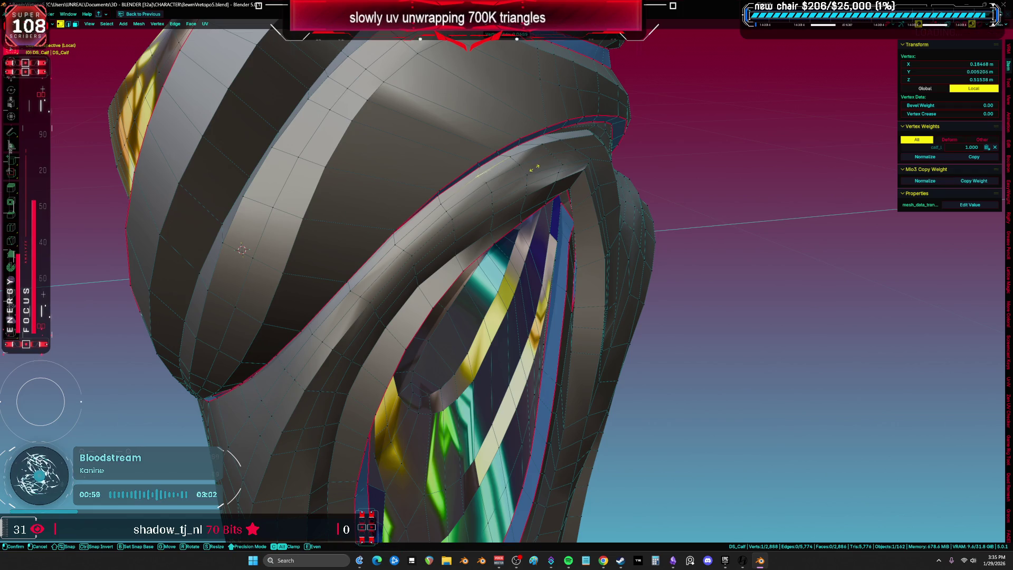
{"action": "left_click", "coordinate": [583, 140]}
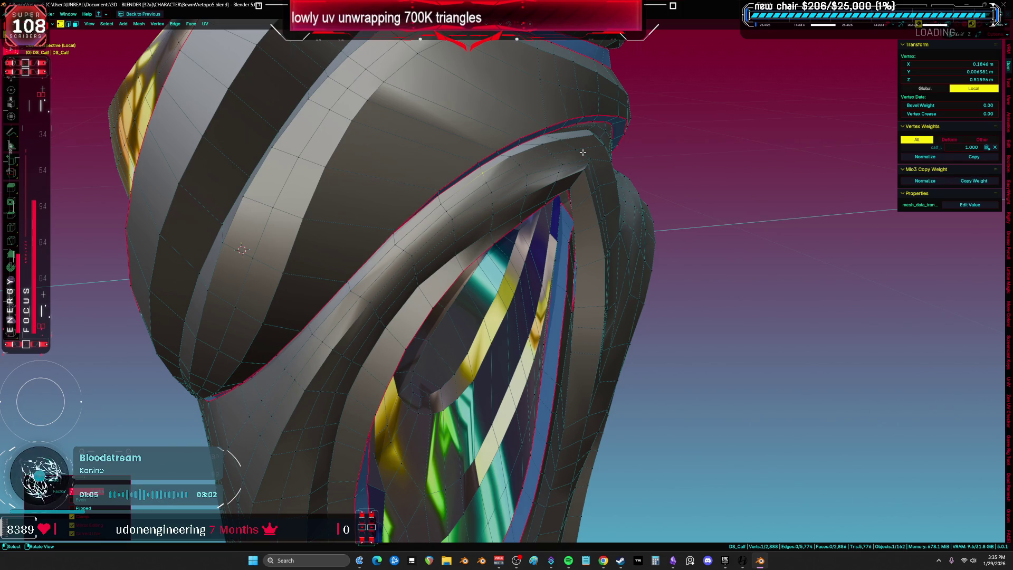
{"action": "mouse_move", "coordinate": [484, 157]}
{"action": "middle_mouse_down"}
{"action": "mouse_move", "coordinate": [553, 264]}
{"action": "mouse_move", "coordinate": [592, 226]}
{"action": "mouse_move", "coordinate": [587, 302]}
{"action": "middle_mouse_up"}
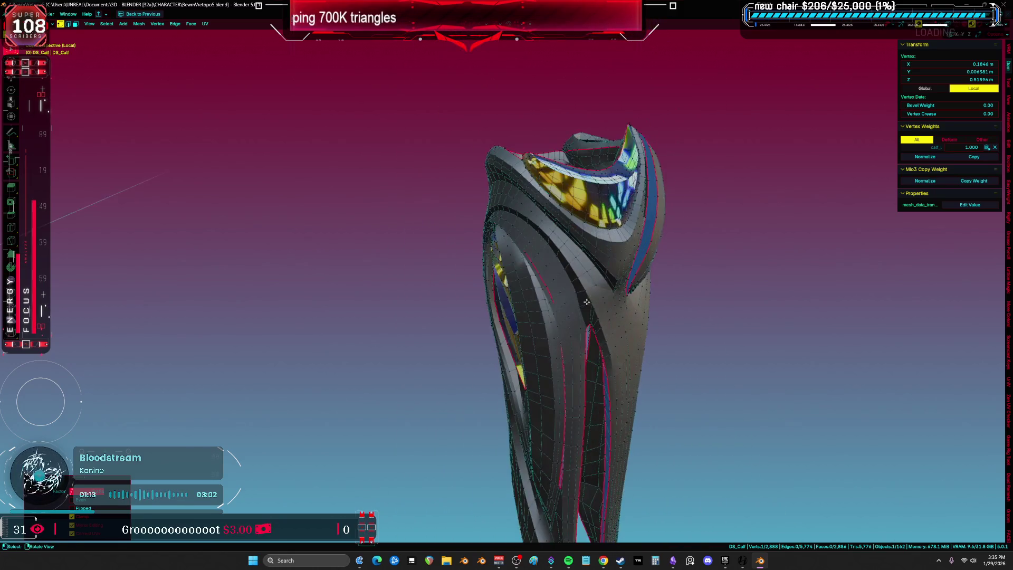
{"action": "key", "text": "ctrl+space"}
Step: Unwrap the whole calf mesh with Minimum Stretch
{"action": "key", "text": "a"}
{"action": "key", "text": "u"}
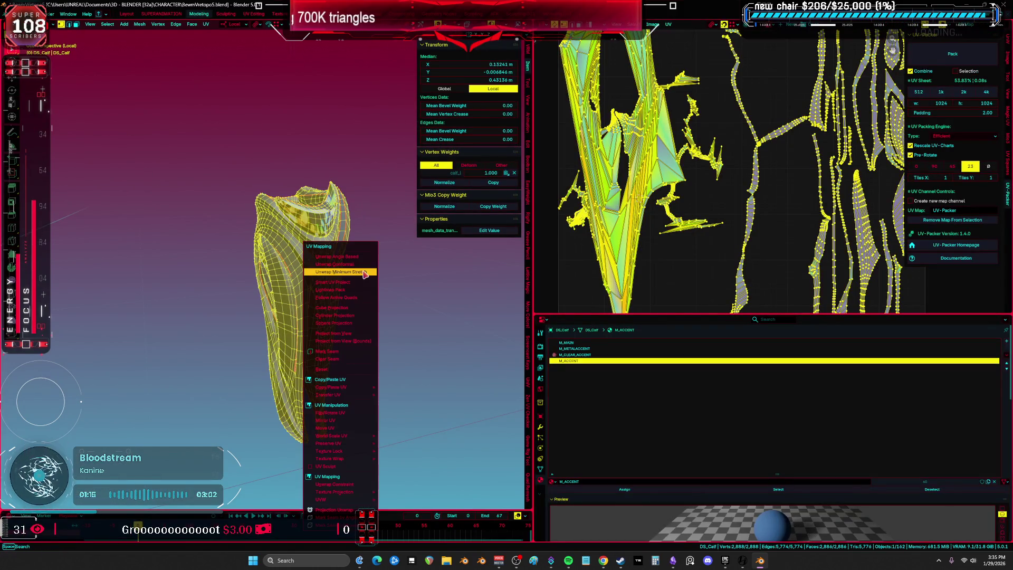
{"action": "left_click", "coordinate": [365, 272]}
Step: Inspect the new UV islands: the leaf-shaped island, the thin strip and the right island
{"action": "key", "text": "ctrl+space"}
{"action": "scroll", "coordinate": [644, 249], "scroll_direction": "up", "scroll_amount": 5}
{"action": "key", "text": "alt+a"}
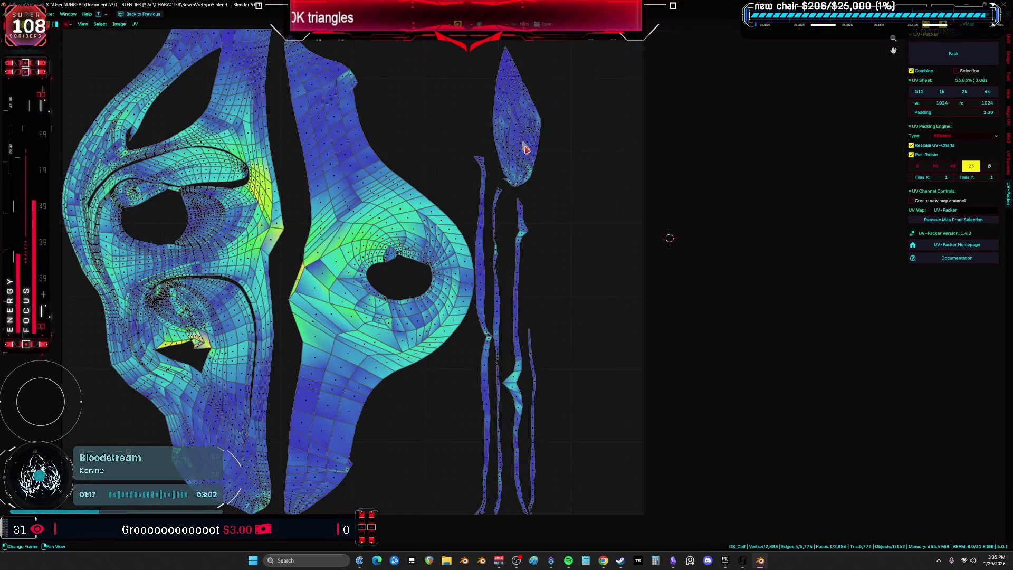
{"action": "key", "text": "l"}
{"action": "key", "text": "l"}
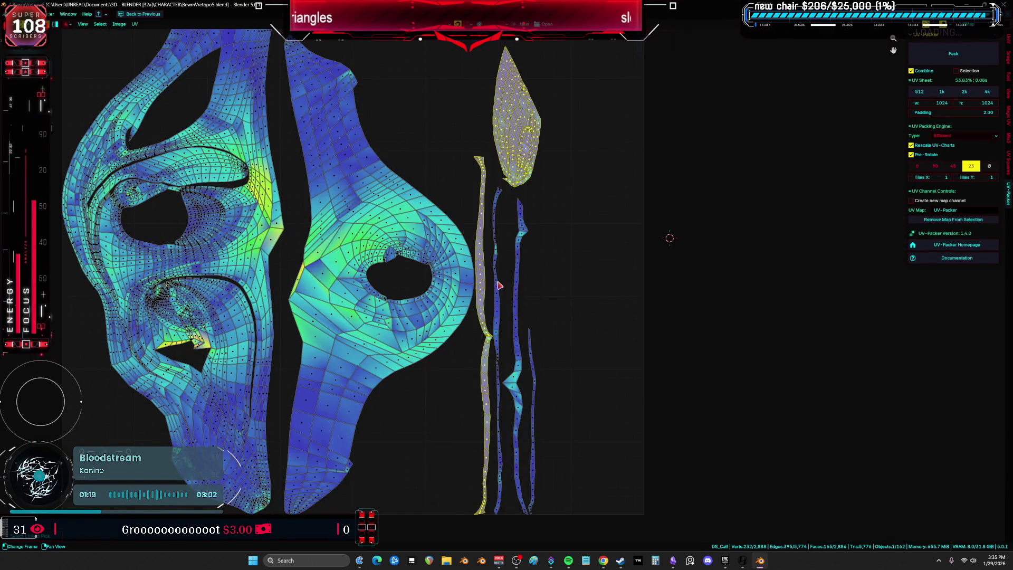
{"action": "key", "text": "l"}
{"action": "scroll", "coordinate": [523, 310], "scroll_direction": "down", "scroll_amount": 5}
{"action": "scroll", "coordinate": [372, 315], "scroll_direction": "up", "scroll_amount": 8}
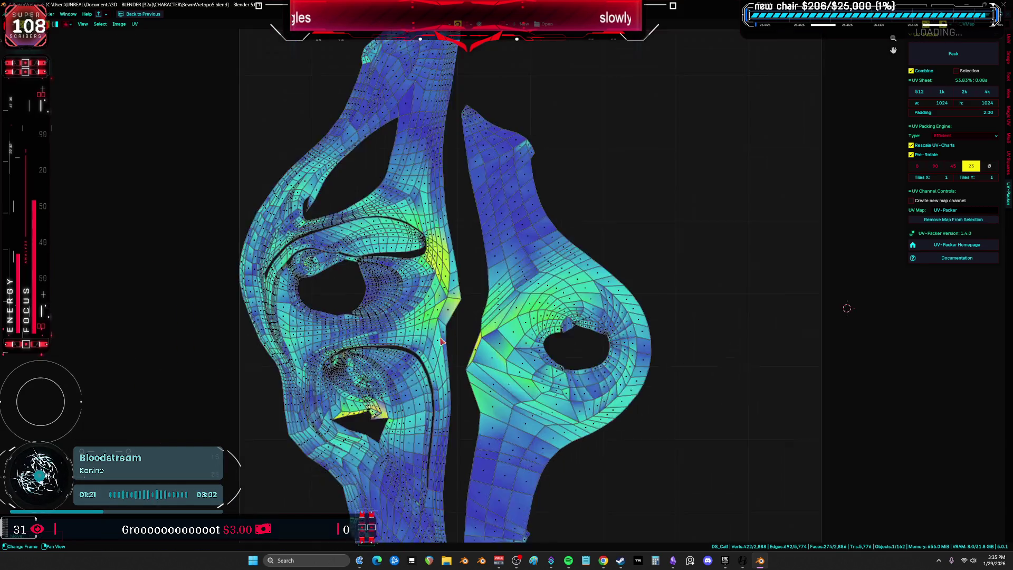
{"action": "key", "text": "alt+a"}
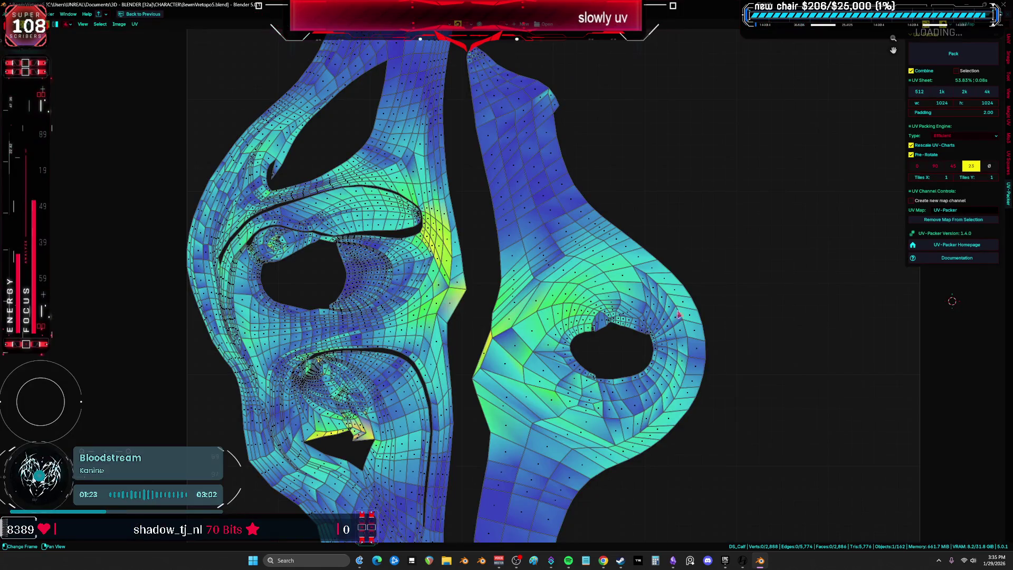
{"action": "key", "text": "l"}
{"action": "key", "text": "ctrl+space"}
Step: Mark an edge loop on the selected calf piece as a seam
{"action": "scroll", "coordinate": [349, 291], "scroll_direction": "up", "scroll_amount": 2}
{"action": "key", "text": "ctrl+space"}
{"action": "scroll", "coordinate": [349, 291], "scroll_direction": "down", "scroll_amount": 3}
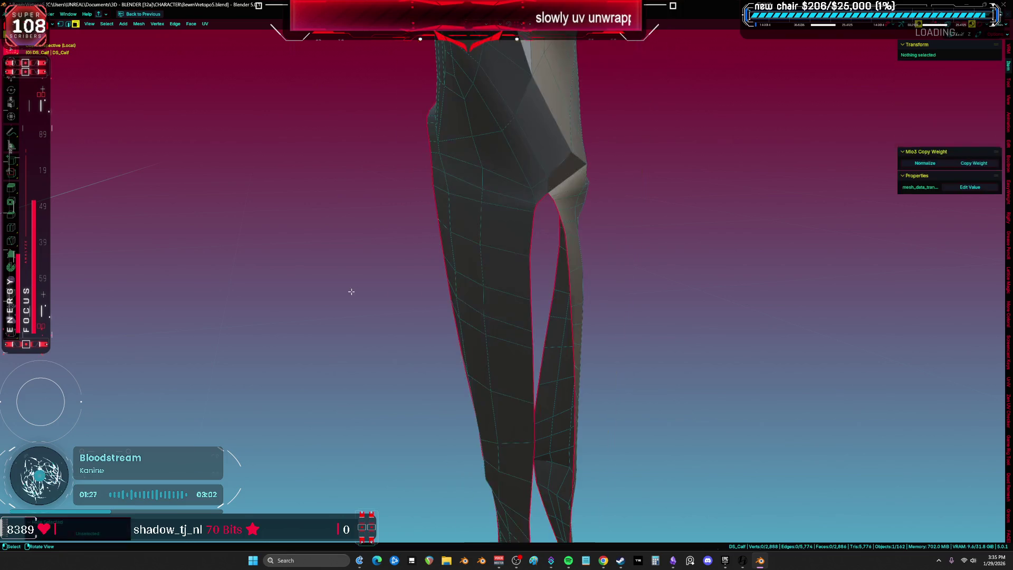
{"action": "mouse_move", "coordinate": [349, 291]}
{"action": "middle_mouse_down"}
{"action": "mouse_move", "coordinate": [364, 313]}
{"action": "mouse_move", "coordinate": [282, 319]}
{"action": "mouse_move", "coordinate": [418, 262]}
{"action": "mouse_move", "coordinate": [391, 250]}
{"action": "middle_mouse_up"}
{"action": "scroll", "coordinate": [497, 304], "scroll_direction": "up", "scroll_amount": 3}
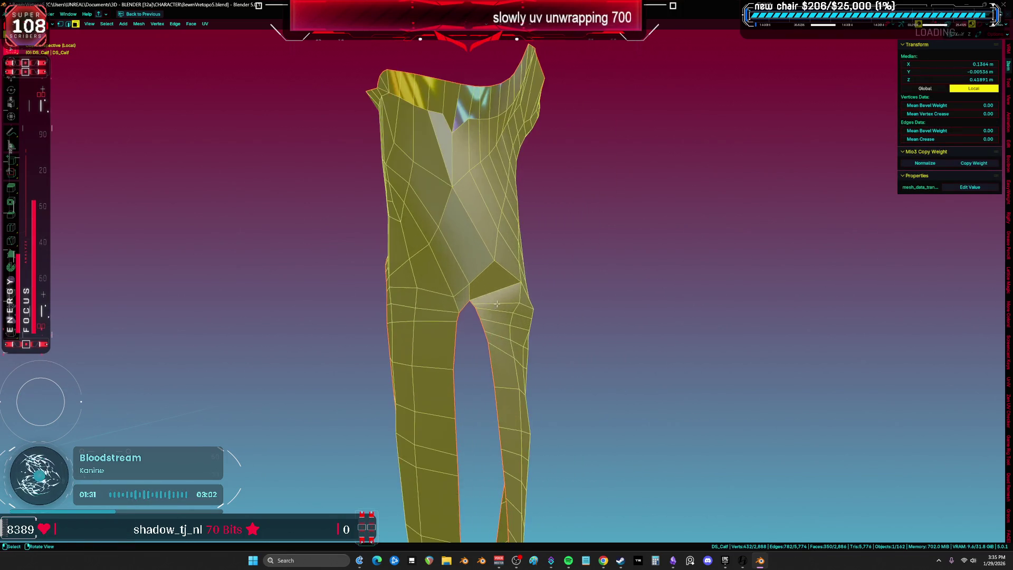
{"action": "left_click", "coordinate": [451, 262], "text": "alt"}
{"action": "mouse_move", "coordinate": [452, 263]}
{"action": "middle_mouse_down"}
{"action": "mouse_move", "coordinate": [554, 277]}
{"action": "mouse_move", "coordinate": [545, 300]}
{"action": "mouse_move", "coordinate": [548, 277]}
{"action": "mouse_move", "coordinate": [391, 214]}
{"action": "mouse_move", "coordinate": [380, 223]}
{"action": "middle_mouse_up"}
{"action": "mouse_move", "coordinate": [440, 233]}
{"action": "middle_mouse_down"}
{"action": "mouse_move", "coordinate": [396, 208]}
{"action": "mouse_move", "coordinate": [380, 217]}
{"action": "mouse_move", "coordinate": [475, 262]}
{"action": "middle_mouse_up"}
{"action": "key", "text": "ctrl+e"}
{"action": "left_click", "coordinate": [390, 218]}
Step: Re-unwrap the connected piece as one island and select the loop around its hole
{"action": "scroll", "coordinate": [391, 218], "scroll_direction": "down", "scroll_amount": 5}
{"action": "key", "text": "l"}
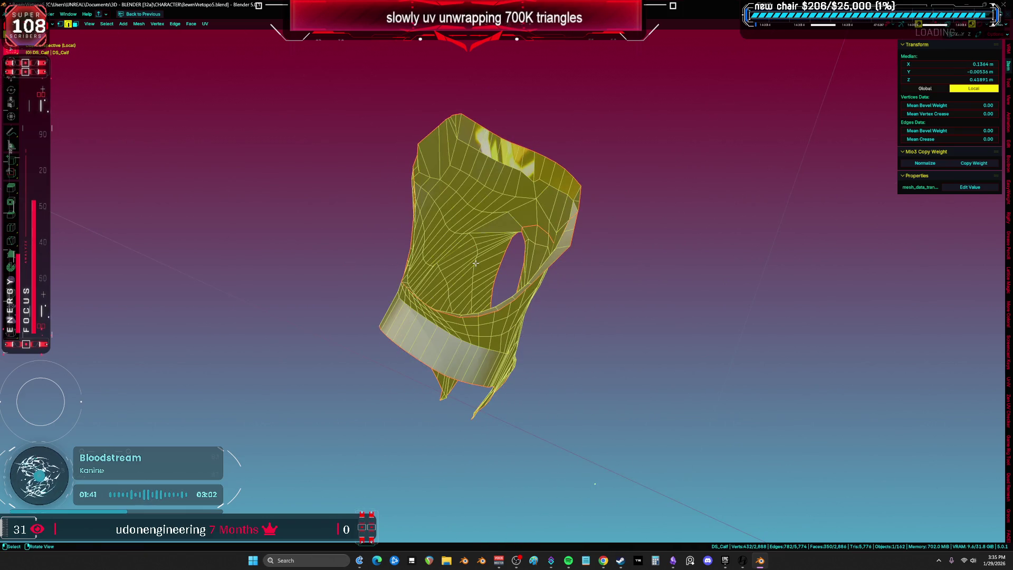
{"action": "key", "text": "u"}
{"action": "left_click", "coordinate": [475, 261]}
{"action": "key", "text": "shift+F10"}
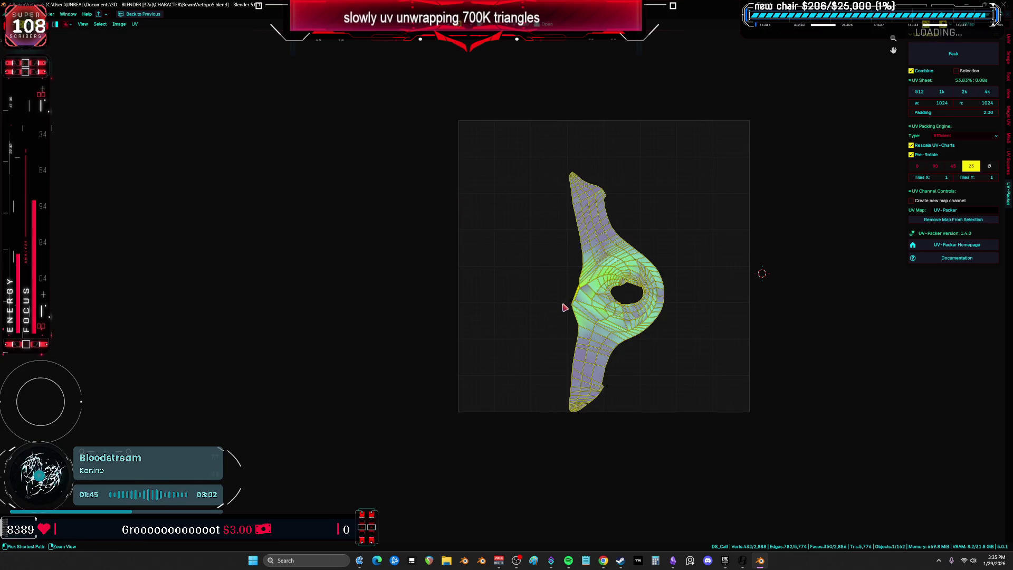
{"action": "scroll", "coordinate": [707, 343], "scroll_direction": "up", "scroll_amount": 3}
{"action": "scroll", "coordinate": [554, 266], "scroll_direction": "up", "scroll_amount": 3}
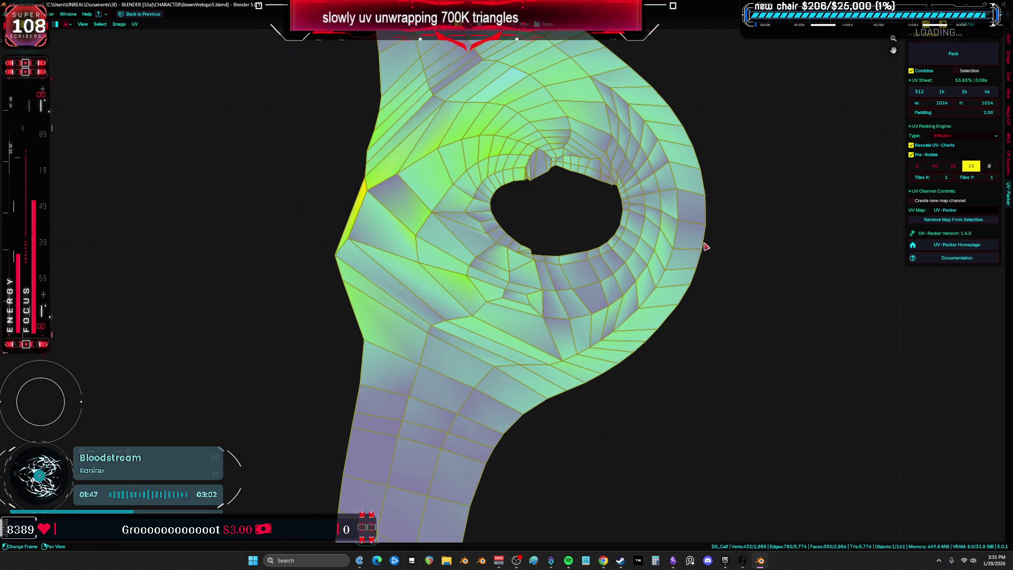
{"action": "left_click", "coordinate": [651, 211], "text": "alt"}
{"action": "key", "text": "ctrl+space"}
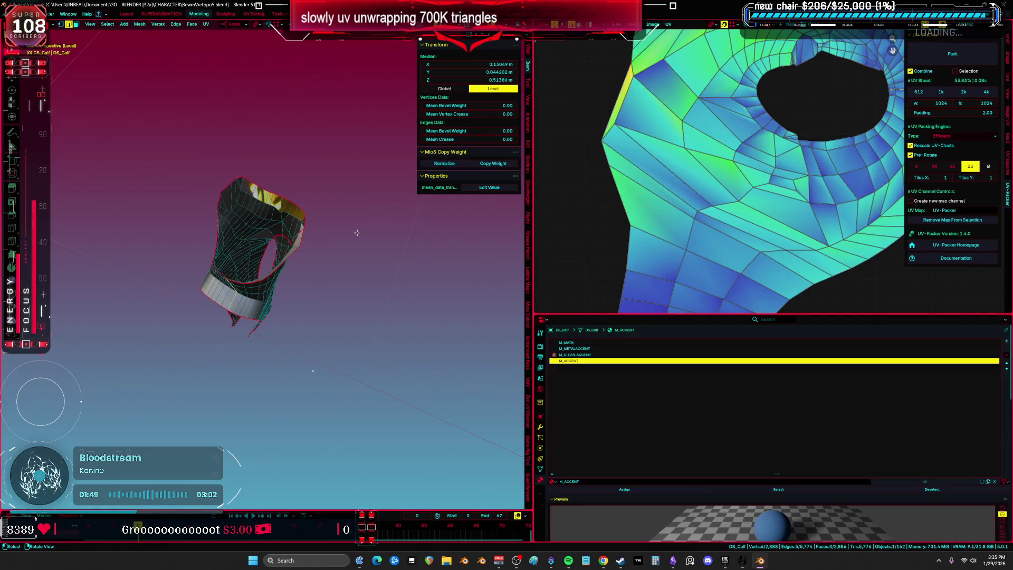
Step: Re-unwrap the whole calf mesh and inspect the new islands in the UV editor
{"action": "scroll", "coordinate": [348, 243], "scroll_direction": "up", "scroll_amount": 5}
{"action": "mouse_move", "coordinate": [348, 243]}
{"action": "middle_mouse_down"}
{"action": "mouse_move", "coordinate": [337, 260]}
{"action": "mouse_move", "coordinate": [369, 248]}
{"action": "middle_mouse_up"}
{"action": "key", "text": "u"}
{"action": "key", "text": "Escape"}
{"action": "key", "text": "a"}
{"action": "key", "text": "u"}
{"action": "left_click", "coordinate": [410, 246]}
{"action": "key", "text": "ctrl+space"}
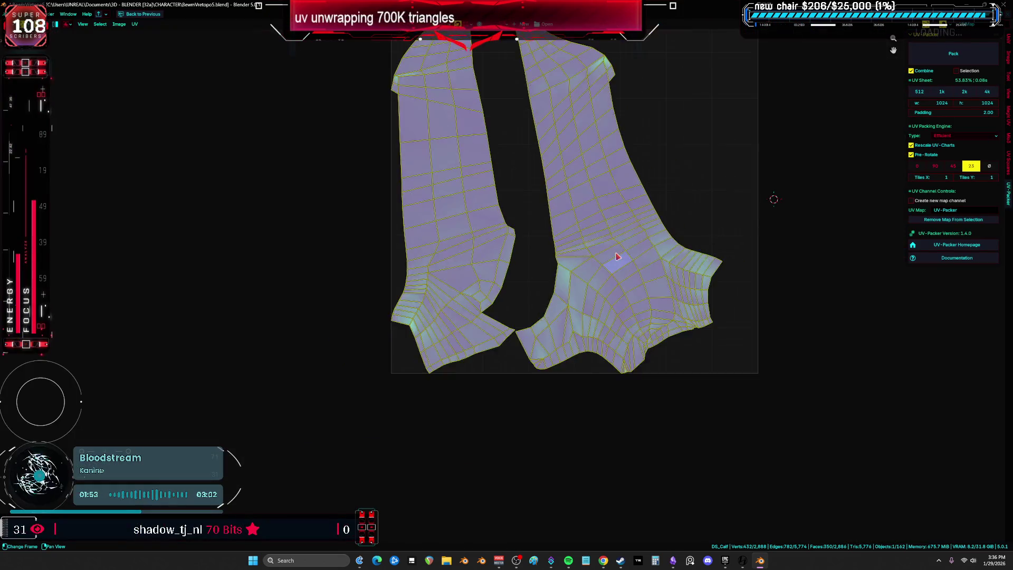
{"action": "scroll", "coordinate": [694, 224], "scroll_direction": "down", "scroll_amount": 2}
{"action": "scroll", "coordinate": [622, 312], "scroll_direction": "up", "scroll_amount": 3}
{"action": "key", "text": "ctrl+space"}
Step: Seam the six-edge loop on the piece and unwrap the connected piece again
{"action": "middle_click_drag", "start_coordinate": [494, 274], "coordinate": [329, 287]}
{"action": "left_click", "coordinate": [317, 181], "text": "alt"}
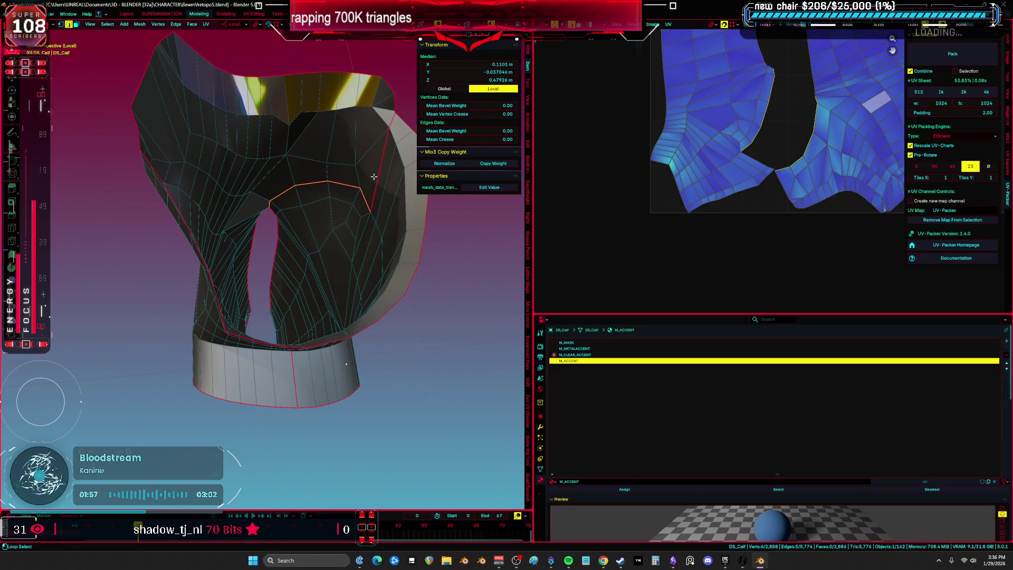
{"action": "key", "text": "u"}
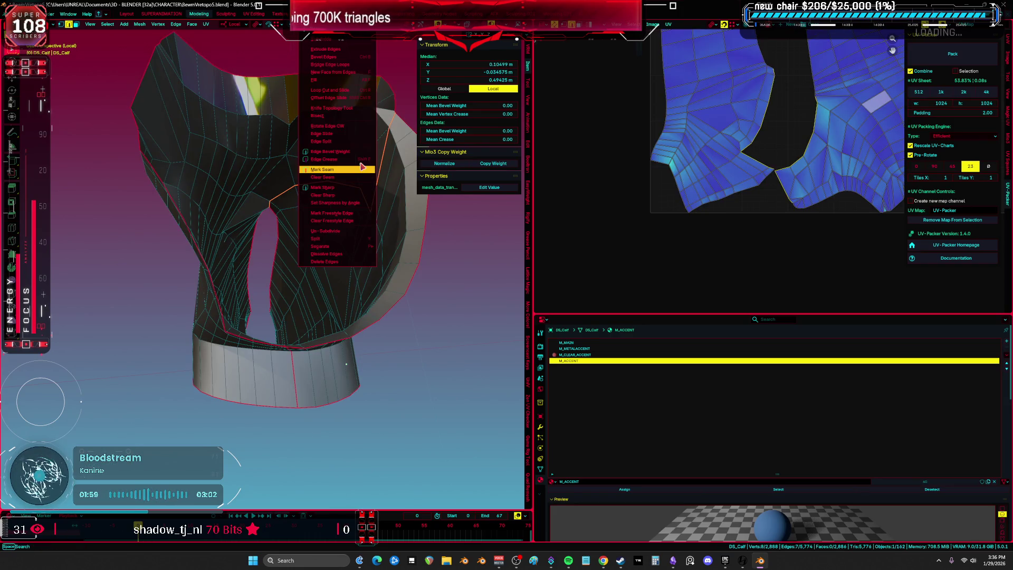
{"action": "key", "text": "Escape"}
{"action": "key", "text": "ctrl+l"}
{"action": "key", "text": "u"}
{"action": "left_click", "coordinate": [358, 179]}
Step: Move the UV island horizontally to sit left of the UV tile
{"action": "key", "text": "ctrl+space"}
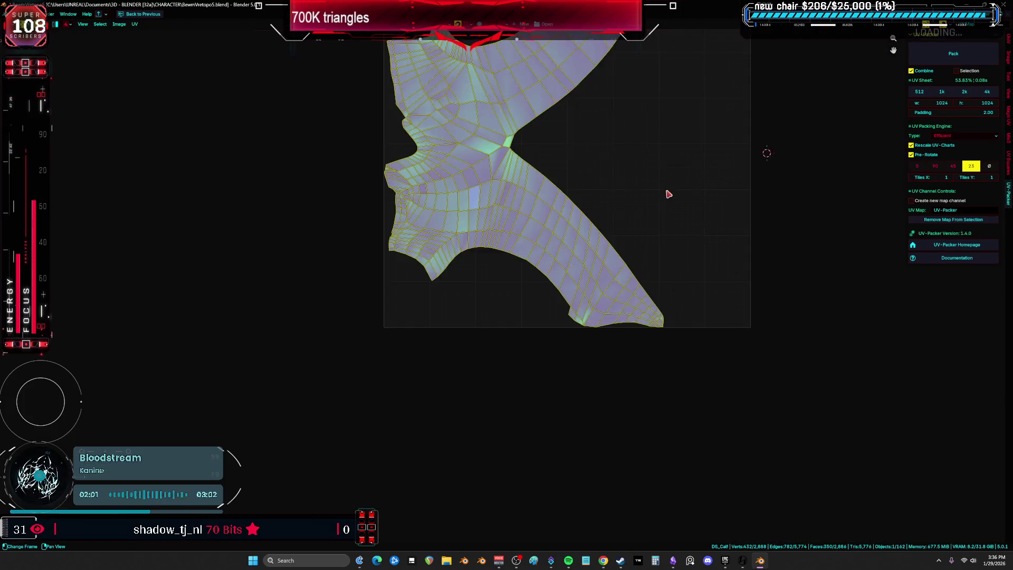
{"action": "key", "text": "Home"}
{"action": "key", "text": "g"}
{"action": "key", "text": "x"}
{"action": "left_click", "coordinate": [272, 278]}
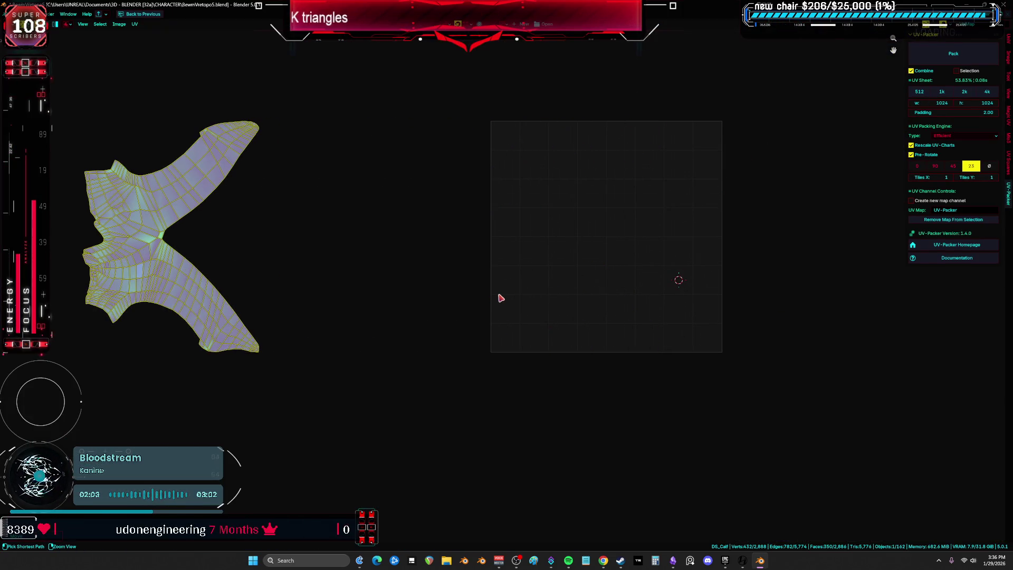
{"action": "key", "text": "ctrl+space"}
Step: Select the main calf piece as linked faces, then clear the selection
{"action": "mouse_move", "coordinate": [299, 289]}
{"action": "middle_mouse_down"}
{"action": "mouse_move", "coordinate": [338, 274]}
{"action": "mouse_move", "coordinate": [349, 226]}
{"action": "middle_mouse_up"}
{"action": "left_click", "coordinate": [346, 271]}
{"action": "key", "text": "ctrl+l"}
{"action": "key", "text": "alt+a"}
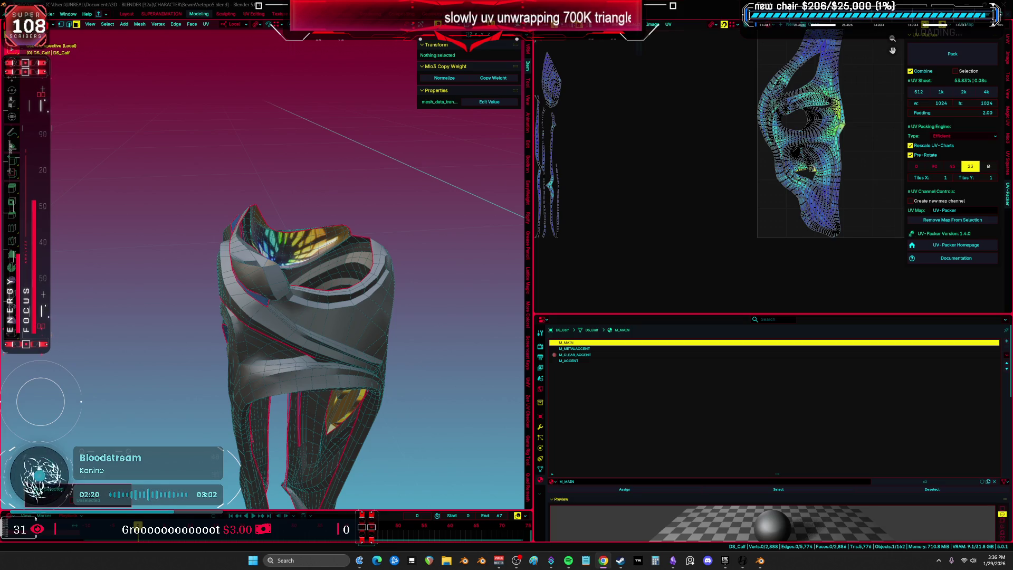
Step: Select all UVs and zoom in to check the large calf island up close
{"action": "middle_click_drag", "start_coordinate": [380, 329], "coordinate": [415, 333]}
{"action": "key", "text": "ctrl+space"}
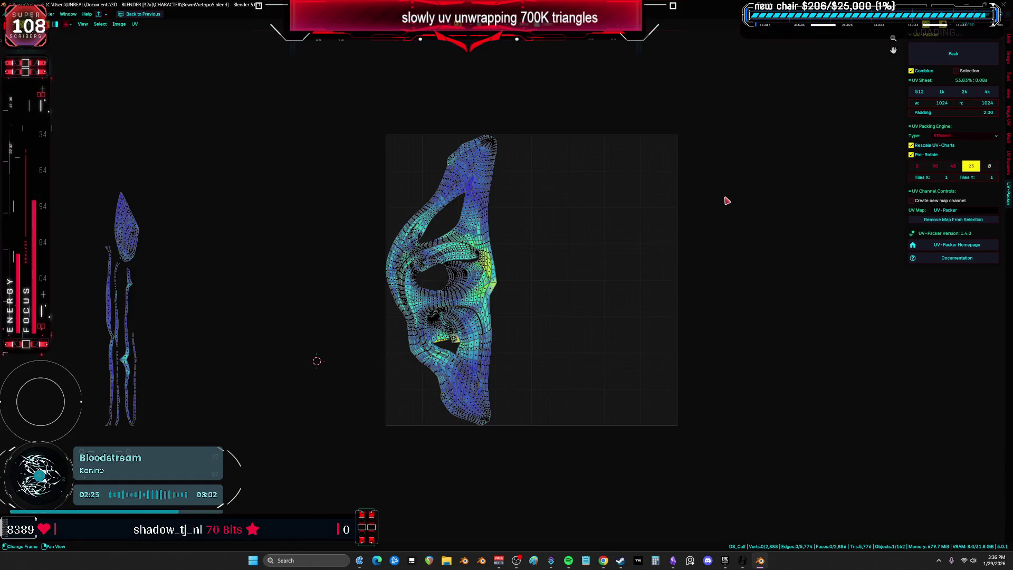
{"action": "scroll", "coordinate": [508, 245], "scroll_direction": "up", "scroll_amount": 3}
{"action": "key", "text": "a"}
{"action": "scroll", "coordinate": [498, 243], "scroll_direction": "up", "scroll_amount": 5}
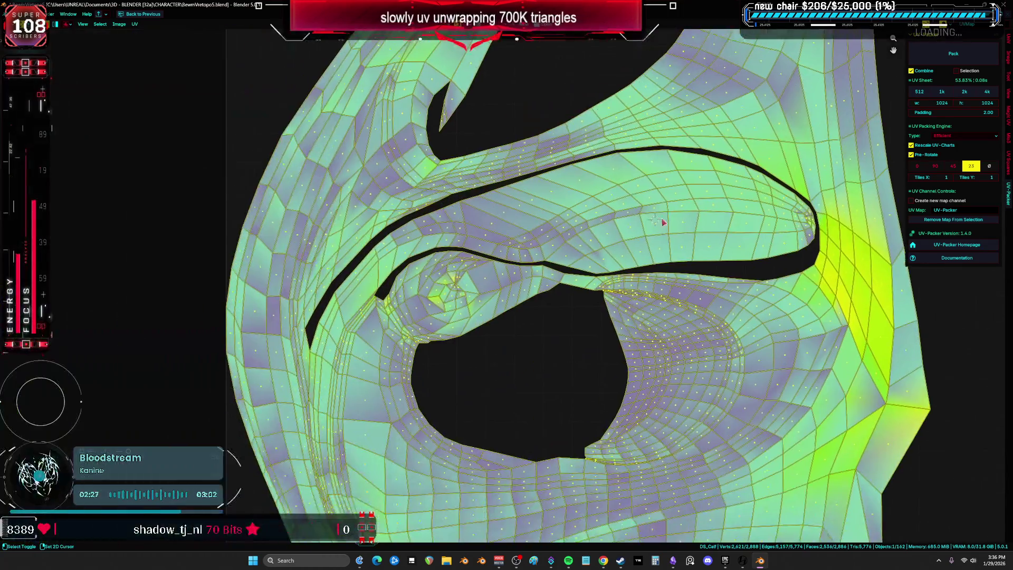
{"action": "scroll", "coordinate": [475, 260], "scroll_direction": "up", "scroll_amount": 3}
{"action": "scroll", "coordinate": [477, 259], "scroll_direction": "down", "scroll_amount": 7}
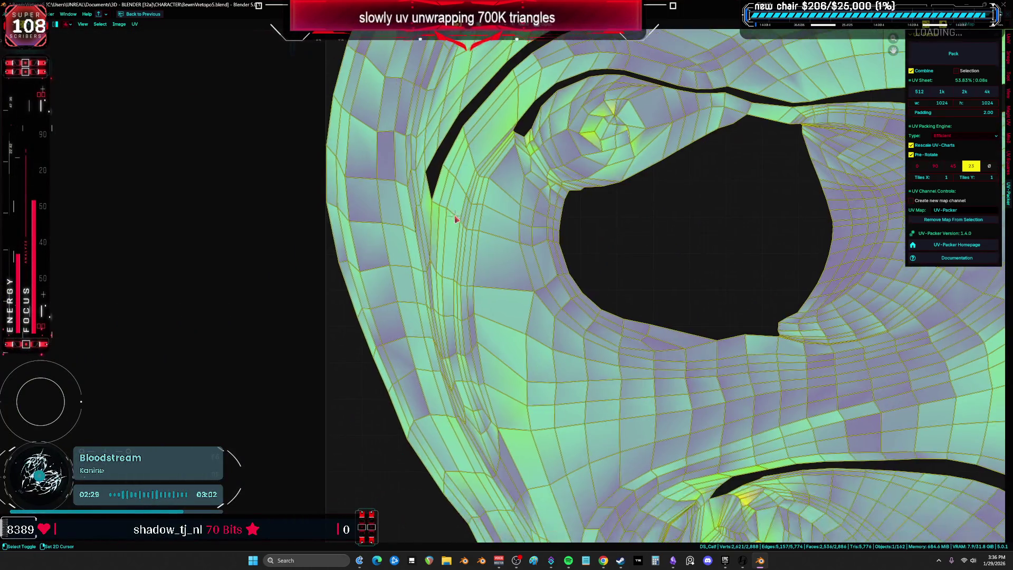
{"action": "scroll", "coordinate": [538, 199], "scroll_direction": "down", "scroll_amount": 8, "text": "shift"}
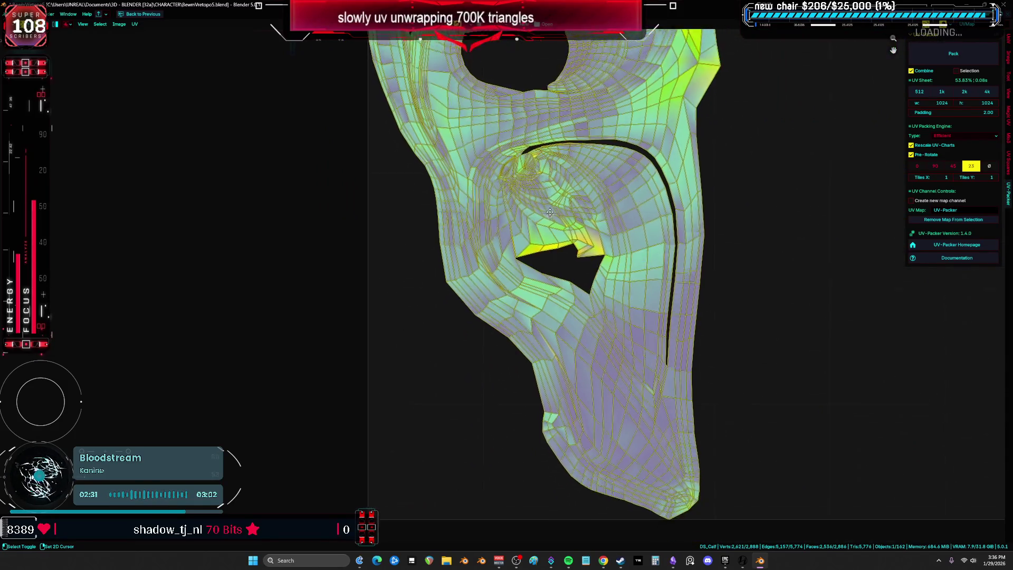
{"action": "scroll", "coordinate": [585, 237], "scroll_direction": "up", "scroll_amount": 10, "text": "shift"}
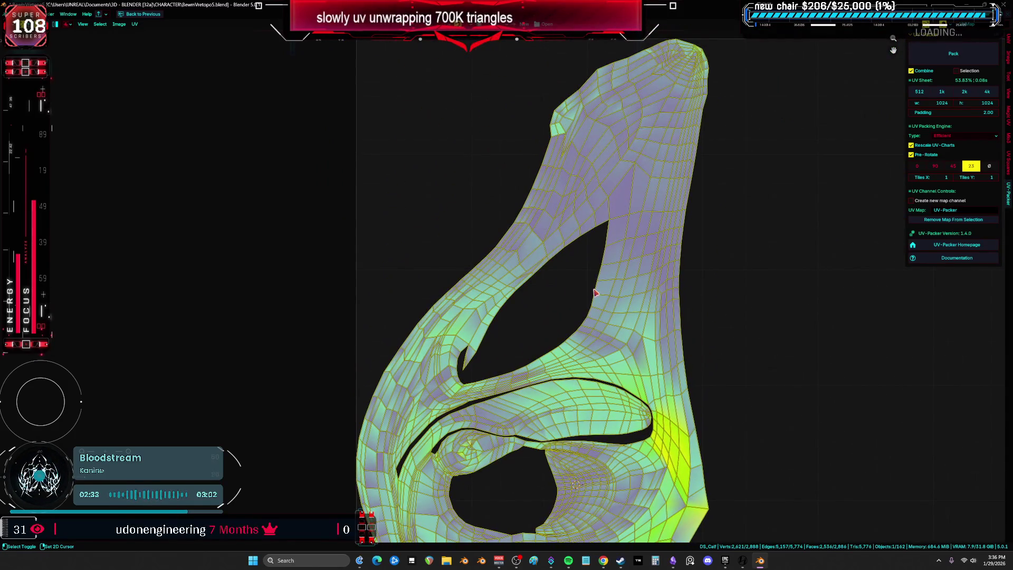
{"action": "scroll", "coordinate": [544, 388], "scroll_direction": "down", "scroll_amount": 3, "text": "shift"}
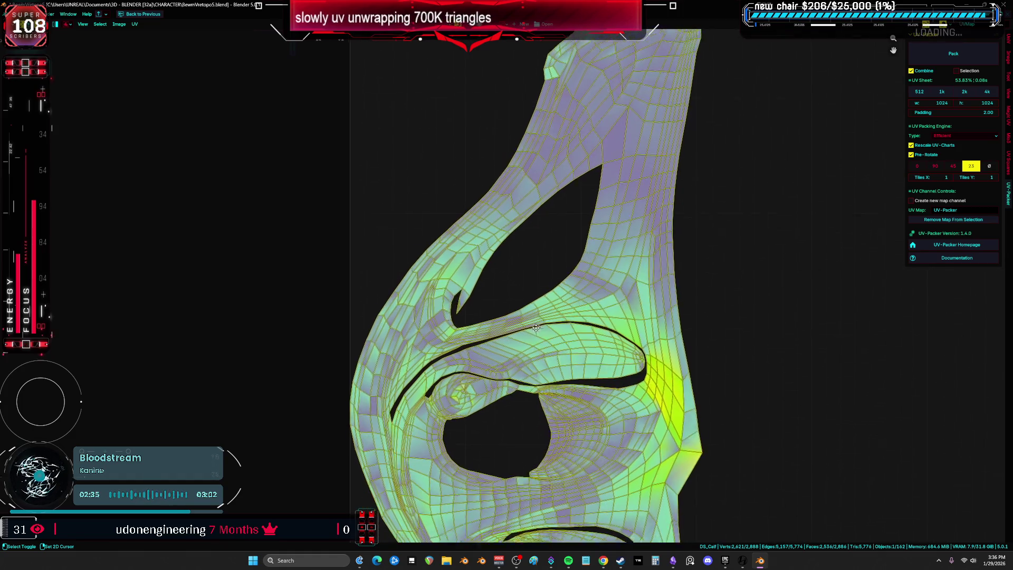
{"action": "key", "text": "ctrl+space"}
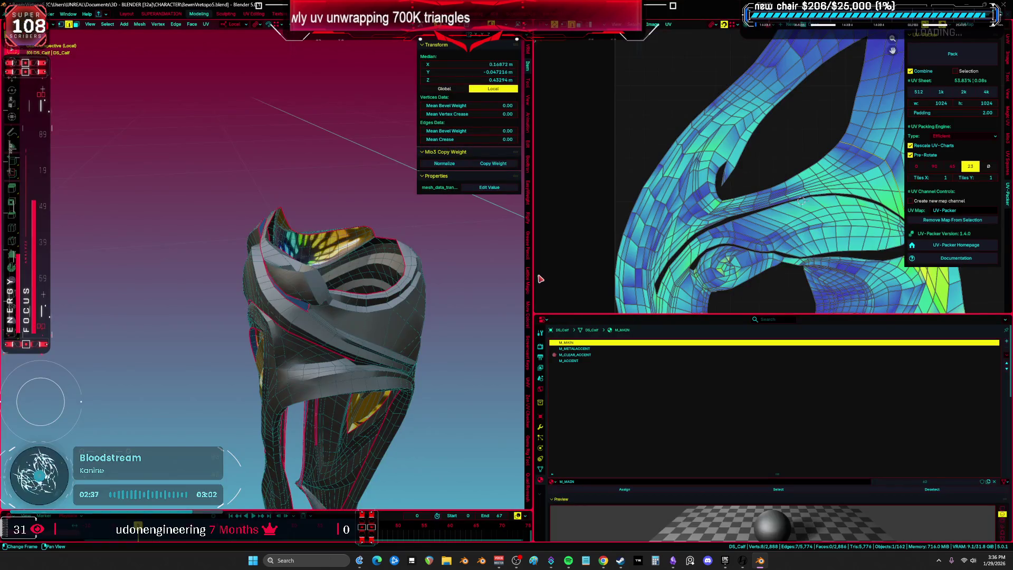
Step: Orbit the calf, bring up the Edge menu, and maximize the 3D viewport
{"action": "mouse_move", "coordinate": [475, 278]}
{"action": "middle_mouse_down"}
{"action": "mouse_move", "coordinate": [324, 278]}
{"action": "mouse_move", "coordinate": [390, 290]}
{"action": "mouse_move", "coordinate": [379, 353]}
{"action": "mouse_move", "coordinate": [473, 345]}
{"action": "middle_mouse_up"}
{"action": "key", "text": "ctrl+e"}
{"action": "scroll", "coordinate": [390, 292], "scroll_direction": "up", "scroll_amount": 5}
{"action": "key", "text": "ctrl+space"}
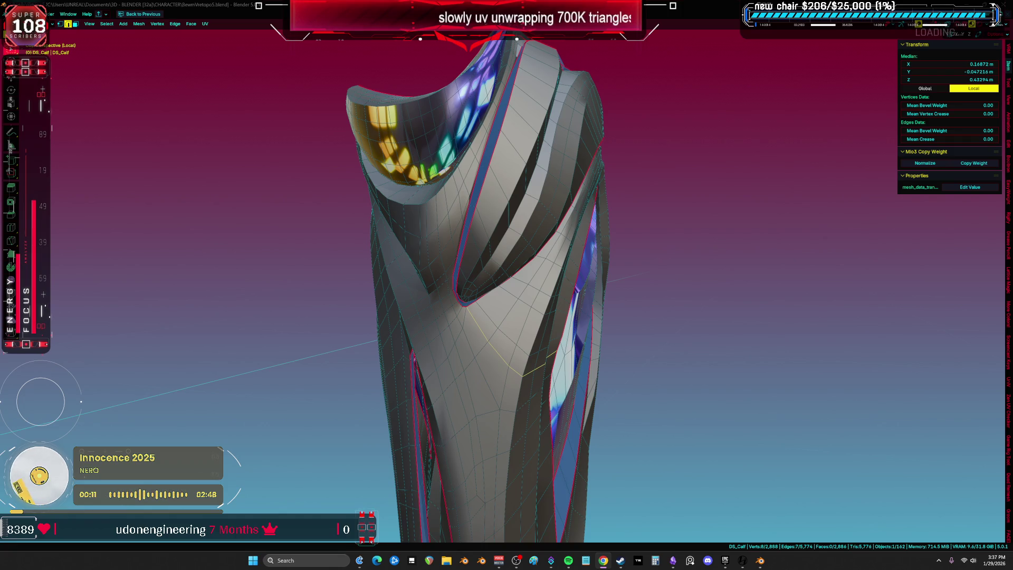
Step: Orbit to the calf's side cut-out with the blue inner panel and deselect everything
{"action": "mouse_move", "coordinate": [949, 355]}
{"action": "middle_mouse_down"}
{"action": "mouse_move", "coordinate": [543, 237]}
{"action": "mouse_move", "coordinate": [595, 242]}
{"action": "mouse_move", "coordinate": [584, 232]}
{"action": "mouse_move", "coordinate": [520, 234]}
{"action": "mouse_move", "coordinate": [660, 228]}
{"action": "mouse_move", "coordinate": [646, 222]}
{"action": "mouse_move", "coordinate": [262, 496]}
{"action": "middle_mouse_up"}
{"action": "left_click", "coordinate": [660, 228]}
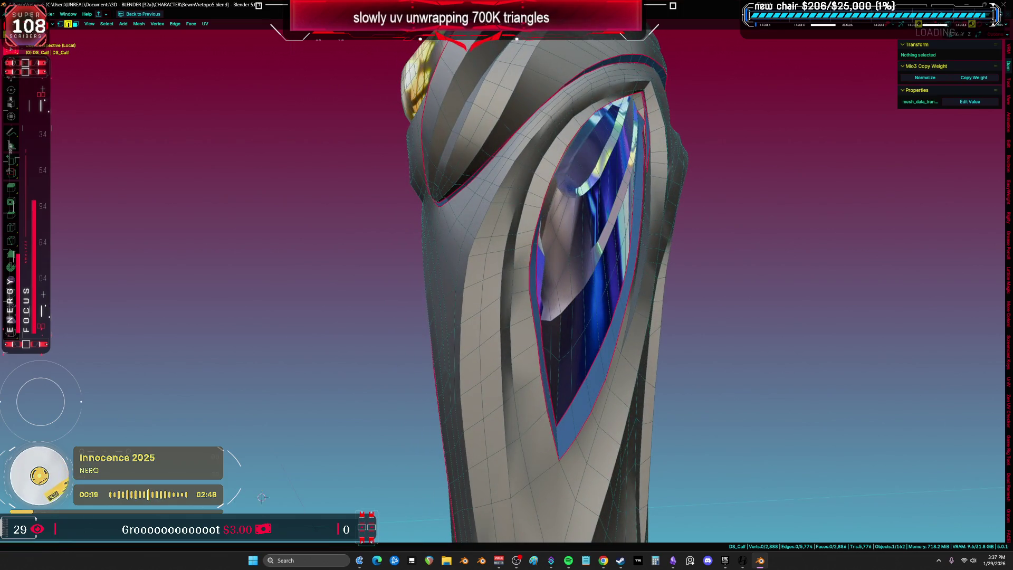
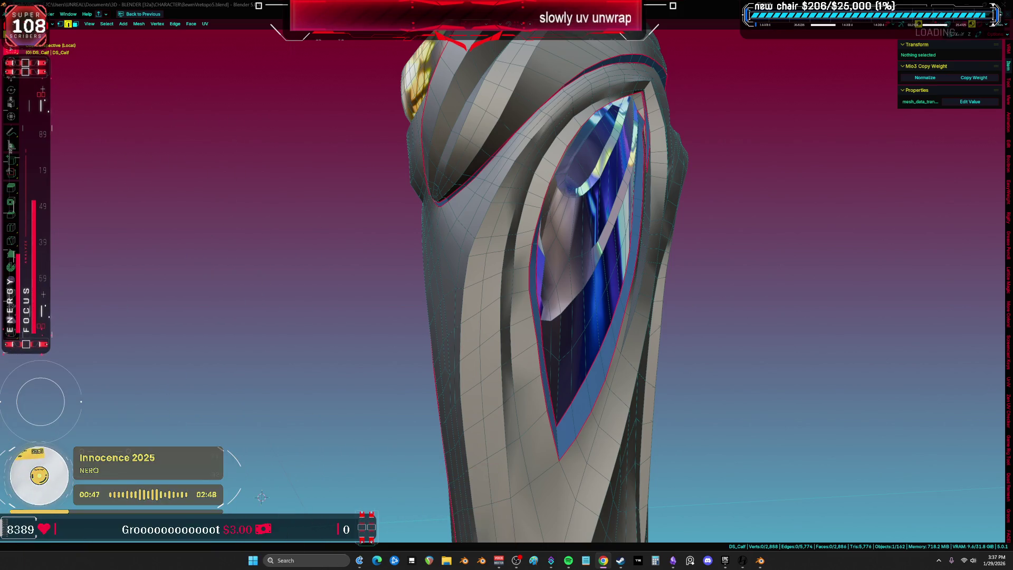
Step: Select the linked calf armor geometry in face select mode
{"action": "mouse_move", "coordinate": [691, 221]}
{"action": "middle_mouse_down"}
{"action": "mouse_move", "coordinate": [559, 347]}
{"action": "mouse_move", "coordinate": [862, 253]}
{"action": "mouse_move", "coordinate": [650, 309]}
{"action": "mouse_move", "coordinate": [622, 261]}
{"action": "mouse_move", "coordinate": [497, 173]}
{"action": "mouse_move", "coordinate": [470, 252]}
{"action": "mouse_move", "coordinate": [516, 343]}
{"action": "mouse_move", "coordinate": [534, 315]}
{"action": "mouse_move", "coordinate": [488, 231]}
{"action": "mouse_move", "coordinate": [592, 157]}
{"action": "middle_mouse_up"}
{"action": "left_click", "coordinate": [515, 343]}
{"action": "key", "text": "3"}
{"action": "key", "text": "ctrl+l"}
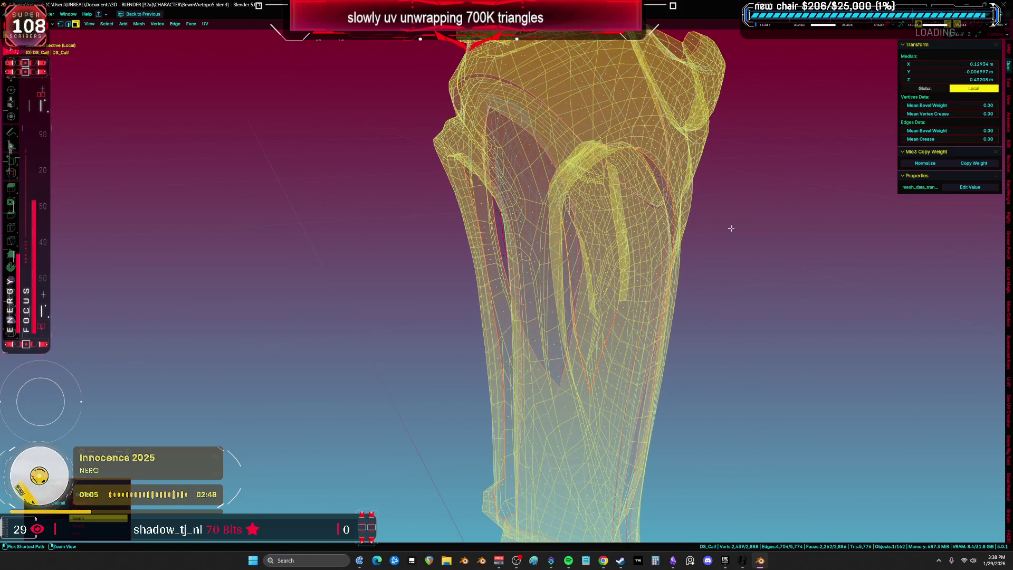
Step: Select only the M_CLEAR_ACCENT faces and view them in a maximized solid 3D view
{"action": "key", "text": "ctrl+space"}
{"action": "key", "text": "alt+a"}
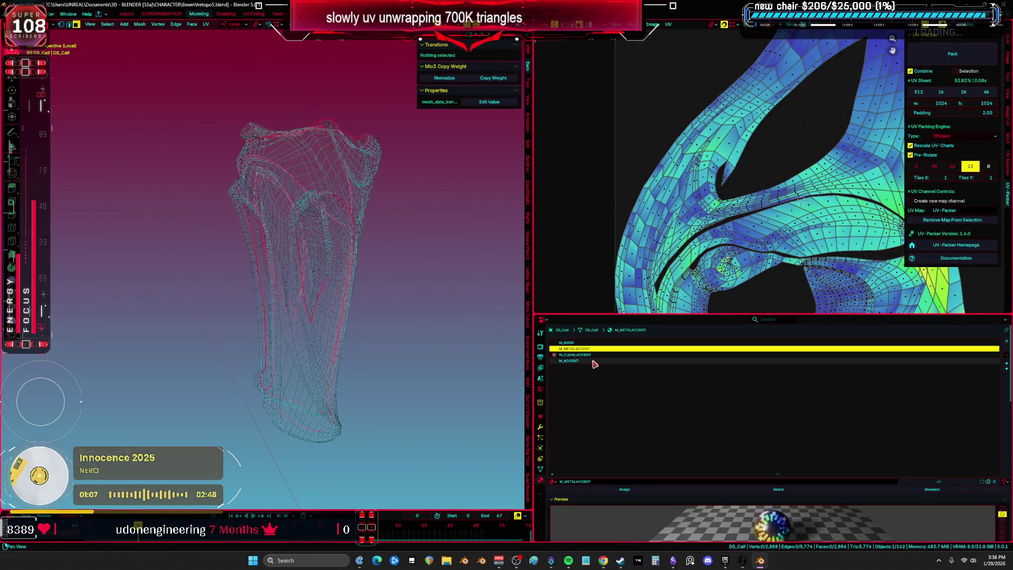
{"action": "left_click", "coordinate": [592, 357]}
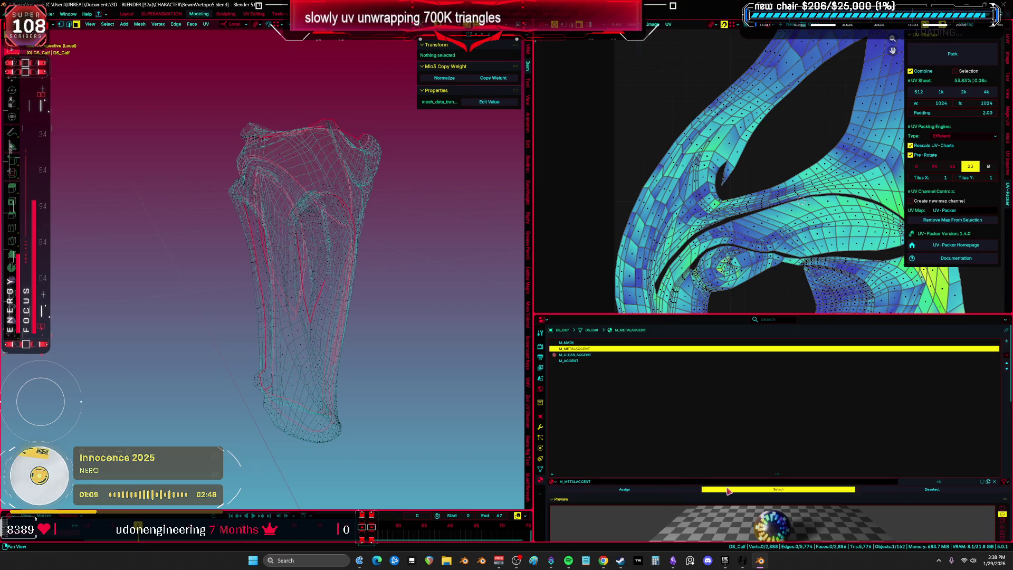
{"action": "left_click", "coordinate": [777, 489]}
{"action": "key", "text": "ctrl+space"}
{"action": "middle_click_drag", "start_coordinate": [364, 275], "coordinate": [402, 262]}
{"action": "key", "text": "alt+z"}
{"action": "scroll", "coordinate": [562, 296], "scroll_direction": "up", "scroll_amount": 8}
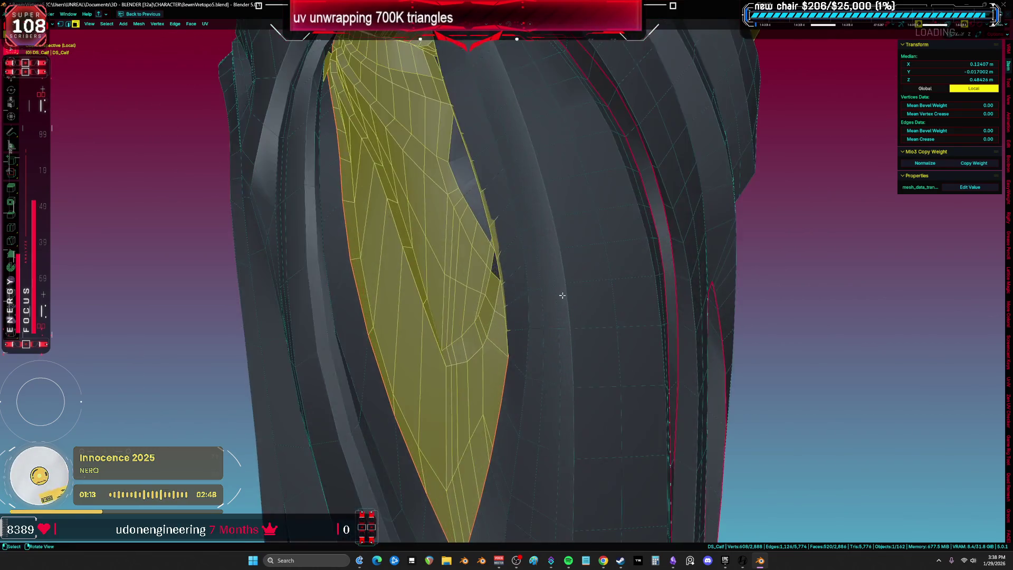
Step: Add a strip of neighbouring calf faces to the clear-accent selection
{"action": "key", "text": "z"}
{"action": "left_click", "coordinate": [493, 287]}
{"action": "key", "text": "z"}
{"action": "left_click", "coordinate": [572, 286]}
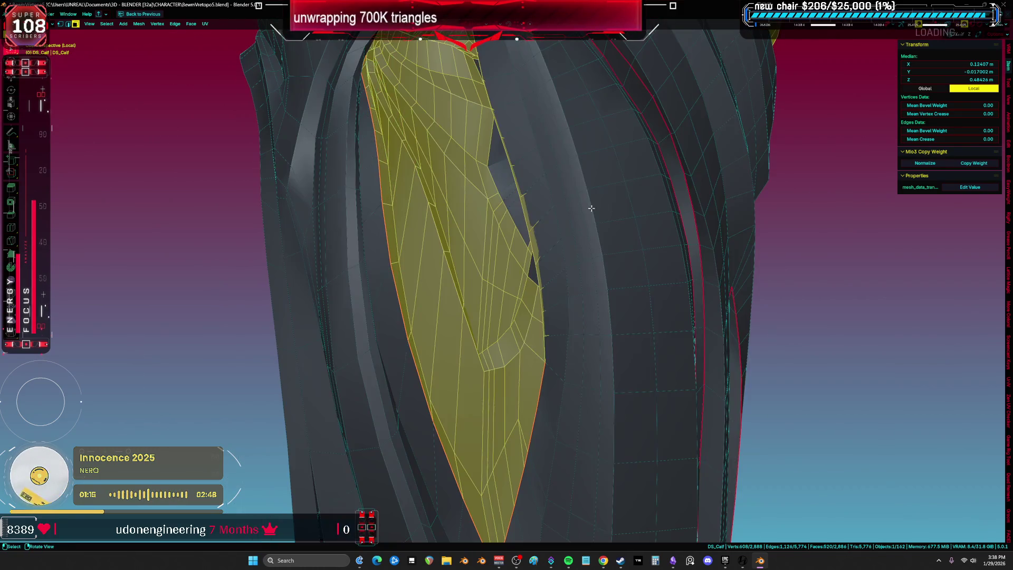
{"action": "middle_click_drag", "start_coordinate": [572, 285], "coordinate": [746, 319]}
{"action": "left_click", "coordinate": [734, 285], "text": "shift"}
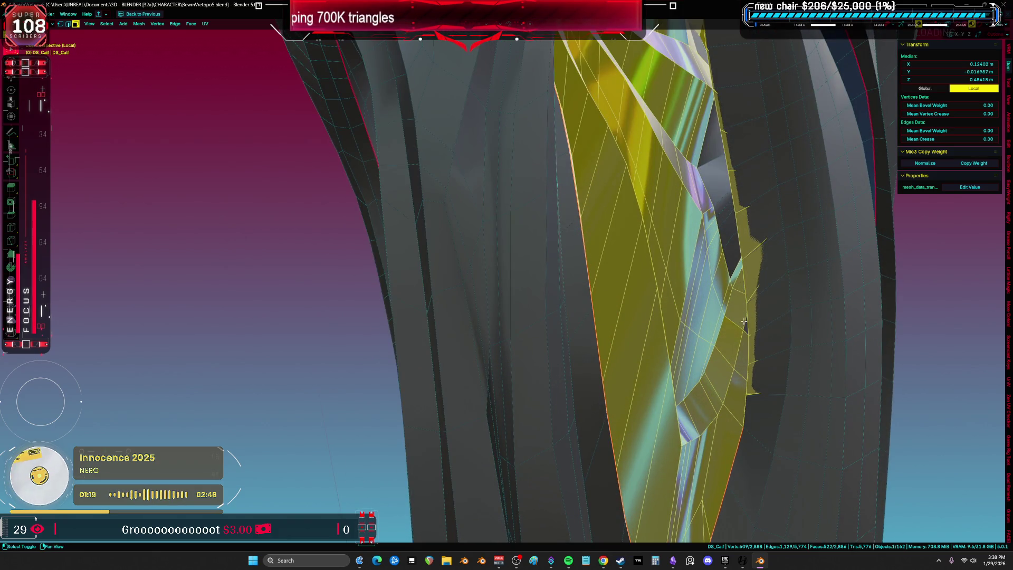
{"action": "left_click", "coordinate": [731, 253], "text": "shift"}
{"action": "left_click", "coordinate": [727, 228], "text": "shift"}
{"action": "left_click", "coordinate": [722, 203], "text": "shift"}
{"action": "left_click", "coordinate": [713, 179], "text": "shift"}
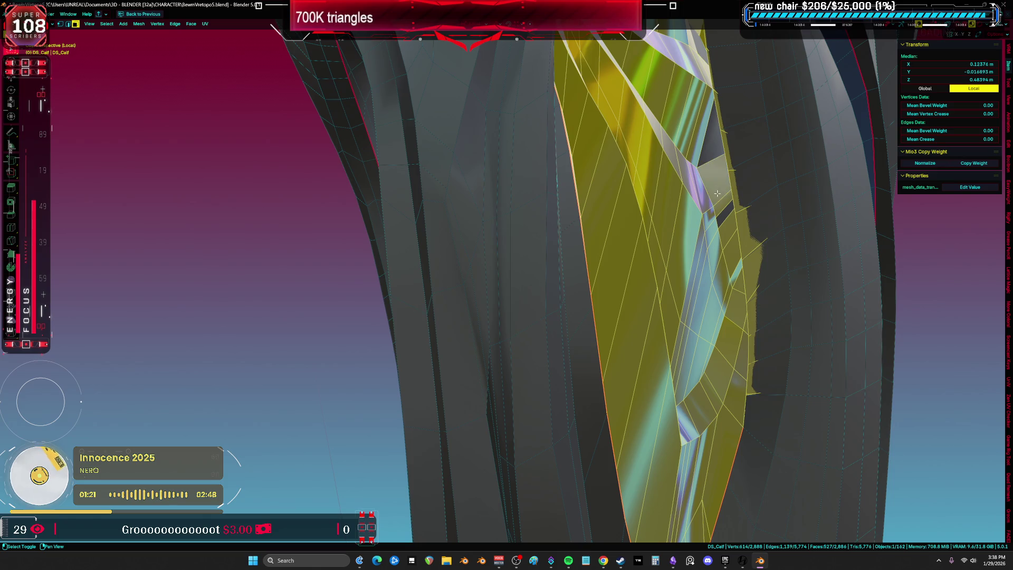
{"action": "left_click", "coordinate": [710, 172], "text": "shift"}
{"action": "left_click", "coordinate": [722, 217], "text": "shift"}
Step: Add two more faces near the calf opening to the selection
{"action": "mouse_move", "coordinate": [722, 217]}
{"action": "middle_mouse_down"}
{"action": "mouse_move", "coordinate": [461, 319]}
{"action": "mouse_move", "coordinate": [549, 188]}
{"action": "middle_mouse_up"}
{"action": "scroll", "coordinate": [549, 188], "scroll_direction": "up", "scroll_amount": 5}
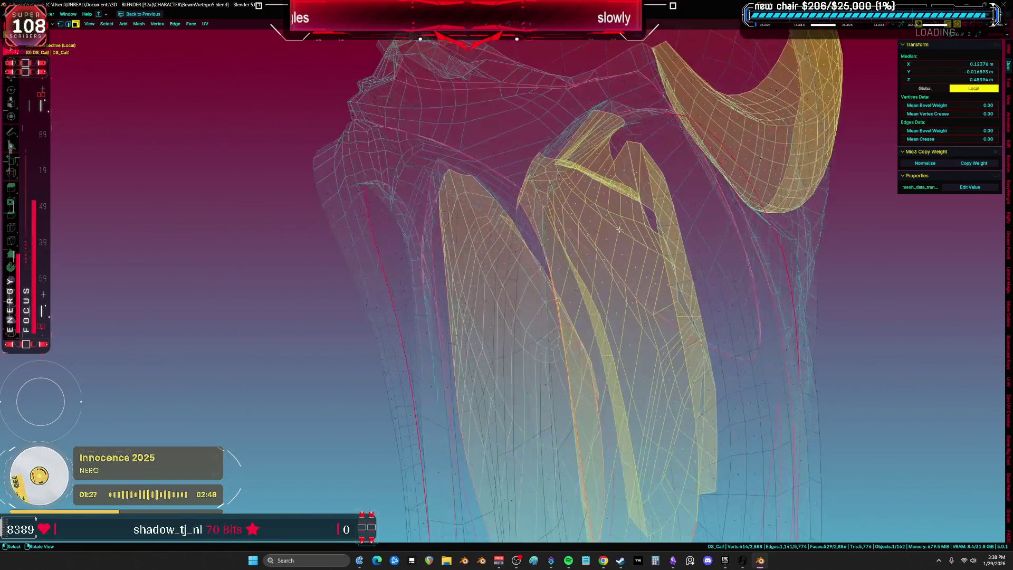
{"action": "scroll", "coordinate": [728, 269], "scroll_direction": "up", "scroll_amount": 10}
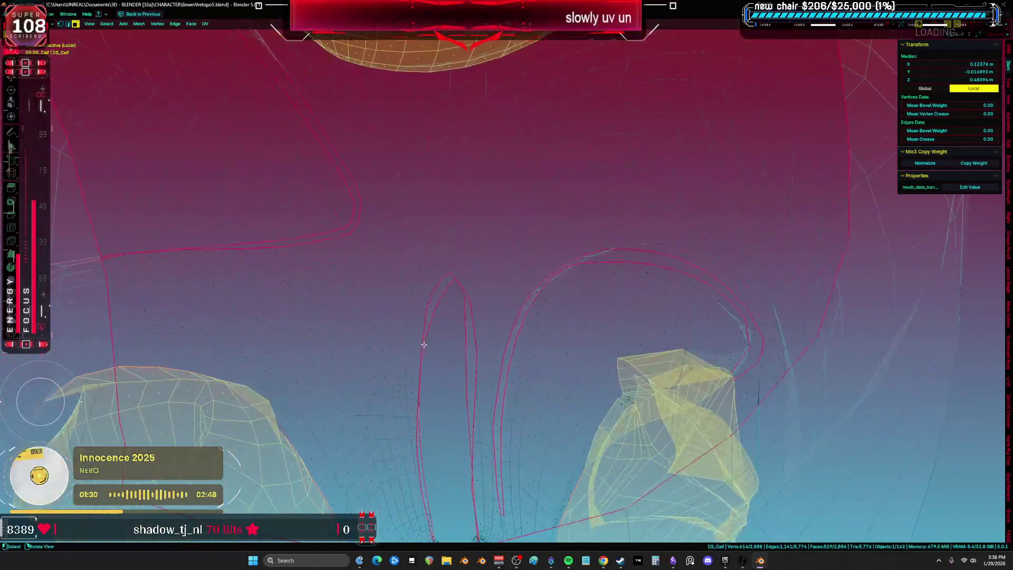
{"action": "key", "text": "alt+z"}
{"action": "mouse_move", "coordinate": [460, 303]}
{"action": "middle_mouse_down", "text": "shift"}
{"action": "mouse_move", "coordinate": [517, 300]}
{"action": "mouse_move", "coordinate": [495, 235]}
{"action": "mouse_move", "coordinate": [598, 188]}
{"action": "middle_mouse_up", "text": "shift"}
{"action": "middle_click_drag", "start_coordinate": [541, 307], "coordinate": [550, 199], "text": "shift"}
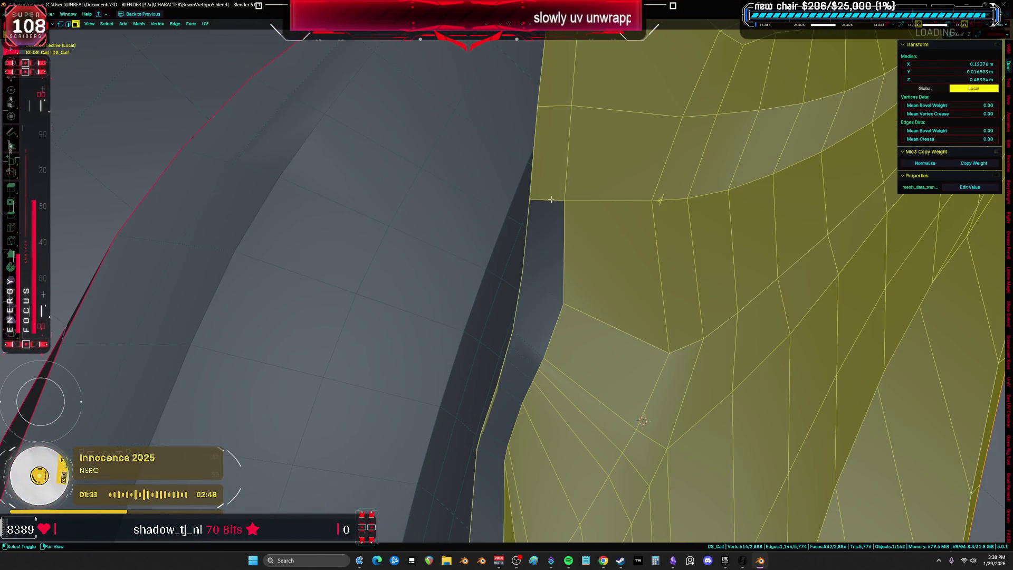
{"action": "middle_click_drag", "start_coordinate": [540, 362], "coordinate": [604, 200], "text": "shift"}
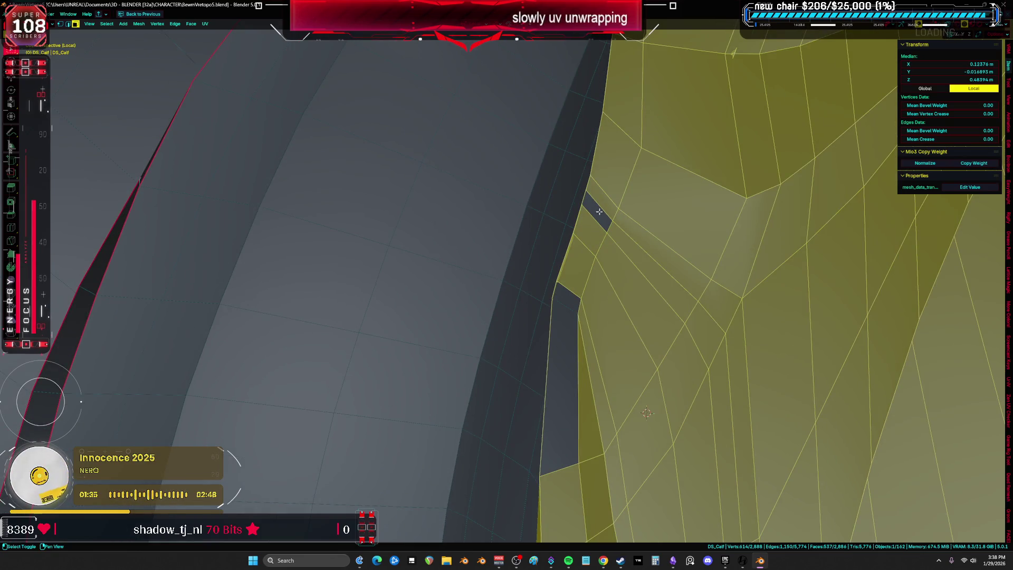
{"action": "left_click", "coordinate": [577, 300], "text": "shift"}
{"action": "mouse_move", "coordinate": [577, 300]}
{"action": "middle_mouse_down"}
{"action": "mouse_move", "coordinate": [543, 272]}
{"action": "mouse_move", "coordinate": [605, 289]}
{"action": "mouse_move", "coordinate": [627, 166]}
{"action": "mouse_move", "coordinate": [610, 349]}
{"action": "mouse_move", "coordinate": [408, 269]}
{"action": "mouse_move", "coordinate": [410, 380]}
{"action": "mouse_move", "coordinate": [393, 340]}
{"action": "mouse_move", "coordinate": [417, 404]}
{"action": "middle_mouse_up"}
Step: Box-select the remaining vertices at the calf opening, then return to the split UV layout
{"action": "key", "text": "b"}
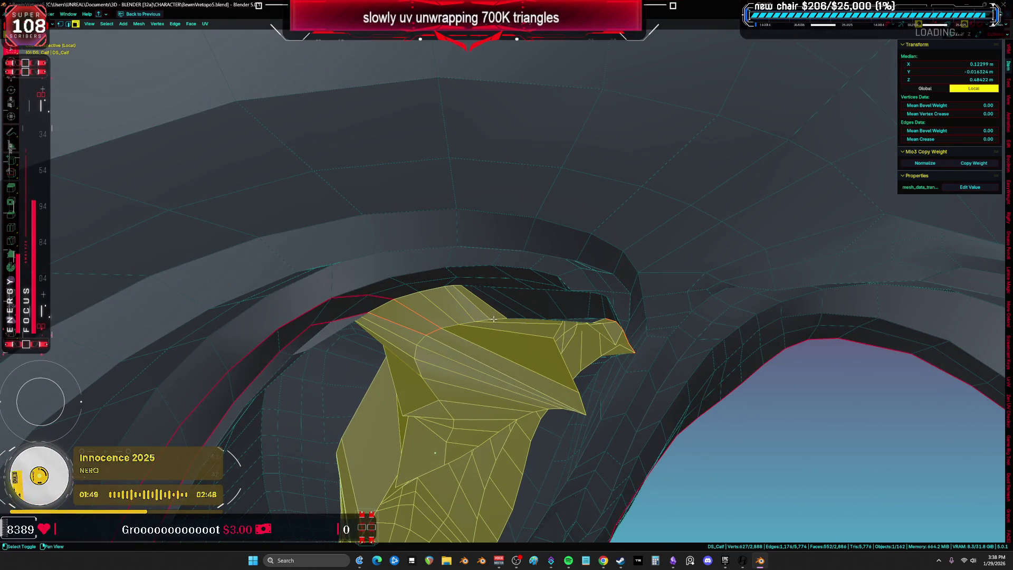
{"action": "middle_click_drag", "start_coordinate": [572, 315], "coordinate": [507, 343]}
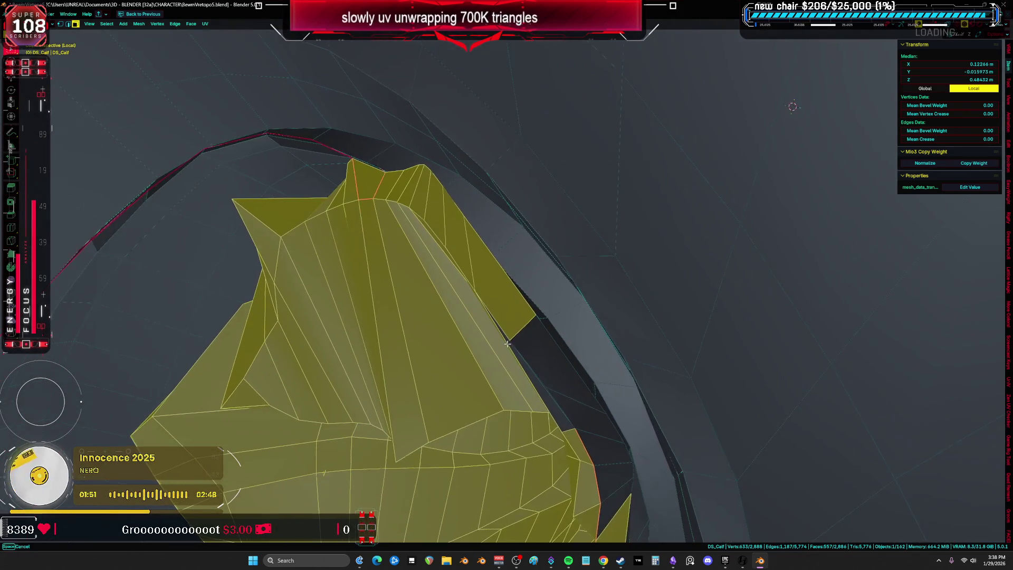
{"action": "mouse_move", "coordinate": [551, 386]}
{"action": "middle_mouse_down", "text": "shift"}
{"action": "mouse_move", "coordinate": [511, 332]}
{"action": "mouse_move", "coordinate": [538, 384]}
{"action": "mouse_move", "coordinate": [477, 312]}
{"action": "mouse_move", "coordinate": [480, 327]}
{"action": "mouse_move", "coordinate": [505, 248]}
{"action": "middle_mouse_up", "text": "shift"}
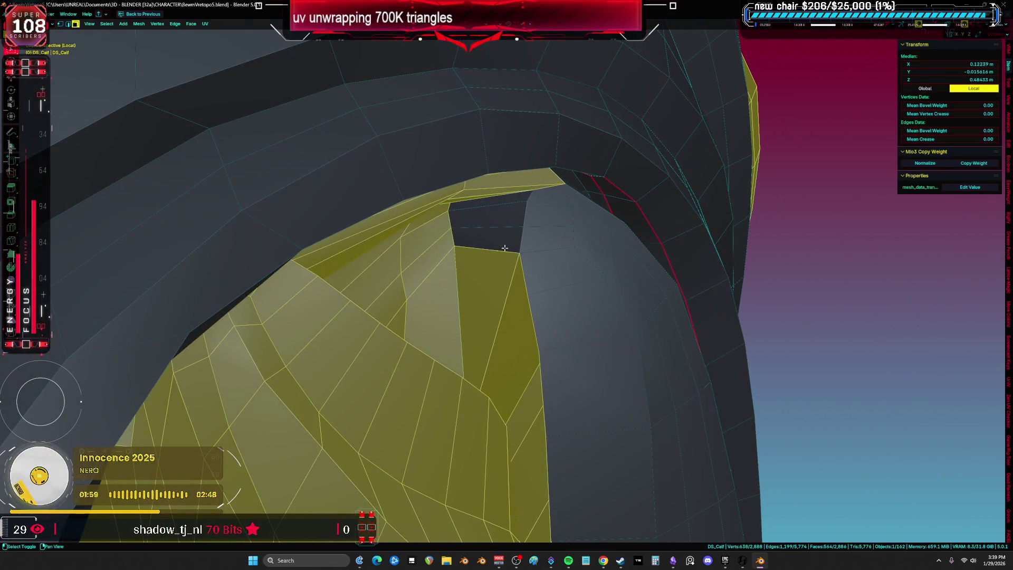
{"action": "left_click_drag", "start_coordinate": [500, 194], "coordinate": [500, 195]}
{"action": "mouse_move", "coordinate": [500, 195]}
{"action": "middle_mouse_down"}
{"action": "mouse_move", "coordinate": [470, 371]}
{"action": "mouse_move", "coordinate": [510, 323]}
{"action": "mouse_move", "coordinate": [525, 348]}
{"action": "mouse_move", "coordinate": [532, 338]}
{"action": "middle_mouse_up"}
{"action": "key", "text": "ctrl+space"}
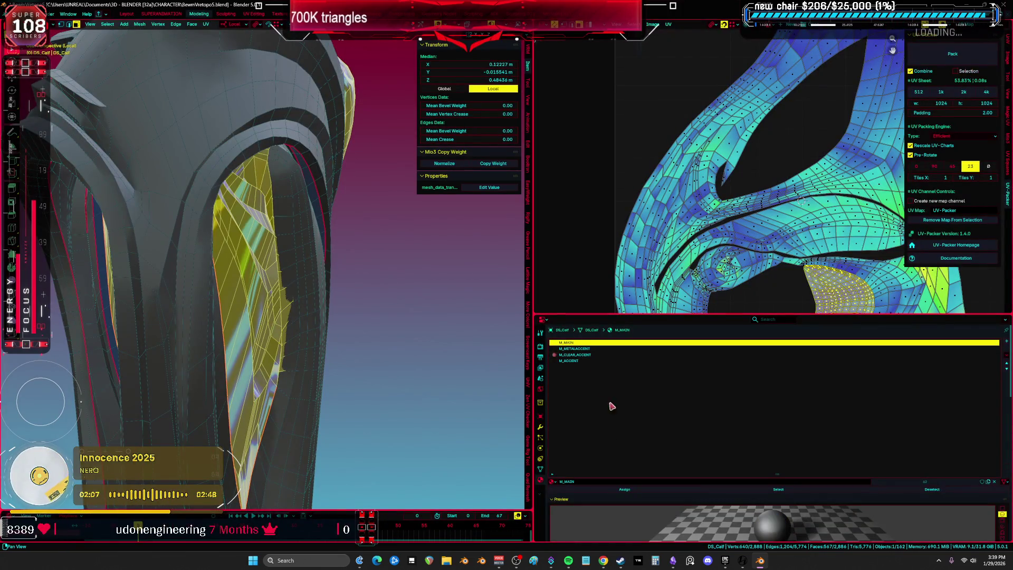
Step: Maximize the 3D view and frame the selected calf armor plate
{"action": "middle_click_drag", "start_coordinate": [475, 393], "coordinate": [388, 358]}
{"action": "key", "text": "a"}
{"action": "key", "text": "alt+a"}
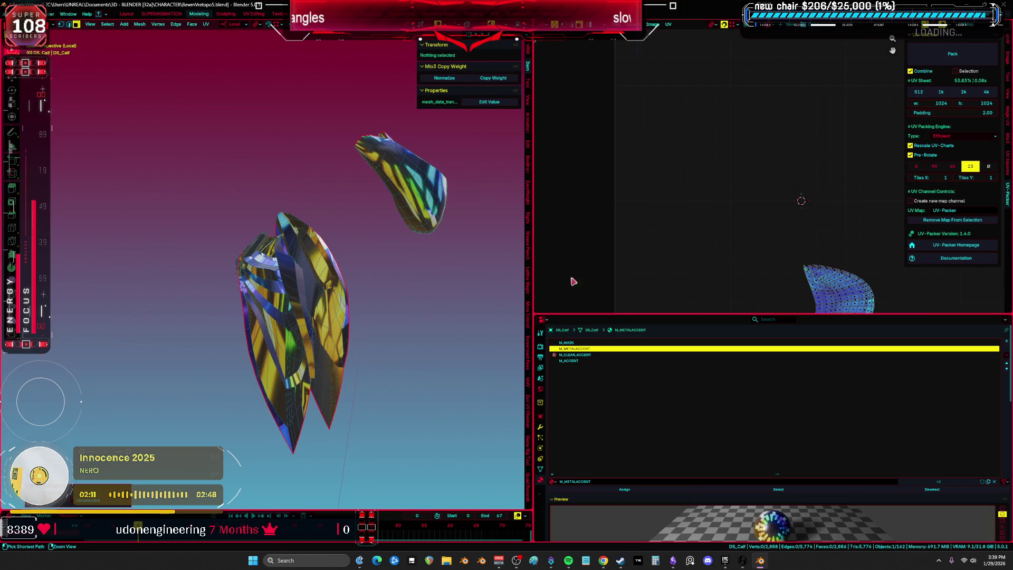
{"action": "key", "text": "ctrl+space"}
{"action": "mouse_move", "coordinate": [585, 275]}
{"action": "middle_mouse_down"}
{"action": "mouse_move", "coordinate": [566, 309]}
{"action": "mouse_move", "coordinate": [469, 238]}
{"action": "mouse_move", "coordinate": [473, 144]}
{"action": "middle_mouse_up"}
{"action": "key", "text": "a"}
{"action": "key", "text": "KP_Decimal"}
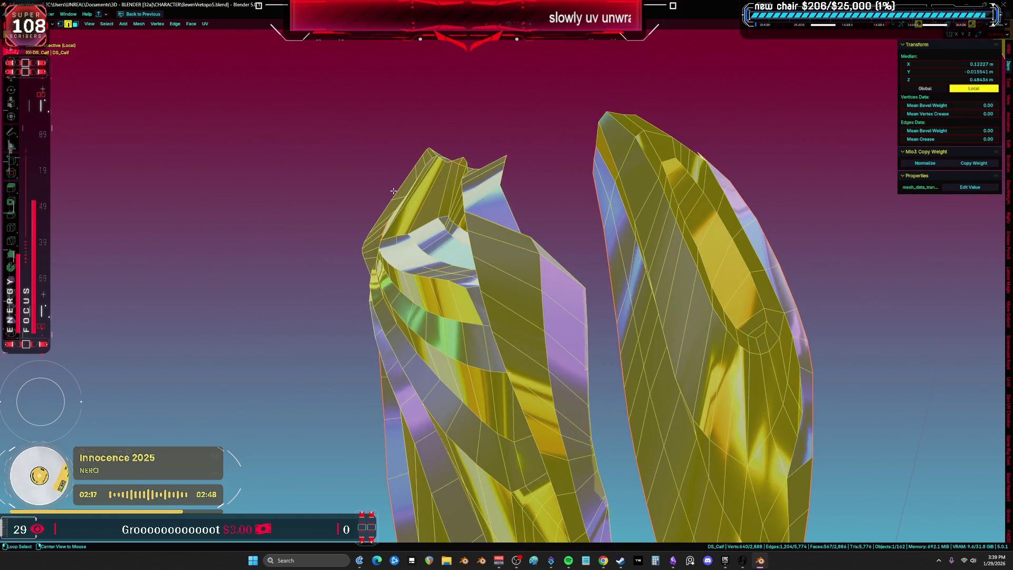
Step: Switch to solid shading and reselect the whole linked calf plate
{"action": "left_click", "coordinate": [473, 144]}
{"action": "key", "text": "KP_Decimal"}
{"action": "left_click", "coordinate": [637, 148]}
{"action": "mouse_move", "coordinate": [636, 148]}
{"action": "middle_mouse_down"}
{"action": "mouse_move", "coordinate": [627, 355]}
{"action": "mouse_move", "coordinate": [529, 240]}
{"action": "middle_mouse_up"}
{"action": "key", "text": "a"}
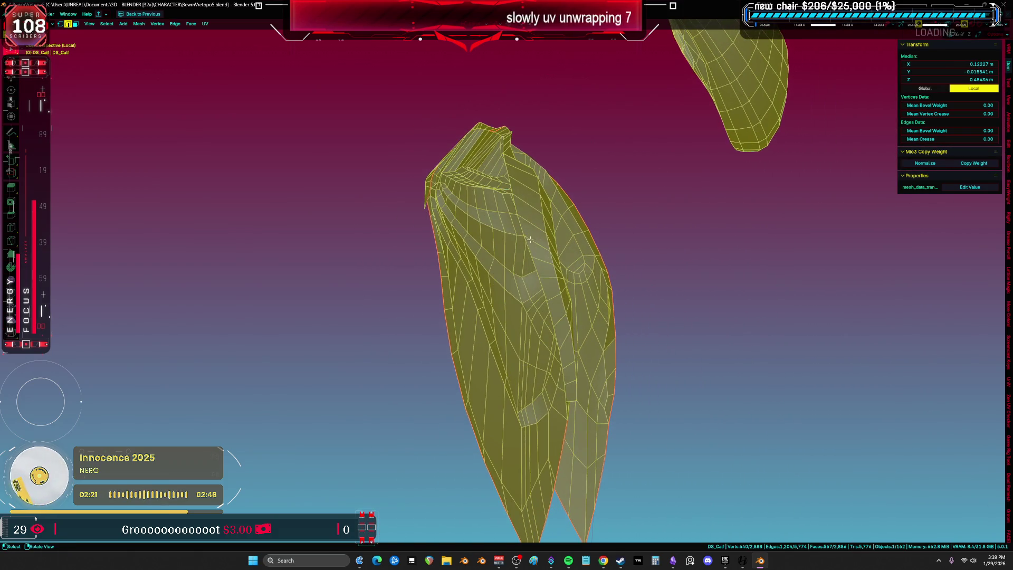
{"action": "mouse_move", "coordinate": [708, 295]}
{"action": "middle_mouse_down"}
{"action": "mouse_move", "coordinate": [599, 248]}
{"action": "mouse_move", "coordinate": [570, 277]}
{"action": "mouse_move", "coordinate": [552, 355]}
{"action": "mouse_move", "coordinate": [484, 235]}
{"action": "mouse_move", "coordinate": [527, 316]}
{"action": "mouse_move", "coordinate": [624, 412]}
{"action": "mouse_move", "coordinate": [567, 281]}
{"action": "mouse_move", "coordinate": [621, 251]}
{"action": "mouse_move", "coordinate": [696, 237]}
{"action": "mouse_move", "coordinate": [653, 201]}
{"action": "middle_mouse_up"}
Step: Clear the plate's old seams and select edge loops along it for new seams
{"action": "left_click", "coordinate": [548, 357]}
{"action": "left_click", "coordinate": [549, 372]}
{"action": "left_click", "coordinate": [480, 240], "text": "alt"}
{"action": "scroll", "coordinate": [441, 151], "scroll_direction": "up", "scroll_amount": 8}
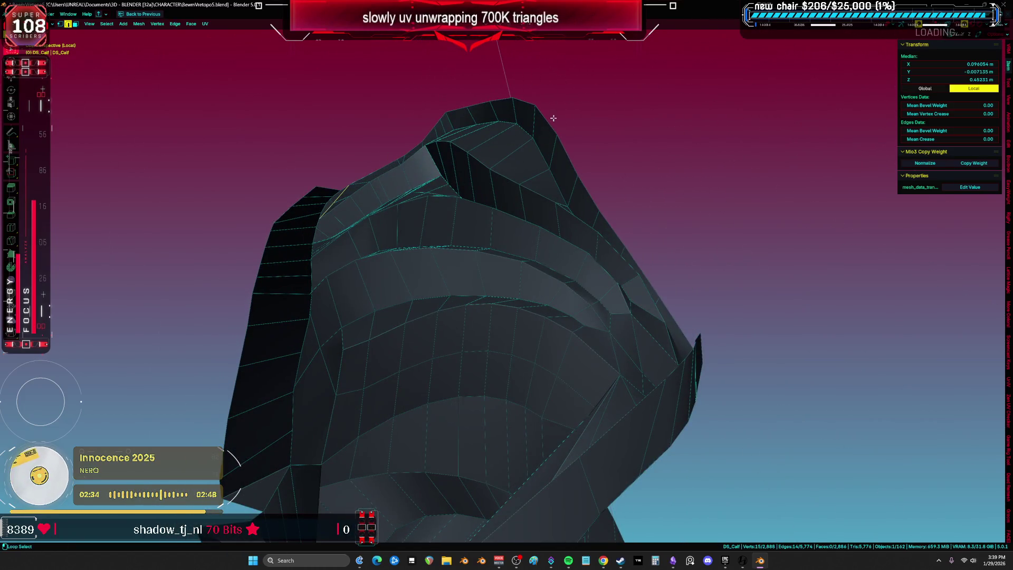
{"action": "left_click", "coordinate": [553, 118], "text": "alt+shift"}
{"action": "mouse_move", "coordinate": [553, 118]}
{"action": "middle_mouse_down"}
{"action": "mouse_move", "coordinate": [600, 294]}
{"action": "mouse_move", "coordinate": [529, 420]}
{"action": "mouse_move", "coordinate": [490, 279]}
{"action": "middle_mouse_up"}
{"action": "mouse_move", "coordinate": [457, 234]}
{"action": "middle_mouse_down"}
{"action": "mouse_move", "coordinate": [528, 263]}
{"action": "mouse_move", "coordinate": [672, 384]}
{"action": "mouse_move", "coordinate": [693, 385]}
{"action": "mouse_move", "coordinate": [622, 294]}
{"action": "mouse_move", "coordinate": [692, 286]}
{"action": "mouse_move", "coordinate": [689, 213]}
{"action": "mouse_move", "coordinate": [654, 234]}
{"action": "mouse_move", "coordinate": [512, 249]}
{"action": "mouse_move", "coordinate": [539, 259]}
{"action": "mouse_move", "coordinate": [513, 257]}
{"action": "mouse_move", "coordinate": [519, 273]}
{"action": "middle_mouse_up"}
Step: Return to solid shading and adjust the edge loop selection on the curved calf piece
{"action": "key", "text": "z"}
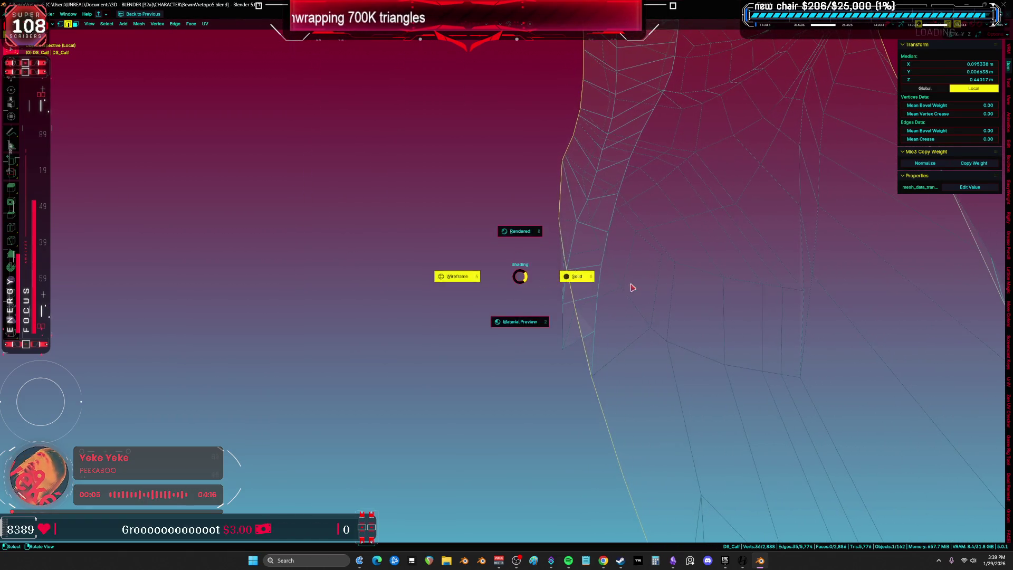
{"action": "left_click", "coordinate": [628, 284]}
{"action": "mouse_move", "coordinate": [628, 285]}
{"action": "middle_mouse_down"}
{"action": "mouse_move", "coordinate": [698, 341]}
{"action": "mouse_move", "coordinate": [746, 343]}
{"action": "mouse_move", "coordinate": [746, 294]}
{"action": "mouse_move", "coordinate": [766, 264]}
{"action": "mouse_move", "coordinate": [511, 325]}
{"action": "mouse_move", "coordinate": [560, 320]}
{"action": "middle_mouse_up"}
{"action": "left_click", "coordinate": [522, 357], "text": "alt"}
{"action": "mouse_move", "coordinate": [521, 358]}
{"action": "middle_mouse_down"}
{"action": "mouse_move", "coordinate": [524, 366]}
{"action": "mouse_move", "coordinate": [540, 325]}
{"action": "mouse_move", "coordinate": [606, 282]}
{"action": "middle_mouse_up"}
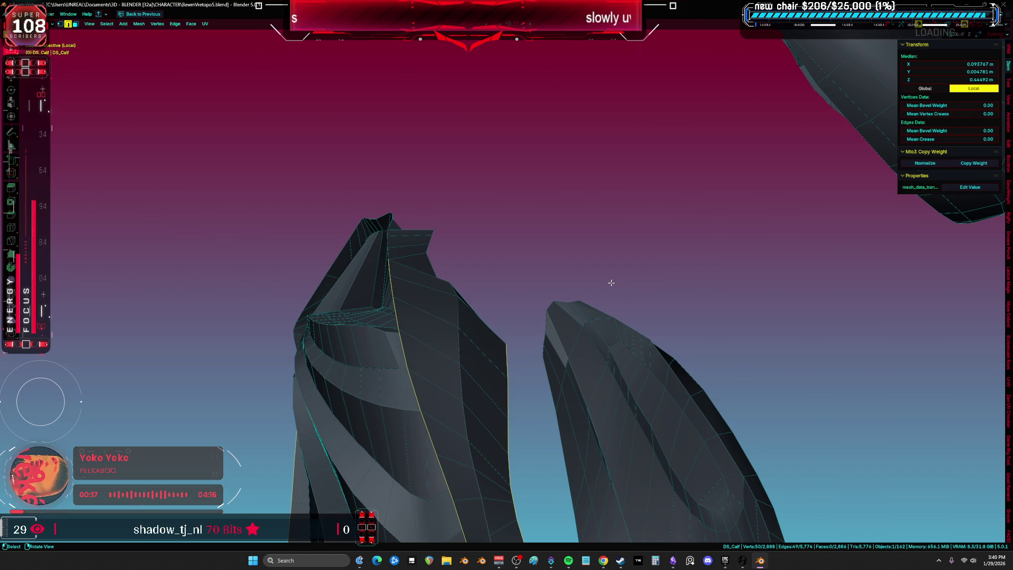
{"action": "mouse_move", "coordinate": [611, 283]}
{"action": "middle_mouse_down"}
{"action": "mouse_move", "coordinate": [561, 300]}
{"action": "mouse_move", "coordinate": [654, 291]}
{"action": "mouse_move", "coordinate": [549, 333]}
{"action": "mouse_move", "coordinate": [666, 330]}
{"action": "mouse_move", "coordinate": [527, 162]}
{"action": "middle_mouse_up"}
{"action": "mouse_move", "coordinate": [567, 122]}
{"action": "middle_mouse_down"}
{"action": "mouse_move", "coordinate": [423, 232]}
{"action": "mouse_move", "coordinate": [549, 210]}
{"action": "mouse_move", "coordinate": [592, 183]}
{"action": "mouse_move", "coordinate": [388, 300]}
{"action": "mouse_move", "coordinate": [343, 355]}
{"action": "mouse_move", "coordinate": [385, 242]}
{"action": "mouse_move", "coordinate": [345, 400]}
{"action": "middle_mouse_up"}
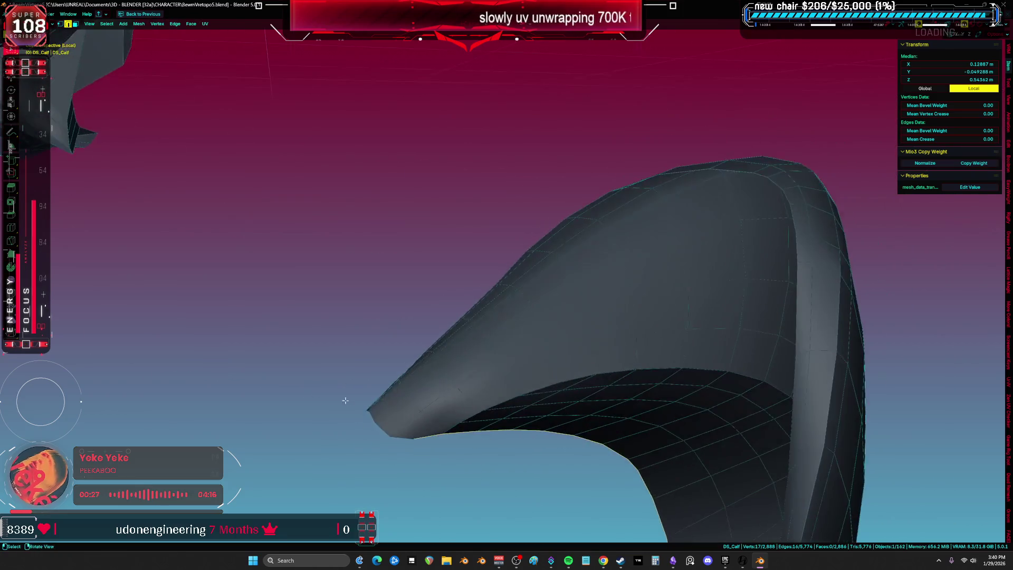
{"action": "left_click", "coordinate": [401, 440], "text": "alt"}
{"action": "mouse_move", "coordinate": [401, 440]}
{"action": "middle_mouse_down"}
{"action": "mouse_move", "coordinate": [403, 398]}
{"action": "mouse_move", "coordinate": [356, 425]}
{"action": "mouse_move", "coordinate": [371, 406]}
{"action": "mouse_move", "coordinate": [347, 368]}
{"action": "middle_mouse_up"}
{"action": "left_click", "coordinate": [324, 381], "text": "alt"}
{"action": "scroll", "coordinate": [324, 382], "scroll_direction": "up", "scroll_amount": 8}
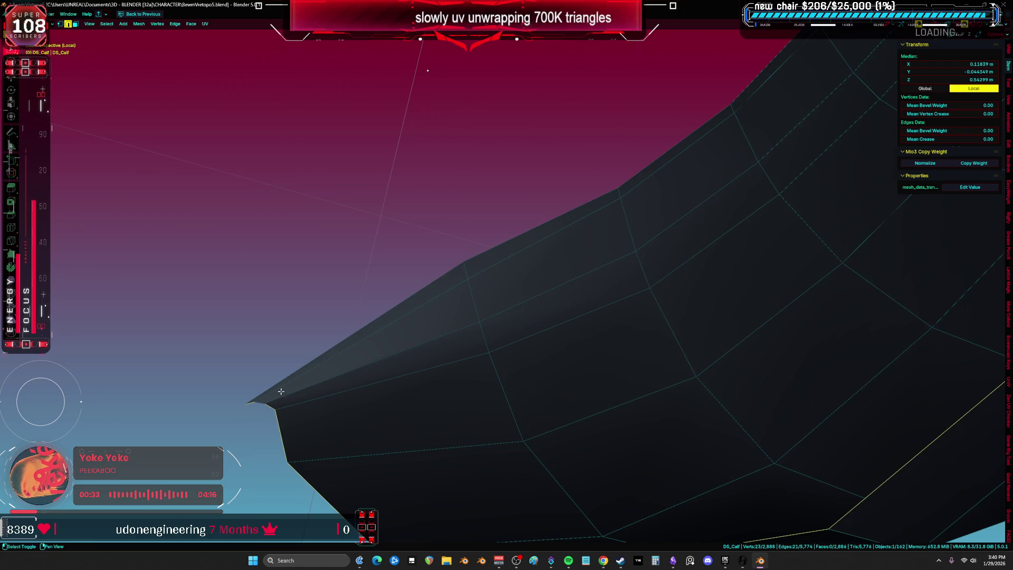
{"action": "scroll", "coordinate": [316, 371], "scroll_direction": "down", "scroll_amount": 6}
{"action": "mouse_move", "coordinate": [317, 371]}
{"action": "middle_mouse_down"}
{"action": "mouse_move", "coordinate": [550, 380]}
{"action": "mouse_move", "coordinate": [553, 350]}
{"action": "middle_mouse_up"}
Step: Select two more edge loops on the curved piece and mark the selection as seams
{"action": "left_click", "coordinate": [580, 380], "text": "alt"}
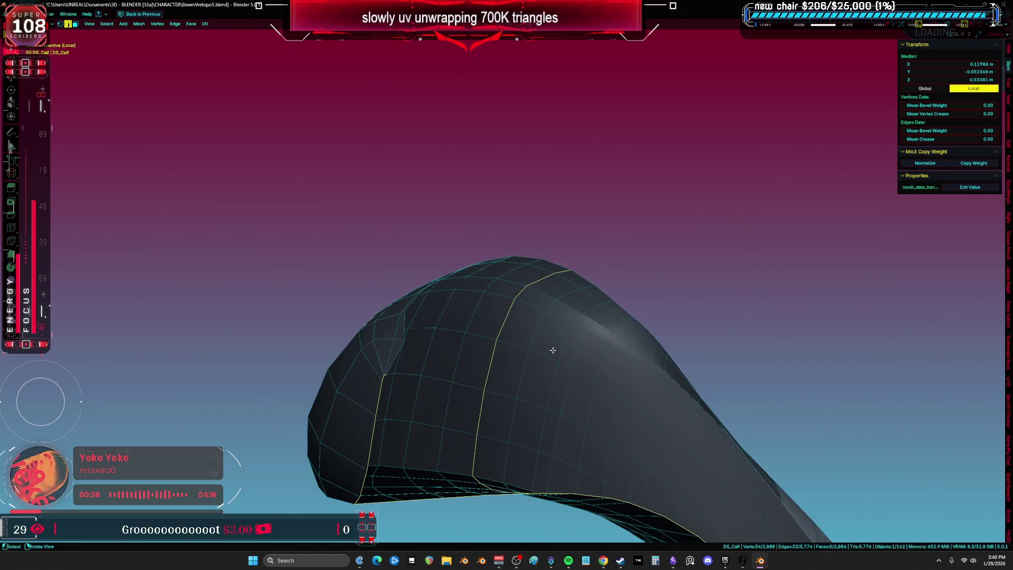
{"action": "left_click", "coordinate": [402, 330], "text": "alt+shift"}
{"action": "mouse_move", "coordinate": [402, 330]}
{"action": "middle_mouse_down"}
{"action": "mouse_move", "coordinate": [514, 316]}
{"action": "mouse_move", "coordinate": [494, 355]}
{"action": "mouse_move", "coordinate": [351, 289]}
{"action": "mouse_move", "coordinate": [421, 292]}
{"action": "mouse_move", "coordinate": [525, 267]}
{"action": "mouse_move", "coordinate": [606, 264]}
{"action": "mouse_move", "coordinate": [593, 238]}
{"action": "mouse_move", "coordinate": [559, 278]}
{"action": "mouse_move", "coordinate": [518, 269]}
{"action": "mouse_move", "coordinate": [517, 248]}
{"action": "mouse_move", "coordinate": [504, 250]}
{"action": "mouse_move", "coordinate": [401, 311]}
{"action": "mouse_move", "coordinate": [353, 377]}
{"action": "mouse_move", "coordinate": [384, 384]}
{"action": "mouse_move", "coordinate": [446, 355]}
{"action": "mouse_move", "coordinate": [475, 413]}
{"action": "mouse_move", "coordinate": [536, 369]}
{"action": "mouse_move", "coordinate": [494, 322]}
{"action": "mouse_move", "coordinate": [603, 297]}
{"action": "middle_mouse_up"}
{"action": "left_click", "coordinate": [337, 388], "text": "shift"}
{"action": "scroll", "coordinate": [329, 388], "scroll_direction": "up", "scroll_amount": 2}
{"action": "key", "text": "ctrl+e"}
{"action": "left_click", "coordinate": [438, 348]}
{"action": "scroll", "coordinate": [532, 311], "scroll_direction": "down", "scroll_amount": 5}
Step: Unwrap the curved calf piece and move its UV islands aside
{"action": "key", "text": "l"}
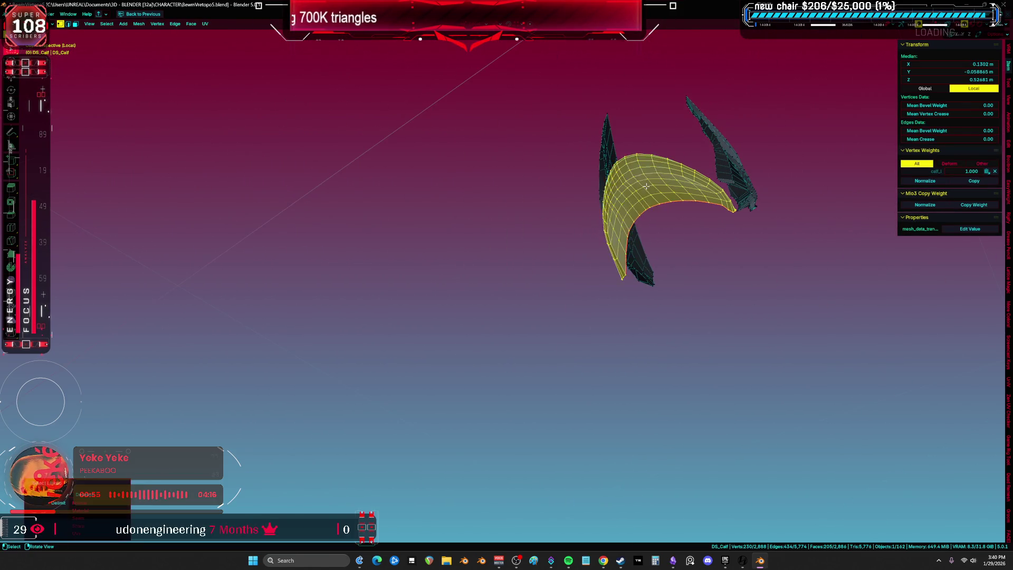
{"action": "key", "text": "u"}
{"action": "left_click", "coordinate": [622, 190]}
{"action": "key", "text": "ctrl+Page_Down"}
{"action": "key", "text": "g"}
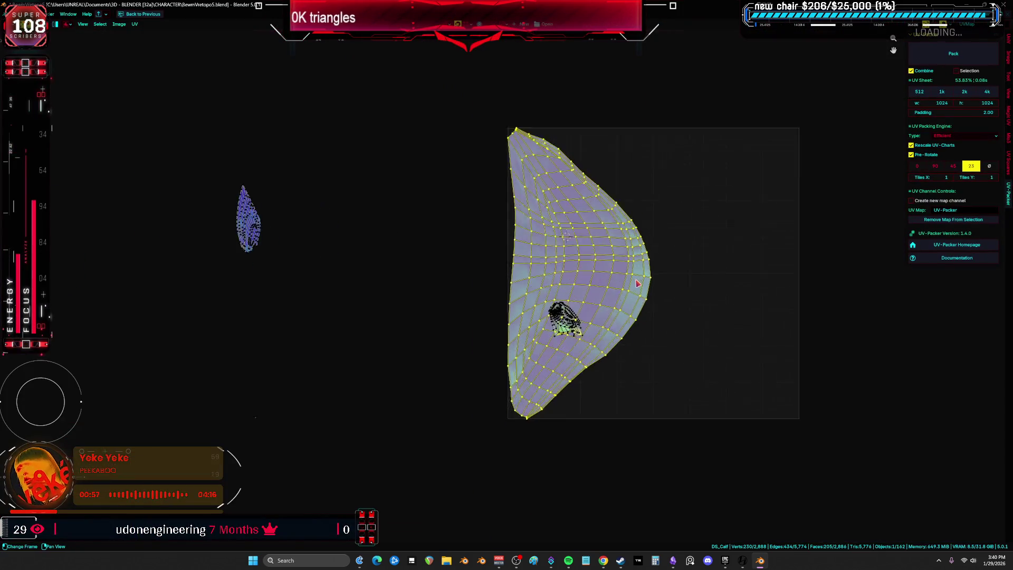
{"action": "left_click", "coordinate": [494, 308]}
{"action": "key", "text": "ctrl+space"}
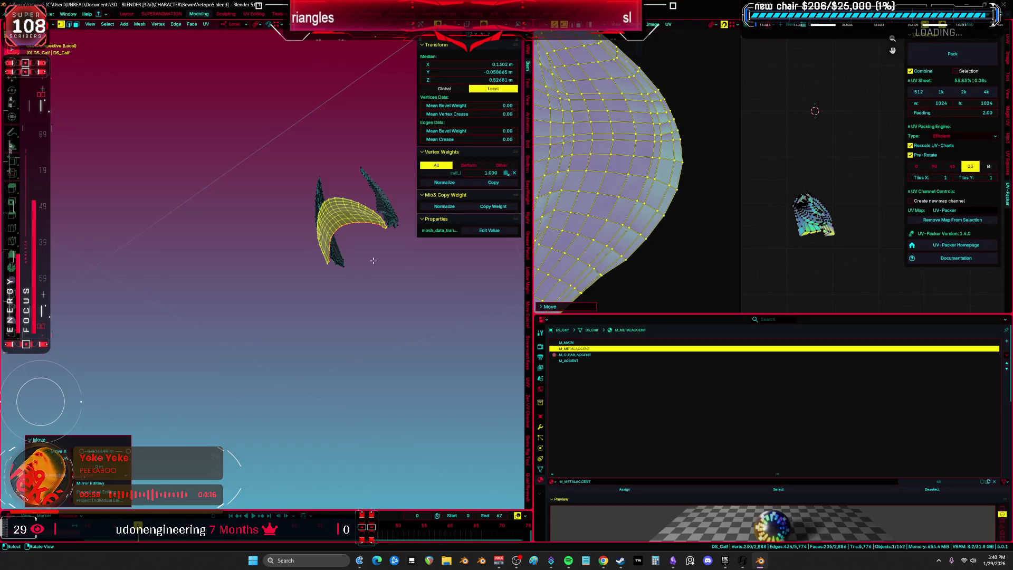
Step: Hide the middle piece and unwrap both remaining calf pieces
{"action": "key", "text": "h"}
{"action": "key", "text": "a"}
{"action": "key", "text": "ctrl+space"}
{"action": "key", "text": "KP_Decimal"}
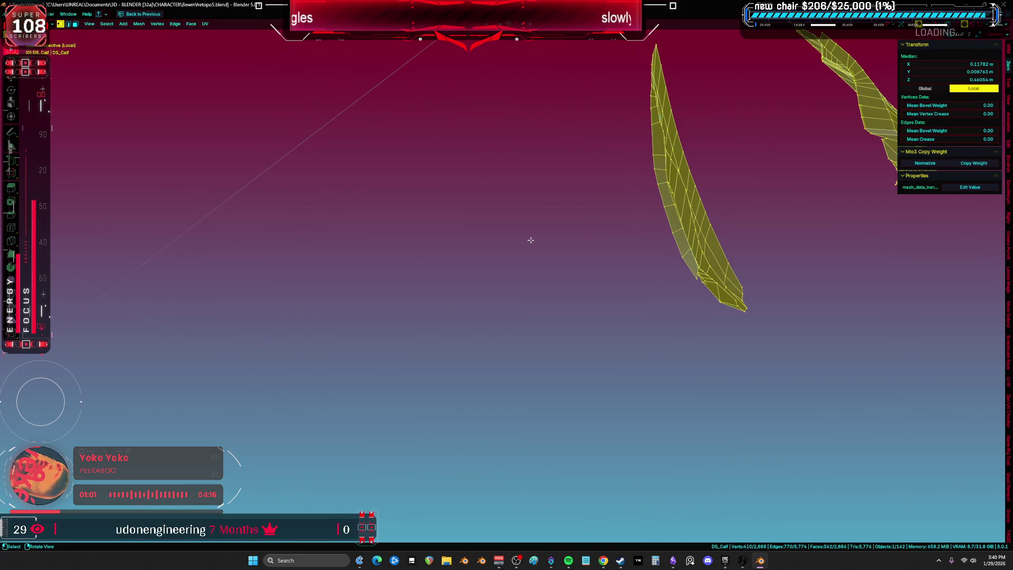
{"action": "scroll", "coordinate": [528, 285], "scroll_direction": "up", "scroll_amount": 3}
{"action": "key", "text": "alt+a"}
{"action": "mouse_move", "coordinate": [460, 266]}
{"action": "middle_mouse_down"}
{"action": "mouse_move", "coordinate": [452, 346]}
{"action": "mouse_move", "coordinate": [498, 317]}
{"action": "mouse_move", "coordinate": [469, 327]}
{"action": "middle_mouse_up"}
{"action": "key", "text": "a"}
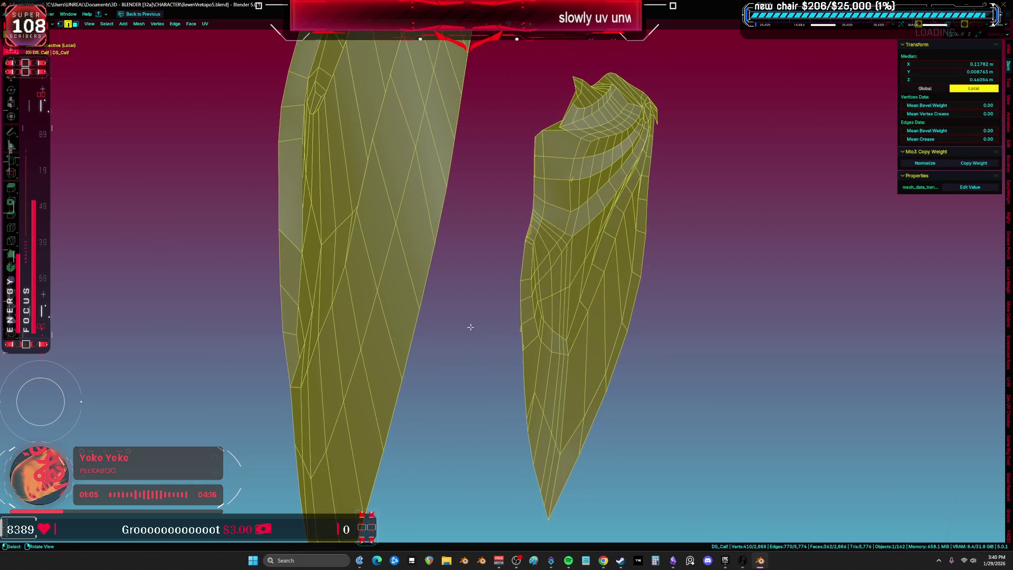
{"action": "key", "text": "u"}
{"action": "left_click", "coordinate": [467, 299]}
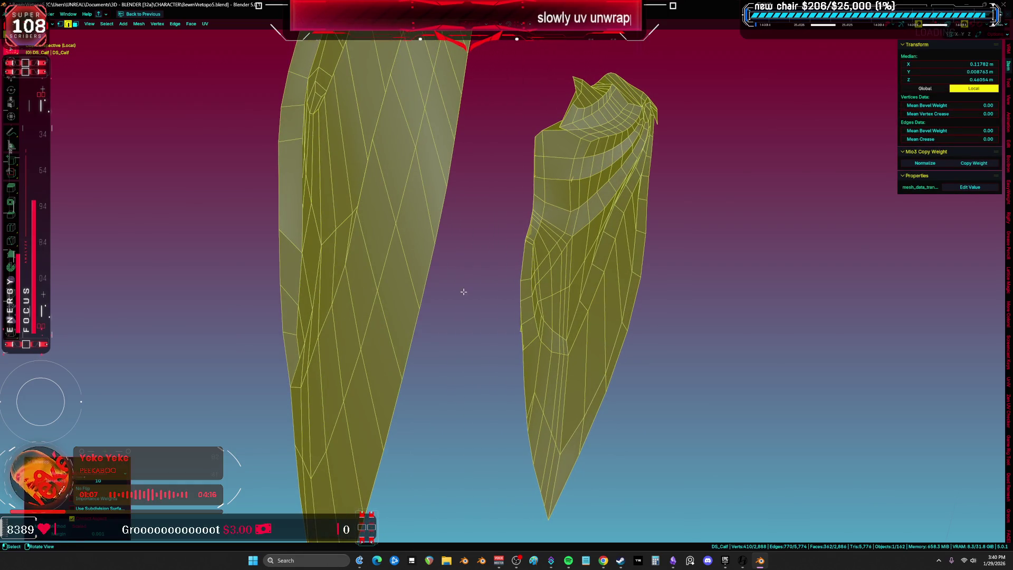
Step: Select all UV islands, apply Seams from Islands, and show the whole scene again
{"action": "key", "text": "ctrl+space"}
{"action": "key", "text": "ctrl+space"}
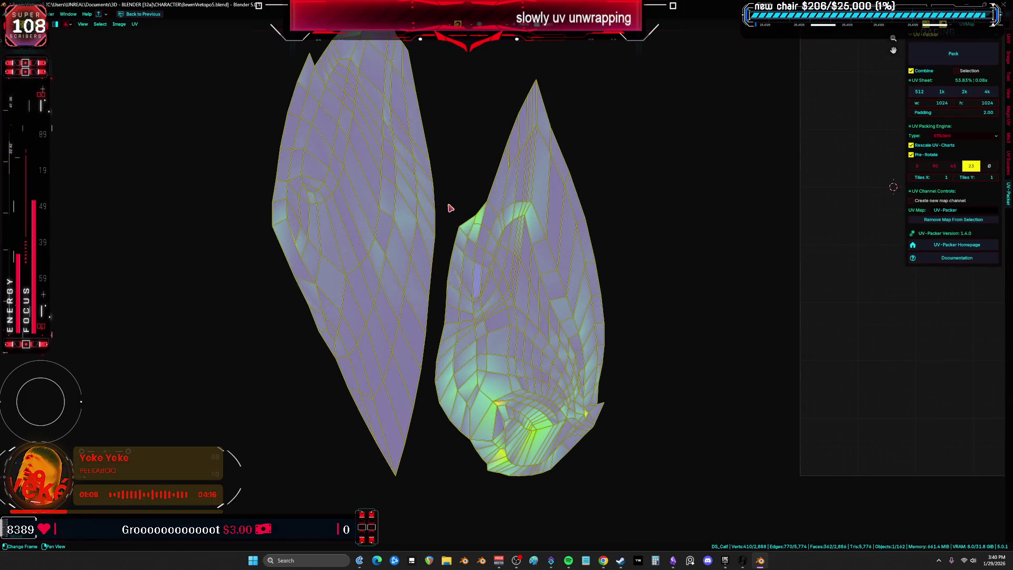
{"action": "left_click", "coordinate": [430, 199], "text": "alt"}
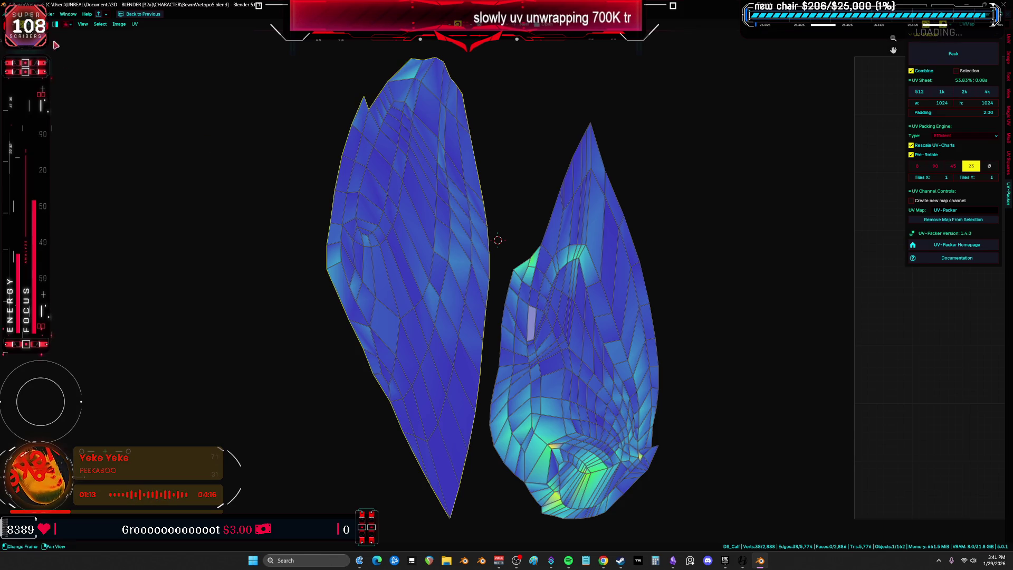
{"action": "left_click", "coordinate": [100, 24]}
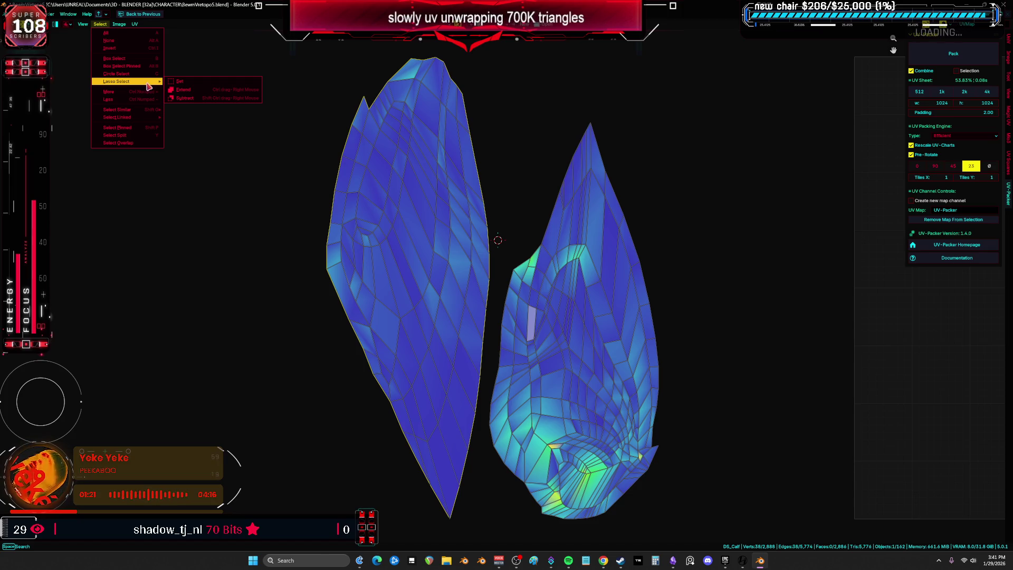
{"action": "scroll", "coordinate": [311, 185], "scroll_direction": "down", "scroll_amount": 5}
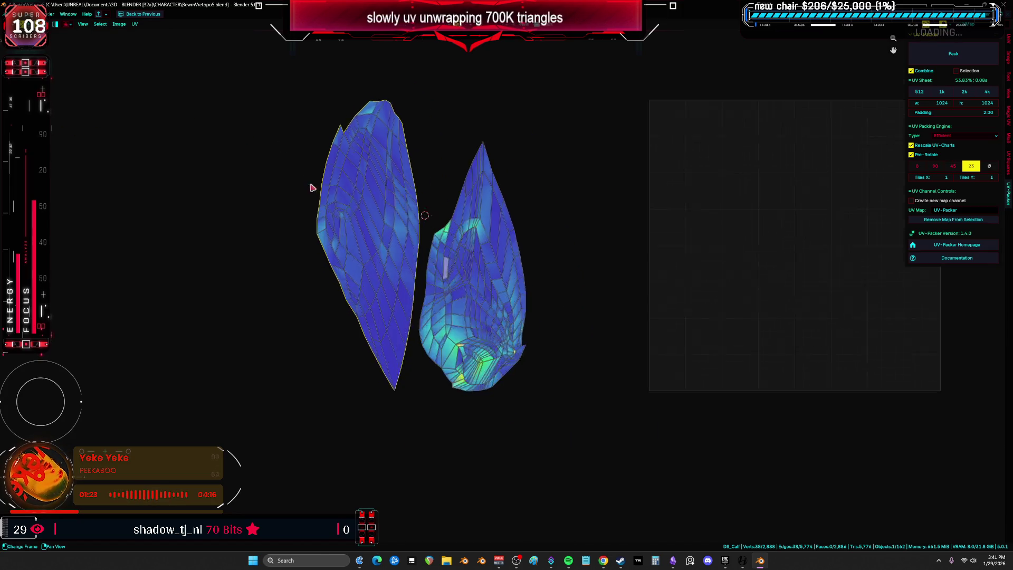
{"action": "key", "text": "ctrl+l"}
{"action": "mouse_move", "coordinate": [142, 27]}
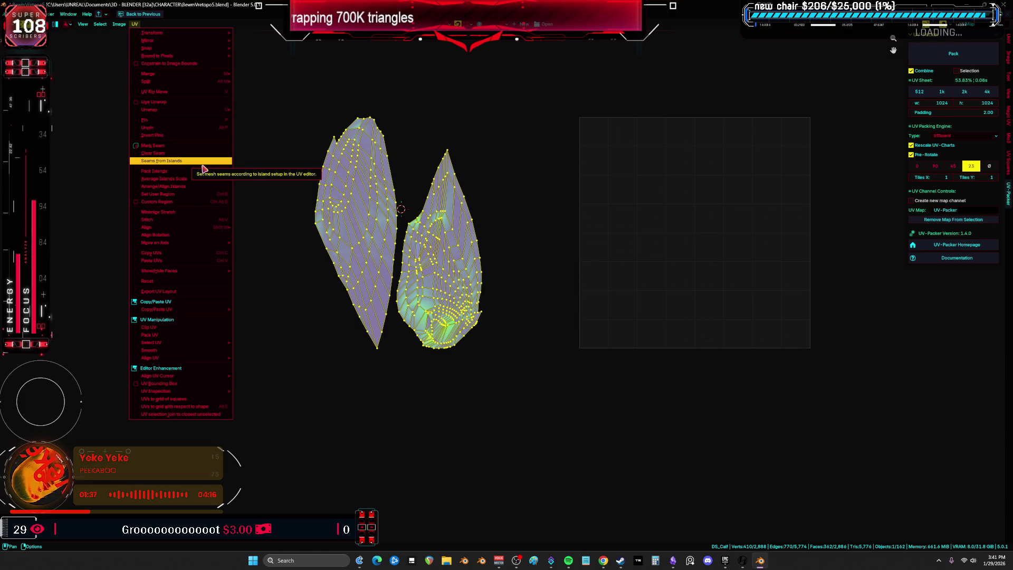
{"action": "left_click", "coordinate": [202, 163]}
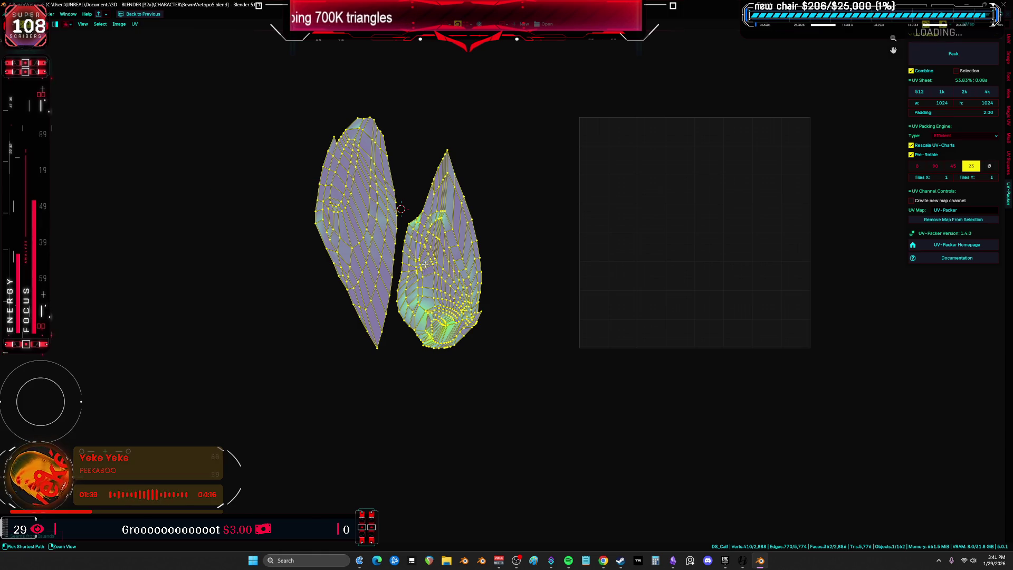
{"action": "key", "text": "ctrl+space"}
{"action": "mouse_move", "coordinate": [388, 248]}
{"action": "middle_mouse_down"}
{"action": "mouse_move", "coordinate": [343, 247]}
{"action": "mouse_move", "coordinate": [290, 264]}
{"action": "mouse_move", "coordinate": [189, 230]}
{"action": "mouse_move", "coordinate": [255, 249]}
{"action": "middle_mouse_up"}
{"action": "key", "text": "KP_Divide"}
Step: Unwrap the entire calf mesh with Minimum Stretch and fit the islands in the UV view
{"action": "key", "text": "a"}
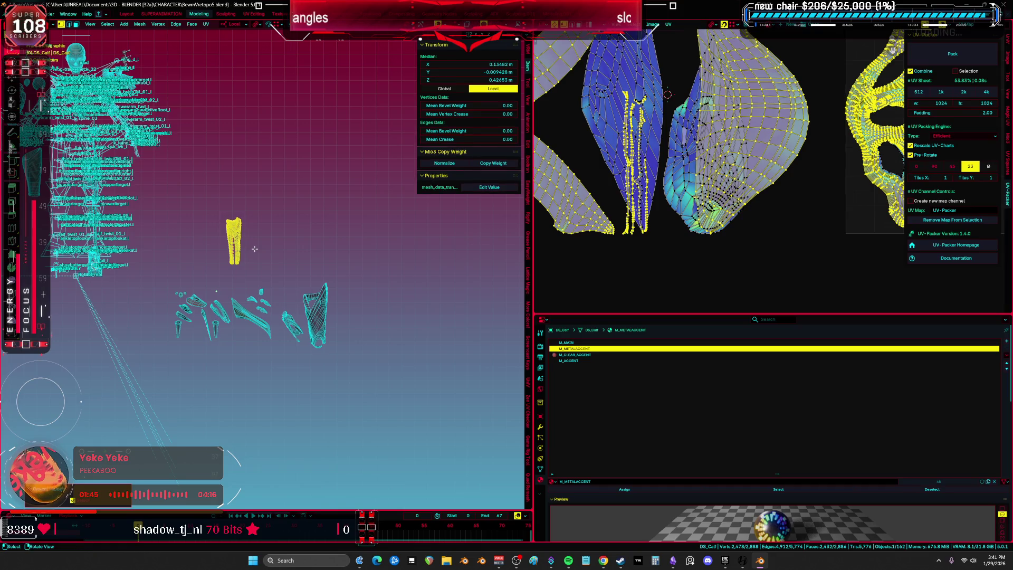
{"action": "key", "text": "a"}
{"action": "key", "text": "u"}
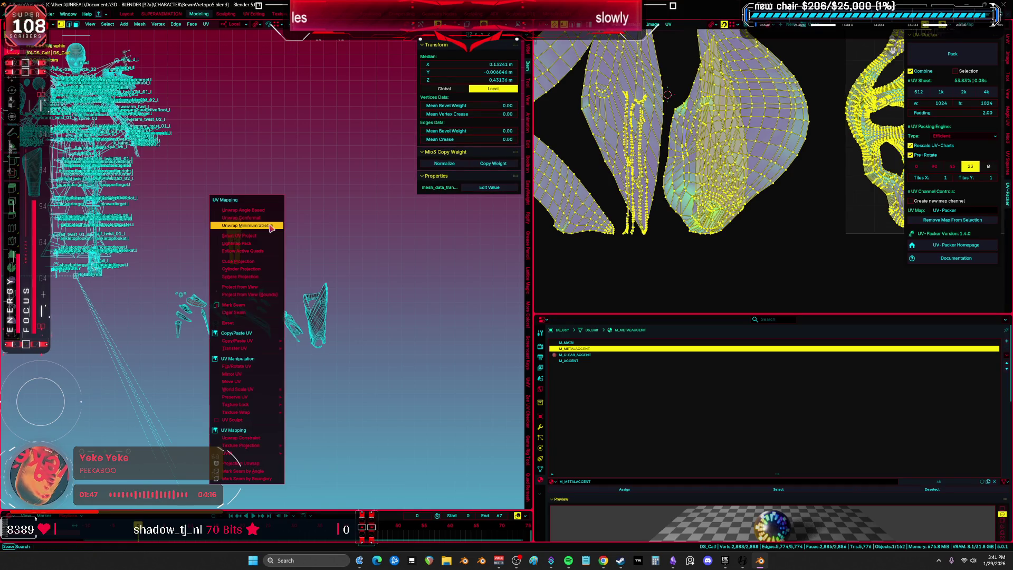
{"action": "left_click", "coordinate": [266, 222]}
{"action": "key", "text": "ctrl+space"}
{"action": "key", "text": "Home"}
Step: Select the large left UV island in face select mode
{"action": "left_click", "coordinate": [743, 216]}
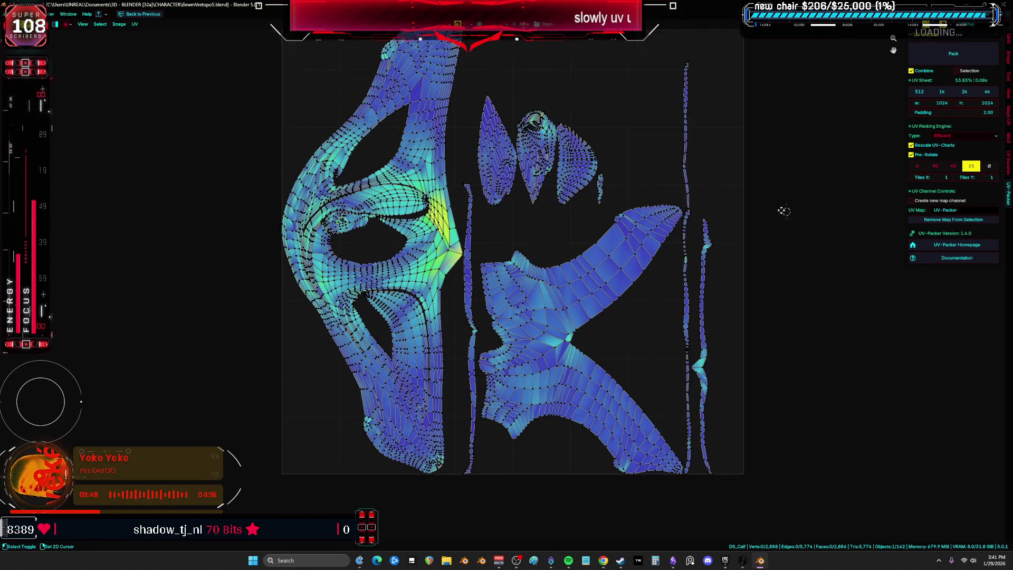
{"action": "scroll", "coordinate": [707, 276], "scroll_direction": "right", "scroll_amount": 3, "text": "ctrl"}
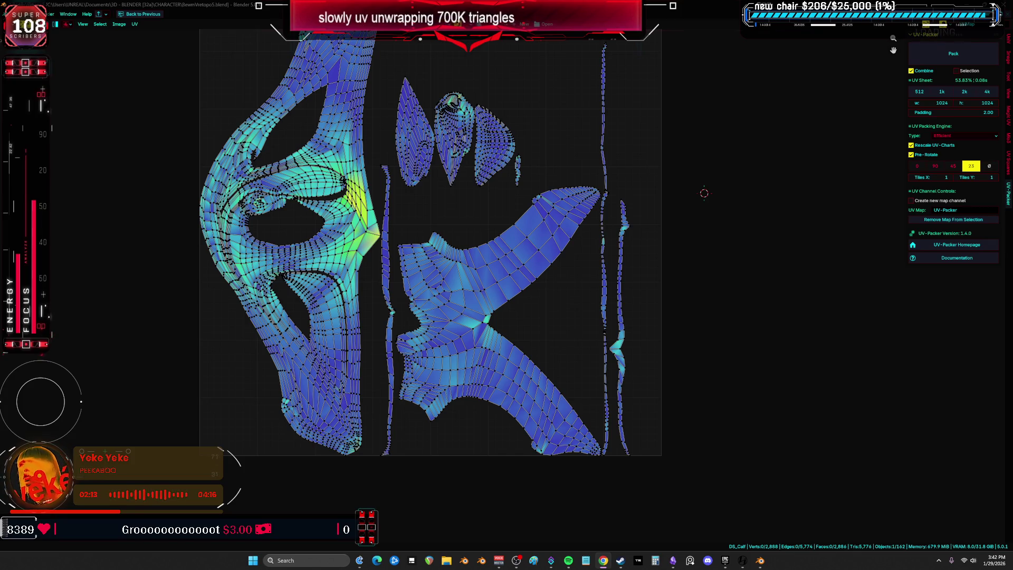
{"action": "left_click", "coordinate": [758, 358], "text": "shift"}
{"action": "key", "text": "3"}
{"action": "middle_click_drag", "start_coordinate": [757, 359], "coordinate": [757, 410]}
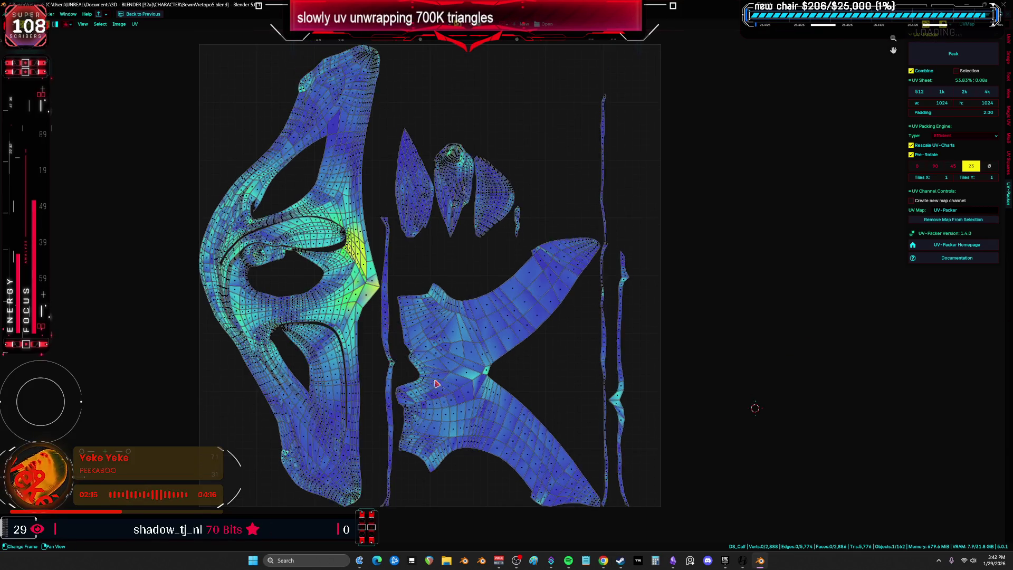
{"action": "key", "text": "l"}
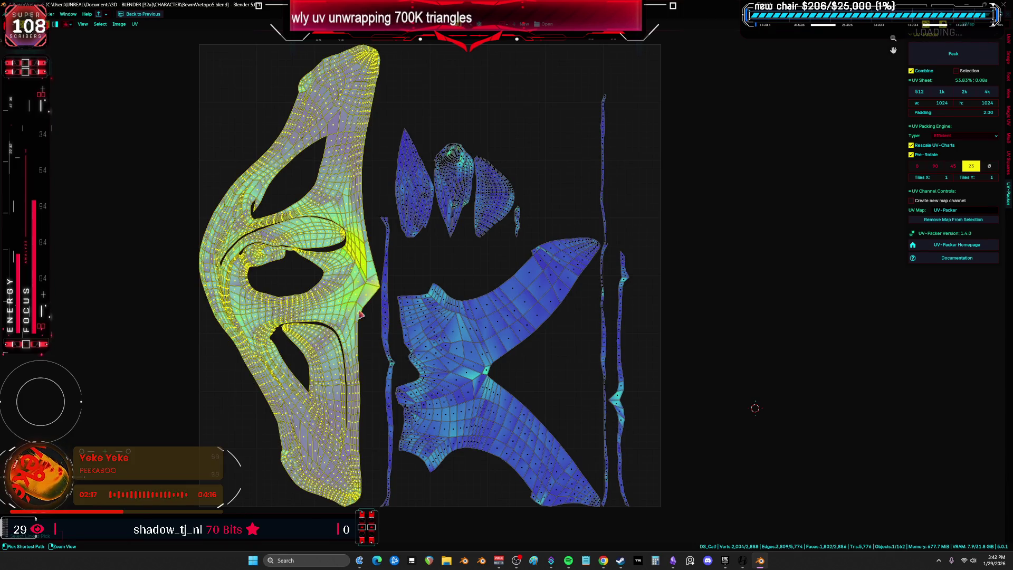
{"action": "key", "text": "ctrl+space"}
Step: Invert the selection, frame it, and inspect the UV islands full screen
{"action": "key", "text": "ctrl+i"}
{"action": "key", "text": "ctrl+i"}
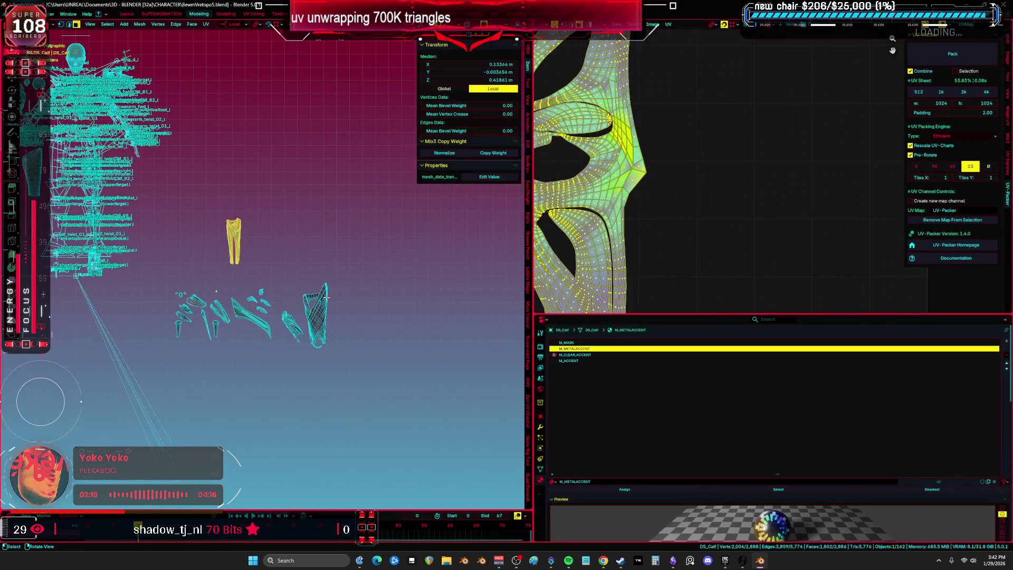
{"action": "key", "text": "KP_Decimal"}
{"action": "key", "text": "ctrl+space"}
{"action": "scroll", "coordinate": [411, 286], "scroll_direction": "up", "scroll_amount": 3}
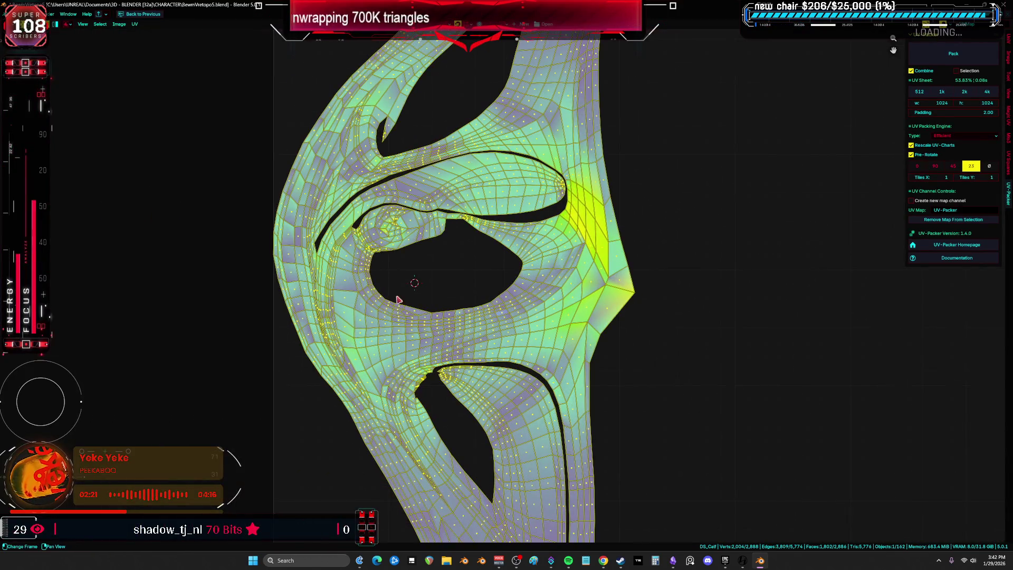
{"action": "scroll", "coordinate": [492, 270], "scroll_direction": "down", "scroll_amount": 4}
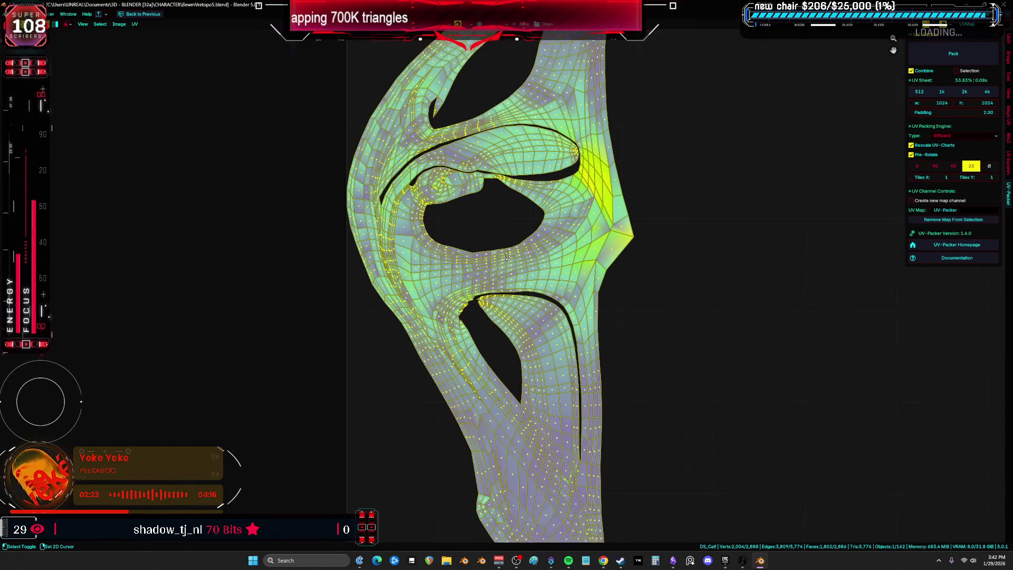
{"action": "key", "text": "ctrl+space"}
Step: Select a linked calf part and inspect its UV island's stretch near the corner
{"action": "middle_click_drag", "start_coordinate": [491, 267], "coordinate": [299, 260]}
{"action": "key", "text": "ctrl+space"}
{"action": "key", "text": "alt+a"}
{"action": "mouse_move", "coordinate": [669, 267]}
{"action": "middle_mouse_down"}
{"action": "mouse_move", "coordinate": [633, 304]}
{"action": "mouse_move", "coordinate": [626, 239]}
{"action": "mouse_move", "coordinate": [530, 256]}
{"action": "mouse_move", "coordinate": [541, 231]}
{"action": "mouse_move", "coordinate": [522, 217]}
{"action": "middle_mouse_up"}
{"action": "key", "text": "l"}
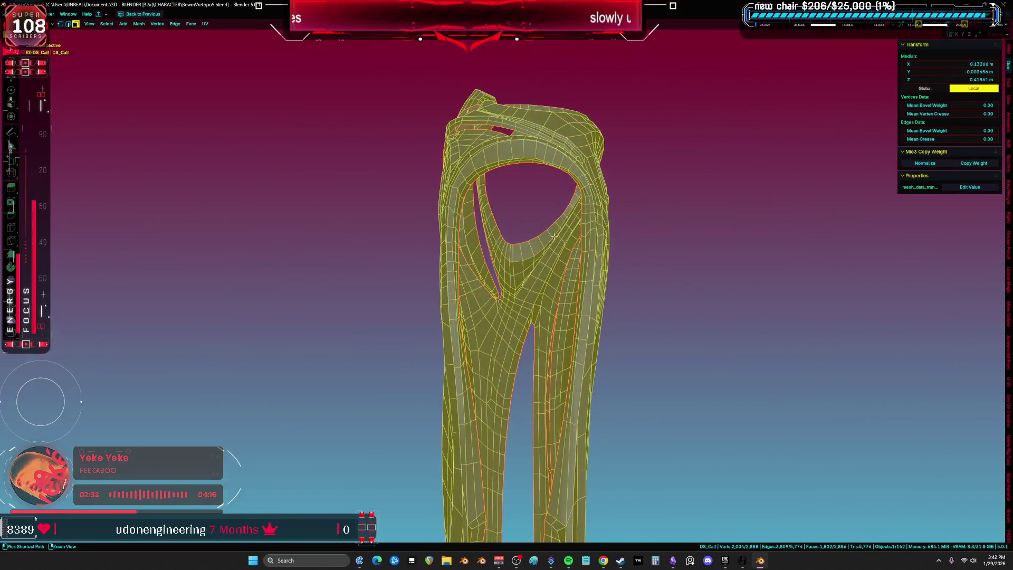
{"action": "key", "text": "shift+F10"}
{"action": "key", "text": "alt+a"}
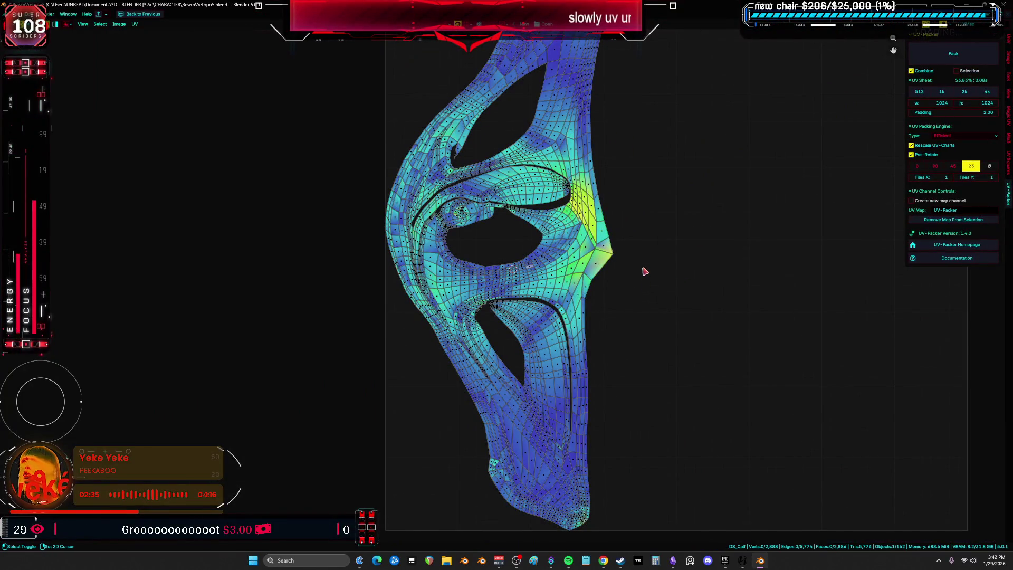
{"action": "scroll", "coordinate": [630, 325], "scroll_direction": "up", "scroll_amount": 6}
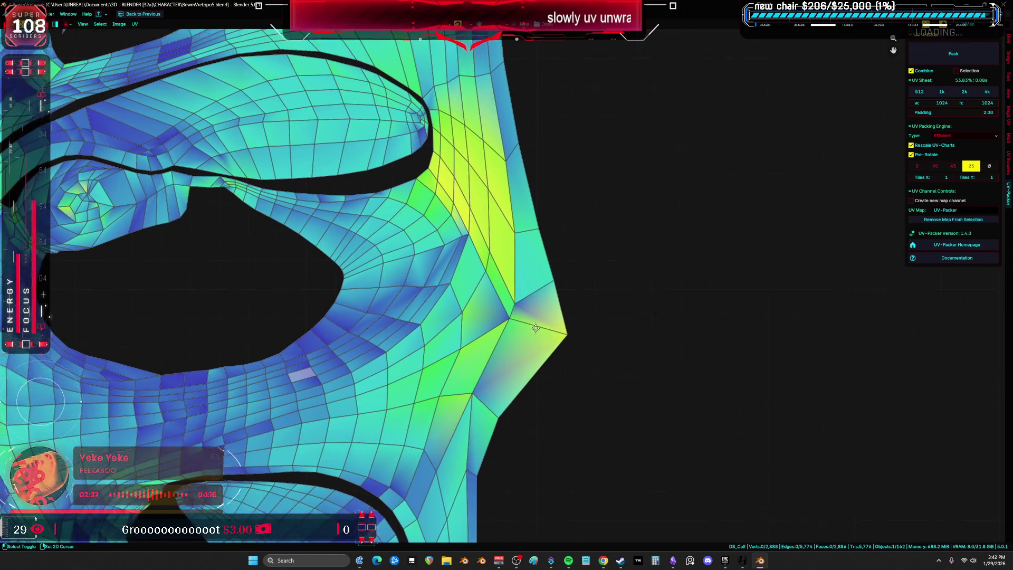
{"action": "middle_click_drag", "start_coordinate": [485, 246], "coordinate": [487, 254], "text": "shift"}
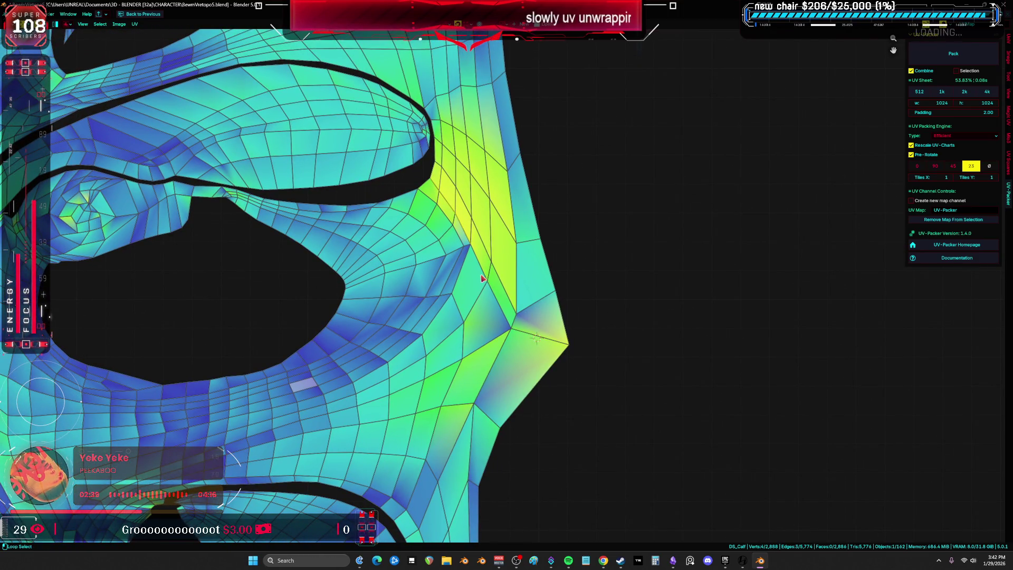
{"action": "key", "text": "ctrl+space"}
{"action": "key", "text": "KP_Decimal"}
{"action": "mouse_move", "coordinate": [416, 267]}
{"action": "middle_mouse_down"}
{"action": "mouse_move", "coordinate": [357, 301]}
{"action": "mouse_move", "coordinate": [221, 297]}
{"action": "mouse_move", "coordinate": [273, 289]}
{"action": "mouse_move", "coordinate": [296, 305]}
{"action": "mouse_move", "coordinate": [264, 289]}
{"action": "middle_mouse_up"}
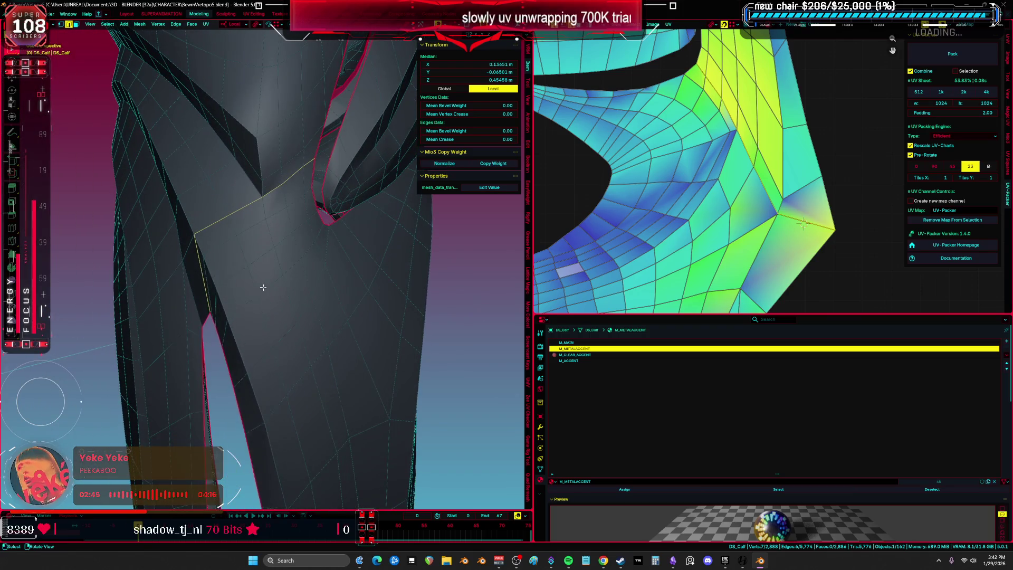
Step: Mark the selected calf edges as a seam and enlarge the 3D view to full screen
{"action": "right_click", "coordinate": [265, 293]}
{"action": "left_click", "coordinate": [240, 427]}
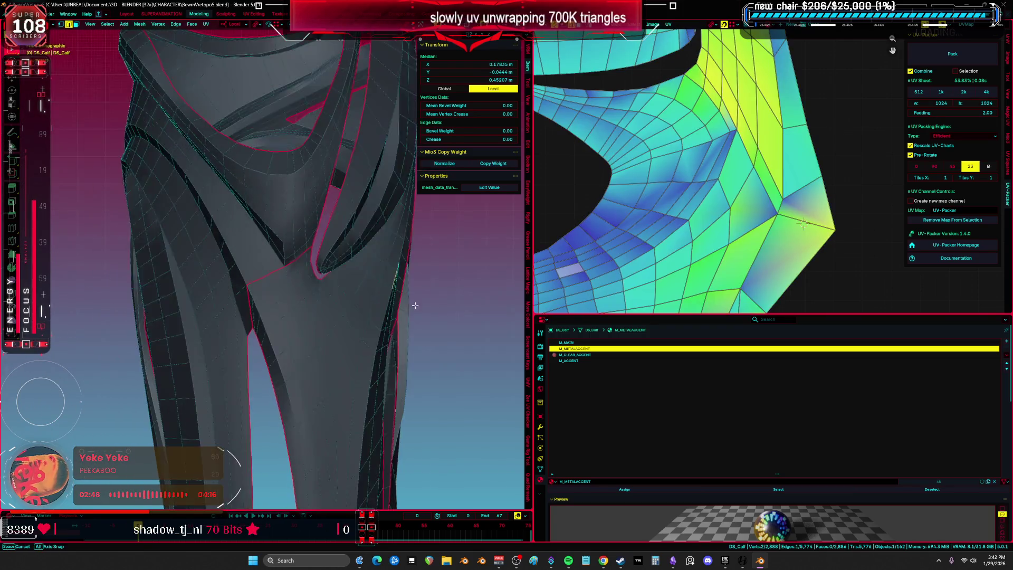
{"action": "middle_click_drag", "start_coordinate": [369, 317], "coordinate": [404, 325]}
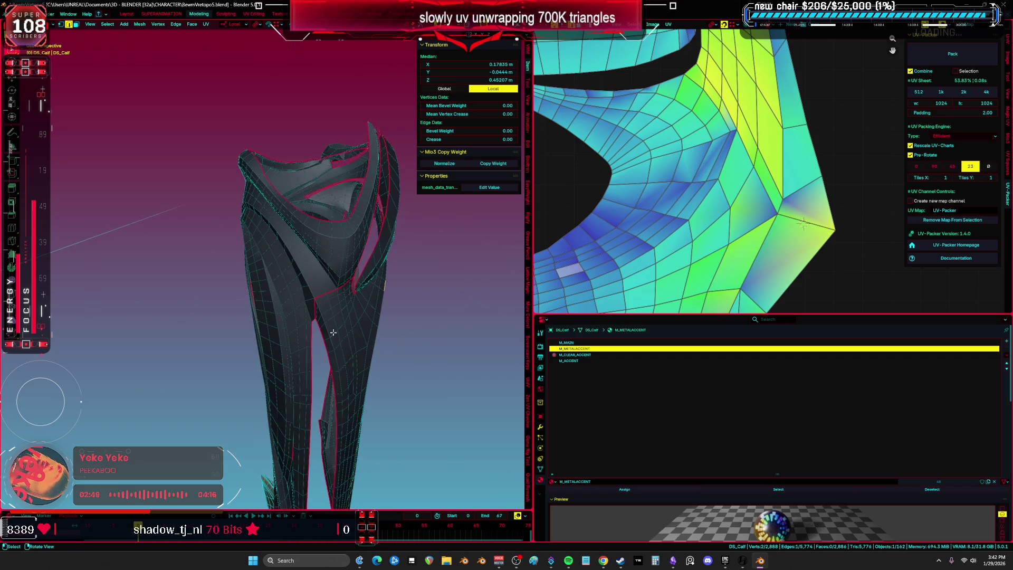
{"action": "middle_click_drag", "start_coordinate": [309, 318], "coordinate": [376, 306]}
{"action": "mouse_move", "coordinate": [304, 273]}
{"action": "middle_mouse_down"}
{"action": "mouse_move", "coordinate": [306, 217]}
{"action": "mouse_move", "coordinate": [319, 261]}
{"action": "middle_mouse_up"}
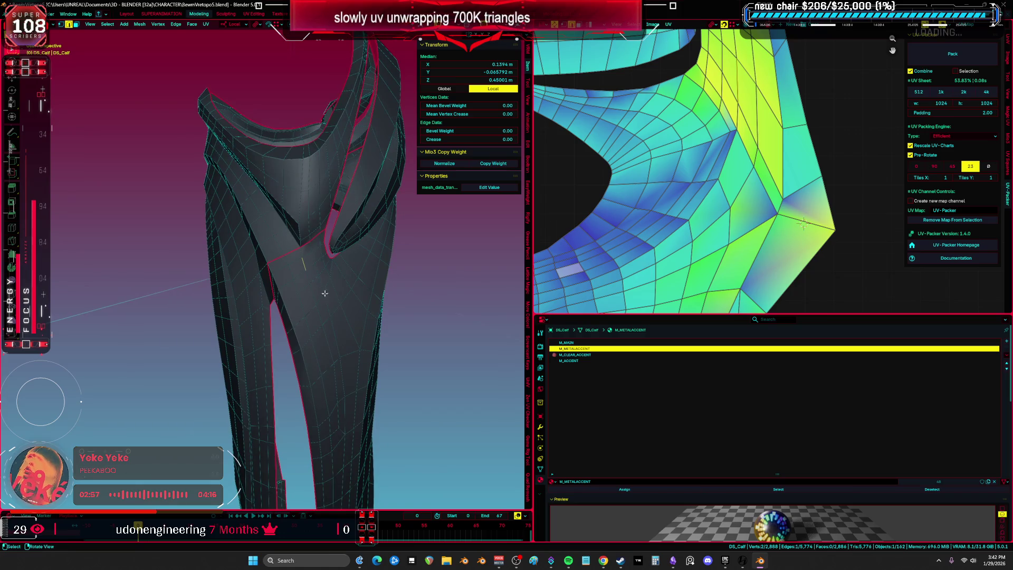
{"action": "key", "text": "ctrl+space"}
{"action": "mouse_move", "coordinate": [335, 309]}
{"action": "middle_mouse_down"}
{"action": "mouse_move", "coordinate": [395, 289]}
{"action": "mouse_move", "coordinate": [470, 296]}
{"action": "mouse_move", "coordinate": [449, 298]}
{"action": "mouse_move", "coordinate": [496, 249]}
{"action": "middle_mouse_up"}
{"action": "middle_click_drag", "start_coordinate": [513, 196], "coordinate": [500, 277]}
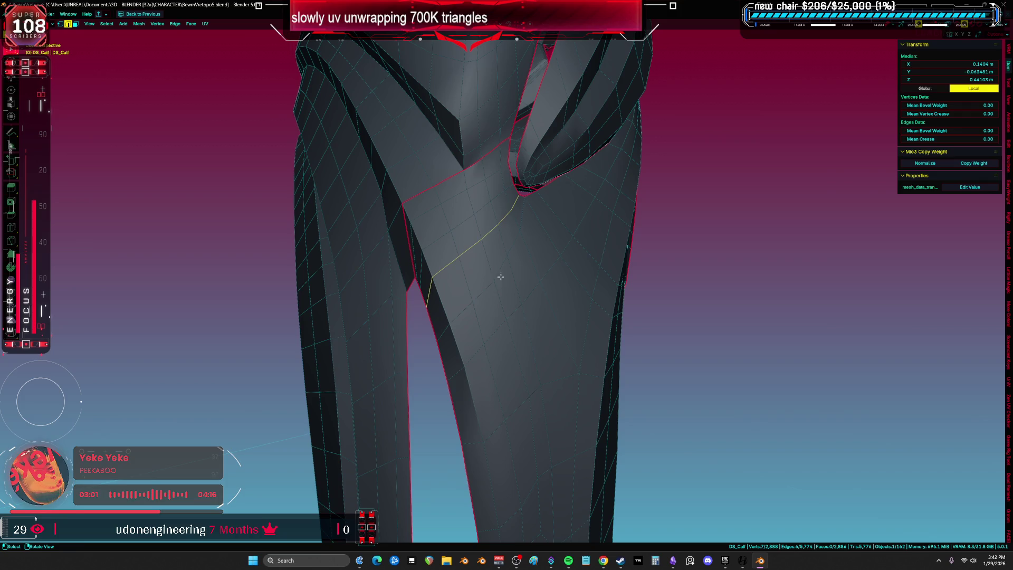
Step: Slide the edge loop and single edges along the calf's diagonal crease
{"action": "key", "text": "g"}
{"action": "key", "text": "g"}
{"action": "left_click", "coordinate": [496, 298]}
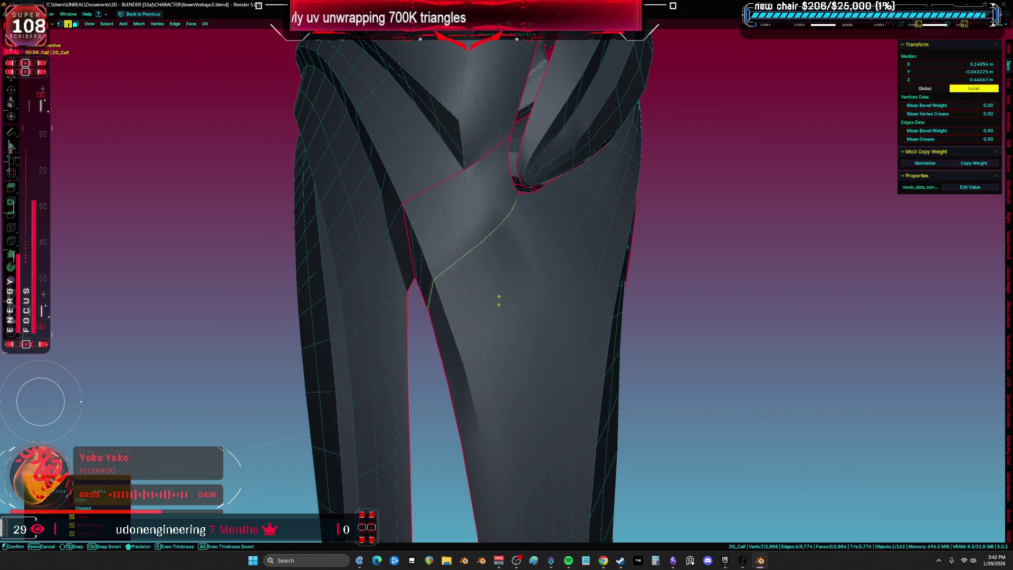
{"action": "key", "text": "KP_5"}
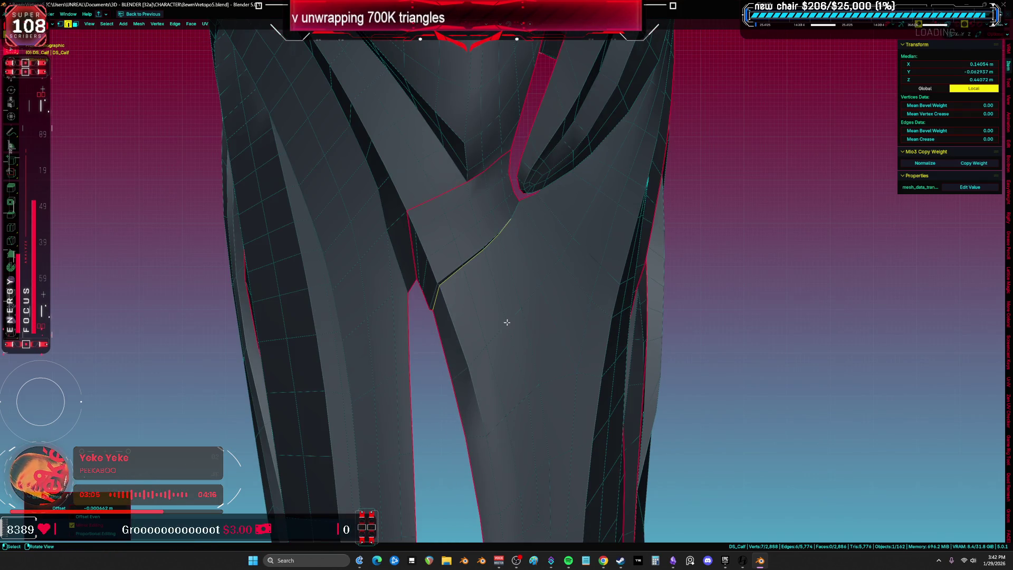
{"action": "left_click", "coordinate": [438, 299]}
{"action": "key", "text": "g"}
{"action": "key", "text": "g"}
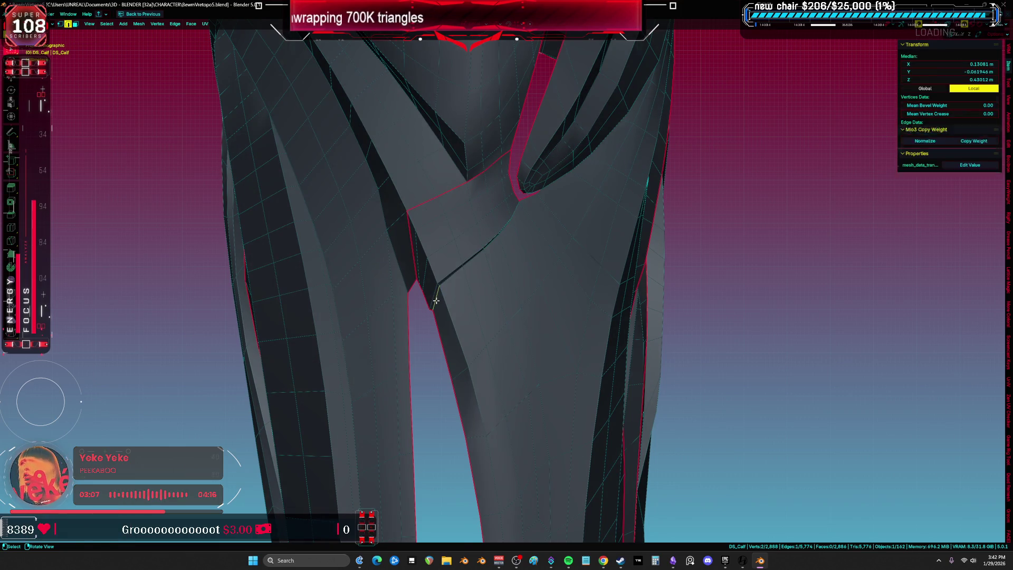
{"action": "left_click", "coordinate": [431, 300]}
{"action": "key", "text": "g"}
{"action": "key", "text": "g"}
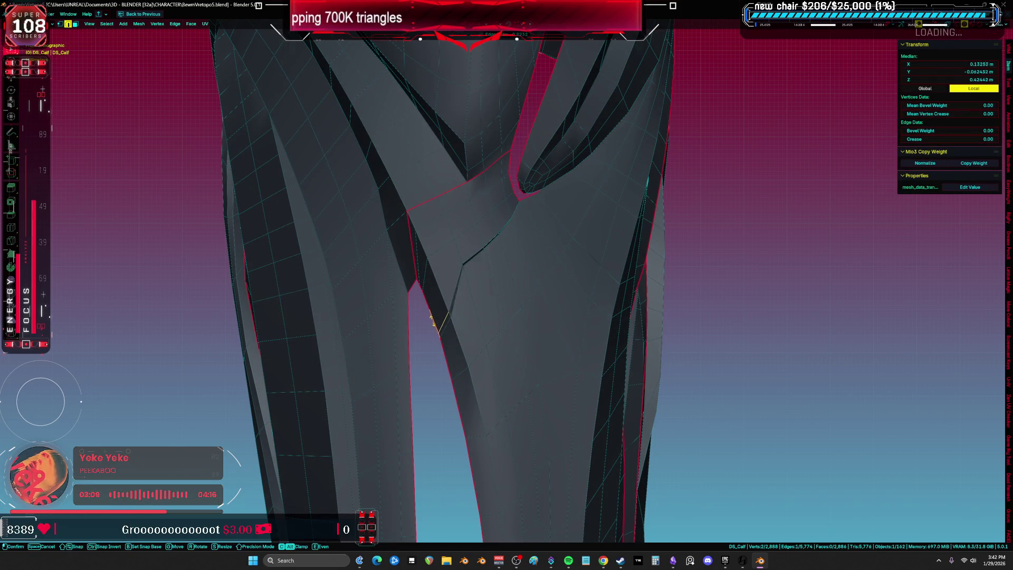
{"action": "left_click", "coordinate": [432, 322]}
{"action": "left_click", "coordinate": [431, 307]}
{"action": "mouse_move", "coordinate": [432, 307]}
{"action": "middle_mouse_down"}
{"action": "mouse_move", "coordinate": [448, 301]}
{"action": "mouse_move", "coordinate": [419, 327]}
{"action": "middle_mouse_up"}
Step: Move and slide the vertices at the bend so the diagonal edge runs straighter
{"action": "key", "text": "g"}
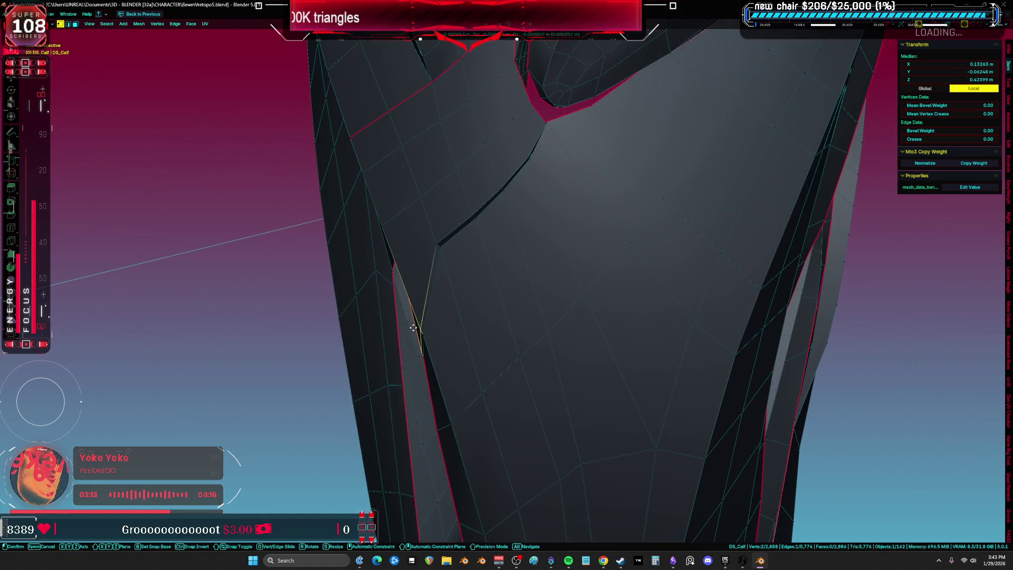
{"action": "left_click", "coordinate": [390, 363]}
{"action": "mouse_move", "coordinate": [390, 363]}
{"action": "middle_mouse_down"}
{"action": "mouse_move", "coordinate": [431, 311]}
{"action": "mouse_move", "coordinate": [450, 255]}
{"action": "mouse_move", "coordinate": [472, 252]}
{"action": "middle_mouse_up"}
{"action": "left_click_drag", "start_coordinate": [454, 241], "coordinate": [454, 242]}
{"action": "key", "text": "g"}
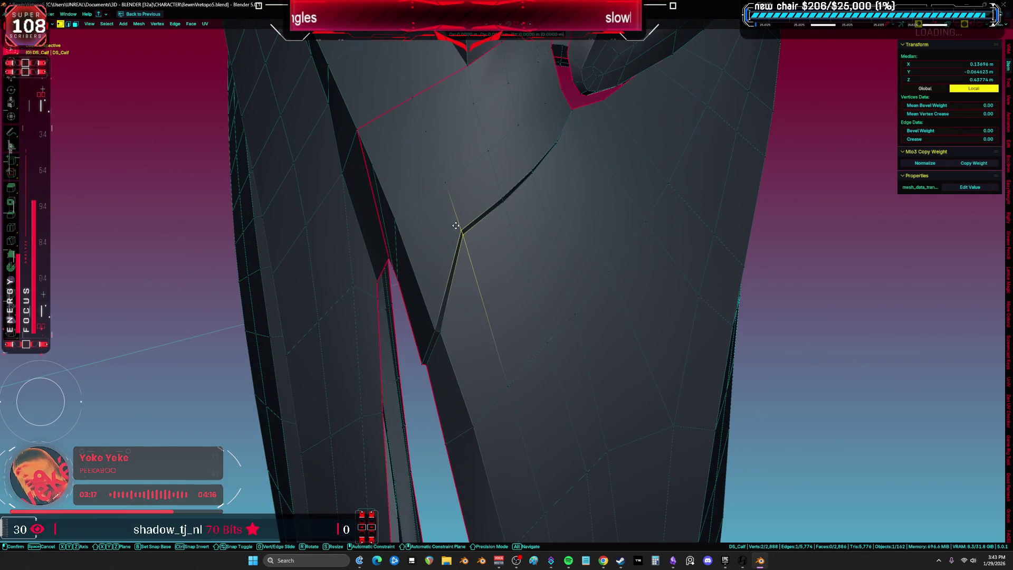
{"action": "left_click", "coordinate": [481, 315]}
{"action": "key", "text": "g"}
{"action": "key", "text": "g"}
{"action": "left_click", "coordinate": [532, 228]}
{"action": "left_click", "coordinate": [510, 208]}
{"action": "key", "text": "g"}
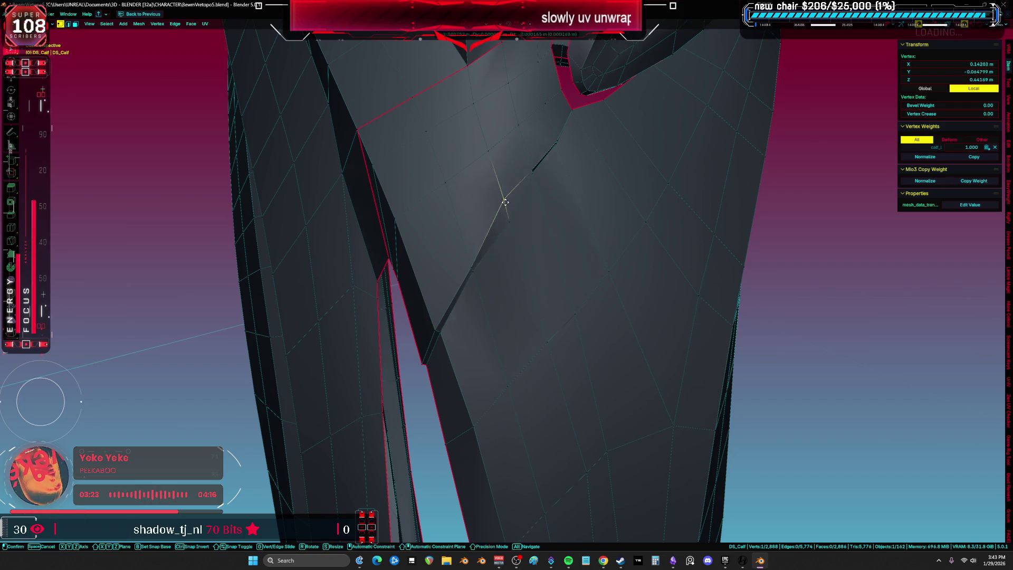
{"action": "left_click", "coordinate": [515, 226]}
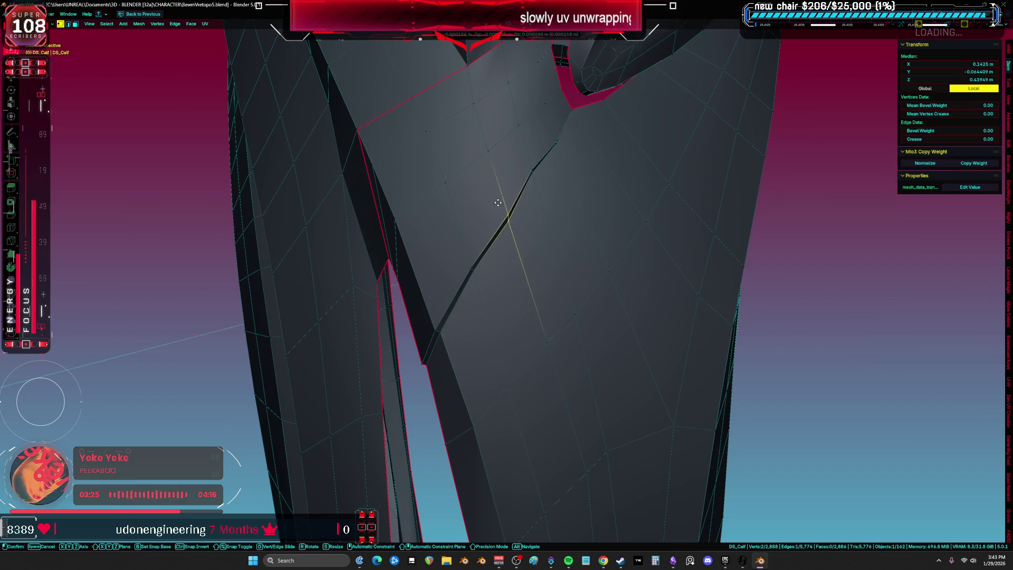
{"action": "left_click", "coordinate": [520, 187], "text": "shift"}
{"action": "mouse_move", "coordinate": [522, 181]}
{"action": "middle_mouse_down"}
{"action": "mouse_move", "coordinate": [398, 256]}
{"action": "mouse_move", "coordinate": [403, 273]}
{"action": "middle_mouse_up"}
{"action": "mouse_move", "coordinate": [517, 106]}
{"action": "middle_mouse_down"}
{"action": "mouse_move", "coordinate": [485, 248]}
{"action": "mouse_move", "coordinate": [415, 236]}
{"action": "middle_mouse_up"}
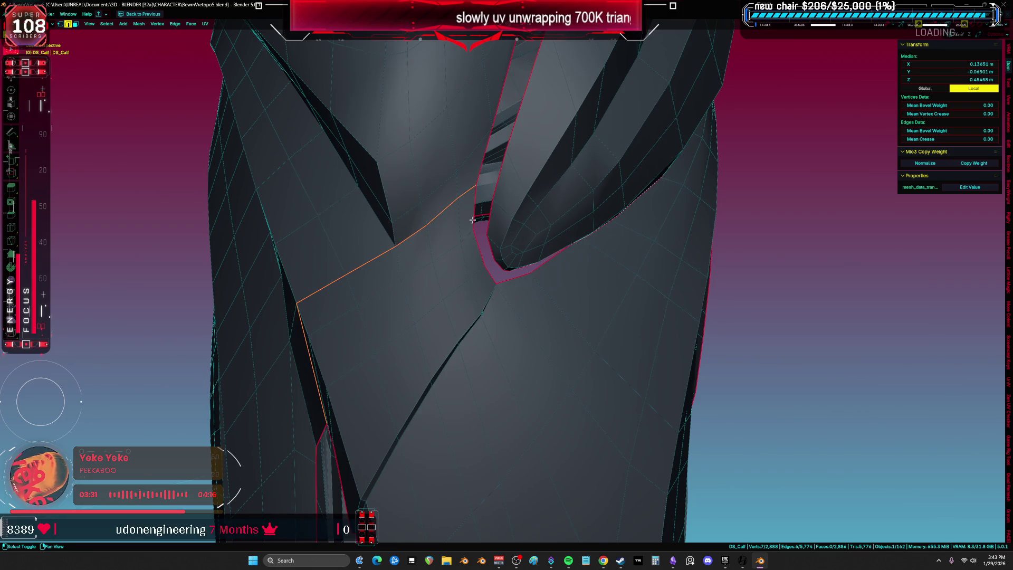
Step: Clear the seam from the old edge on the calf armor
{"action": "right_click", "coordinate": [473, 254]}
{"action": "left_click", "coordinate": [470, 261]}
{"action": "mouse_move", "coordinate": [580, 335]}
{"action": "middle_mouse_down"}
{"action": "mouse_move", "coordinate": [461, 373]}
{"action": "mouse_move", "coordinate": [506, 260]}
{"action": "mouse_move", "coordinate": [459, 282]}
{"action": "middle_mouse_up"}
{"action": "key", "text": "1"}
{"action": "left_click", "coordinate": [533, 238]}
{"action": "left_click", "coordinate": [332, 446], "text": "ctrl"}
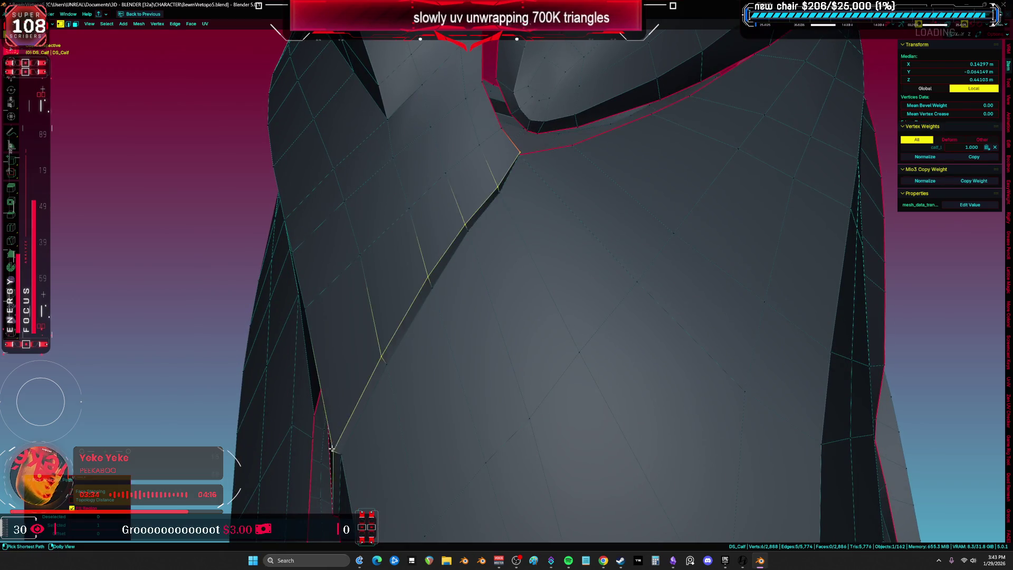
{"action": "middle_click_drag", "start_coordinate": [332, 445], "coordinate": [499, 230]}
Step: Mark a new seam along the shortest vertex path down the diagonal edge
{"action": "left_click", "coordinate": [528, 164]}
{"action": "middle_click_drag", "start_coordinate": [529, 170], "coordinate": [527, 165]}
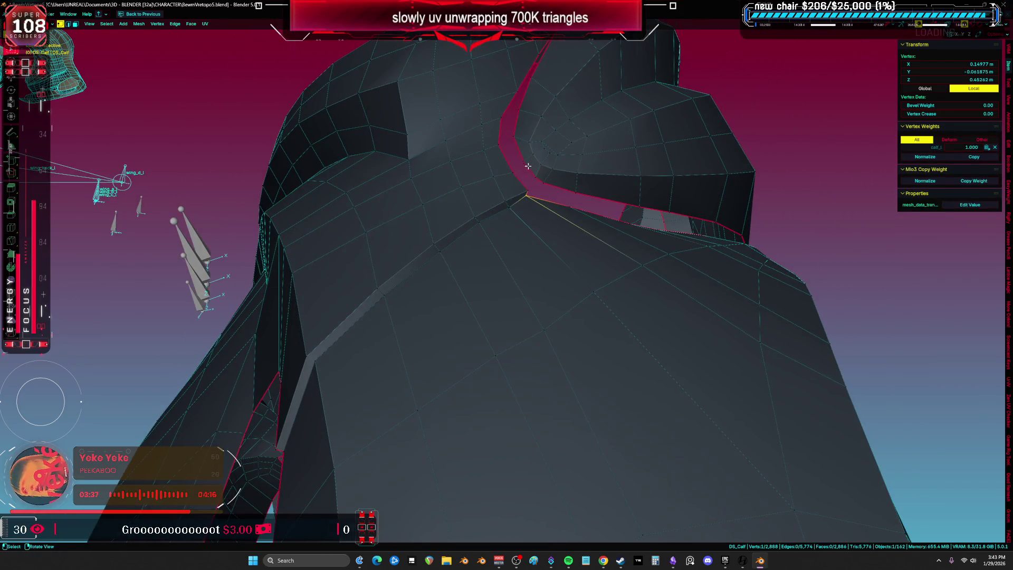
{"action": "left_click", "coordinate": [325, 375], "text": "ctrl"}
{"action": "mouse_move", "coordinate": [325, 374]}
{"action": "middle_mouse_down"}
{"action": "mouse_move", "coordinate": [434, 343]}
{"action": "mouse_move", "coordinate": [416, 341]}
{"action": "mouse_move", "coordinate": [419, 366]}
{"action": "mouse_move", "coordinate": [522, 362]}
{"action": "mouse_move", "coordinate": [488, 380]}
{"action": "mouse_move", "coordinate": [491, 316]}
{"action": "mouse_move", "coordinate": [452, 290]}
{"action": "middle_mouse_up"}
{"action": "middle_click_drag", "start_coordinate": [500, 255], "coordinate": [485, 290]}
{"action": "key", "text": "ctrl+e"}
{"action": "left_click", "coordinate": [481, 285]}
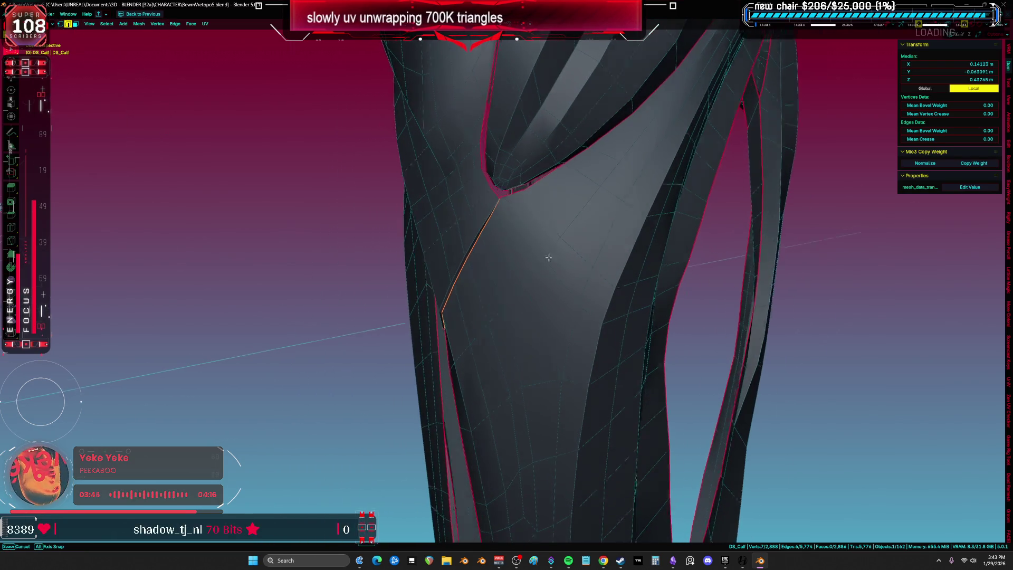
Step: Select the whole linked calf piece, unwrap it, and show the UV layout full screen
{"action": "middle_click_drag", "start_coordinate": [547, 255], "coordinate": [520, 271]}
{"action": "key", "text": "l"}
{"action": "middle_click_drag", "start_coordinate": [448, 200], "coordinate": [452, 170]}
{"action": "left_click_drag", "start_coordinate": [452, 170], "coordinate": [452, 169]}
{"action": "middle_click_drag", "start_coordinate": [453, 169], "coordinate": [511, 196]}
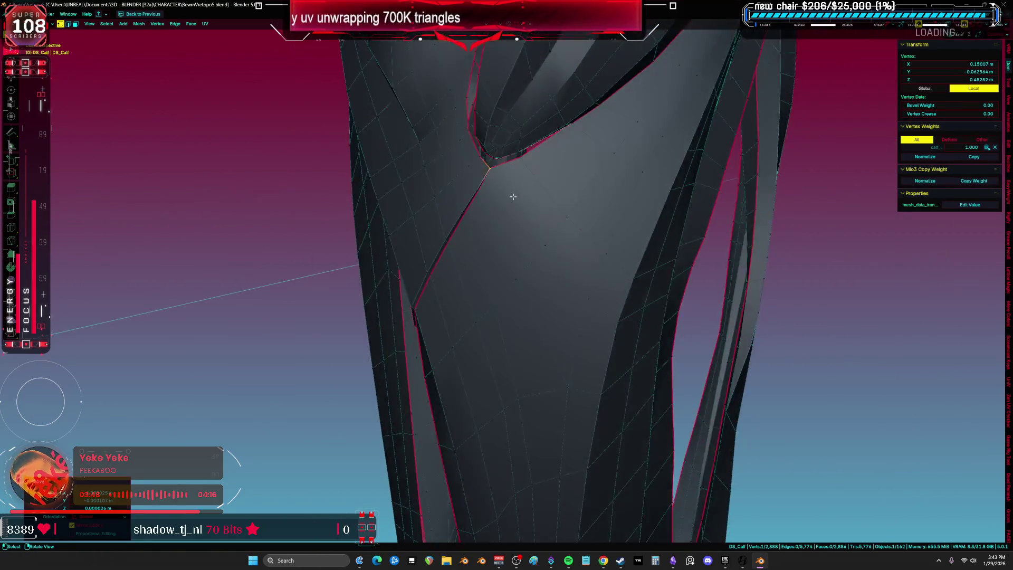
{"action": "key", "text": "l"}
{"action": "key", "text": "shift+l"}
{"action": "key", "text": "l"}
{"action": "key", "text": "u"}
{"action": "left_click", "coordinate": [566, 250]}
{"action": "key", "text": "shift+F10"}
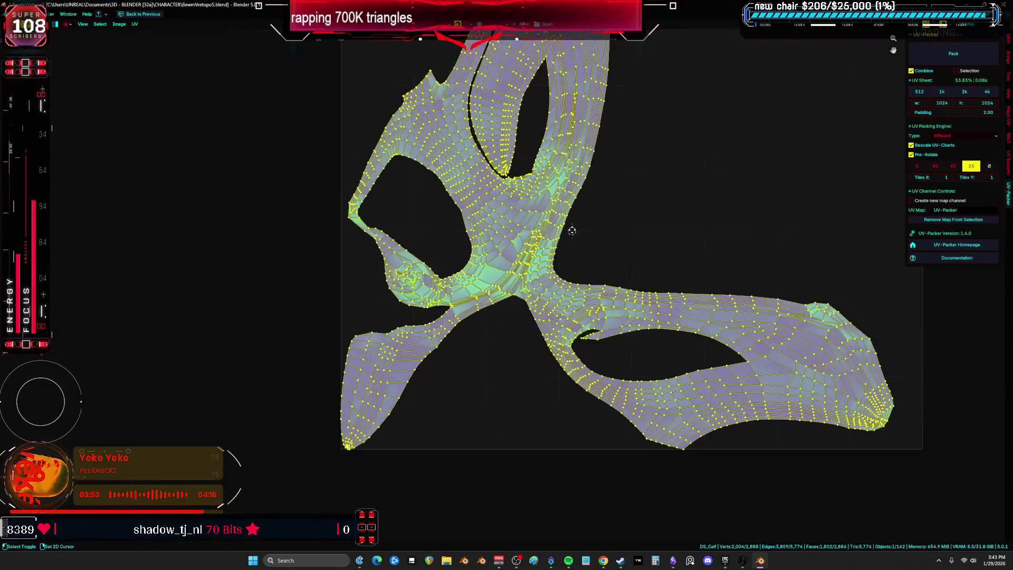
Step: Deselect all UVs, look over the calf's new layout, then return to a full-screen 3D view
{"action": "scroll", "coordinate": [570, 226], "scroll_direction": "up", "scroll_amount": 3}
{"action": "right_click", "coordinate": [581, 174], "text": "shift"}
{"action": "scroll", "coordinate": [667, 216], "scroll_direction": "down", "scroll_amount": 2}
{"action": "key", "text": "alt+a"}
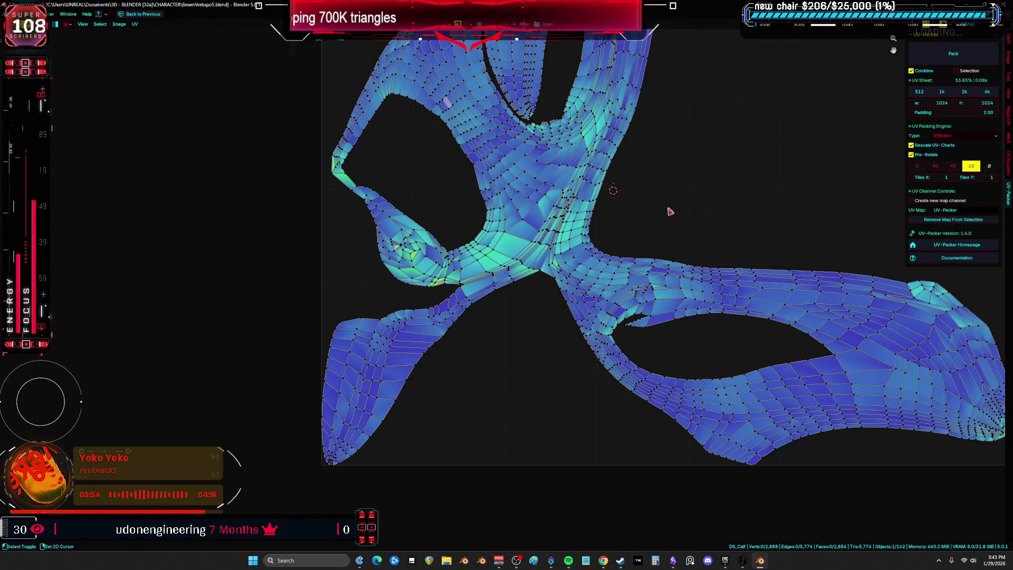
{"action": "scroll", "coordinate": [588, 346], "scroll_direction": "down", "scroll_amount": 5}
{"action": "scroll", "coordinate": [543, 208], "scroll_direction": "up", "scroll_amount": 1}
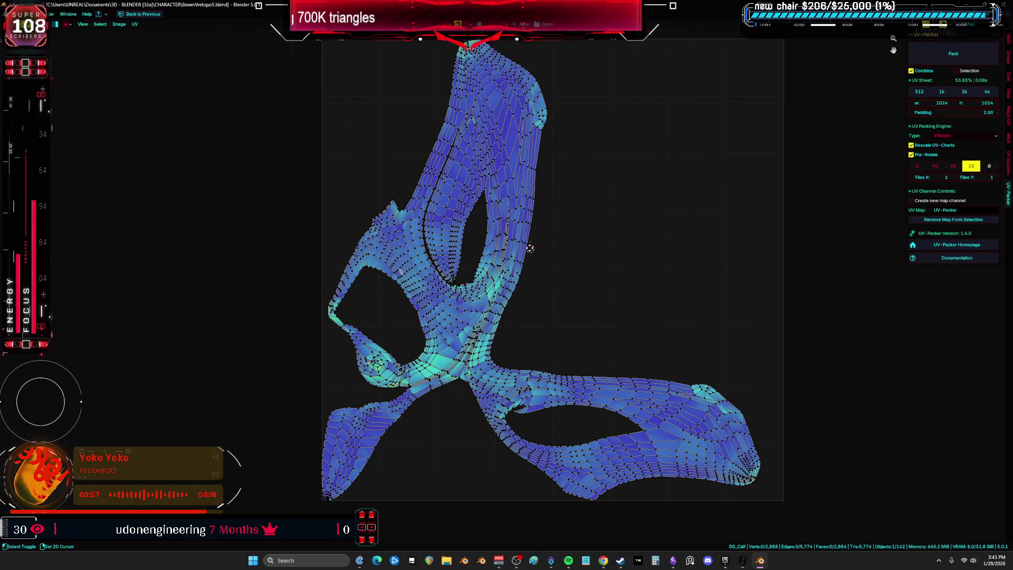
{"action": "middle_click_drag", "start_coordinate": [529, 248], "coordinate": [519, 235]}
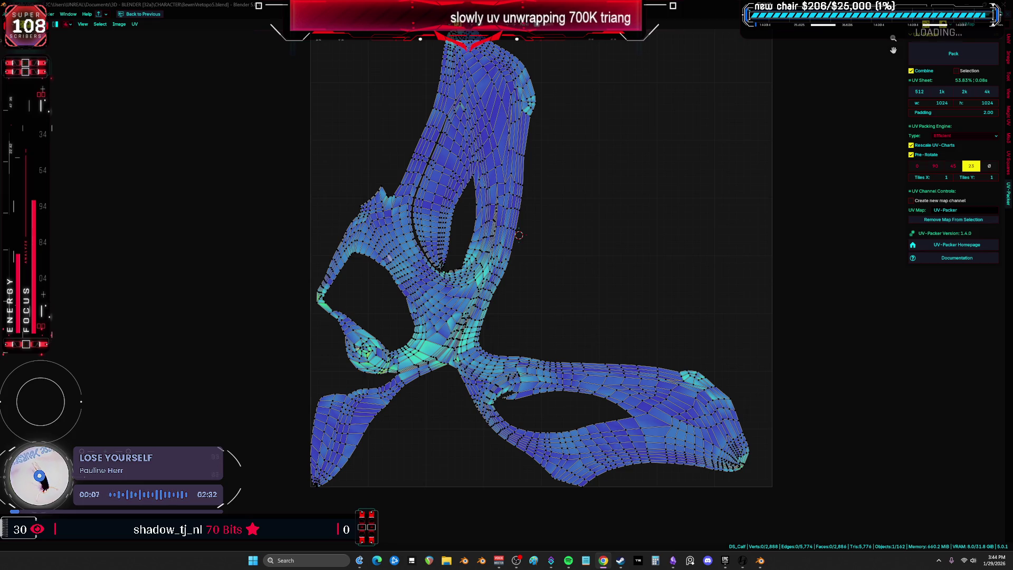
{"action": "scroll", "coordinate": [669, 270], "scroll_direction": "up", "scroll_amount": 3}
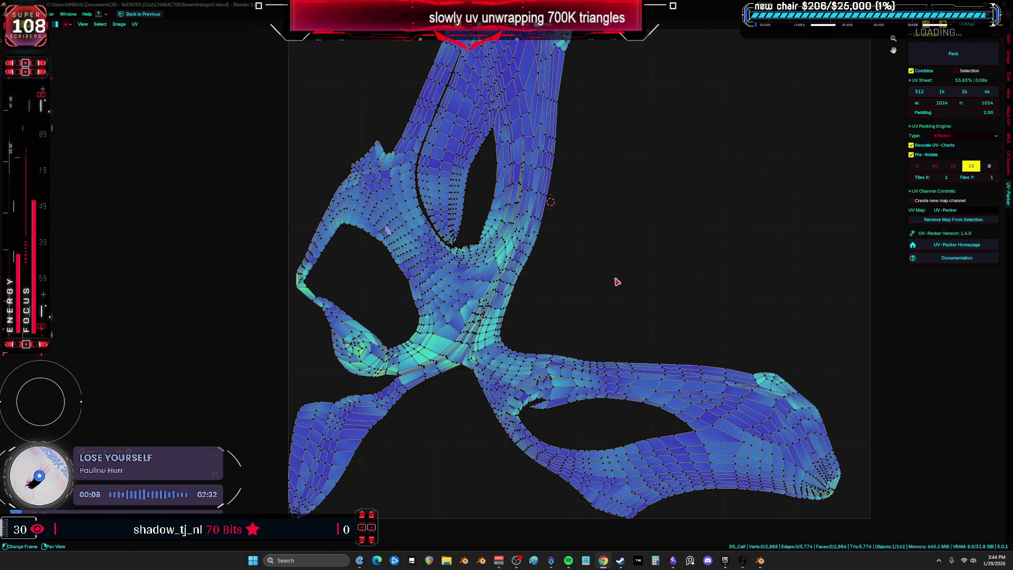
{"action": "scroll", "coordinate": [549, 269], "scroll_direction": "down", "scroll_amount": 5}
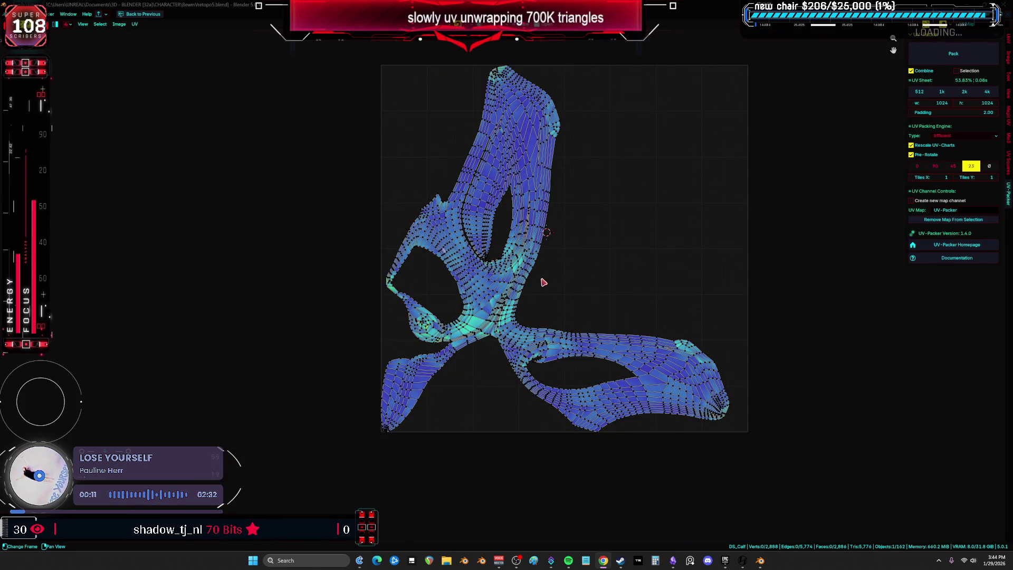
{"action": "key", "text": "ctrl+space"}
{"action": "key", "text": "ctrl+space"}
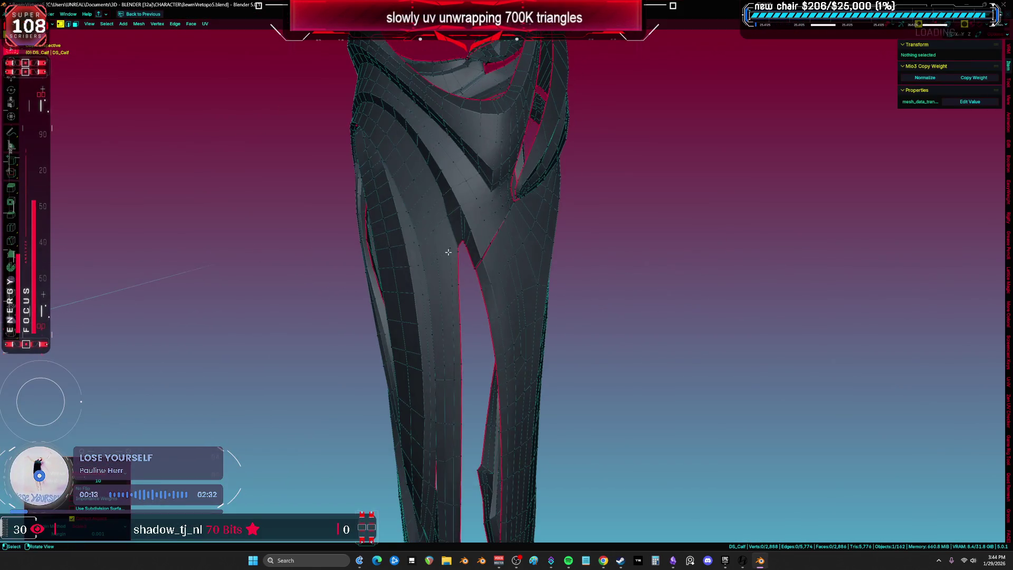
{"action": "key", "text": "ctrl+space"}
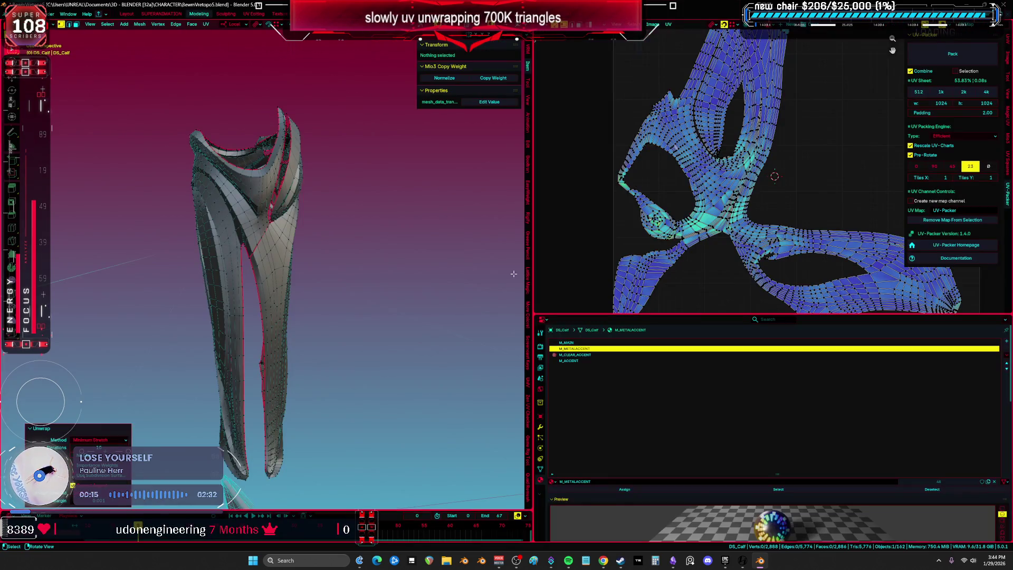
Step: Add a fifth material slot to DS_Calf and assign _MATCAP_WHITE.003 to it
{"action": "key", "text": "a"}
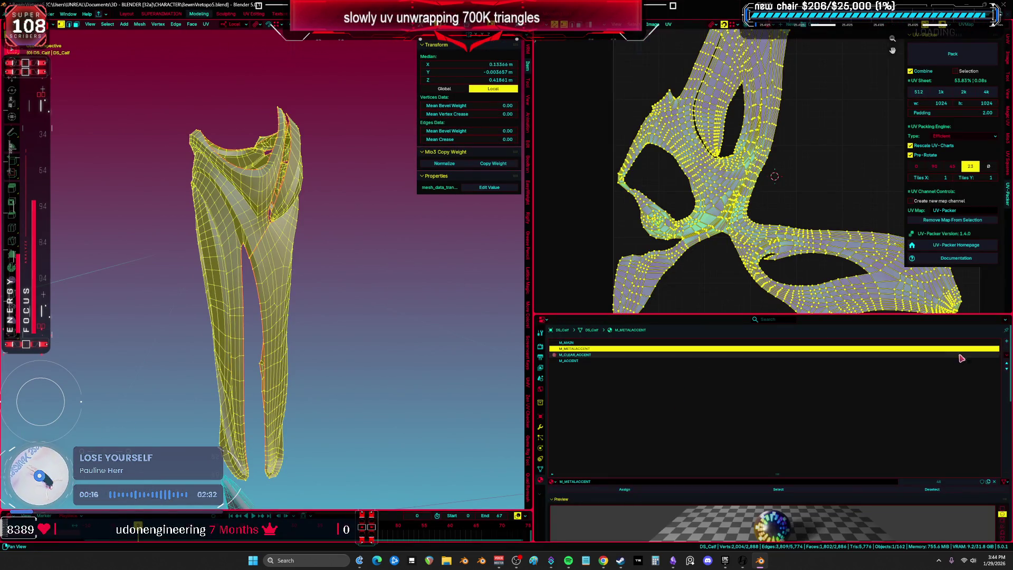
{"action": "left_click", "coordinate": [1006, 340]}
{"action": "left_click", "coordinate": [559, 482]}
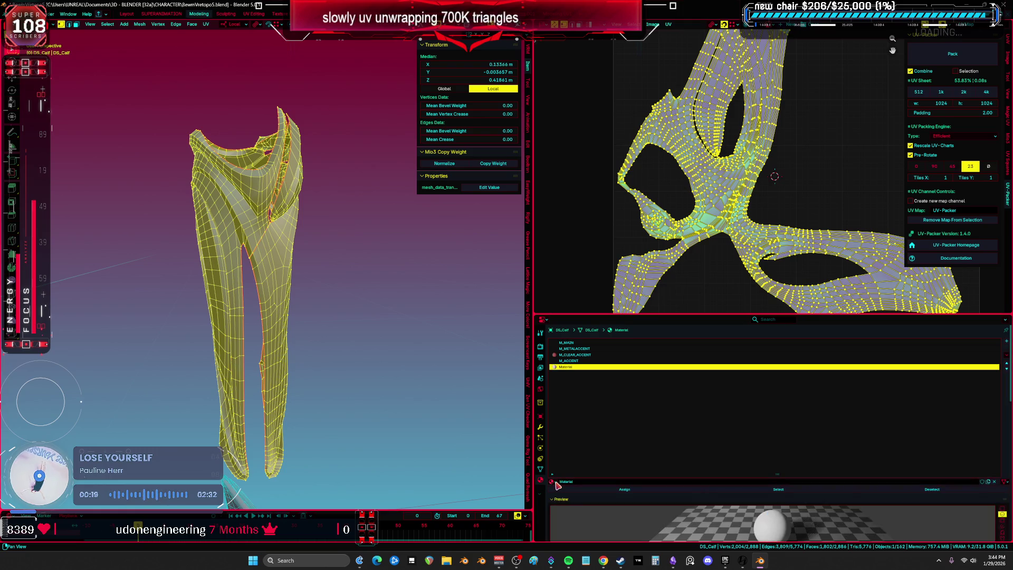
{"action": "left_click", "coordinate": [552, 481]}
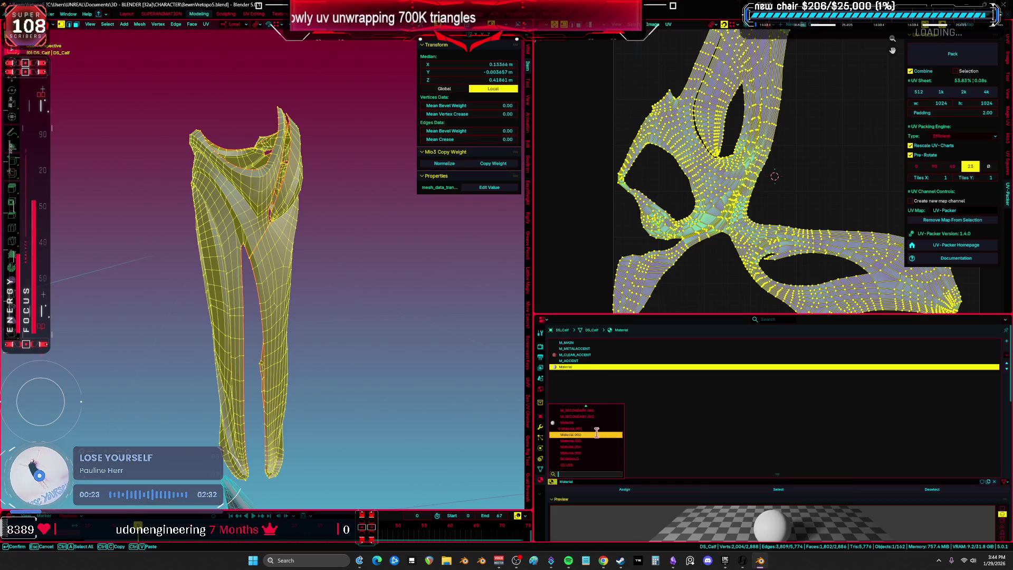
{"action": "scroll", "coordinate": [597, 416], "scroll_direction": "up", "scroll_amount": 5}
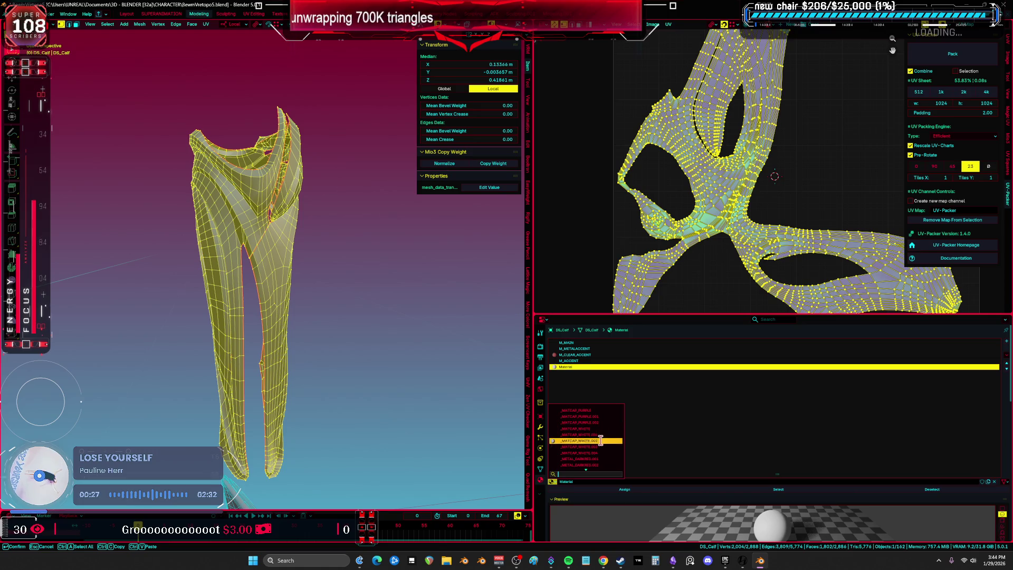
{"action": "key", "text": "Return"}
{"action": "middle_click_drag", "start_coordinate": [295, 285], "coordinate": [314, 289]}
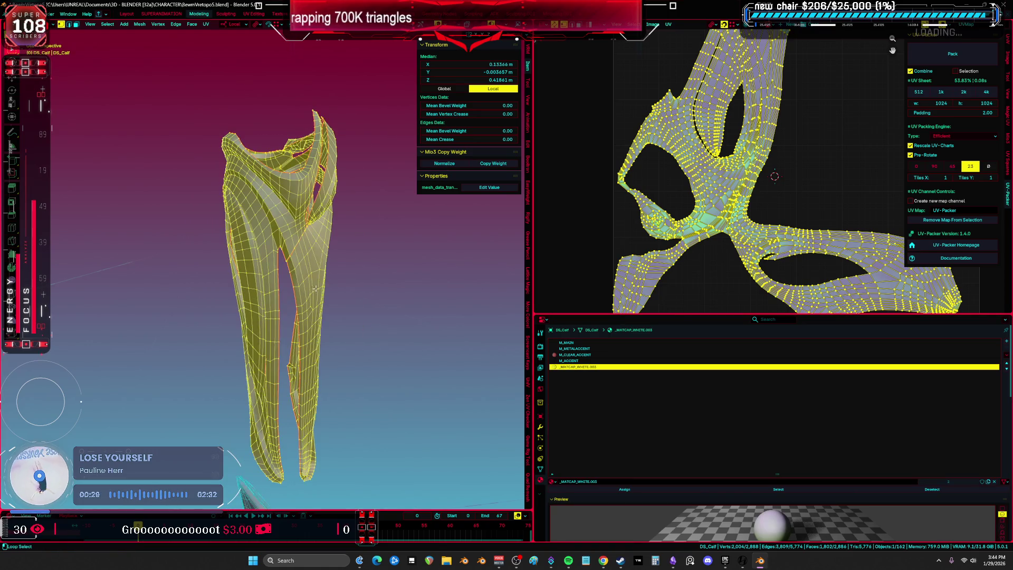
{"action": "left_click", "coordinate": [543, 24]}
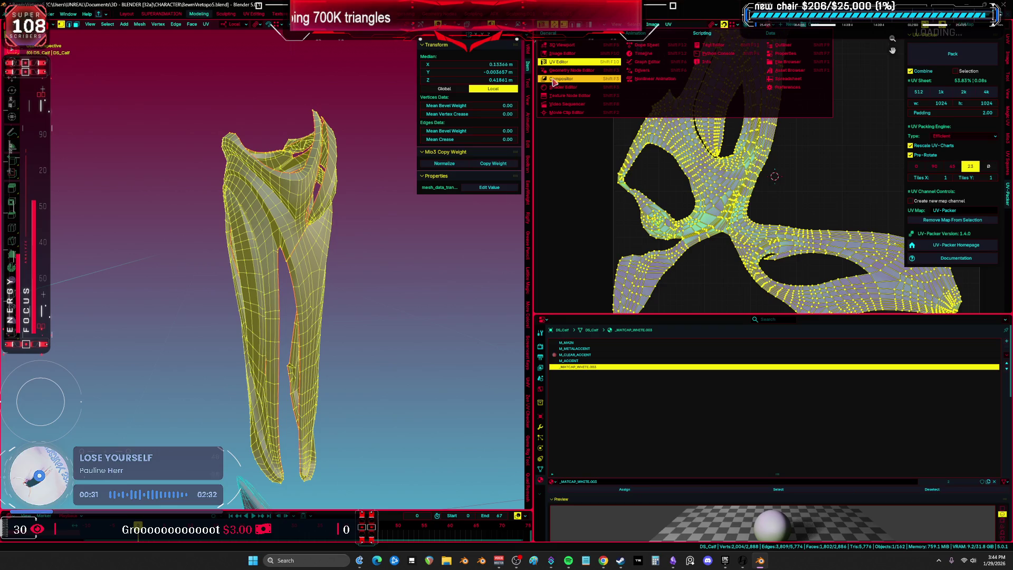
Step: In the Shader Editor, add an Image Texture node feeding the Principled BSDF Base Color
{"action": "left_click", "coordinate": [561, 87]}
{"action": "key", "text": "ctrl+space"}
{"action": "middle_click_drag", "start_coordinate": [453, 52], "coordinate": [489, 227]}
{"action": "key", "text": "shift+a"}
{"action": "type", "text": "image"}
{"action": "key", "text": "Return"}
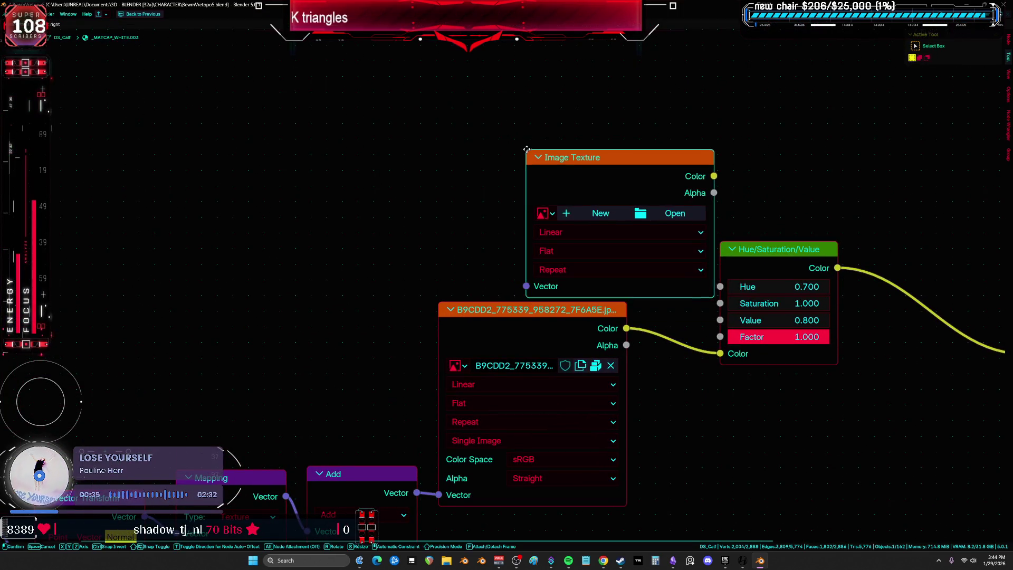
{"action": "scroll", "coordinate": [468, 191], "scroll_direction": "down", "scroll_amount": 2}
{"action": "left_click", "coordinate": [604, 185]}
{"action": "scroll", "coordinate": [558, 73], "scroll_direction": "up", "scroll_amount": 1}
{"action": "mouse_move", "coordinate": [558, 73]}
{"action": "left_mouse_down"}
{"action": "mouse_move", "coordinate": [559, 50]}
{"action": "mouse_move", "coordinate": [641, 290]}
{"action": "left_mouse_up"}
{"action": "middle_click_drag", "start_coordinate": [504, 96], "coordinate": [523, 190]}
Step: Create a new blank 4096 px image, Untitled.002, in the texture node
{"action": "left_click", "coordinate": [517, 190]}
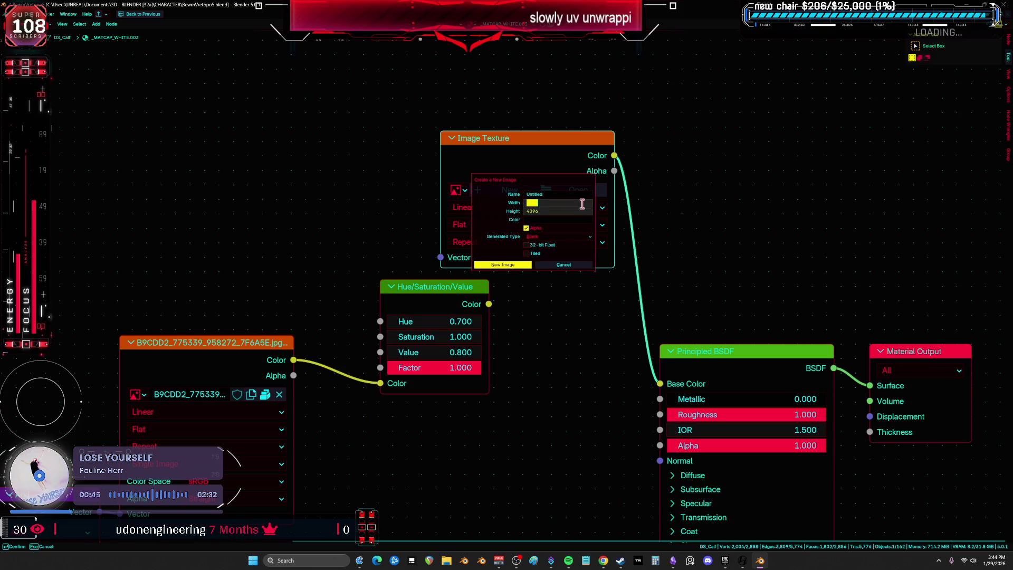
{"action": "left_click", "coordinate": [549, 241]}
{"action": "left_click", "coordinate": [543, 256]}
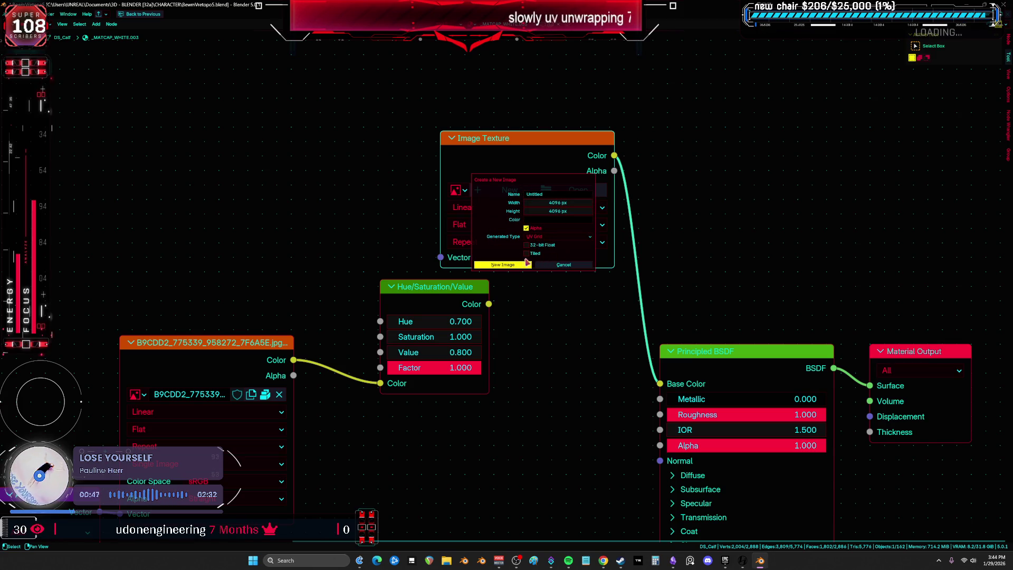
{"action": "left_click", "coordinate": [502, 264]}
{"action": "middle_click_drag", "start_coordinate": [659, 236], "coordinate": [663, 235]}
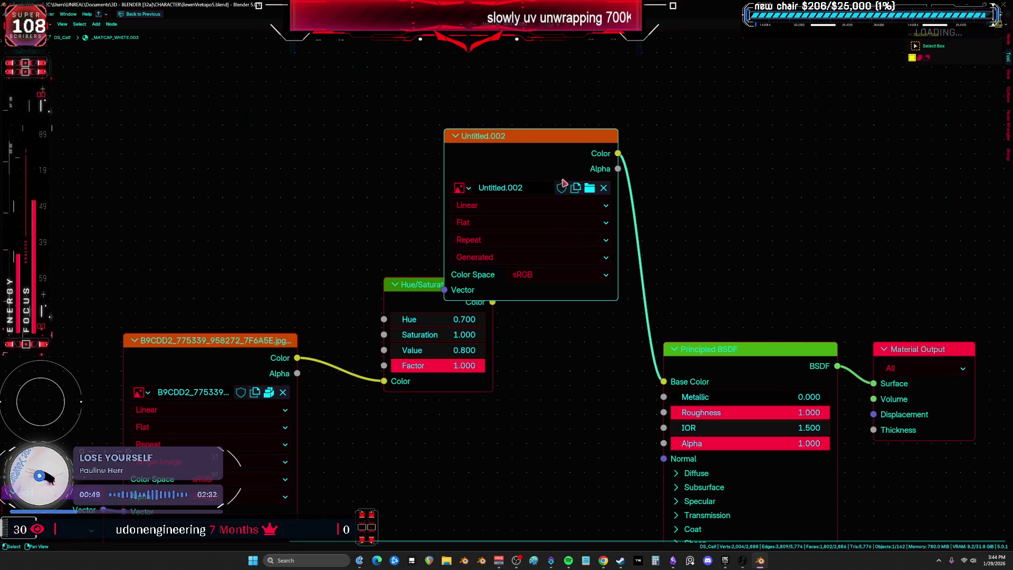
{"action": "left_click_drag", "start_coordinate": [565, 197], "coordinate": [555, 108]}
{"action": "left_click", "coordinate": [551, 100]}
{"action": "key", "text": "ctrl+space"}
Step: In Material Preview shading, assign the checker material to the whole calf and inspect it
{"action": "key", "text": "z"}
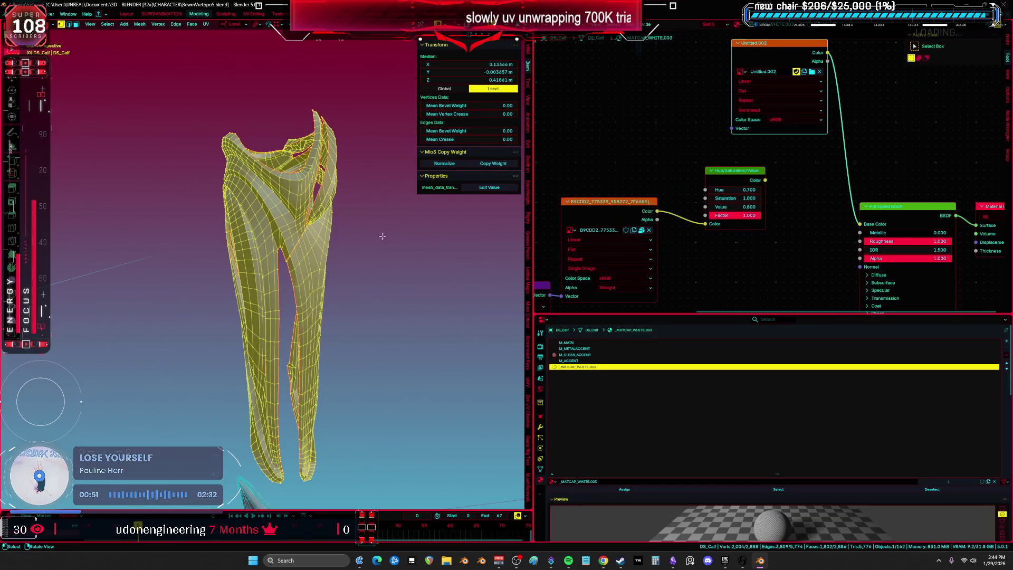
{"action": "left_click", "coordinate": [371, 401]}
{"action": "scroll", "coordinate": [370, 273], "scroll_direction": "up", "scroll_amount": 3}
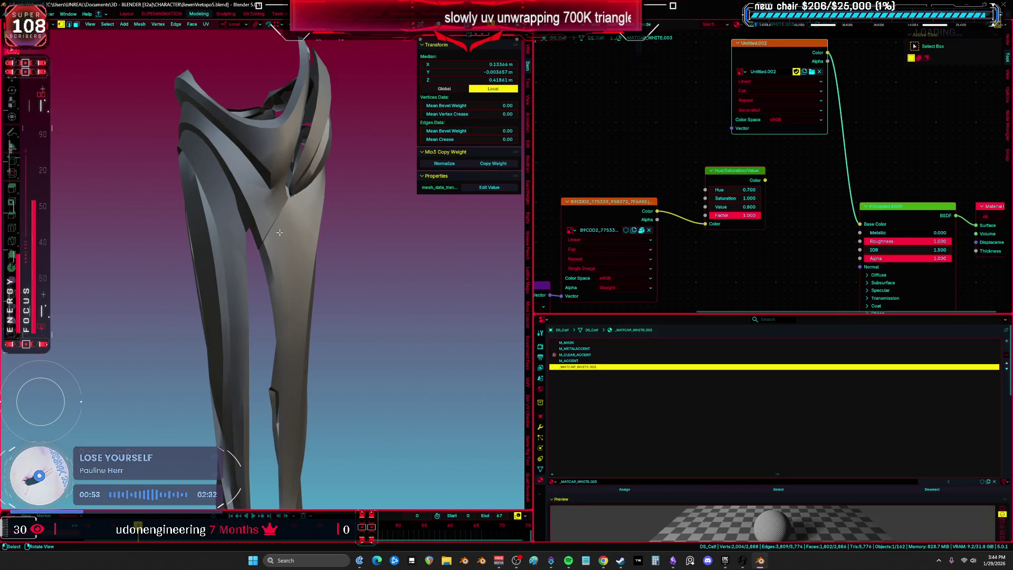
{"action": "key", "text": "a"}
{"action": "left_click", "coordinate": [611, 488]}
{"action": "key", "text": "ctrl+space"}
{"action": "mouse_move", "coordinate": [529, 300]}
{"action": "middle_mouse_down"}
{"action": "mouse_move", "coordinate": [594, 301]}
{"action": "mouse_move", "coordinate": [587, 205]}
{"action": "mouse_move", "coordinate": [630, 214]}
{"action": "mouse_move", "coordinate": [611, 113]}
{"action": "mouse_move", "coordinate": [547, 195]}
{"action": "mouse_move", "coordinate": [530, 158]}
{"action": "middle_mouse_up"}
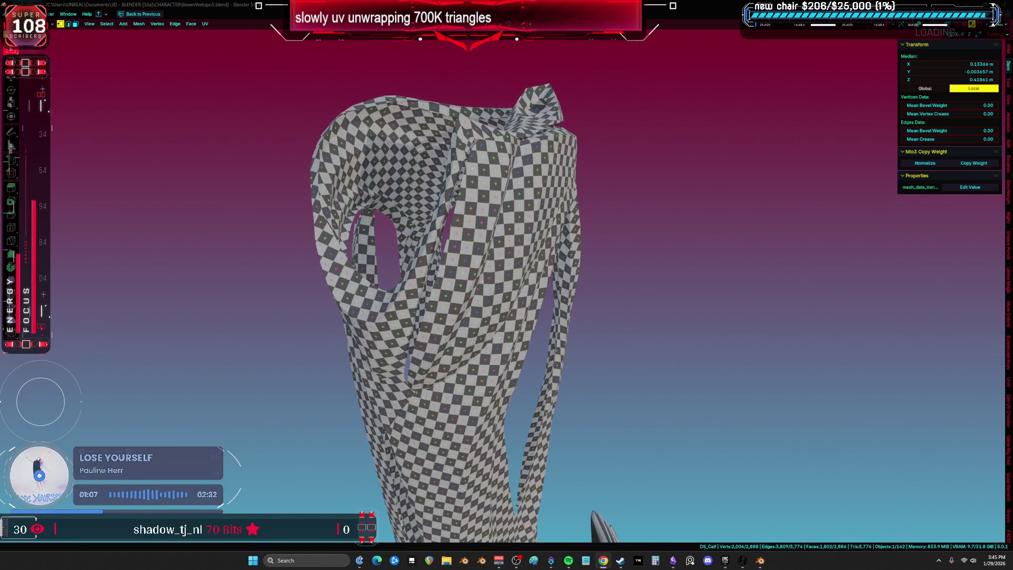
{"action": "mouse_move", "coordinate": [729, 305]}
{"action": "middle_mouse_down"}
{"action": "mouse_move", "coordinate": [617, 213]}
{"action": "mouse_move", "coordinate": [531, 236]}
{"action": "mouse_move", "coordinate": [897, 242]}
{"action": "mouse_move", "coordinate": [730, 274]}
{"action": "mouse_move", "coordinate": [696, 258]}
{"action": "mouse_move", "coordinate": [641, 261]}
{"action": "mouse_move", "coordinate": [552, 226]}
{"action": "middle_mouse_up"}
Step: Reassign M_MAIN to the calf and return to Object Mode
{"action": "key", "text": "ctrl+z"}
{"action": "key", "text": "ctrl+z"}
{"action": "key", "text": "ctrl+z"}
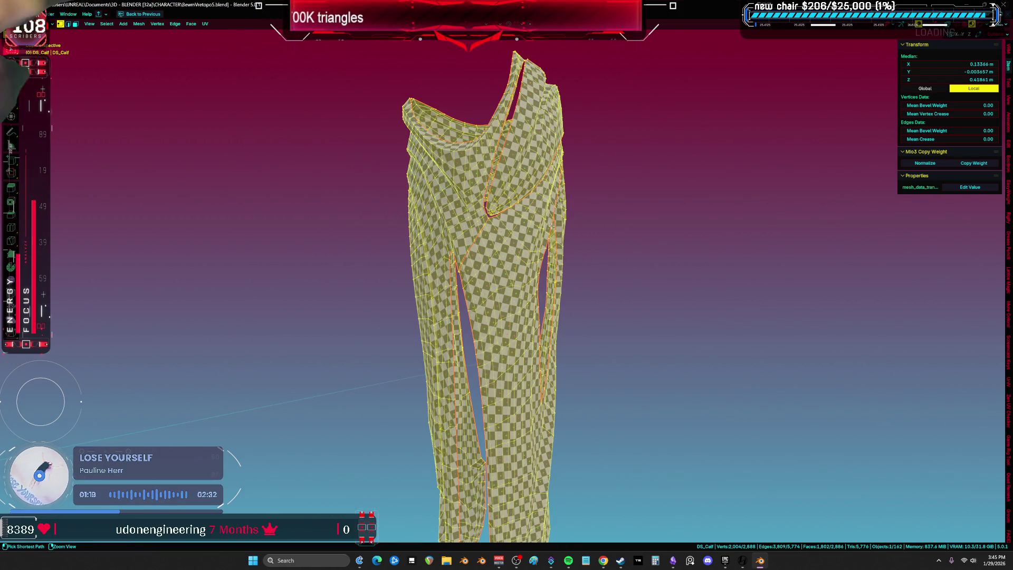
{"action": "key", "text": "ctrl+space"}
{"action": "scroll", "coordinate": [604, 427], "scroll_direction": "up", "scroll_amount": 3, "text": "ctrl"}
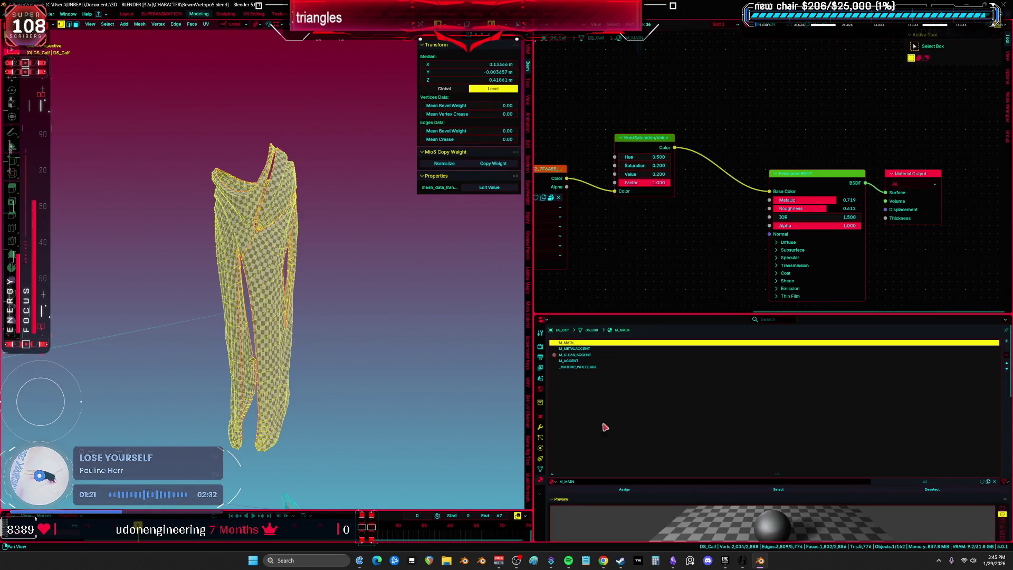
{"action": "left_click", "coordinate": [625, 490]}
{"action": "key", "text": "KP_1"}
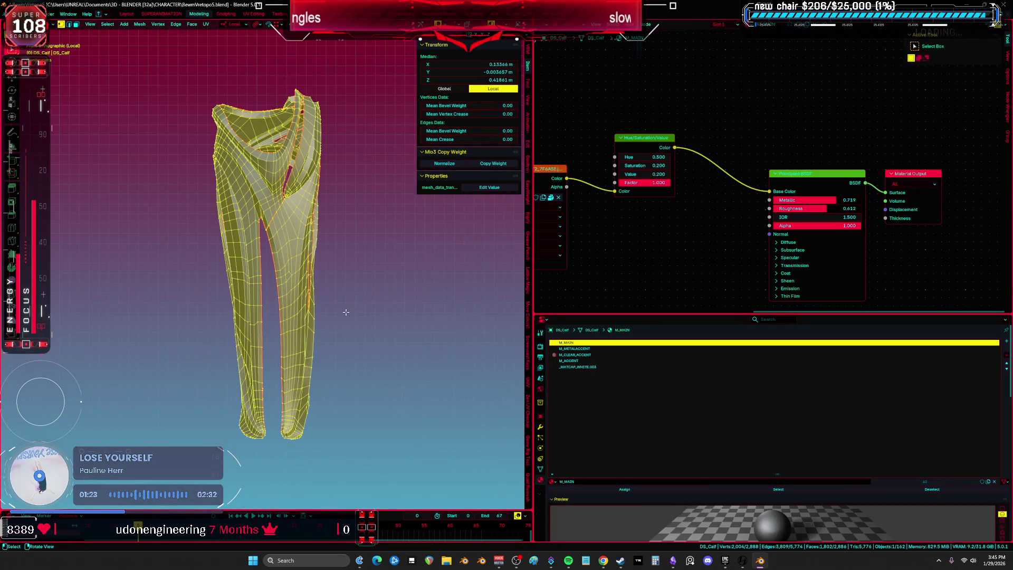
{"action": "key", "text": "Tab"}
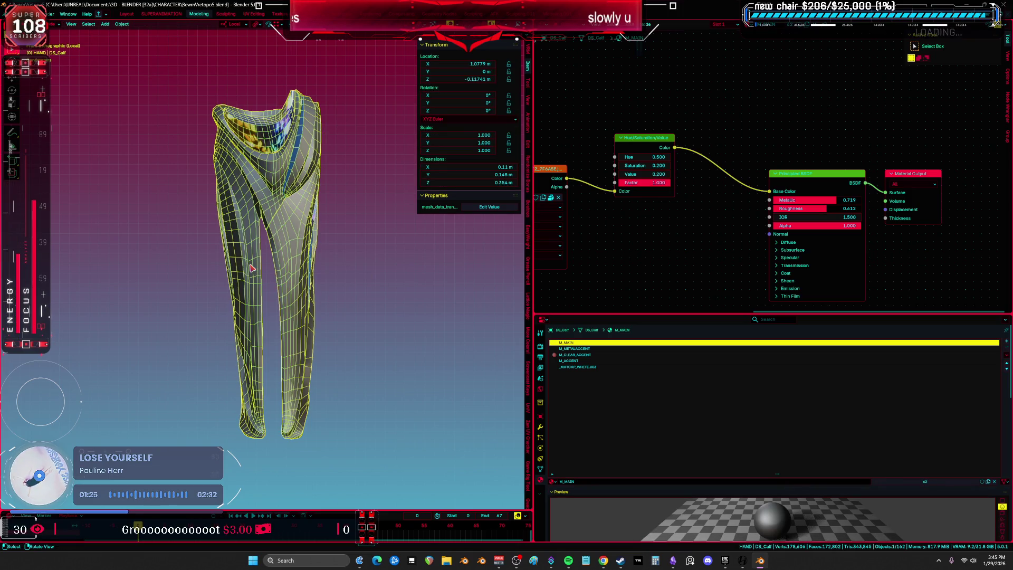
Step: Exit Local View and move DS_Calf to a new location
{"action": "middle_click_drag", "start_coordinate": [251, 268], "coordinate": [245, 261]}
{"action": "key", "text": "ctrl+space"}
{"action": "scroll", "coordinate": [245, 260], "scroll_direction": "down", "scroll_amount": 6}
{"action": "key", "text": "KP_Divide"}
{"action": "key", "text": "g"}
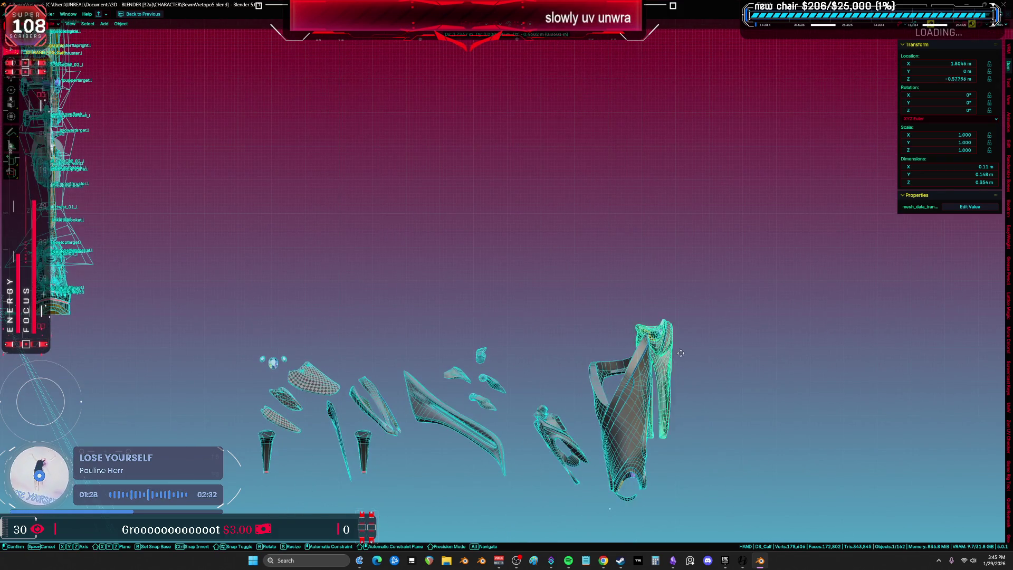
{"action": "left_click", "coordinate": [680, 352]}
Step: Select the ring-shaped armor piece, enter Edit Mode, and isolate it in Local View
{"action": "mouse_move", "coordinate": [493, 328]}
{"action": "middle_mouse_down"}
{"action": "mouse_move", "coordinate": [501, 285]}
{"action": "mouse_move", "coordinate": [493, 384]}
{"action": "mouse_move", "coordinate": [478, 276]}
{"action": "mouse_move", "coordinate": [501, 317]}
{"action": "mouse_move", "coordinate": [633, 242]}
{"action": "middle_mouse_up"}
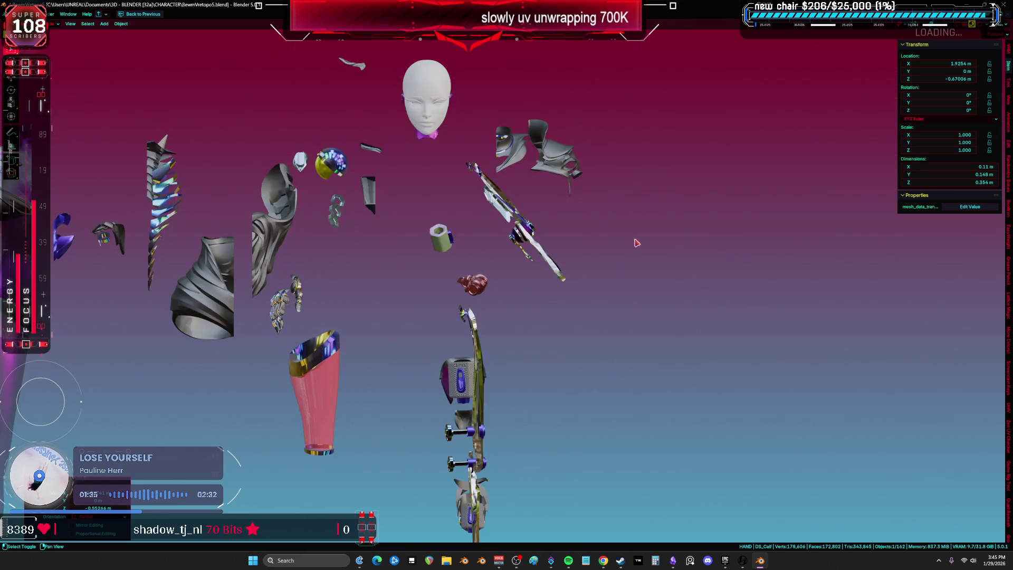
{"action": "middle_click_drag", "start_coordinate": [592, 209], "coordinate": [600, 325]}
{"action": "left_click", "coordinate": [520, 180]}
{"action": "key", "text": "Tab"}
{"action": "key", "text": "KP_Divide"}
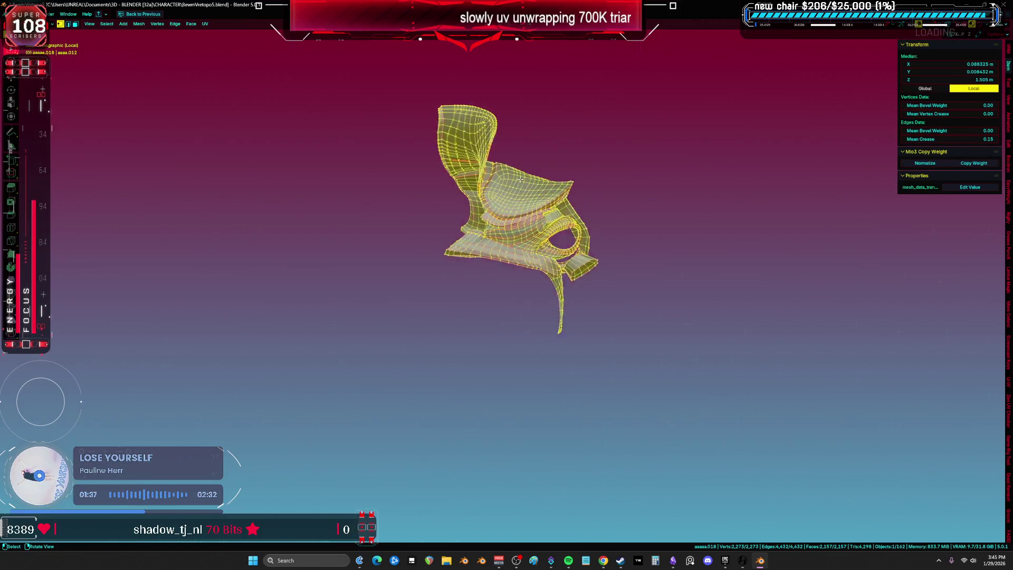
Step: Select the whole ring piece and turn the Shader Editor area into a UV Editor
{"action": "key", "text": "alt+a"}
{"action": "mouse_move", "coordinate": [723, 226]}
{"action": "middle_mouse_down"}
{"action": "mouse_move", "coordinate": [694, 219]}
{"action": "mouse_move", "coordinate": [487, 325]}
{"action": "mouse_move", "coordinate": [475, 293]}
{"action": "mouse_move", "coordinate": [373, 339]}
{"action": "mouse_move", "coordinate": [429, 249]}
{"action": "mouse_move", "coordinate": [459, 248]}
{"action": "mouse_move", "coordinate": [446, 235]}
{"action": "mouse_move", "coordinate": [449, 271]}
{"action": "mouse_move", "coordinate": [609, 289]}
{"action": "mouse_move", "coordinate": [482, 291]}
{"action": "middle_mouse_up"}
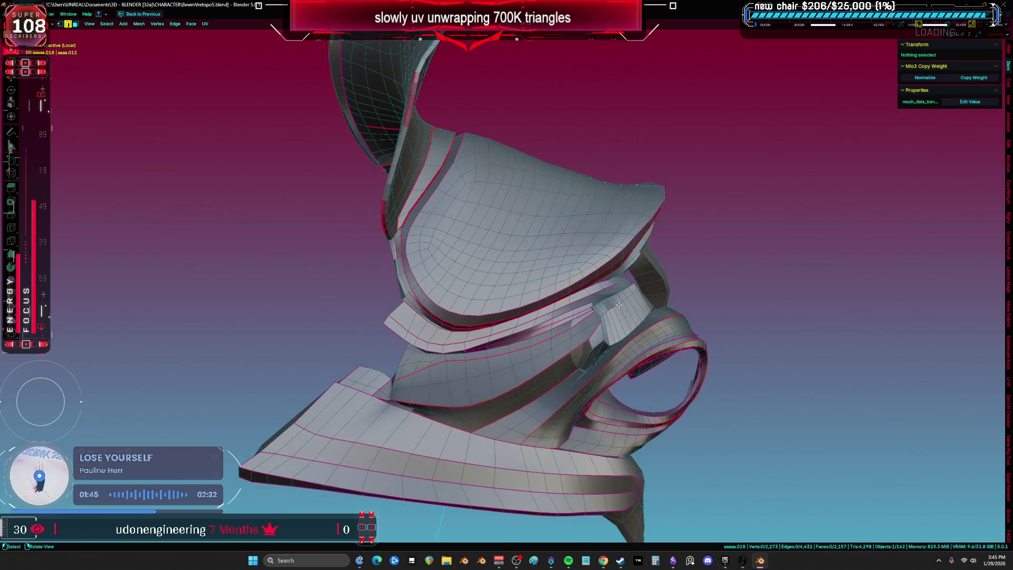
{"action": "key", "text": "a"}
{"action": "key", "text": "ctrl+space"}
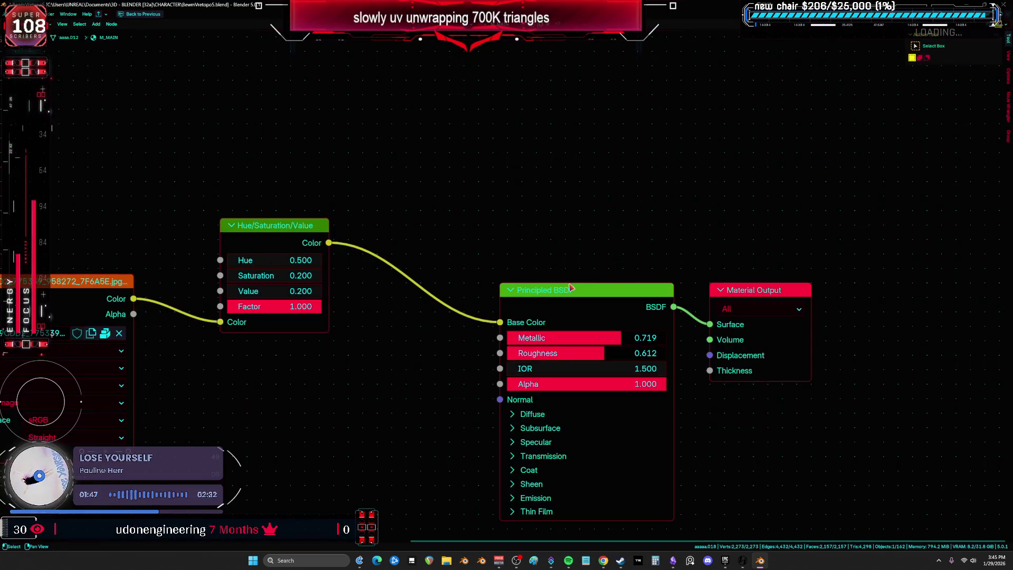
{"action": "left_click", "coordinate": [548, 25]}
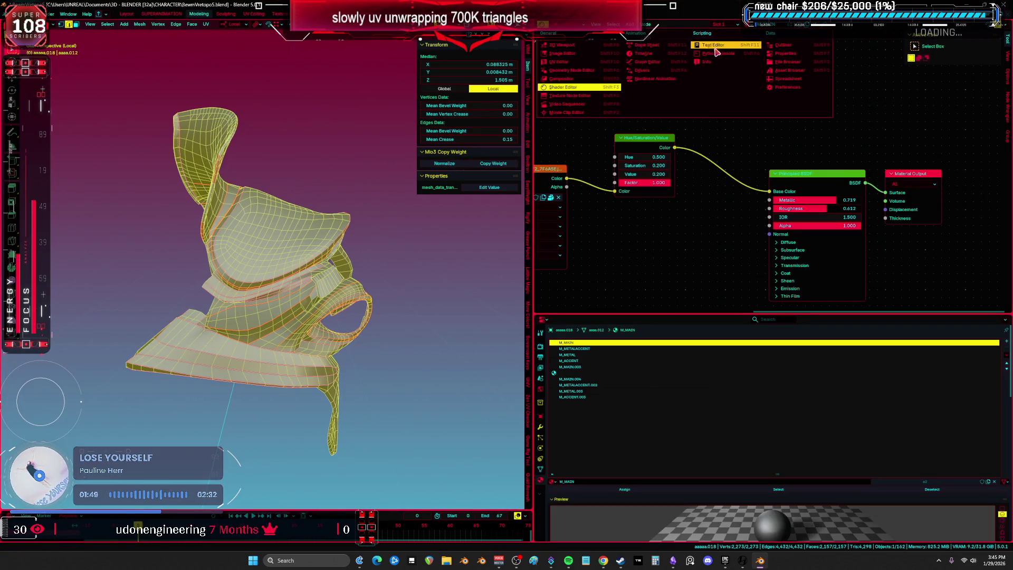
{"action": "left_click", "coordinate": [563, 62]}
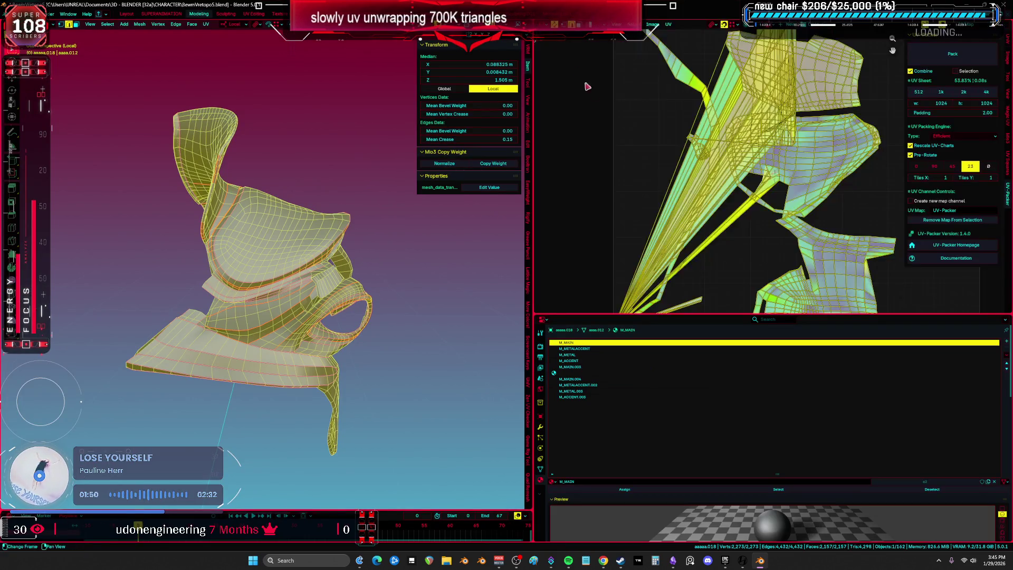
Step: Unwrap the ring piece using the Minimum Stretch method
{"action": "key", "text": "ctrl+space"}
{"action": "scroll", "coordinate": [434, 270], "scroll_direction": "down", "scroll_amount": 2}
{"action": "scroll", "coordinate": [434, 270], "scroll_direction": "up", "scroll_amount": 3}
{"action": "key", "text": "ctrl+space"}
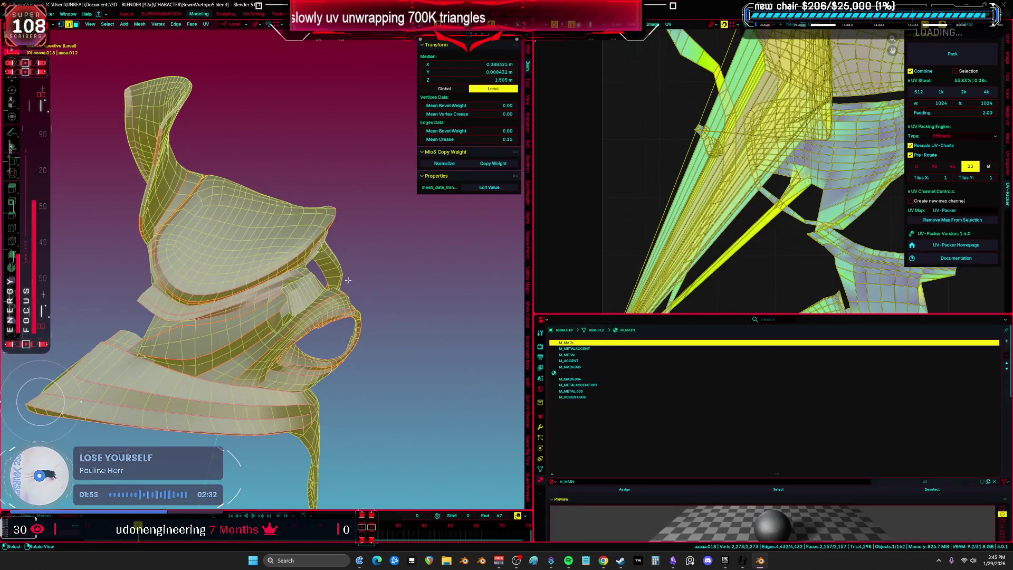
{"action": "key", "text": "ctrl+space"}
{"action": "scroll", "coordinate": [518, 312], "scroll_direction": "down", "scroll_amount": 1}
{"action": "key", "text": "u"}
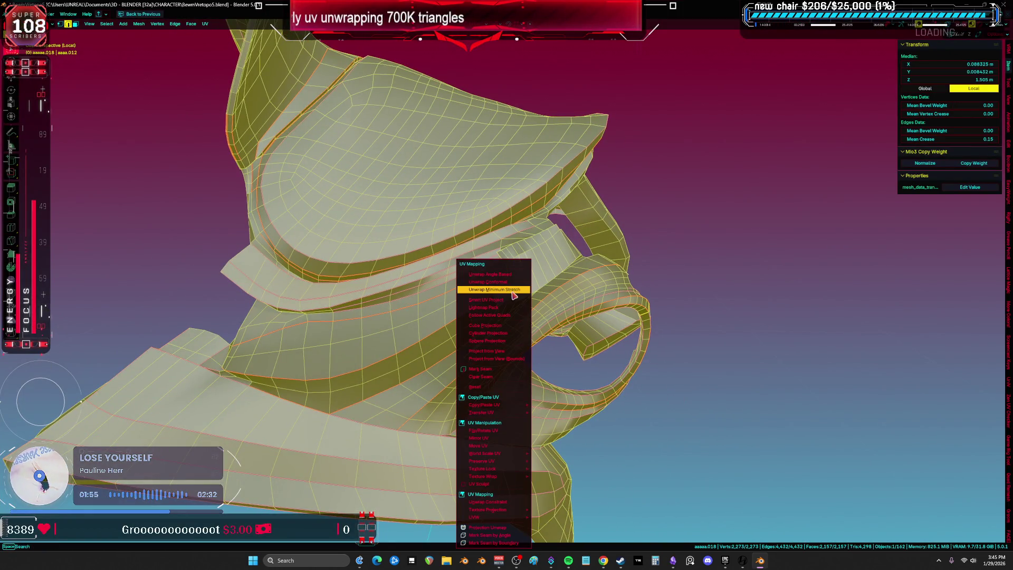
{"action": "left_click", "coordinate": [514, 294]}
Step: Inspect the resulting UV islands, then reselect the whole mesh in the 3D view
{"action": "key", "text": "ctrl+space"}
{"action": "key", "text": "ctrl+space"}
{"action": "left_click", "coordinate": [593, 315]}
{"action": "scroll", "coordinate": [593, 315], "scroll_direction": "up", "scroll_amount": 2}
{"action": "scroll", "coordinate": [594, 364], "scroll_direction": "down", "scroll_amount": 4, "text": "shift"}
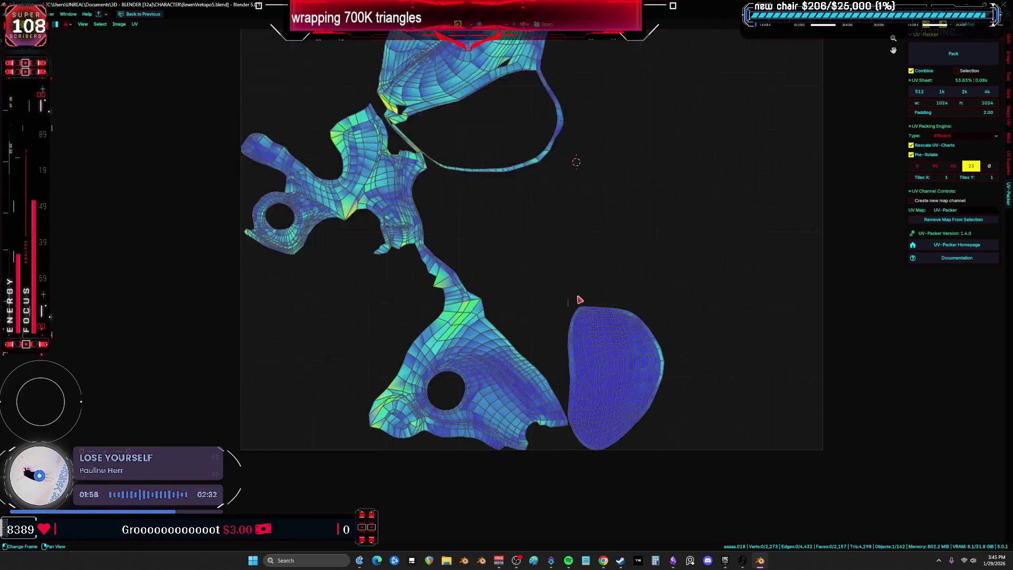
{"action": "scroll", "coordinate": [580, 299], "scroll_direction": "up", "scroll_amount": 2}
{"action": "scroll", "coordinate": [577, 300], "scroll_direction": "down", "scroll_amount": 2}
{"action": "key", "text": "ctrl+space"}
{"action": "key", "text": "ctrl+space"}
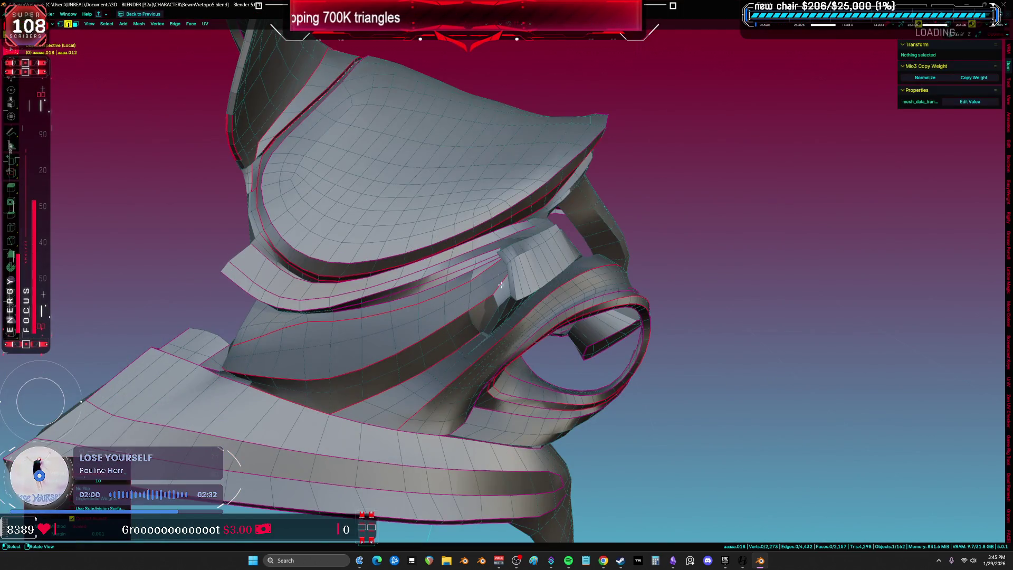
{"action": "left_click", "coordinate": [405, 174]}
{"action": "key", "text": "a"}
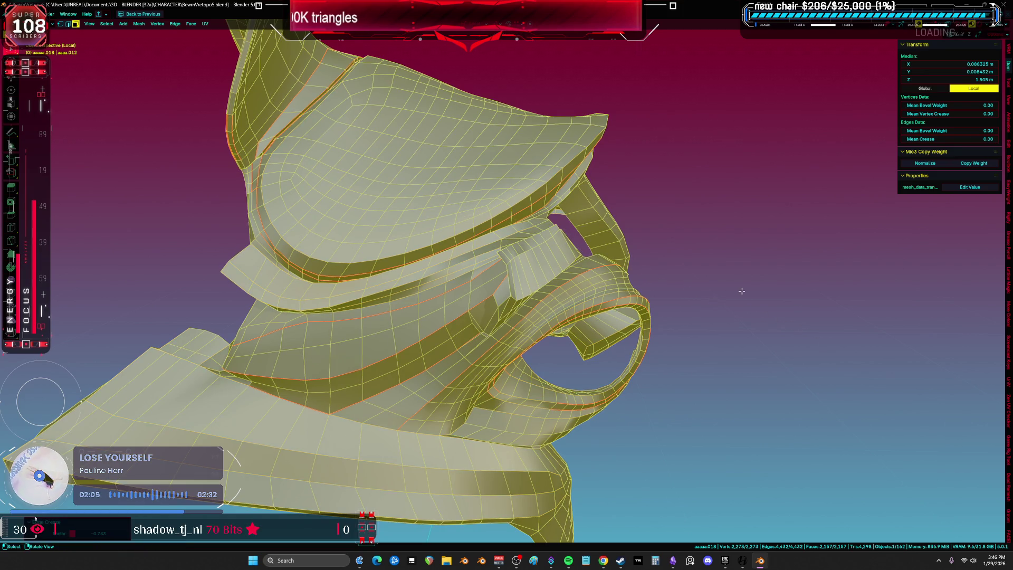
Step: Switch to edge select mode and bring up, then dismiss, the Ctrl+E Edge menu
{"action": "key", "text": "alt+a"}
{"action": "middle_click_drag", "start_coordinate": [701, 294], "coordinate": [528, 322]}
{"action": "key", "text": "a"}
{"action": "left_click", "coordinate": [452, 362]}
{"action": "middle_click_drag", "start_coordinate": [452, 362], "coordinate": [380, 344]}
{"action": "key", "text": "2"}
{"action": "key", "text": "a"}
{"action": "key", "text": "ctrl+e"}
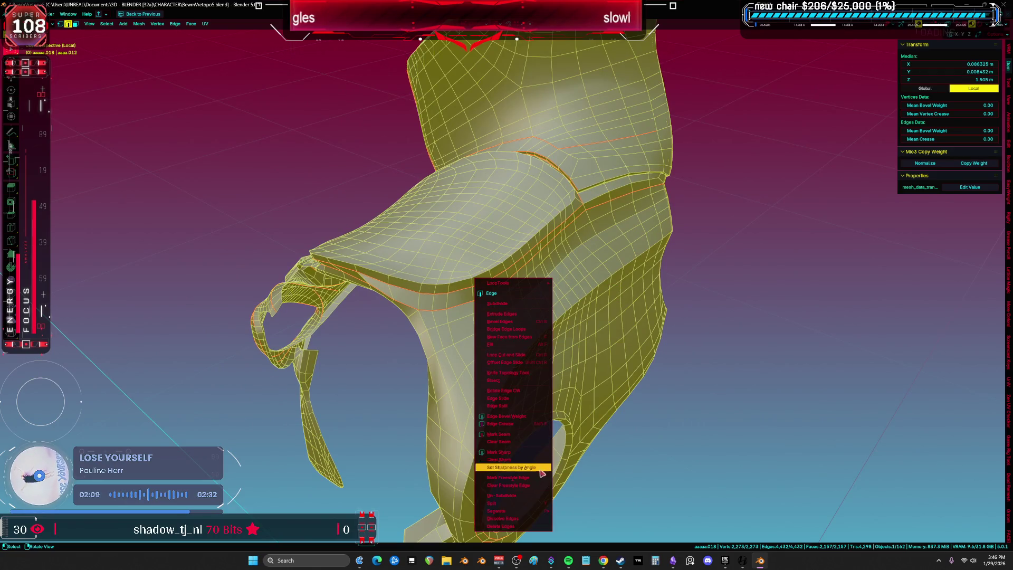
{"action": "left_click", "coordinate": [711, 409]}
Step: Inspect the ring opening and underside, then pick the slot corner edge
{"action": "mouse_move", "coordinate": [711, 410]}
{"action": "middle_mouse_down"}
{"action": "mouse_move", "coordinate": [588, 256]}
{"action": "mouse_move", "coordinate": [622, 206]}
{"action": "mouse_move", "coordinate": [653, 236]}
{"action": "mouse_move", "coordinate": [606, 237]}
{"action": "mouse_move", "coordinate": [549, 187]}
{"action": "mouse_move", "coordinate": [536, 95]}
{"action": "mouse_move", "coordinate": [462, 252]}
{"action": "mouse_move", "coordinate": [476, 211]}
{"action": "mouse_move", "coordinate": [567, 328]}
{"action": "middle_mouse_up"}
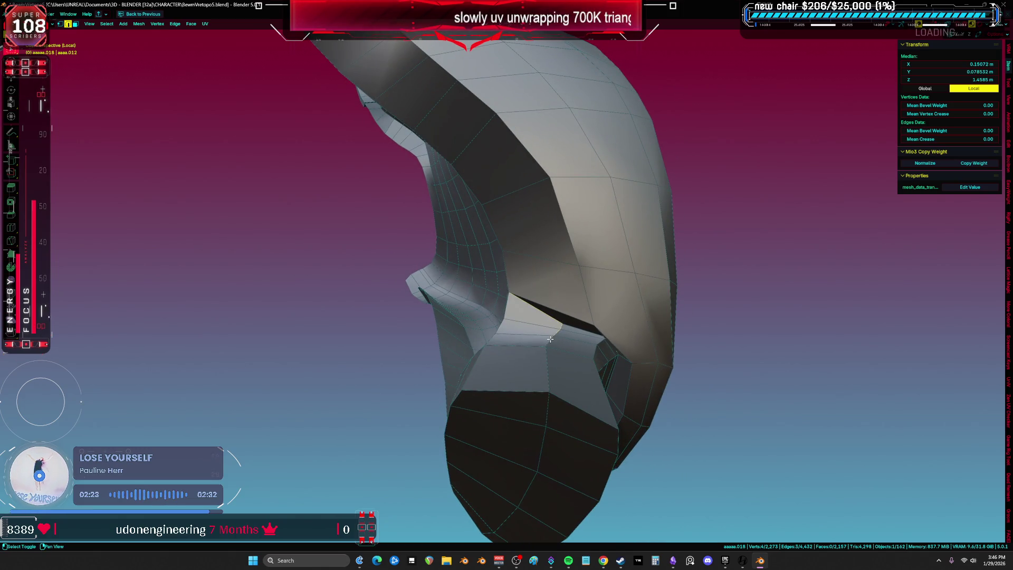
{"action": "mouse_move", "coordinate": [558, 402]}
{"action": "middle_mouse_down"}
{"action": "mouse_move", "coordinate": [708, 243]}
{"action": "mouse_move", "coordinate": [713, 274]}
{"action": "mouse_move", "coordinate": [694, 300]}
{"action": "middle_mouse_up"}
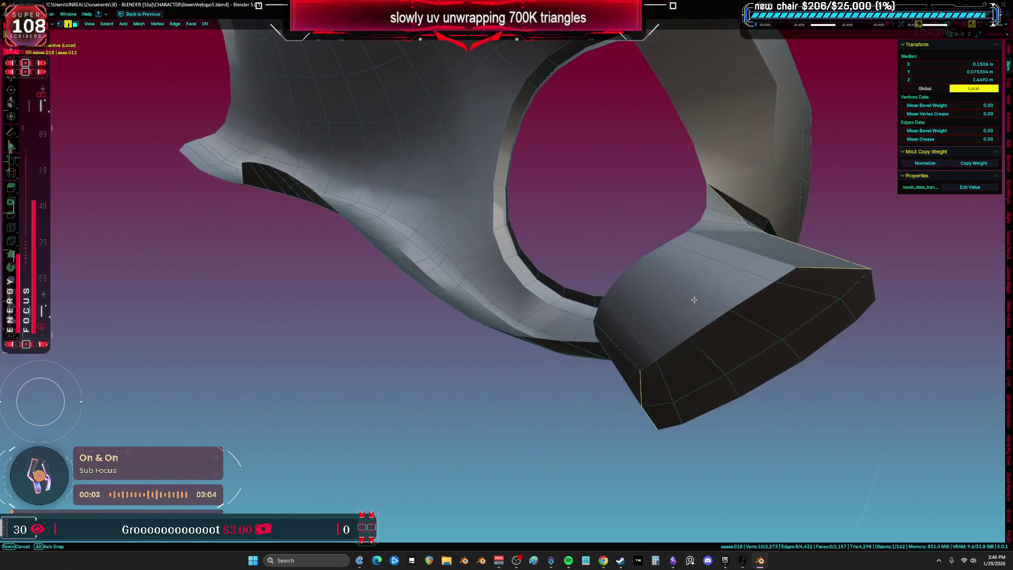
{"action": "middle_click_drag", "start_coordinate": [685, 336], "coordinate": [718, 247]}
{"action": "middle_click_drag", "start_coordinate": [686, 179], "coordinate": [697, 319]}
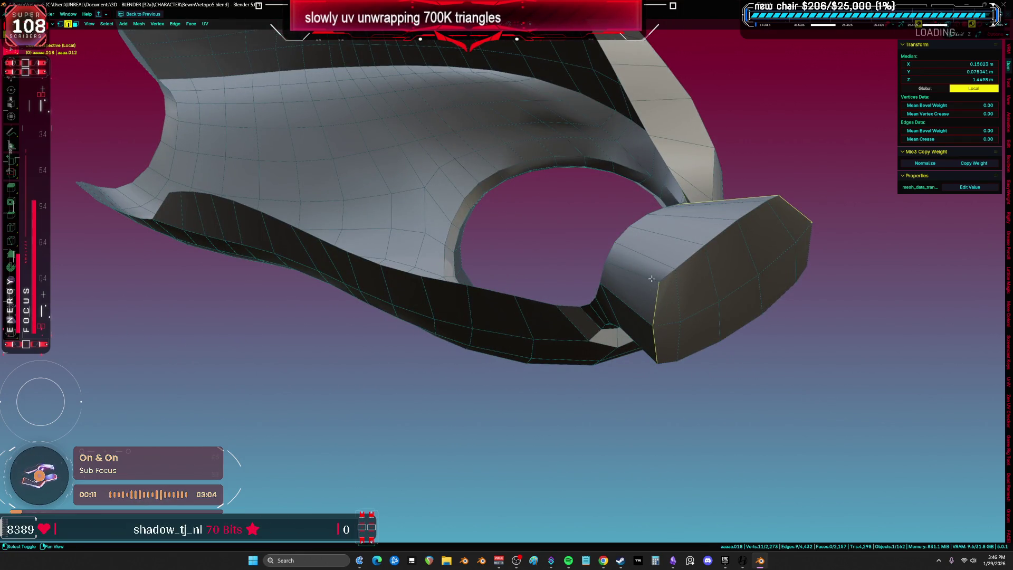
{"action": "middle_click_drag", "start_coordinate": [652, 279], "coordinate": [672, 310]}
{"action": "mouse_move", "coordinate": [670, 266]}
{"action": "middle_mouse_down"}
{"action": "mouse_move", "coordinate": [628, 269]}
{"action": "mouse_move", "coordinate": [524, 350]}
{"action": "mouse_move", "coordinate": [504, 306]}
{"action": "mouse_move", "coordinate": [539, 348]}
{"action": "mouse_move", "coordinate": [549, 338]}
{"action": "middle_mouse_up"}
{"action": "middle_click_drag", "start_coordinate": [655, 323], "coordinate": [524, 312]}
{"action": "left_click", "coordinate": [524, 288], "text": "alt+shift"}
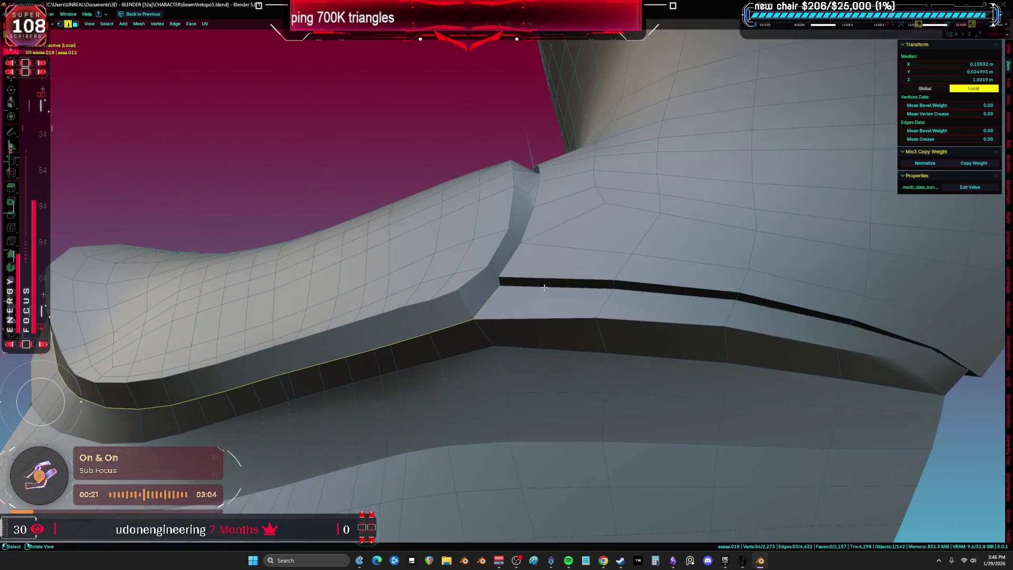
{"action": "scroll", "coordinate": [423, 289], "scroll_direction": "up", "scroll_amount": 5}
{"action": "scroll", "coordinate": [695, 336], "scroll_direction": "down", "scroll_amount": 5}
Step: Extend the edge selection along the slot and flange borders
{"action": "middle_click_drag", "start_coordinate": [694, 335], "coordinate": [681, 230]}
{"action": "left_click", "coordinate": [777, 184], "text": "alt+shift"}
{"action": "mouse_move", "coordinate": [777, 184]}
{"action": "middle_mouse_down"}
{"action": "mouse_move", "coordinate": [751, 167]}
{"action": "mouse_move", "coordinate": [519, 127]}
{"action": "mouse_move", "coordinate": [260, 221]}
{"action": "mouse_move", "coordinate": [242, 294]}
{"action": "mouse_move", "coordinate": [232, 226]}
{"action": "mouse_move", "coordinate": [381, 280]}
{"action": "mouse_move", "coordinate": [393, 242]}
{"action": "middle_mouse_up"}
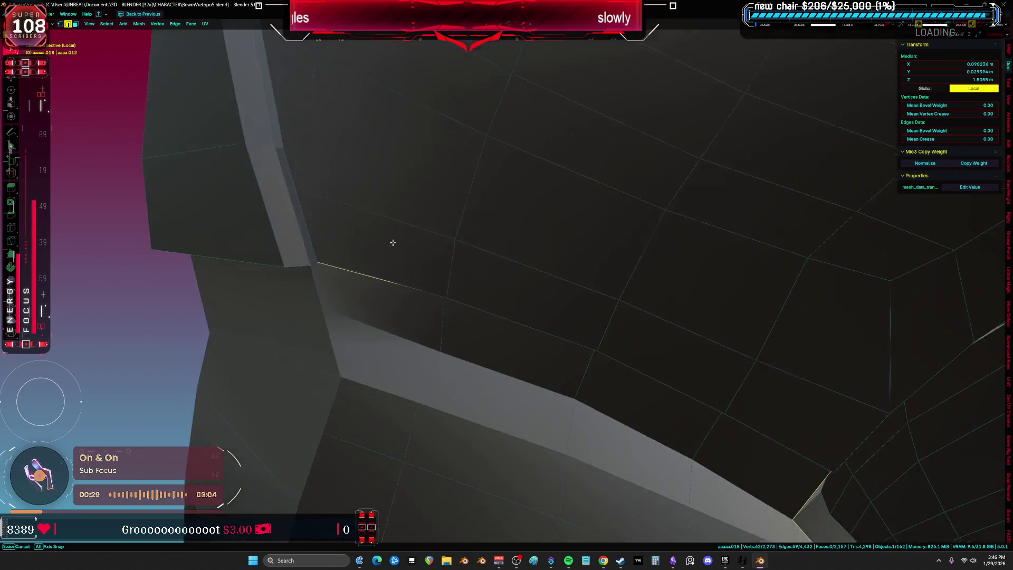
{"action": "left_click", "coordinate": [319, 267], "text": "shift"}
{"action": "mouse_move", "coordinate": [319, 267]}
{"action": "middle_mouse_down"}
{"action": "mouse_move", "coordinate": [571, 240]}
{"action": "mouse_move", "coordinate": [703, 317]}
{"action": "mouse_move", "coordinate": [356, 333]}
{"action": "mouse_move", "coordinate": [608, 286]}
{"action": "middle_mouse_up"}
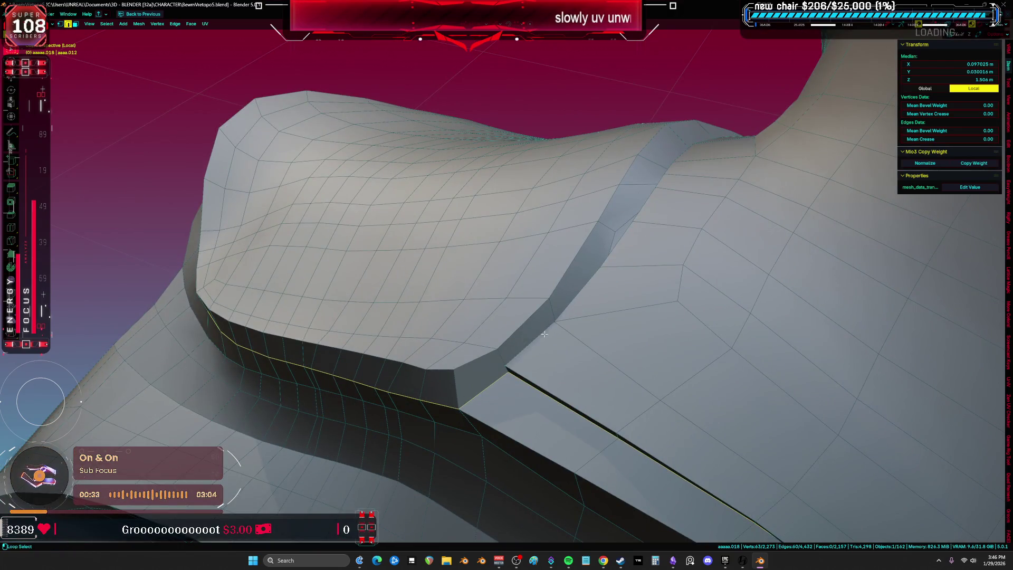
{"action": "middle_click_drag", "start_coordinate": [646, 237], "coordinate": [596, 322]}
{"action": "scroll", "coordinate": [560, 392], "scroll_direction": "up", "scroll_amount": 5}
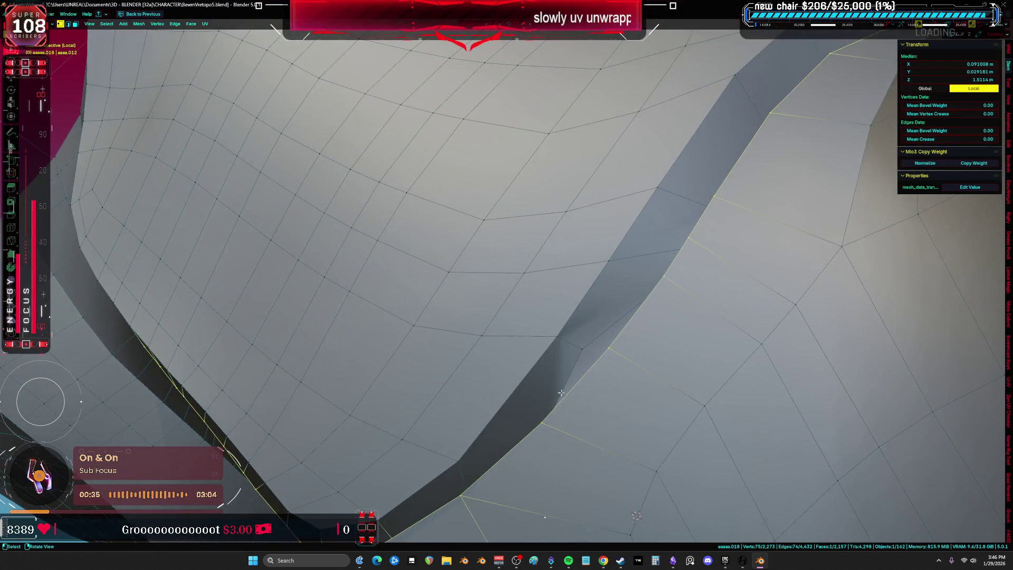
{"action": "scroll", "coordinate": [548, 377], "scroll_direction": "down", "scroll_amount": 3}
Step: Make the mesh see-through and inspect it from several angles
{"action": "key", "text": "a"}
{"action": "key", "text": "alt+z"}
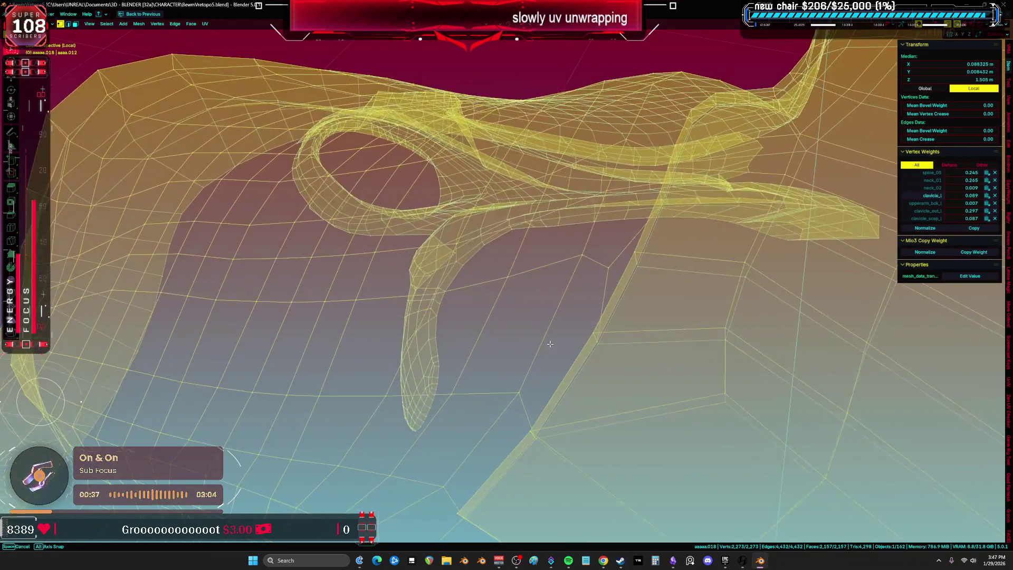
{"action": "key", "text": "alt+a"}
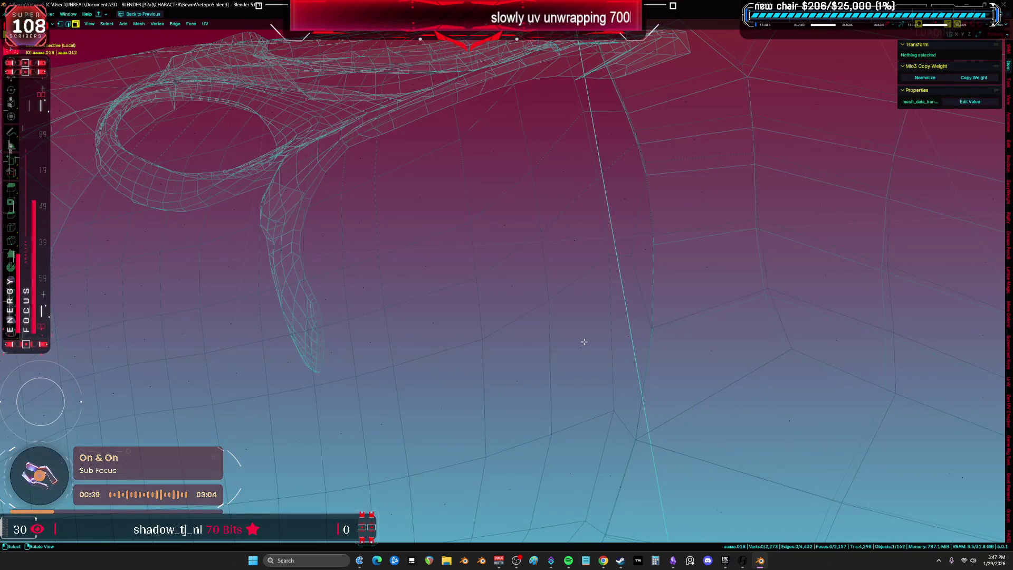
{"action": "key", "text": "a"}
{"action": "middle_click_drag", "start_coordinate": [702, 318], "coordinate": [665, 366]}
{"action": "middle_click_drag", "start_coordinate": [667, 281], "coordinate": [663, 263]}
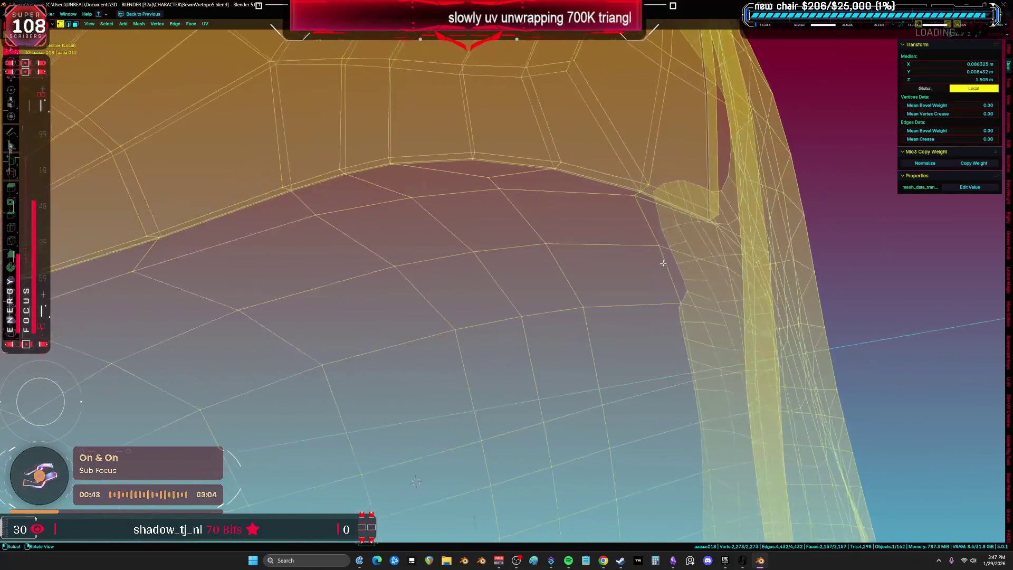
{"action": "mouse_move", "coordinate": [599, 211]}
{"action": "middle_mouse_down"}
{"action": "mouse_move", "coordinate": [593, 233]}
{"action": "mouse_move", "coordinate": [521, 225]}
{"action": "mouse_move", "coordinate": [466, 236]}
{"action": "middle_mouse_up"}
{"action": "scroll", "coordinate": [581, 229], "scroll_direction": "down", "scroll_amount": 2}
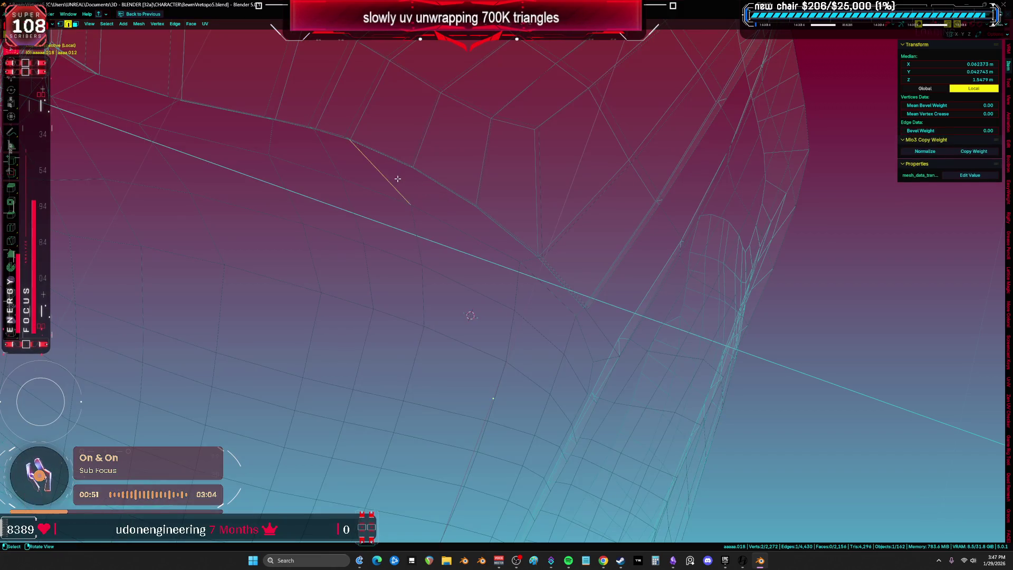
Step: Zoom in on the gap and select the long strip face
{"action": "key", "text": "a"}
{"action": "mouse_move", "coordinate": [444, 259]}
{"action": "middle_mouse_down"}
{"action": "mouse_move", "coordinate": [415, 203]}
{"action": "mouse_move", "coordinate": [363, 184]}
{"action": "mouse_move", "coordinate": [508, 170]}
{"action": "mouse_move", "coordinate": [497, 93]}
{"action": "middle_mouse_up"}
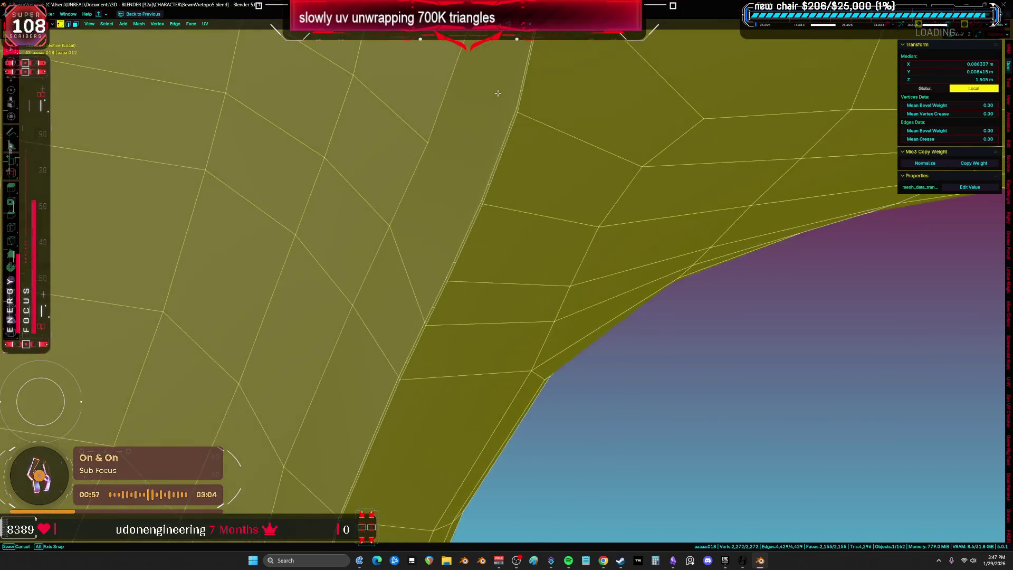
{"action": "left_click", "coordinate": [426, 153]}
{"action": "mouse_move", "coordinate": [426, 153]}
{"action": "middle_mouse_down"}
{"action": "mouse_move", "coordinate": [497, 185]}
{"action": "mouse_move", "coordinate": [504, 153]}
{"action": "mouse_move", "coordinate": [491, 189]}
{"action": "middle_mouse_up"}
{"action": "key", "text": "2"}
{"action": "left_click", "coordinate": [517, 250], "text": "alt"}
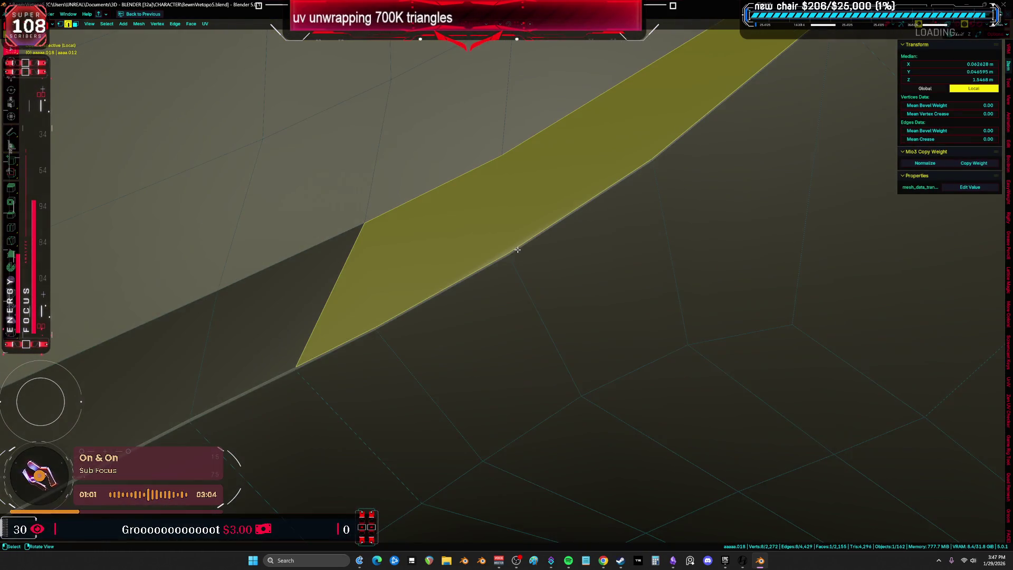
{"action": "middle_click_drag", "start_coordinate": [526, 233], "coordinate": [553, 220]}
Step: Reselect the strip face in face select mode, then clear the selection
{"action": "key", "text": "a"}
{"action": "mouse_move", "coordinate": [597, 265]}
{"action": "middle_mouse_down"}
{"action": "mouse_move", "coordinate": [590, 260]}
{"action": "mouse_move", "coordinate": [610, 249]}
{"action": "mouse_move", "coordinate": [607, 285]}
{"action": "middle_mouse_up"}
{"action": "mouse_move", "coordinate": [487, 267]}
{"action": "middle_mouse_down"}
{"action": "mouse_move", "coordinate": [511, 244]}
{"action": "mouse_move", "coordinate": [489, 430]}
{"action": "middle_mouse_up"}
{"action": "key", "text": "3"}
{"action": "left_click", "coordinate": [496, 238]}
{"action": "key", "text": "alt+a"}
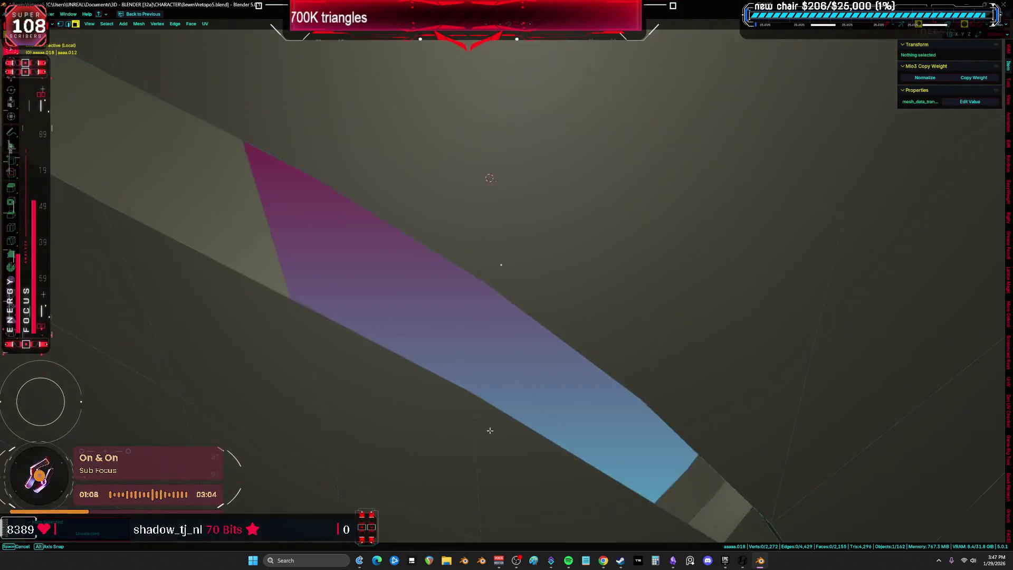
{"action": "mouse_move", "coordinate": [502, 370]}
{"action": "middle_mouse_down"}
{"action": "mouse_move", "coordinate": [475, 340]}
{"action": "mouse_move", "coordinate": [507, 181]}
{"action": "mouse_move", "coordinate": [530, 164]}
{"action": "middle_mouse_up"}
{"action": "key", "text": "a"}
Step: Delete the thin sliver face with X > Faces
{"action": "left_click", "coordinate": [507, 181]}
{"action": "key", "text": "x"}
{"action": "left_click", "coordinate": [526, 177]}
{"action": "mouse_move", "coordinate": [583, 204]}
{"action": "middle_mouse_down"}
{"action": "mouse_move", "coordinate": [364, 271]}
{"action": "mouse_move", "coordinate": [402, 249]}
{"action": "middle_mouse_up"}
{"action": "middle_click_drag", "start_coordinate": [525, 240], "coordinate": [594, 230]}
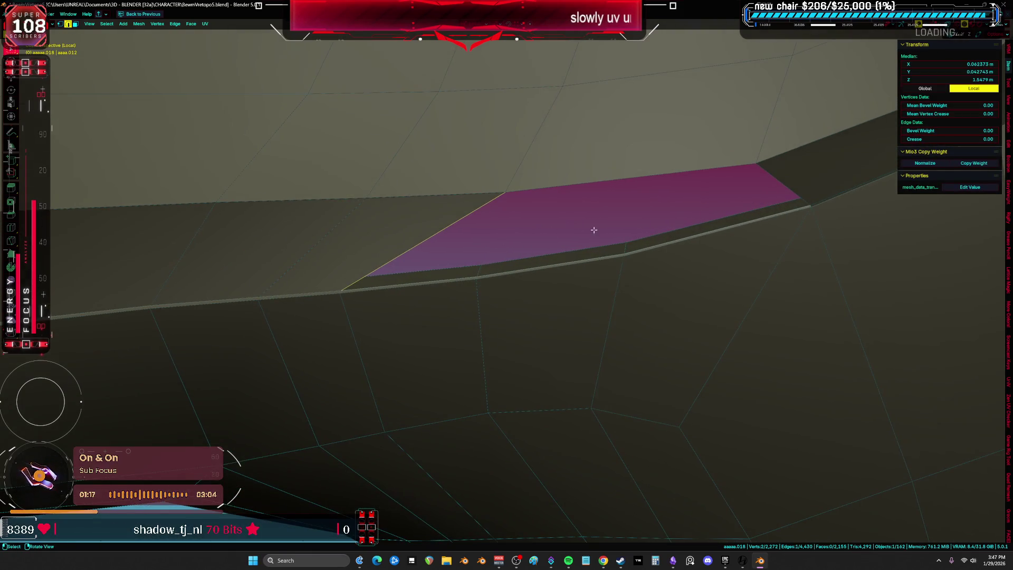
Step: Delete the neighbouring edge to widen the hole
{"action": "key", "text": "x"}
{"action": "key", "text": "e"}
{"action": "key", "text": "a"}
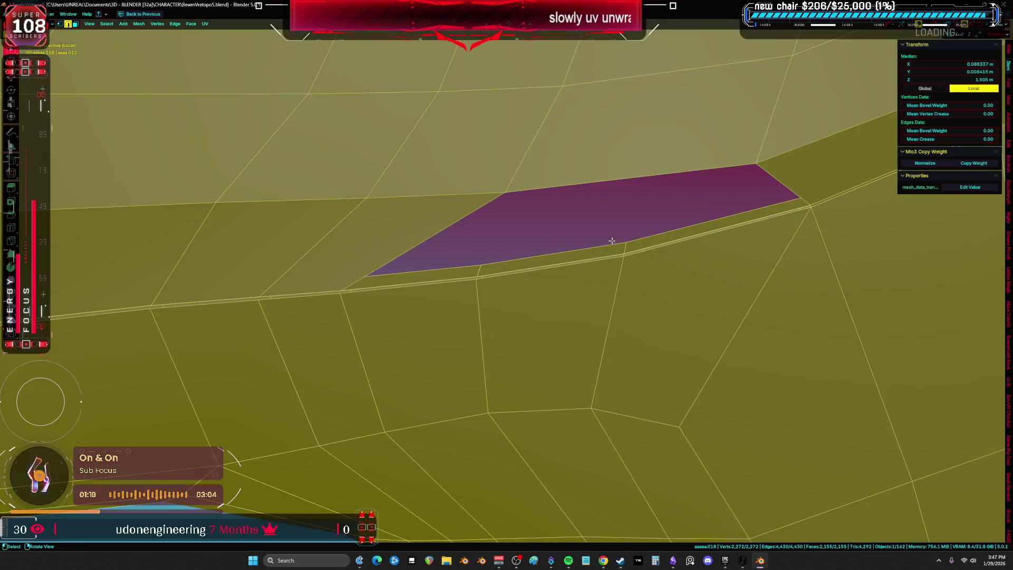
{"action": "middle_click_drag", "start_coordinate": [559, 254], "coordinate": [579, 308]}
{"action": "mouse_move", "coordinate": [506, 282]}
{"action": "middle_mouse_down"}
{"action": "mouse_move", "coordinate": [509, 294]}
{"action": "mouse_move", "coordinate": [488, 282]}
{"action": "middle_mouse_up"}
Step: Select the quad's corner and apex vertices, then the edge loop beside the gap
{"action": "left_click", "coordinate": [714, 200]}
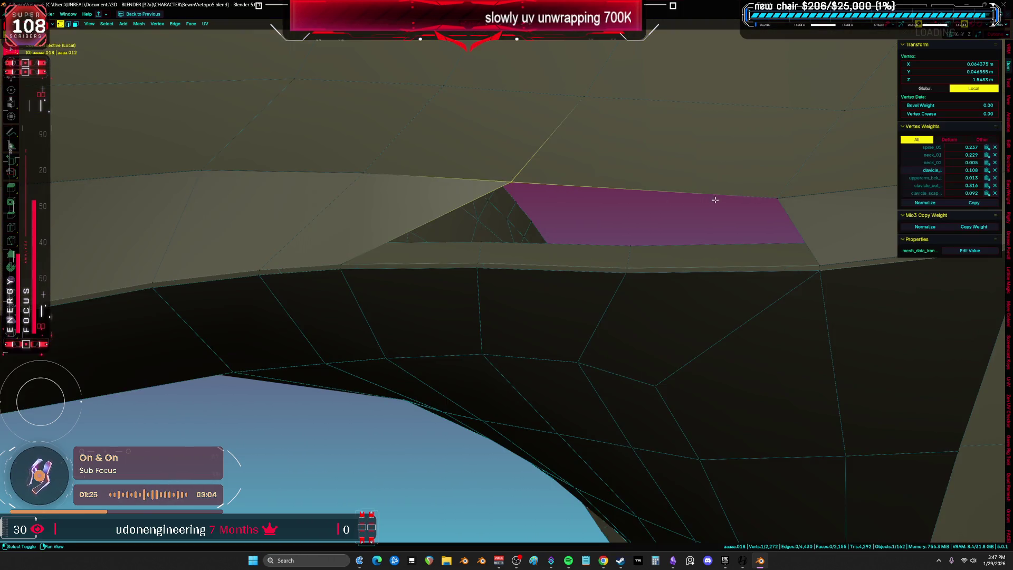
{"action": "left_click", "coordinate": [618, 260], "text": "shift"}
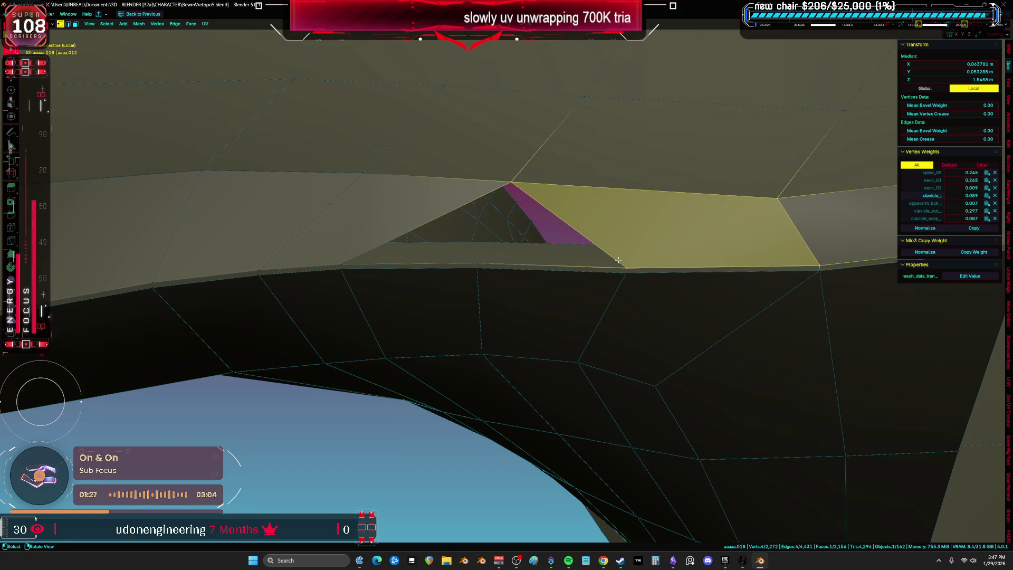
{"action": "left_click", "coordinate": [512, 176]}
{"action": "mouse_move", "coordinate": [429, 232]}
{"action": "middle_mouse_down"}
{"action": "mouse_move", "coordinate": [396, 328]}
{"action": "mouse_move", "coordinate": [377, 339]}
{"action": "mouse_move", "coordinate": [418, 356]}
{"action": "mouse_move", "coordinate": [441, 322]}
{"action": "mouse_move", "coordinate": [438, 298]}
{"action": "mouse_move", "coordinate": [460, 285]}
{"action": "middle_mouse_up"}
{"action": "key", "text": "a"}
{"action": "scroll", "coordinate": [443, 345], "scroll_direction": "down", "scroll_amount": 3}
{"action": "scroll", "coordinate": [438, 299], "scroll_direction": "up", "scroll_amount": 5}
{"action": "left_click", "coordinate": [452, 283], "text": "alt"}
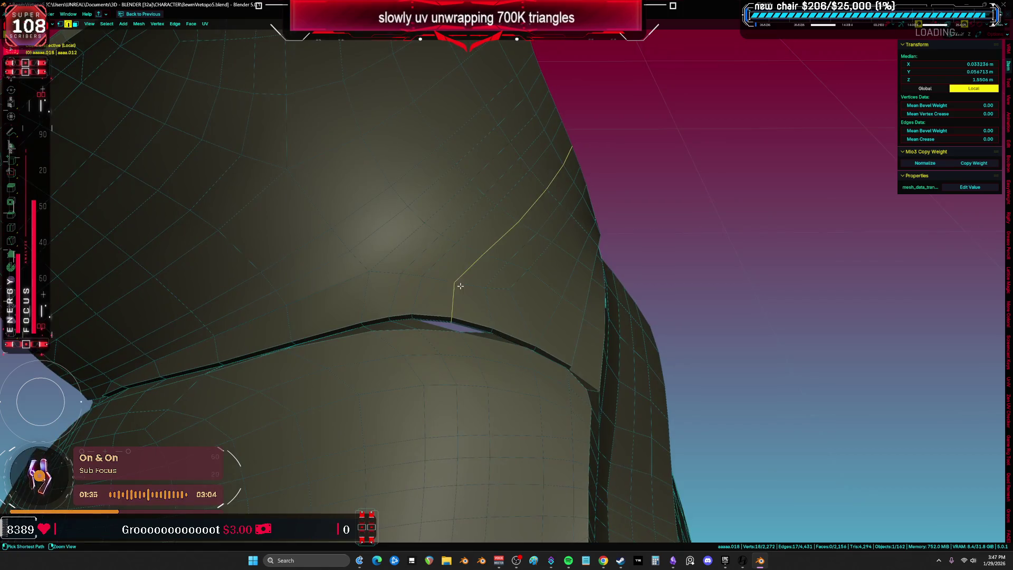
Step: Edge-slide the selected loop beside the gap
{"action": "key", "text": "a"}
{"action": "middle_click_drag", "start_coordinate": [484, 327], "coordinate": [417, 306]}
{"action": "left_click", "coordinate": [418, 306], "text": "alt"}
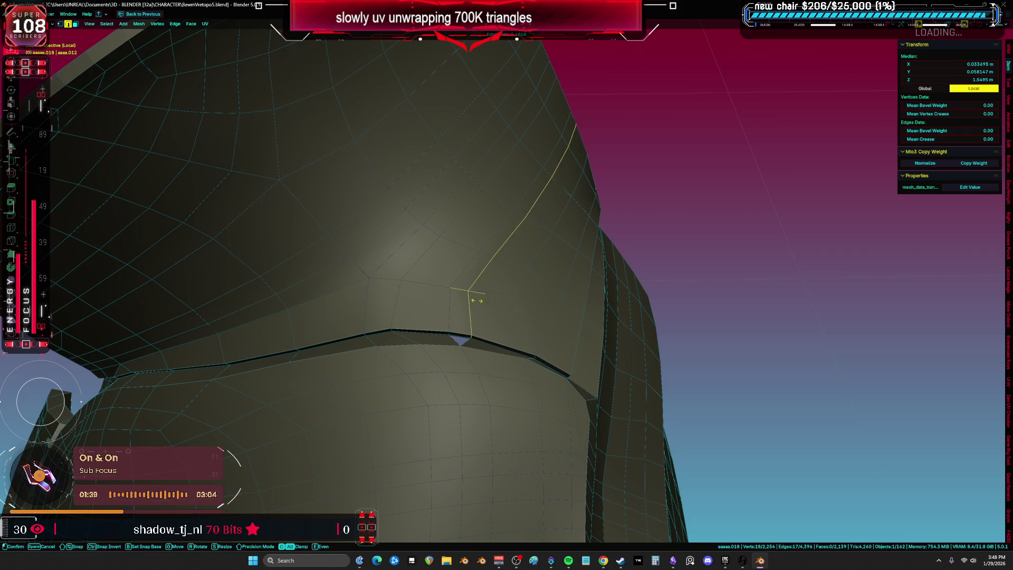
{"action": "left_click", "coordinate": [468, 294]}
{"action": "scroll", "coordinate": [468, 294], "scroll_direction": "up", "scroll_amount": 4}
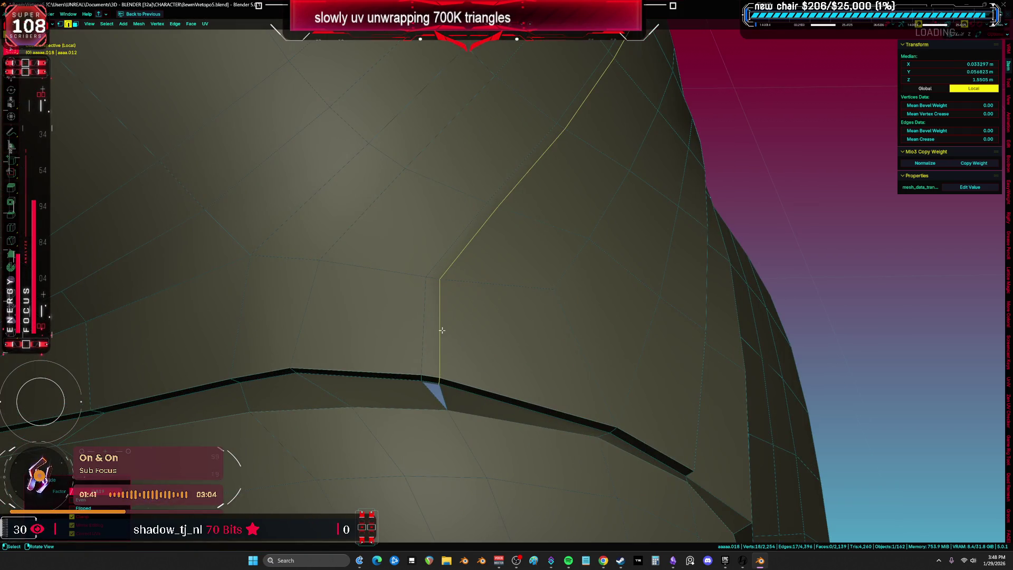
Step: Fill the small hole with a new face
{"action": "key", "text": "alt+a"}
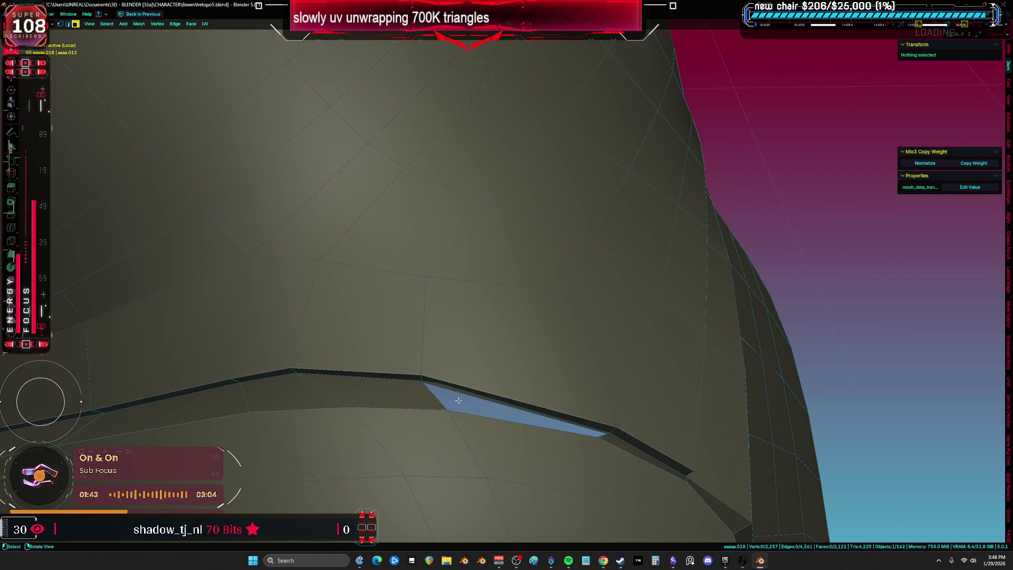
{"action": "key", "text": "a"}
{"action": "middle_click_drag", "start_coordinate": [458, 400], "coordinate": [493, 391]}
{"action": "key", "text": "alt+a"}
{"action": "key", "text": "a"}
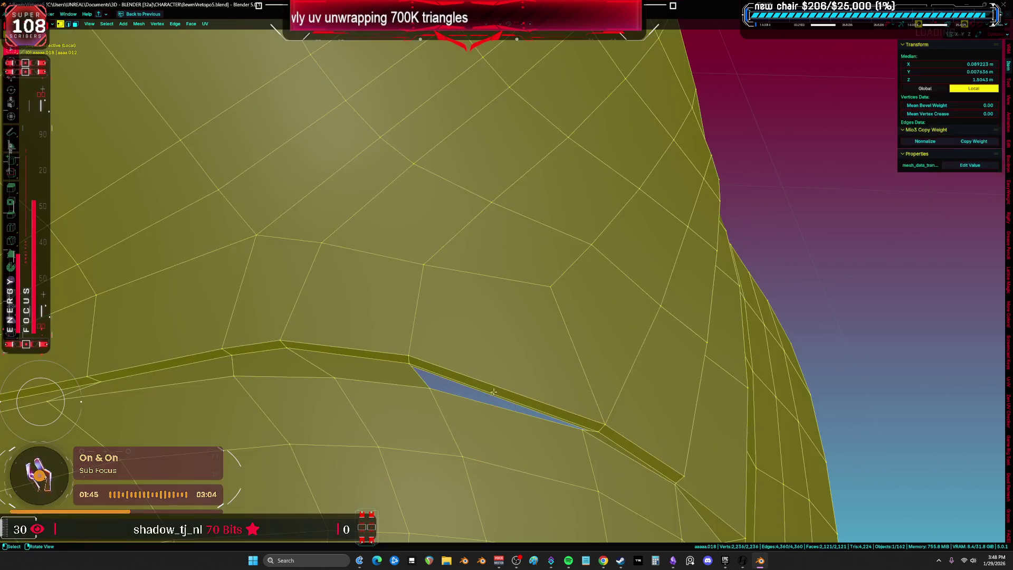
{"action": "scroll", "coordinate": [577, 434], "scroll_direction": "down", "scroll_amount": 5}
{"action": "middle_click_drag", "start_coordinate": [577, 434], "coordinate": [500, 390]}
Step: Select a shortest-path run of edges and start moving them
{"action": "left_click", "coordinate": [460, 377]}
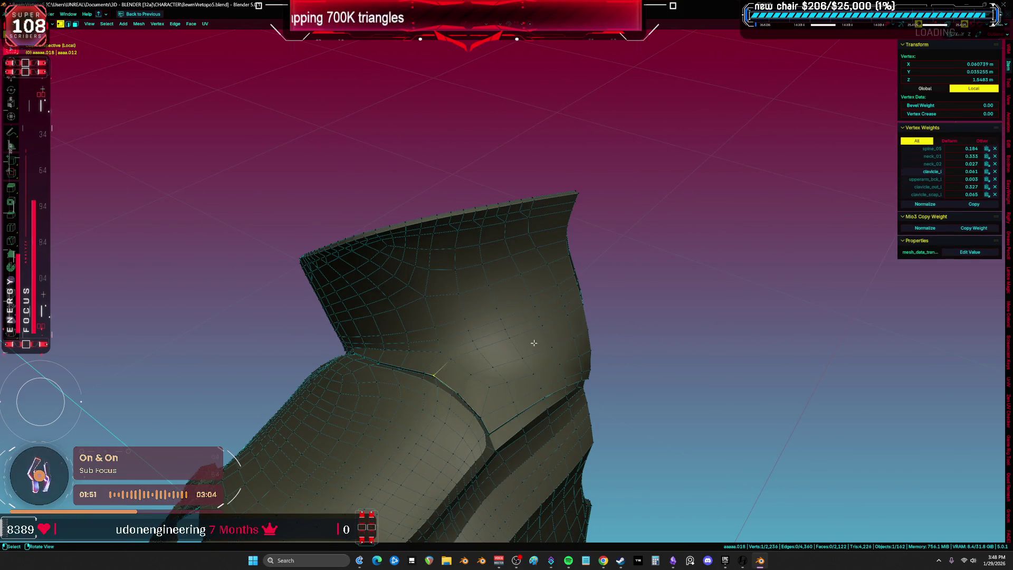
{"action": "scroll", "coordinate": [533, 343], "scroll_direction": "up", "scroll_amount": 2}
{"action": "left_click", "coordinate": [589, 295], "text": "ctrl"}
{"action": "key", "text": "g"}
{"action": "key", "text": "a"}
{"action": "mouse_move", "coordinate": [669, 342]}
{"action": "middle_mouse_down"}
{"action": "mouse_move", "coordinate": [642, 379]}
{"action": "mouse_move", "coordinate": [621, 361]}
{"action": "mouse_move", "coordinate": [506, 327]}
{"action": "mouse_move", "coordinate": [655, 200]}
{"action": "mouse_move", "coordinate": [665, 217]}
{"action": "mouse_move", "coordinate": [631, 221]}
{"action": "mouse_move", "coordinate": [711, 293]}
{"action": "mouse_move", "coordinate": [543, 366]}
{"action": "mouse_move", "coordinate": [544, 402]}
{"action": "middle_mouse_up"}
{"action": "left_click", "coordinate": [689, 289]}
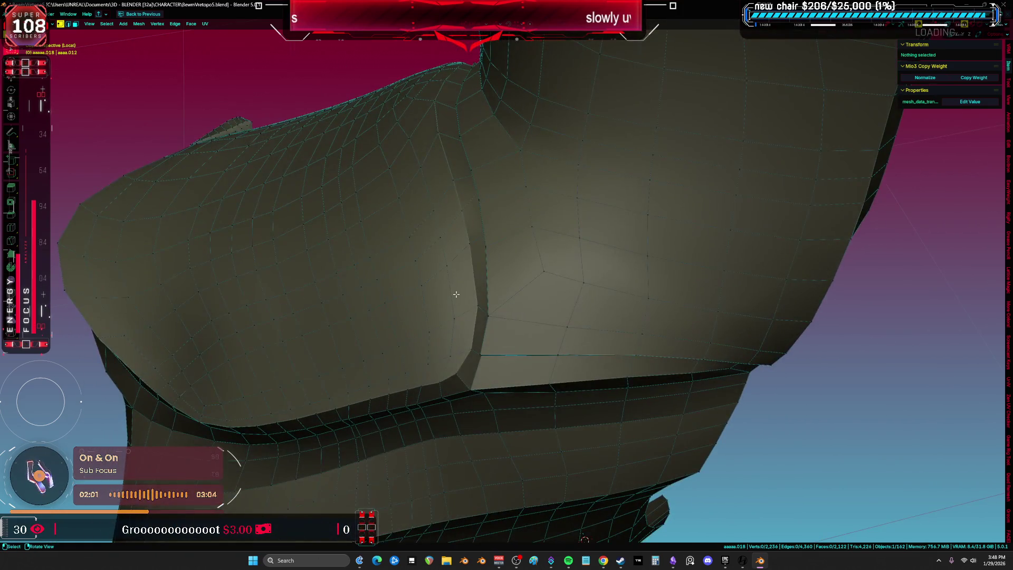
{"action": "key", "text": "a"}
Step: Check the neck edge in see-through shading, then return to solid shading
{"action": "middle_click_drag", "start_coordinate": [456, 294], "coordinate": [506, 155]}
{"action": "left_click", "coordinate": [506, 155]}
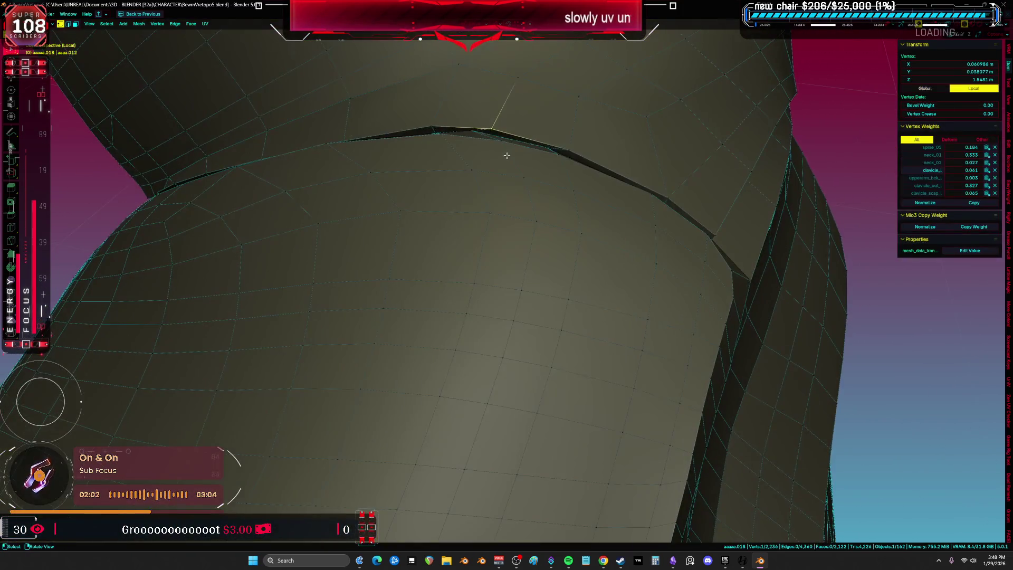
{"action": "key", "text": "shift+z"}
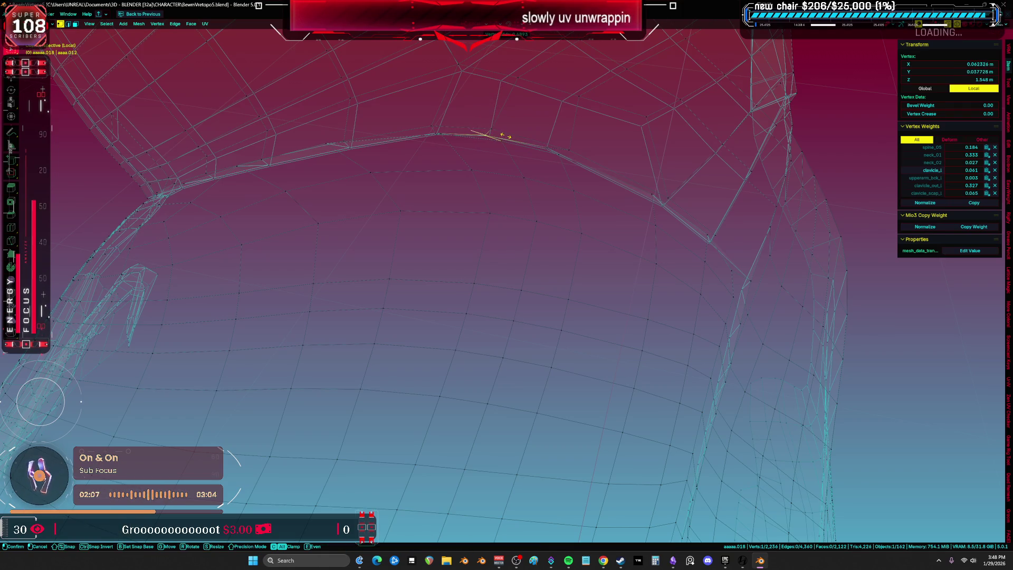
{"action": "key", "text": "shift+z"}
{"action": "key", "text": "a"}
{"action": "mouse_move", "coordinate": [691, 144]}
{"action": "middle_mouse_down"}
{"action": "mouse_move", "coordinate": [595, 169]}
{"action": "mouse_move", "coordinate": [451, 228]}
{"action": "mouse_move", "coordinate": [445, 163]}
{"action": "mouse_move", "coordinate": [450, 313]}
{"action": "middle_mouse_up"}
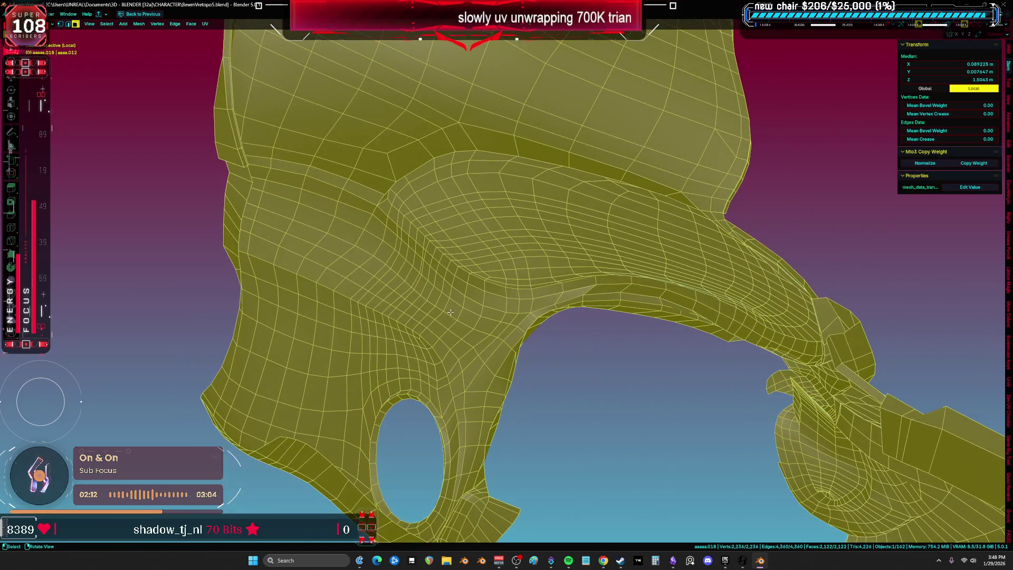
{"action": "mouse_move", "coordinate": [466, 355]}
{"action": "middle_mouse_down"}
{"action": "mouse_move", "coordinate": [459, 401]}
{"action": "mouse_move", "coordinate": [659, 380]}
{"action": "mouse_move", "coordinate": [754, 382]}
{"action": "mouse_move", "coordinate": [549, 301]}
{"action": "mouse_move", "coordinate": [564, 282]}
{"action": "mouse_move", "coordinate": [554, 306]}
{"action": "mouse_move", "coordinate": [583, 313]}
{"action": "mouse_move", "coordinate": [459, 300]}
{"action": "mouse_move", "coordinate": [506, 289]}
{"action": "mouse_move", "coordinate": [513, 310]}
{"action": "mouse_move", "coordinate": [395, 290]}
{"action": "mouse_move", "coordinate": [274, 246]}
{"action": "mouse_move", "coordinate": [335, 256]}
{"action": "mouse_move", "coordinate": [385, 384]}
{"action": "mouse_move", "coordinate": [549, 334]}
{"action": "mouse_move", "coordinate": [322, 279]}
{"action": "mouse_move", "coordinate": [524, 228]}
{"action": "middle_mouse_up"}
{"action": "key", "text": "alt+a"}
{"action": "key", "text": "a"}
Step: Select edge loops along the rim, plus one more edge, in edge select mode
{"action": "scroll", "coordinate": [553, 305], "scroll_direction": "up", "scroll_amount": 3}
{"action": "left_click", "coordinate": [554, 315]}
{"action": "key", "text": "2"}
{"action": "left_click", "coordinate": [584, 312], "text": "alt"}
{"action": "left_click", "coordinate": [259, 240], "text": "alt"}
{"action": "scroll", "coordinate": [525, 229], "scroll_direction": "up", "scroll_amount": 4}
{"action": "left_click", "coordinate": [565, 144], "text": "shift"}
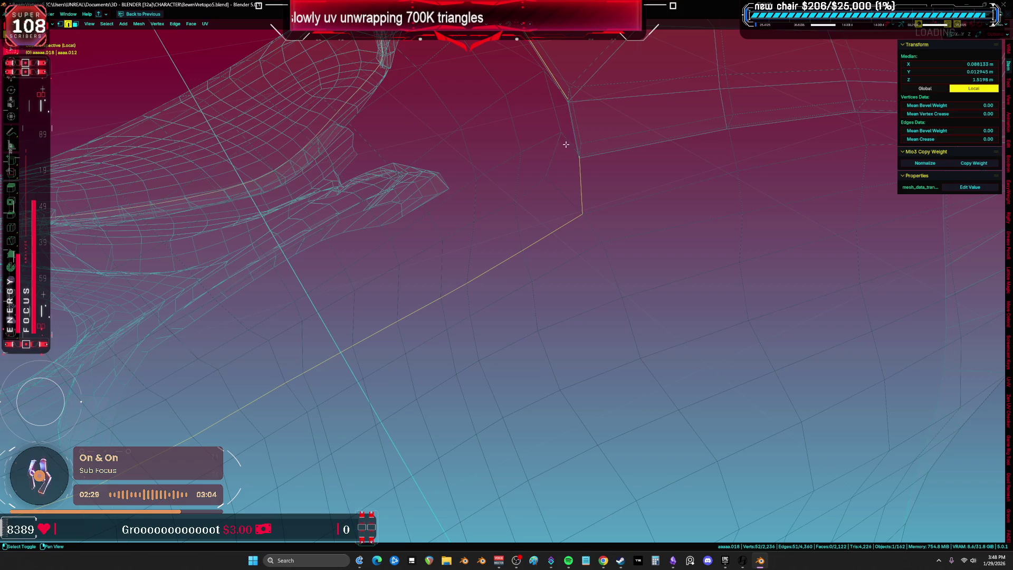
Step: Select the armor piece's lower rim edge loops, checking them in wireframe view
{"action": "scroll", "coordinate": [619, 206], "scroll_direction": "down", "scroll_amount": 3}
{"action": "mouse_move", "coordinate": [690, 245]}
{"action": "middle_mouse_down"}
{"action": "mouse_move", "coordinate": [622, 261]}
{"action": "mouse_move", "coordinate": [775, 255]}
{"action": "middle_mouse_up"}
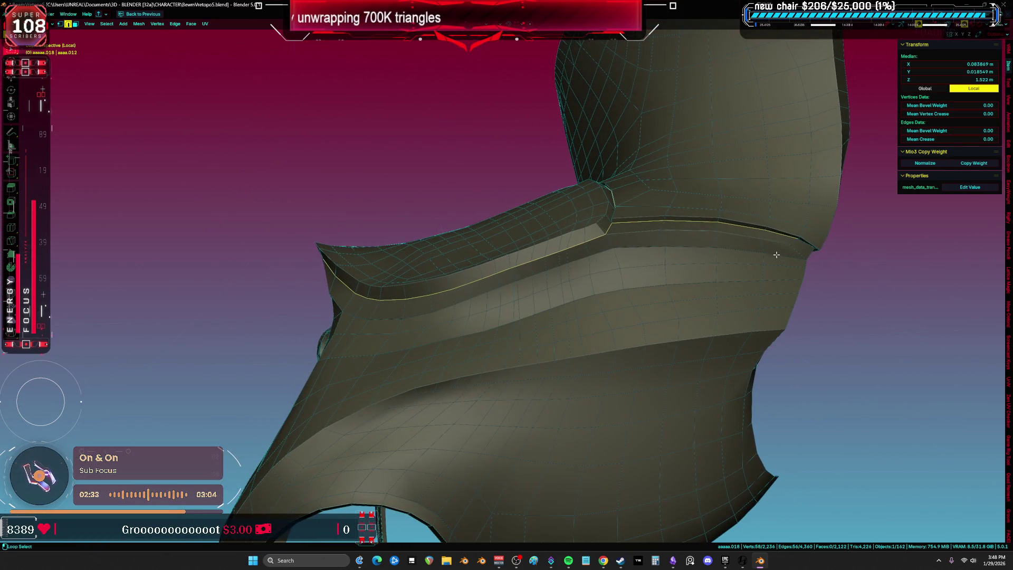
{"action": "middle_click_drag", "start_coordinate": [701, 267], "coordinate": [492, 291]}
{"action": "mouse_move", "coordinate": [426, 319]}
{"action": "middle_mouse_down"}
{"action": "mouse_move", "coordinate": [534, 322]}
{"action": "mouse_move", "coordinate": [367, 341]}
{"action": "mouse_move", "coordinate": [441, 355]}
{"action": "mouse_move", "coordinate": [472, 244]}
{"action": "mouse_move", "coordinate": [564, 286]}
{"action": "middle_mouse_up"}
{"action": "left_click", "coordinate": [561, 331], "text": "alt+shift"}
{"action": "left_click", "coordinate": [343, 311], "text": "alt+shift"}
{"action": "mouse_move", "coordinate": [694, 340]}
{"action": "middle_mouse_down"}
{"action": "mouse_move", "coordinate": [570, 382]}
{"action": "mouse_move", "coordinate": [753, 334]}
{"action": "mouse_move", "coordinate": [594, 346]}
{"action": "mouse_move", "coordinate": [543, 323]}
{"action": "mouse_move", "coordinate": [493, 262]}
{"action": "mouse_move", "coordinate": [486, 276]}
{"action": "mouse_move", "coordinate": [504, 335]}
{"action": "mouse_move", "coordinate": [588, 344]}
{"action": "mouse_move", "coordinate": [689, 300]}
{"action": "middle_mouse_up"}
{"action": "key", "text": "z"}
{"action": "left_click", "coordinate": [445, 372]}
{"action": "key", "text": "z"}
{"action": "left_click", "coordinate": [588, 373]}
{"action": "key", "text": "ctrl+e"}
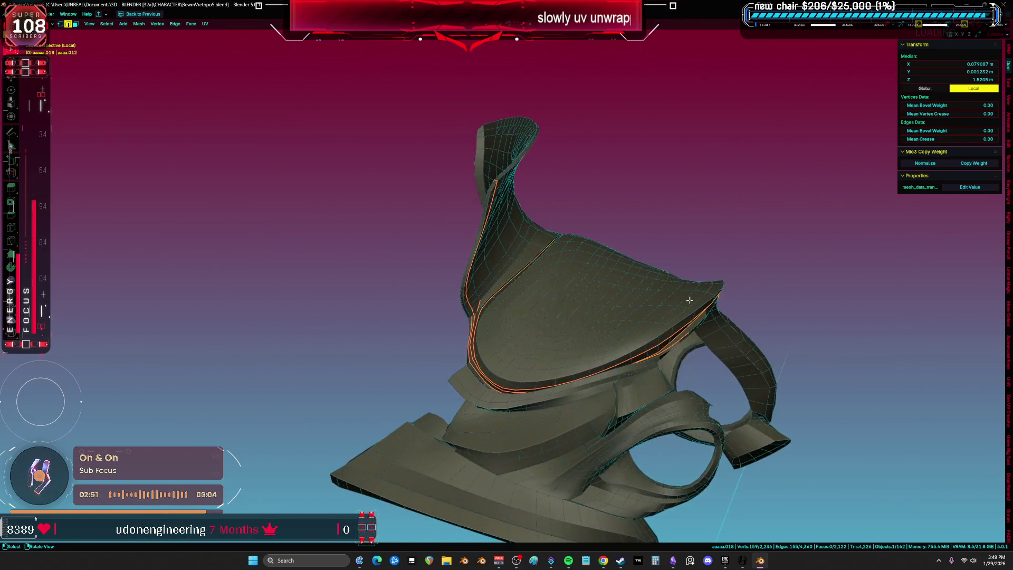
Step: Select a shortest-path strip along the tall fin and mark it as a seam
{"action": "scroll", "coordinate": [547, 262], "scroll_direction": "up", "scroll_amount": 8}
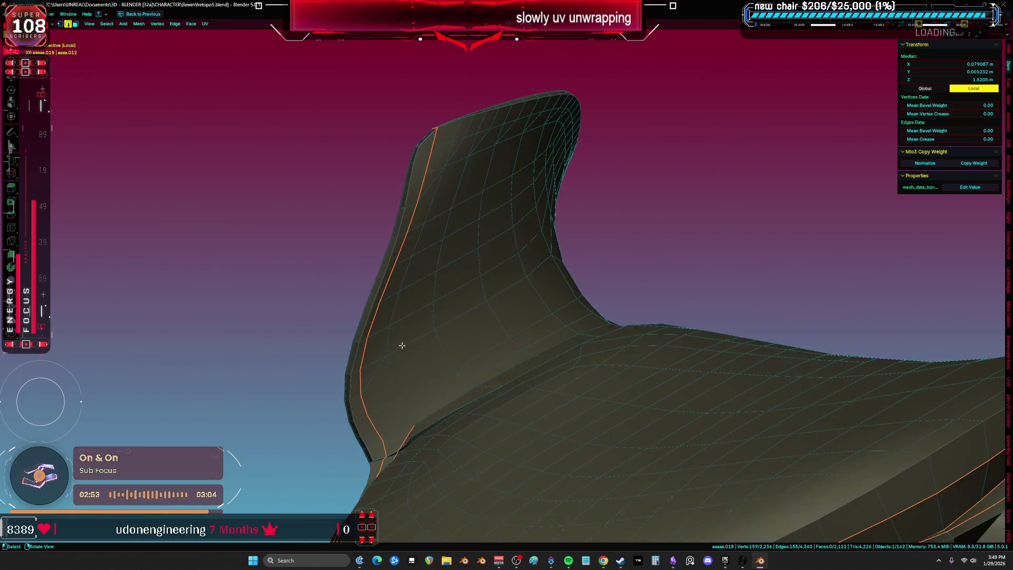
{"action": "middle_click_drag", "start_coordinate": [402, 345], "coordinate": [381, 435]}
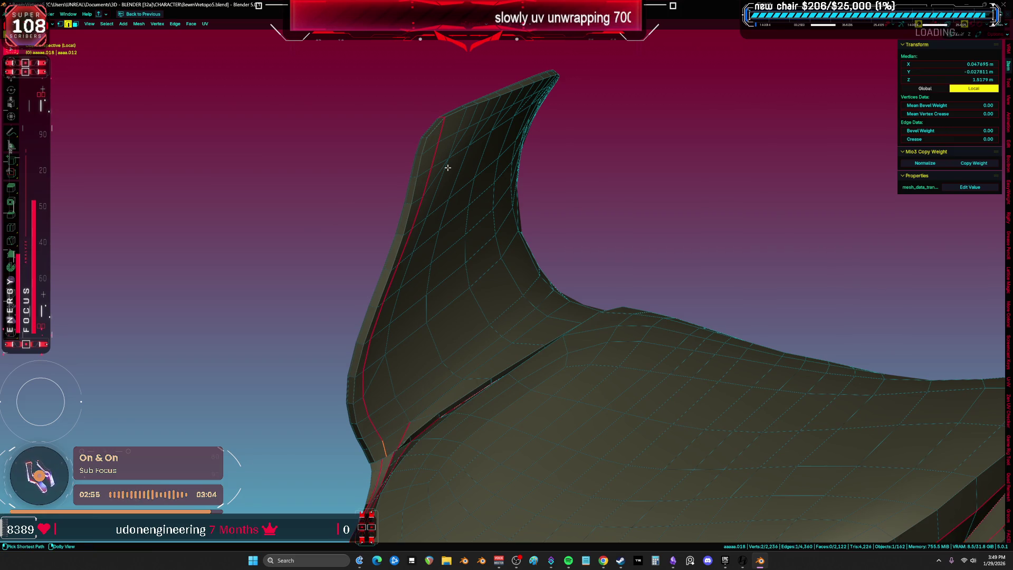
{"action": "mouse_move", "coordinate": [450, 127]}
{"action": "middle_mouse_down"}
{"action": "mouse_move", "coordinate": [470, 176]}
{"action": "mouse_move", "coordinate": [466, 199]}
{"action": "middle_mouse_up"}
{"action": "left_click", "coordinate": [408, 114], "text": "ctrl+shift"}
{"action": "mouse_move", "coordinate": [407, 114]}
{"action": "middle_mouse_down"}
{"action": "mouse_move", "coordinate": [461, 118]}
{"action": "mouse_move", "coordinate": [530, 145]}
{"action": "mouse_move", "coordinate": [644, 293]}
{"action": "mouse_move", "coordinate": [624, 290]}
{"action": "mouse_move", "coordinate": [655, 362]}
{"action": "mouse_move", "coordinate": [686, 388]}
{"action": "middle_mouse_up"}
{"action": "middle_click_drag", "start_coordinate": [327, 337], "coordinate": [630, 313]}
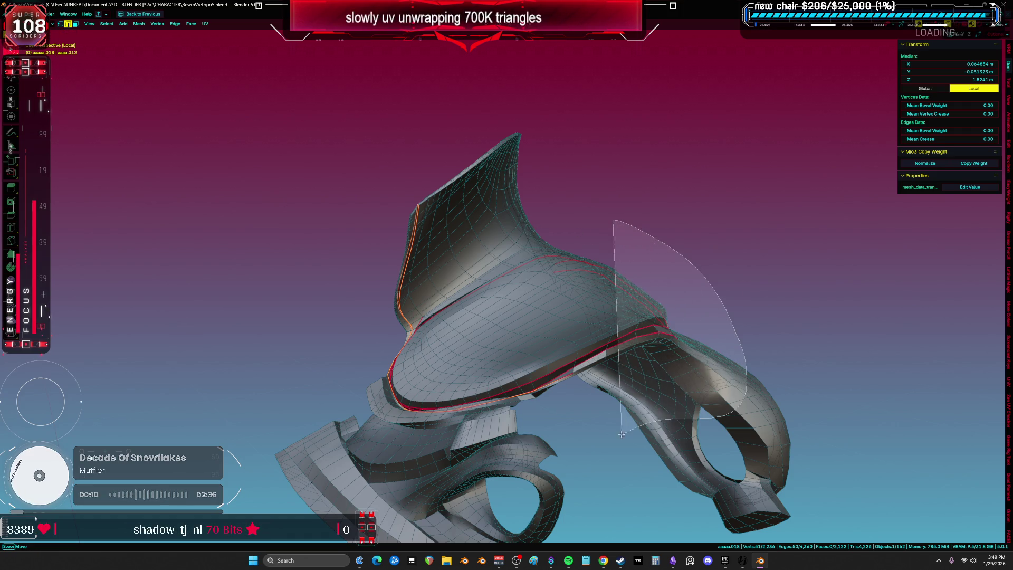
{"action": "key", "text": "ctrl+z"}
{"action": "scroll", "coordinate": [366, 352], "scroll_direction": "up", "scroll_amount": 6}
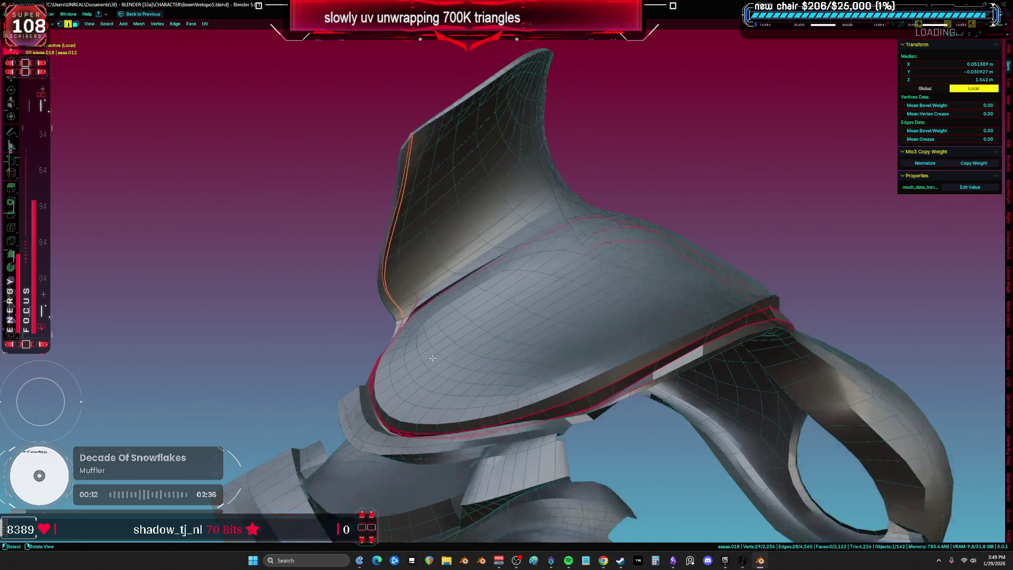
{"action": "key", "text": "ctrl+e"}
{"action": "left_click", "coordinate": [409, 354]}
Step: Mark another set of selected edges as seams, then select the whole mesh
{"action": "mouse_move", "coordinate": [409, 354]}
{"action": "middle_mouse_down"}
{"action": "mouse_move", "coordinate": [538, 321]}
{"action": "mouse_move", "coordinate": [479, 279]}
{"action": "mouse_move", "coordinate": [482, 253]}
{"action": "mouse_move", "coordinate": [464, 226]}
{"action": "mouse_move", "coordinate": [440, 242]}
{"action": "middle_mouse_up"}
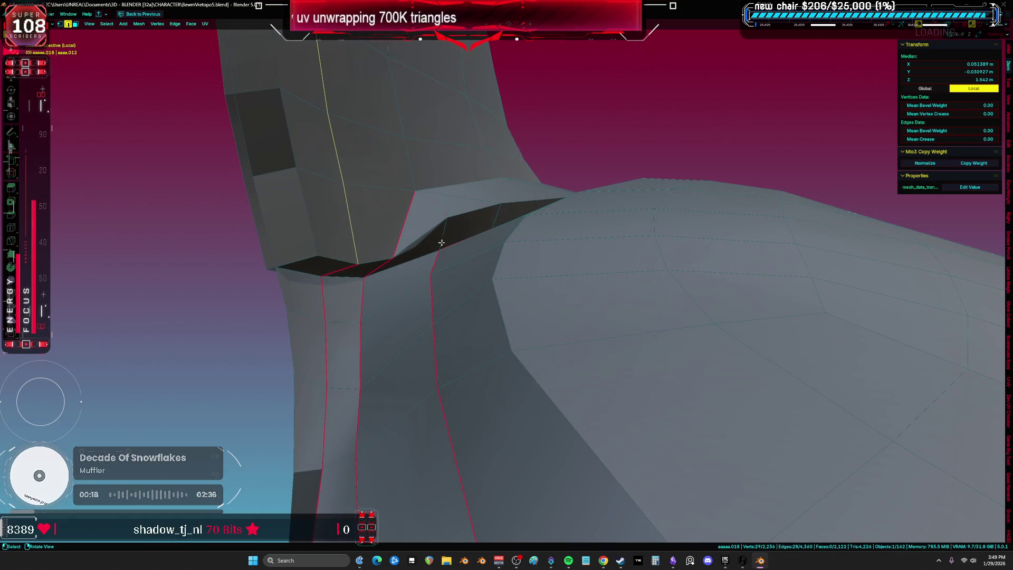
{"action": "key", "text": "ctrl+e"}
{"action": "left_click", "coordinate": [335, 273]}
{"action": "mouse_move", "coordinate": [335, 272]}
{"action": "middle_mouse_down"}
{"action": "mouse_move", "coordinate": [369, 310]}
{"action": "mouse_move", "coordinate": [567, 280]}
{"action": "mouse_move", "coordinate": [408, 259]}
{"action": "middle_mouse_up"}
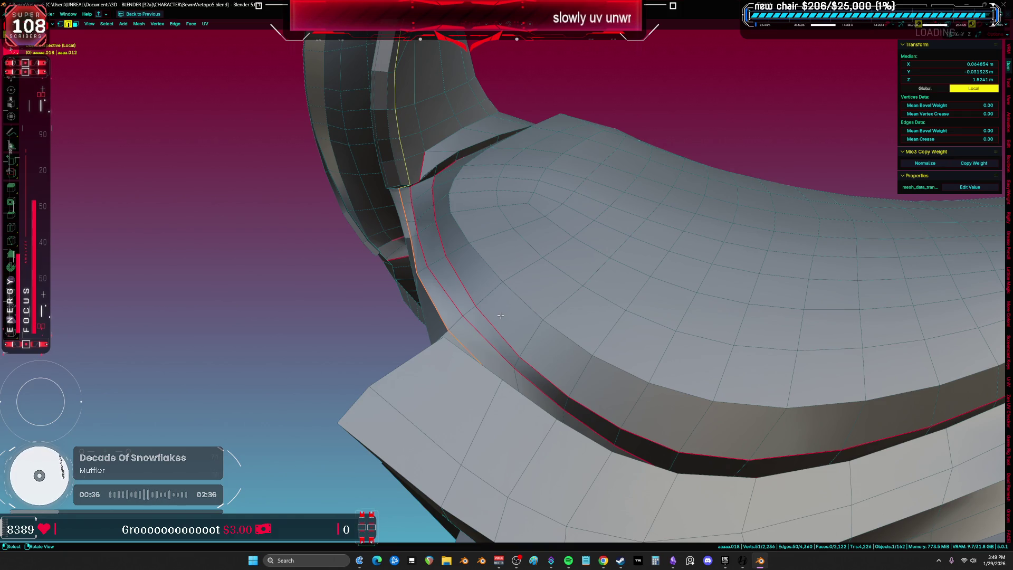
{"action": "mouse_move", "coordinate": [507, 285]}
{"action": "middle_mouse_down"}
{"action": "mouse_move", "coordinate": [652, 229]}
{"action": "mouse_move", "coordinate": [644, 256]}
{"action": "mouse_move", "coordinate": [707, 257]}
{"action": "mouse_move", "coordinate": [590, 335]}
{"action": "middle_mouse_up"}
{"action": "key", "text": "a"}
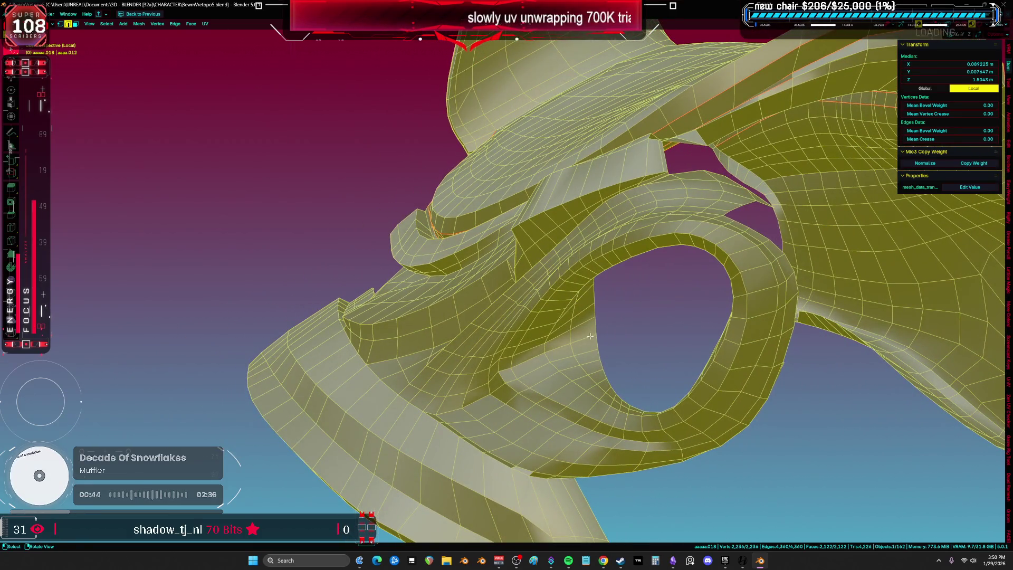
Step: Mark the inner edge loop around the ring opening as a seam
{"action": "left_click", "coordinate": [523, 386], "text": "alt"}
{"action": "mouse_move", "coordinate": [523, 386]}
{"action": "middle_mouse_down"}
{"action": "mouse_move", "coordinate": [685, 348]}
{"action": "mouse_move", "coordinate": [667, 341]}
{"action": "mouse_move", "coordinate": [669, 307]}
{"action": "mouse_move", "coordinate": [697, 258]}
{"action": "middle_mouse_up"}
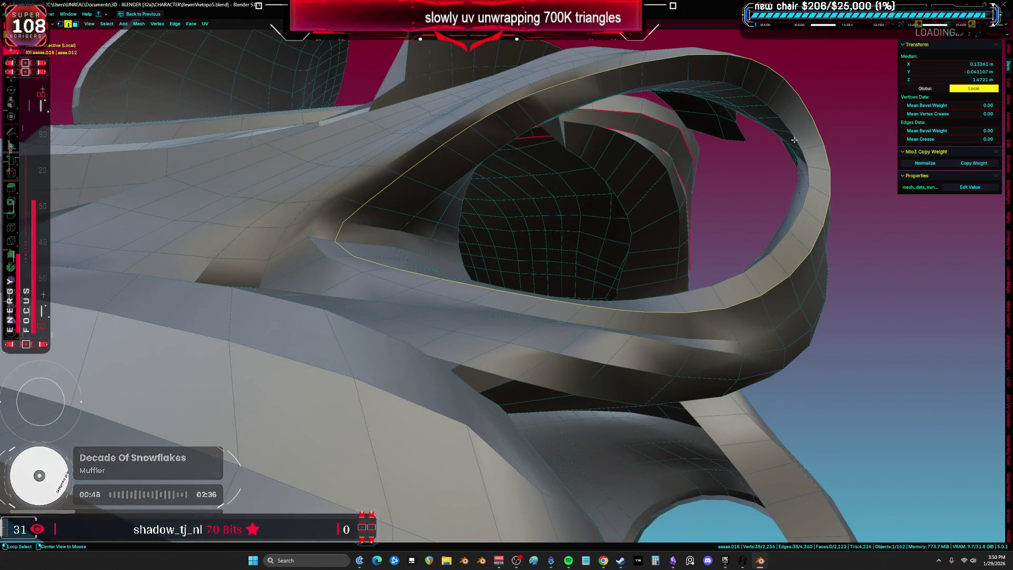
{"action": "mouse_move", "coordinate": [793, 141]}
{"action": "middle_mouse_down"}
{"action": "mouse_move", "coordinate": [753, 163]}
{"action": "mouse_move", "coordinate": [816, 167]}
{"action": "mouse_move", "coordinate": [798, 199]}
{"action": "middle_mouse_up"}
{"action": "key", "text": "ctrl+e"}
{"action": "mouse_move", "coordinate": [727, 198]}
{"action": "middle_mouse_down"}
{"action": "mouse_move", "coordinate": [701, 198]}
{"action": "mouse_move", "coordinate": [640, 301]}
{"action": "mouse_move", "coordinate": [549, 319]}
{"action": "mouse_move", "coordinate": [494, 271]}
{"action": "middle_mouse_up"}
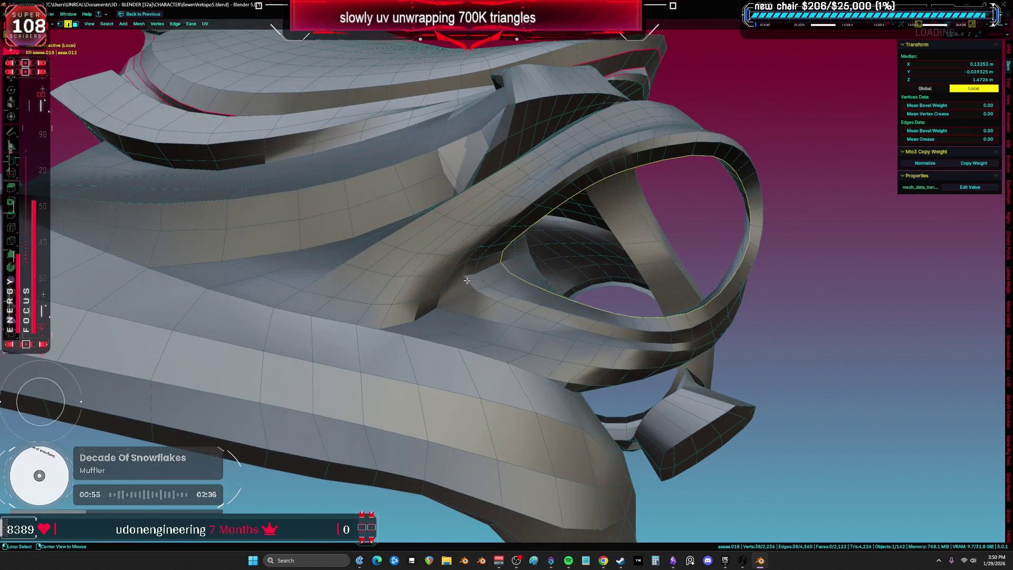
{"action": "mouse_move", "coordinate": [448, 310]}
{"action": "middle_mouse_down"}
{"action": "mouse_move", "coordinate": [633, 339]}
{"action": "mouse_move", "coordinate": [529, 305]}
{"action": "mouse_move", "coordinate": [682, 306]}
{"action": "middle_mouse_up"}
{"action": "left_click", "coordinate": [592, 304]}
{"action": "key", "text": "KP_Decimal"}
Step: Select further edges near the ring and mark them as seams
{"action": "mouse_move", "coordinate": [773, 290]}
{"action": "middle_mouse_down"}
{"action": "mouse_move", "coordinate": [542, 313]}
{"action": "mouse_move", "coordinate": [475, 159]}
{"action": "middle_mouse_up"}
{"action": "key", "text": "a"}
{"action": "left_click", "coordinate": [505, 103]}
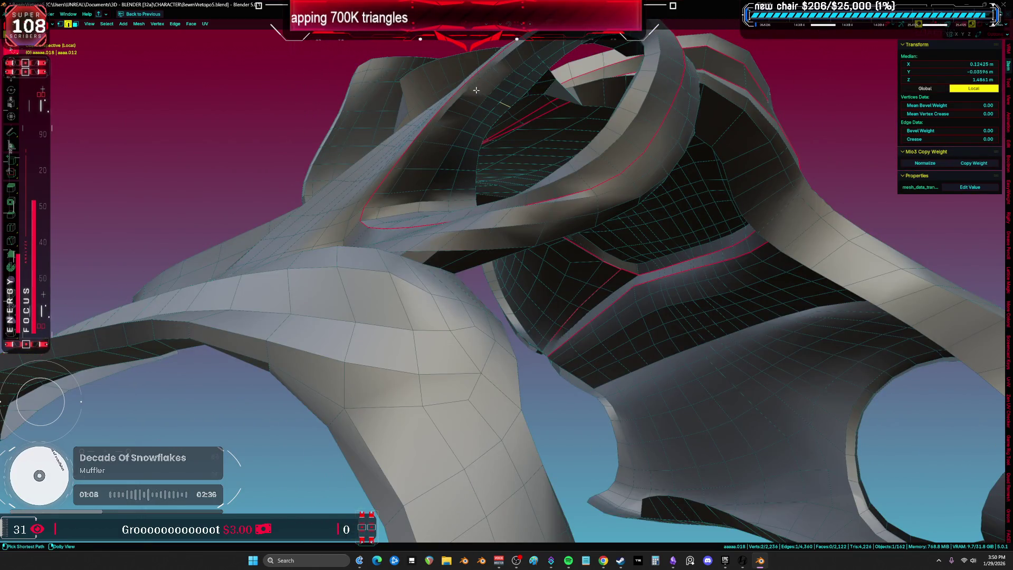
{"action": "mouse_move", "coordinate": [468, 84]}
{"action": "middle_mouse_down"}
{"action": "mouse_move", "coordinate": [479, 272]}
{"action": "mouse_move", "coordinate": [445, 252]}
{"action": "mouse_move", "coordinate": [457, 225]}
{"action": "mouse_move", "coordinate": [536, 241]}
{"action": "middle_mouse_up"}
{"action": "left_click", "coordinate": [434, 278]}
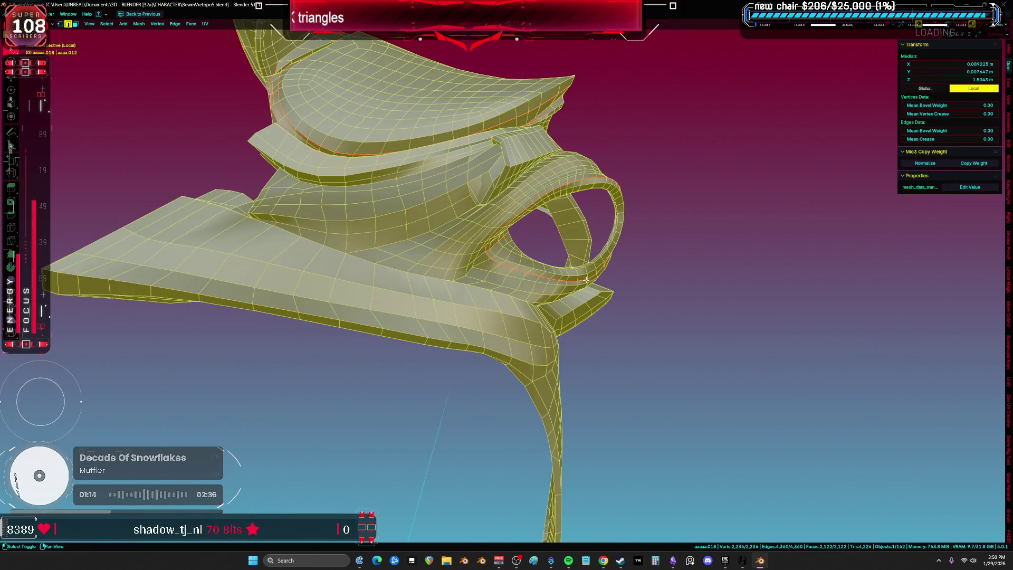
{"action": "mouse_move", "coordinate": [477, 353]}
{"action": "middle_mouse_down"}
{"action": "mouse_move", "coordinate": [452, 314]}
{"action": "mouse_move", "coordinate": [536, 294]}
{"action": "mouse_move", "coordinate": [378, 332]}
{"action": "mouse_move", "coordinate": [364, 278]}
{"action": "mouse_move", "coordinate": [411, 224]}
{"action": "mouse_move", "coordinate": [526, 294]}
{"action": "mouse_move", "coordinate": [499, 272]}
{"action": "mouse_move", "coordinate": [330, 264]}
{"action": "middle_mouse_up"}
{"action": "key", "text": "alt+a"}
{"action": "mouse_move", "coordinate": [411, 367]}
{"action": "middle_mouse_down"}
{"action": "mouse_move", "coordinate": [340, 195]}
{"action": "mouse_move", "coordinate": [533, 280]}
{"action": "mouse_move", "coordinate": [563, 204]}
{"action": "mouse_move", "coordinate": [548, 259]}
{"action": "mouse_move", "coordinate": [554, 204]}
{"action": "mouse_move", "coordinate": [542, 215]}
{"action": "mouse_move", "coordinate": [533, 191]}
{"action": "mouse_move", "coordinate": [543, 200]}
{"action": "middle_mouse_up"}
{"action": "left_click", "coordinate": [408, 218]}
{"action": "left_click", "coordinate": [532, 192]}
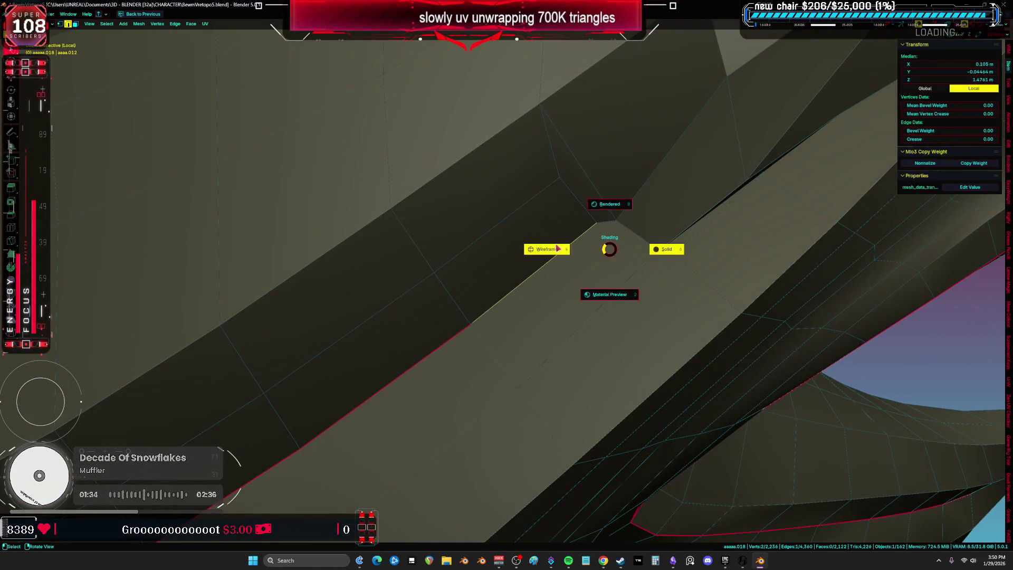
Step: In wireframe view, select the edge at the end of a face strip and mark it as a seam
{"action": "left_click", "coordinate": [557, 248]}
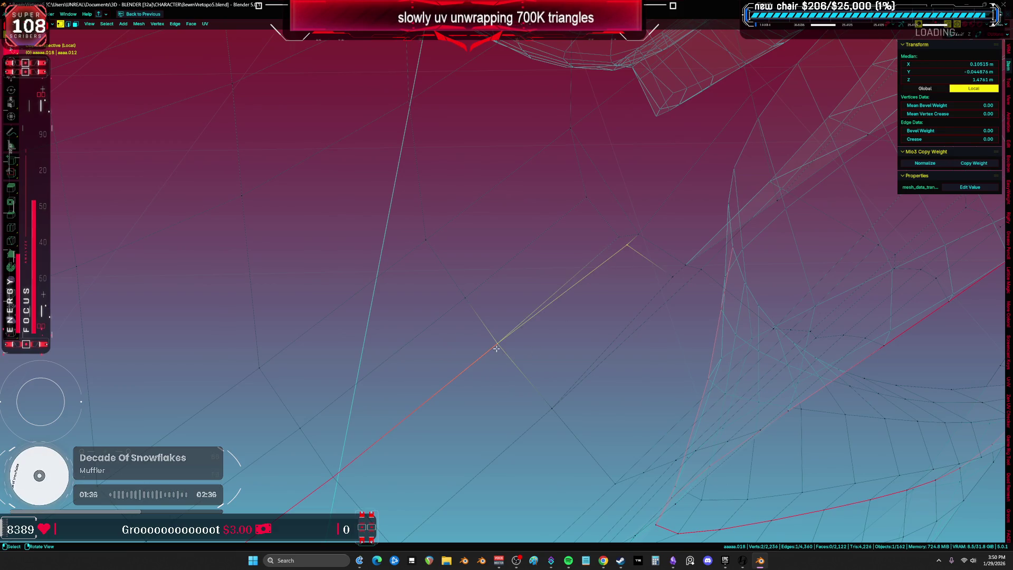
{"action": "left_click", "coordinate": [550, 312], "text": "ctrl"}
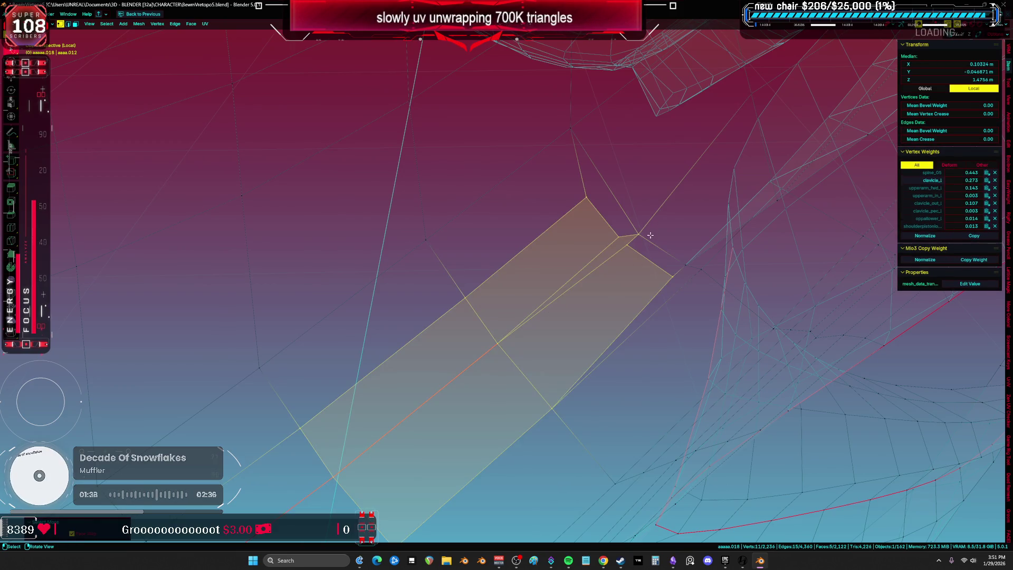
{"action": "left_click", "coordinate": [628, 247]}
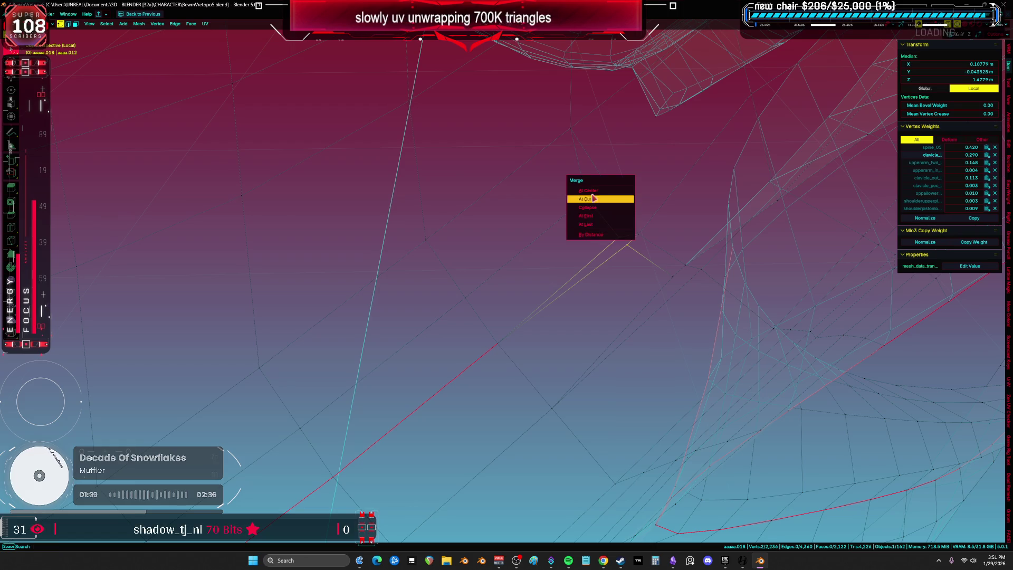
{"action": "key", "text": "2"}
{"action": "left_click", "coordinate": [591, 263]}
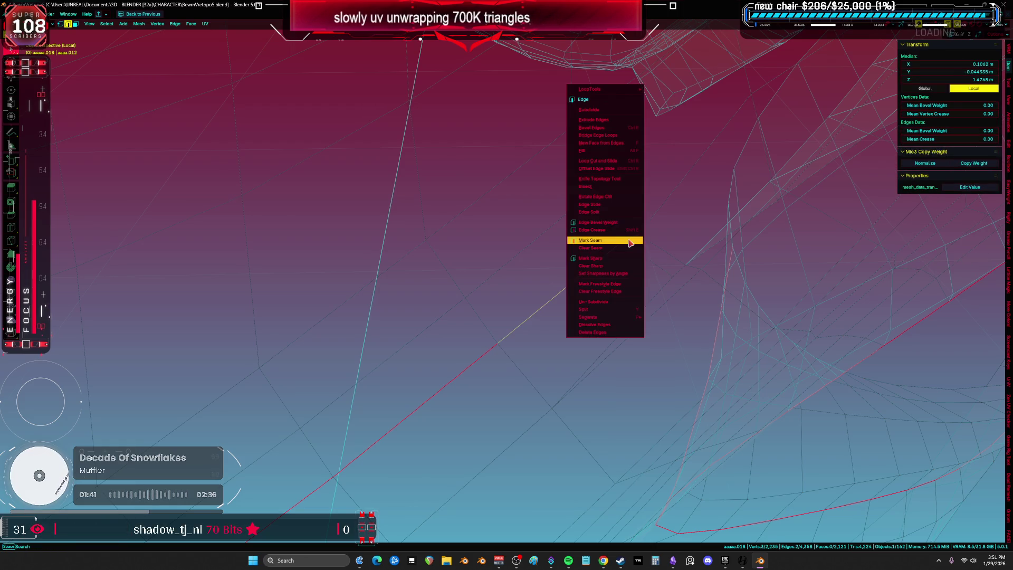
{"action": "left_click", "coordinate": [630, 242]}
Step: Mark the selected underside edges as seams from the right-click menu
{"action": "mouse_move", "coordinate": [633, 238]}
{"action": "middle_mouse_down"}
{"action": "mouse_move", "coordinate": [651, 233]}
{"action": "mouse_move", "coordinate": [644, 222]}
{"action": "mouse_move", "coordinate": [522, 280]}
{"action": "mouse_move", "coordinate": [563, 375]}
{"action": "mouse_move", "coordinate": [491, 388]}
{"action": "mouse_move", "coordinate": [457, 407]}
{"action": "middle_mouse_up"}
{"action": "mouse_move", "coordinate": [404, 374]}
{"action": "middle_mouse_down"}
{"action": "mouse_move", "coordinate": [332, 369]}
{"action": "mouse_move", "coordinate": [346, 340]}
{"action": "middle_mouse_up"}
{"action": "scroll", "coordinate": [379, 265], "scroll_direction": "up", "scroll_amount": 2}
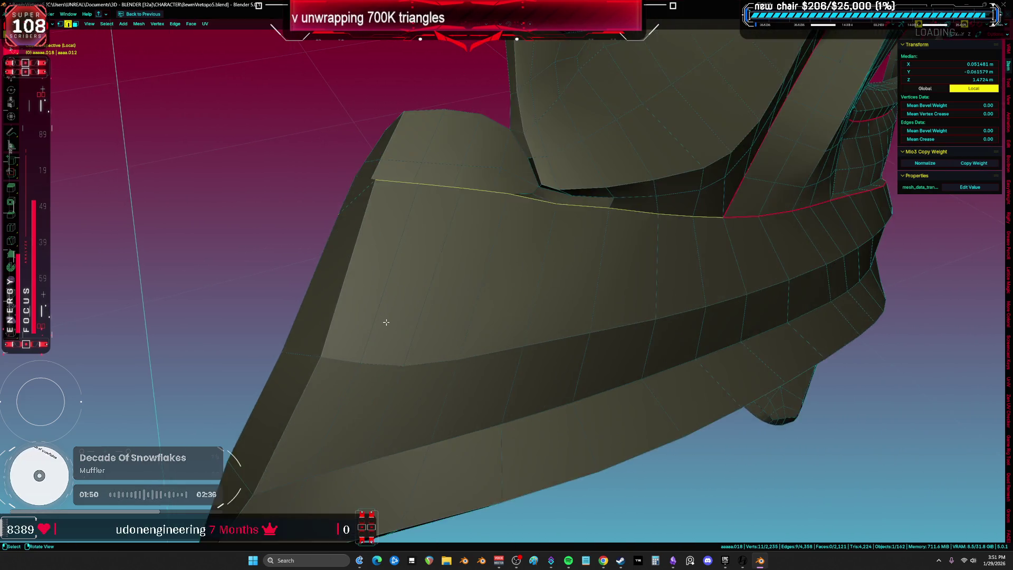
{"action": "right_click", "coordinate": [393, 243]}
{"action": "left_click", "coordinate": [393, 237]}
{"action": "mouse_move", "coordinate": [394, 237]}
{"action": "middle_mouse_down"}
{"action": "mouse_move", "coordinate": [671, 266]}
{"action": "mouse_move", "coordinate": [645, 230]}
{"action": "mouse_move", "coordinate": [558, 274]}
{"action": "mouse_move", "coordinate": [552, 210]}
{"action": "mouse_move", "coordinate": [485, 281]}
{"action": "mouse_move", "coordinate": [636, 254]}
{"action": "middle_mouse_up"}
{"action": "key", "text": "a"}
{"action": "key", "text": "alt+a"}
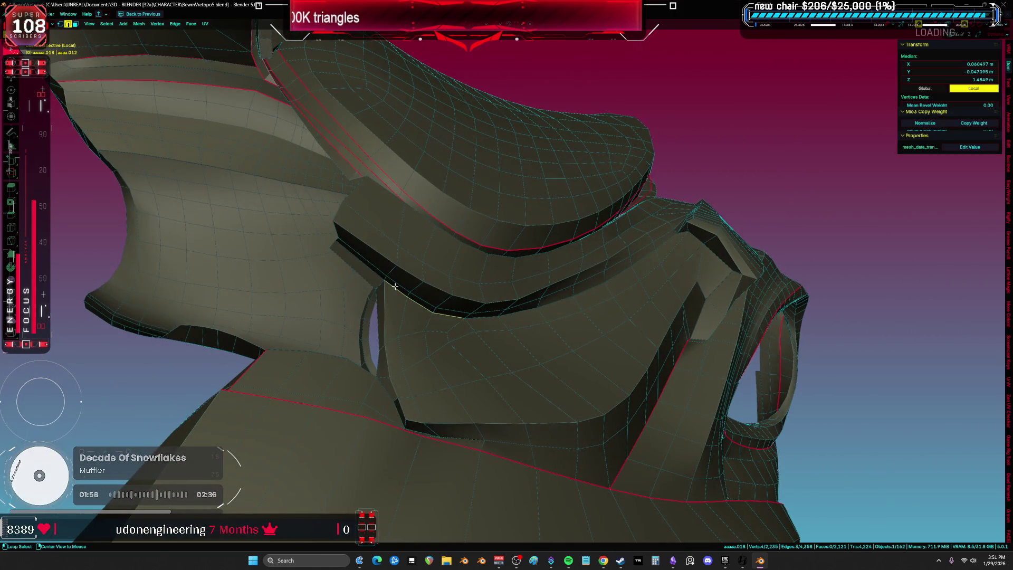
Step: Inspect the underside seams from several angles and bring up the seam options again
{"action": "middle_click_drag", "start_coordinate": [394, 286], "coordinate": [396, 269]}
{"action": "middle_click_drag", "start_coordinate": [322, 242], "coordinate": [391, 257]}
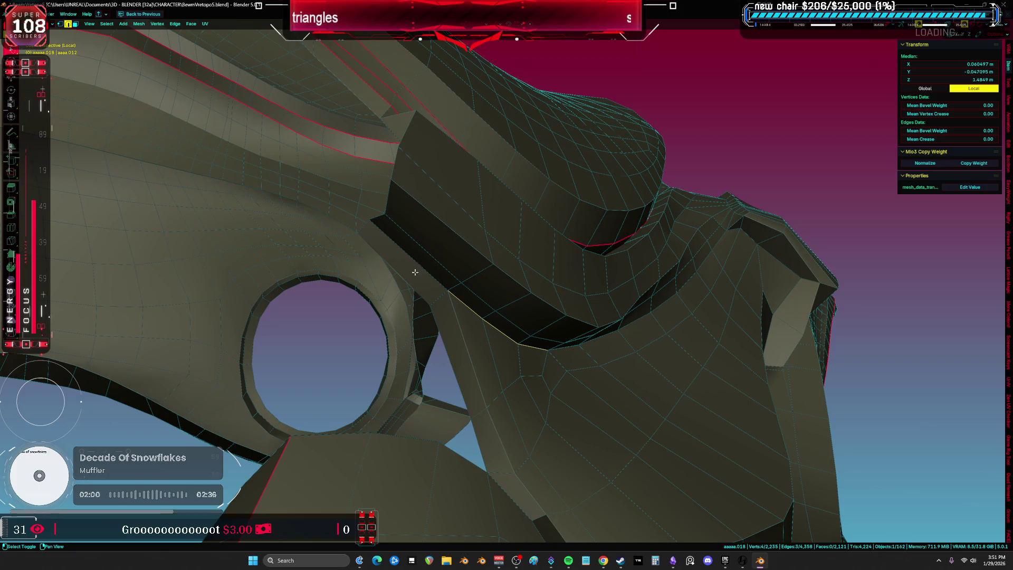
{"action": "middle_click_drag", "start_coordinate": [520, 277], "coordinate": [476, 276]}
{"action": "mouse_move", "coordinate": [458, 318]}
{"action": "middle_mouse_down"}
{"action": "mouse_move", "coordinate": [400, 315]}
{"action": "mouse_move", "coordinate": [500, 274]}
{"action": "mouse_move", "coordinate": [594, 270]}
{"action": "mouse_move", "coordinate": [544, 249]}
{"action": "middle_mouse_up"}
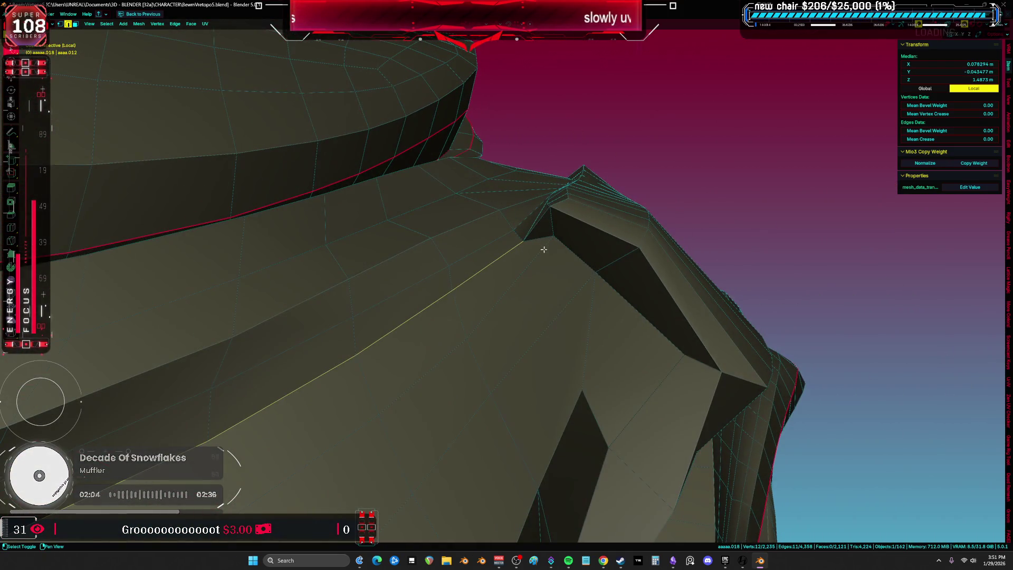
{"action": "mouse_move", "coordinate": [622, 293]}
{"action": "middle_mouse_down"}
{"action": "mouse_move", "coordinate": [672, 353]}
{"action": "mouse_move", "coordinate": [656, 321]}
{"action": "mouse_move", "coordinate": [639, 345]}
{"action": "mouse_move", "coordinate": [577, 380]}
{"action": "mouse_move", "coordinate": [559, 426]}
{"action": "mouse_move", "coordinate": [548, 436]}
{"action": "mouse_move", "coordinate": [547, 409]}
{"action": "mouse_move", "coordinate": [523, 436]}
{"action": "mouse_move", "coordinate": [662, 388]}
{"action": "mouse_move", "coordinate": [619, 428]}
{"action": "mouse_move", "coordinate": [536, 409]}
{"action": "mouse_move", "coordinate": [523, 385]}
{"action": "mouse_move", "coordinate": [543, 439]}
{"action": "mouse_move", "coordinate": [415, 368]}
{"action": "mouse_move", "coordinate": [443, 346]}
{"action": "mouse_move", "coordinate": [473, 382]}
{"action": "mouse_move", "coordinate": [472, 306]}
{"action": "mouse_move", "coordinate": [458, 402]}
{"action": "middle_mouse_up"}
{"action": "scroll", "coordinate": [521, 437], "scroll_direction": "up", "scroll_amount": 2}
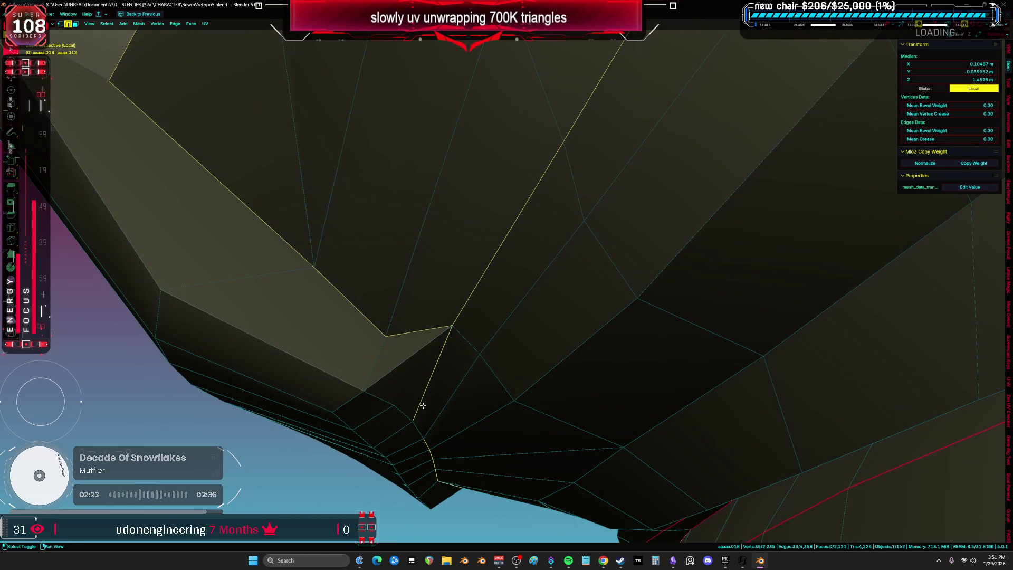
{"action": "scroll", "coordinate": [414, 421], "scroll_direction": "down", "scroll_amount": 5}
{"action": "scroll", "coordinate": [445, 387], "scroll_direction": "up", "scroll_amount": 3}
{"action": "key", "text": "ctrl+e"}
{"action": "mouse_move", "coordinate": [447, 372]}
{"action": "middle_mouse_down"}
{"action": "mouse_move", "coordinate": [533, 344]}
{"action": "mouse_move", "coordinate": [470, 310]}
{"action": "mouse_move", "coordinate": [392, 295]}
{"action": "mouse_move", "coordinate": [334, 260]}
{"action": "mouse_move", "coordinate": [572, 260]}
{"action": "mouse_move", "coordinate": [549, 235]}
{"action": "mouse_move", "coordinate": [501, 269]}
{"action": "middle_mouse_up"}
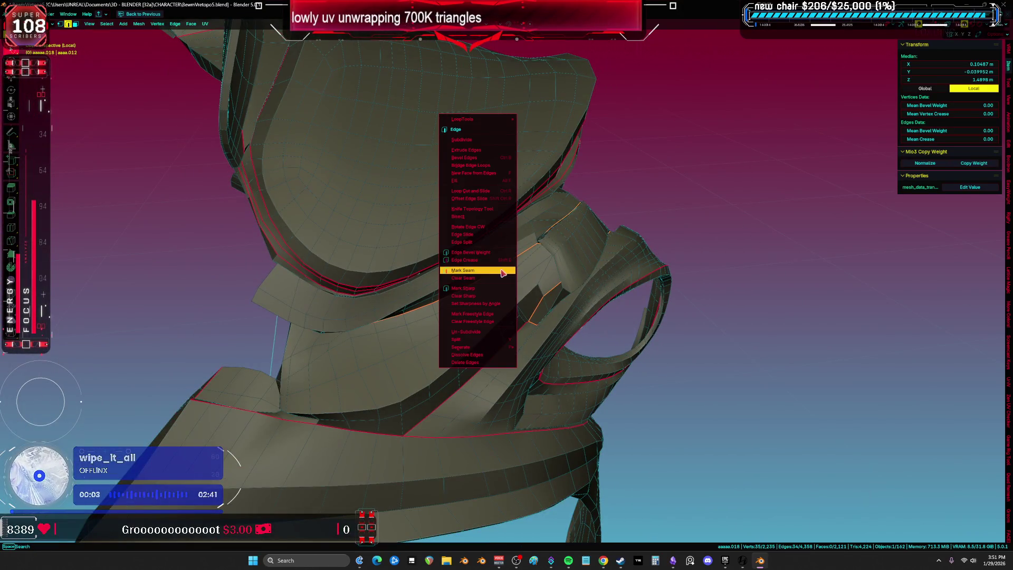
Step: Clear the selection and select the edge loop along the bevel strip
{"action": "mouse_move", "coordinate": [781, 324]}
{"action": "middle_mouse_down"}
{"action": "mouse_move", "coordinate": [327, 264]}
{"action": "mouse_move", "coordinate": [408, 220]}
{"action": "middle_mouse_up"}
{"action": "key", "text": "a"}
{"action": "key", "text": "alt+a"}
{"action": "scroll", "coordinate": [408, 220], "scroll_direction": "up", "scroll_amount": 5}
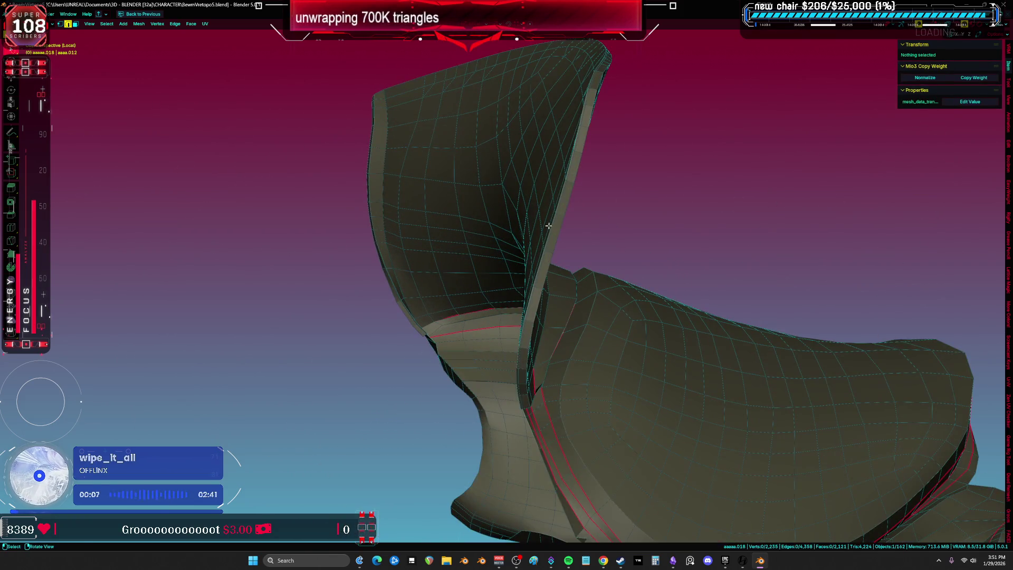
{"action": "left_click", "coordinate": [564, 206], "text": "alt"}
{"action": "scroll", "coordinate": [565, 206], "scroll_direction": "up", "scroll_amount": 3}
{"action": "mouse_move", "coordinate": [554, 187]}
{"action": "middle_mouse_down"}
{"action": "mouse_move", "coordinate": [524, 229]}
{"action": "mouse_move", "coordinate": [493, 219]}
{"action": "mouse_move", "coordinate": [566, 217]}
{"action": "mouse_move", "coordinate": [538, 219]}
{"action": "mouse_move", "coordinate": [572, 199]}
{"action": "mouse_move", "coordinate": [470, 287]}
{"action": "mouse_move", "coordinate": [405, 221]}
{"action": "mouse_move", "coordinate": [412, 208]}
{"action": "mouse_move", "coordinate": [427, 208]}
{"action": "mouse_move", "coordinate": [517, 316]}
{"action": "mouse_move", "coordinate": [464, 337]}
{"action": "mouse_move", "coordinate": [529, 255]}
{"action": "mouse_move", "coordinate": [398, 243]}
{"action": "mouse_move", "coordinate": [324, 147]}
{"action": "middle_mouse_up"}
{"action": "mouse_move", "coordinate": [366, 380]}
{"action": "middle_mouse_down"}
{"action": "mouse_move", "coordinate": [409, 296]}
{"action": "mouse_move", "coordinate": [374, 280]}
{"action": "middle_mouse_up"}
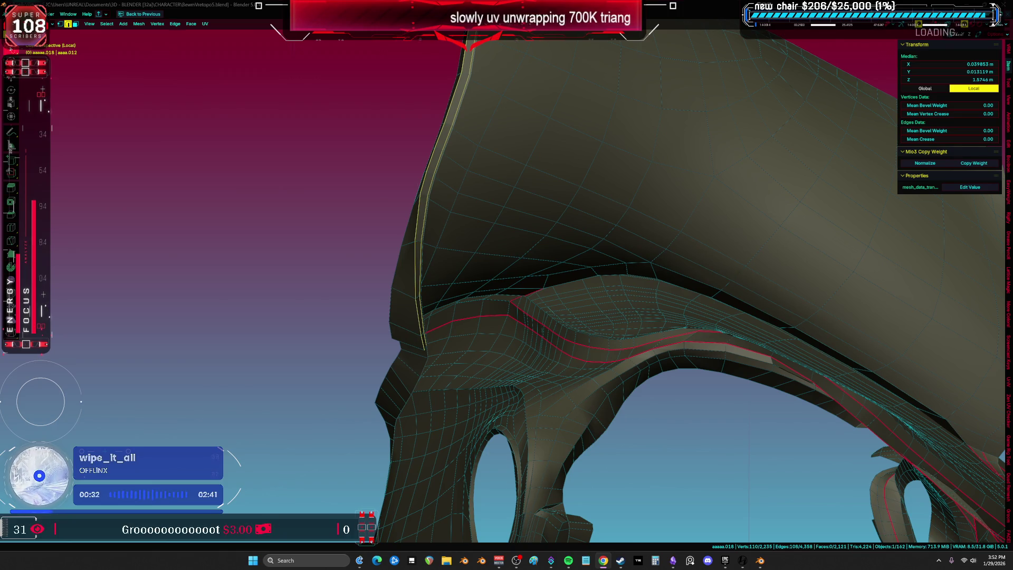
Step: Frame the bevel-strip loop and mark it as a seam
{"action": "key", "text": "KP_Decimal"}
{"action": "key", "text": "ctrl+e"}
{"action": "left_click", "coordinate": [522, 345]}
{"action": "mouse_move", "coordinate": [522, 345]}
{"action": "middle_mouse_down"}
{"action": "mouse_move", "coordinate": [671, 323]}
{"action": "mouse_move", "coordinate": [594, 211]}
{"action": "mouse_move", "coordinate": [604, 312]}
{"action": "mouse_move", "coordinate": [547, 264]}
{"action": "mouse_move", "coordinate": [606, 210]}
{"action": "mouse_move", "coordinate": [603, 190]}
{"action": "mouse_move", "coordinate": [530, 214]}
{"action": "mouse_move", "coordinate": [705, 197]}
{"action": "mouse_move", "coordinate": [714, 208]}
{"action": "mouse_move", "coordinate": [689, 199]}
{"action": "mouse_move", "coordinate": [685, 258]}
{"action": "mouse_move", "coordinate": [714, 256]}
{"action": "mouse_move", "coordinate": [716, 242]}
{"action": "mouse_move", "coordinate": [644, 232]}
{"action": "mouse_move", "coordinate": [549, 181]}
{"action": "mouse_move", "coordinate": [572, 208]}
{"action": "mouse_move", "coordinate": [545, 222]}
{"action": "middle_mouse_up"}
{"action": "left_click", "coordinate": [674, 225], "text": "shift"}
{"action": "mouse_move", "coordinate": [546, 165]}
{"action": "middle_mouse_down"}
{"action": "mouse_move", "coordinate": [547, 153]}
{"action": "mouse_move", "coordinate": [524, 153]}
{"action": "mouse_move", "coordinate": [477, 188]}
{"action": "mouse_move", "coordinate": [716, 199]}
{"action": "mouse_move", "coordinate": [660, 253]}
{"action": "mouse_move", "coordinate": [696, 233]}
{"action": "mouse_move", "coordinate": [596, 257]}
{"action": "middle_mouse_up"}
Step: Unwrap the whole armor piece and inspect its UV islands in a full-screen UV editor
{"action": "key", "text": "a"}
{"action": "key", "text": "u"}
{"action": "left_click", "coordinate": [566, 268]}
{"action": "key", "text": "ctrl+space"}
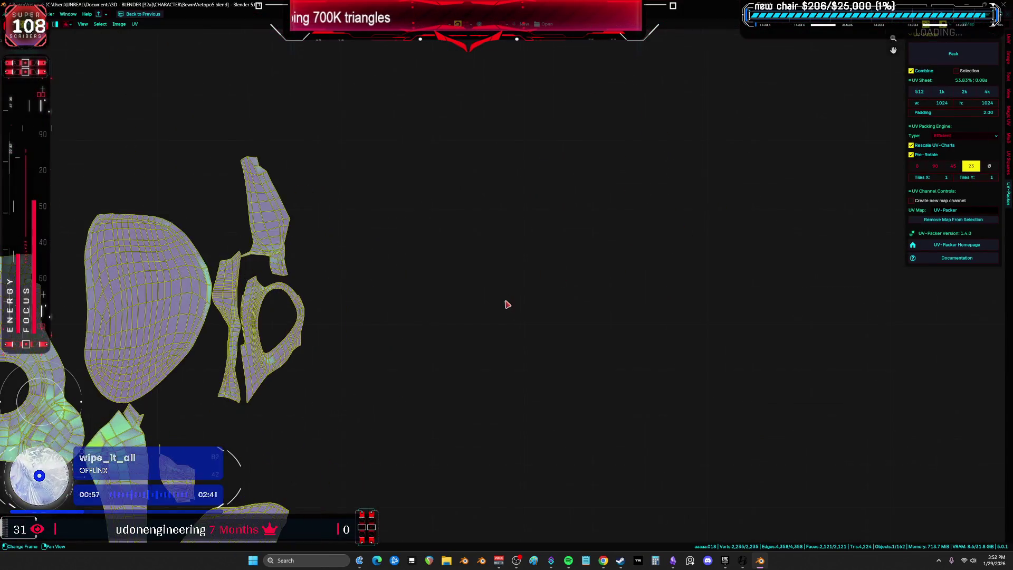
{"action": "scroll", "coordinate": [505, 300], "scroll_direction": "up", "scroll_amount": 6}
{"action": "scroll", "coordinate": [446, 224], "scroll_direction": "down", "scroll_amount": 5}
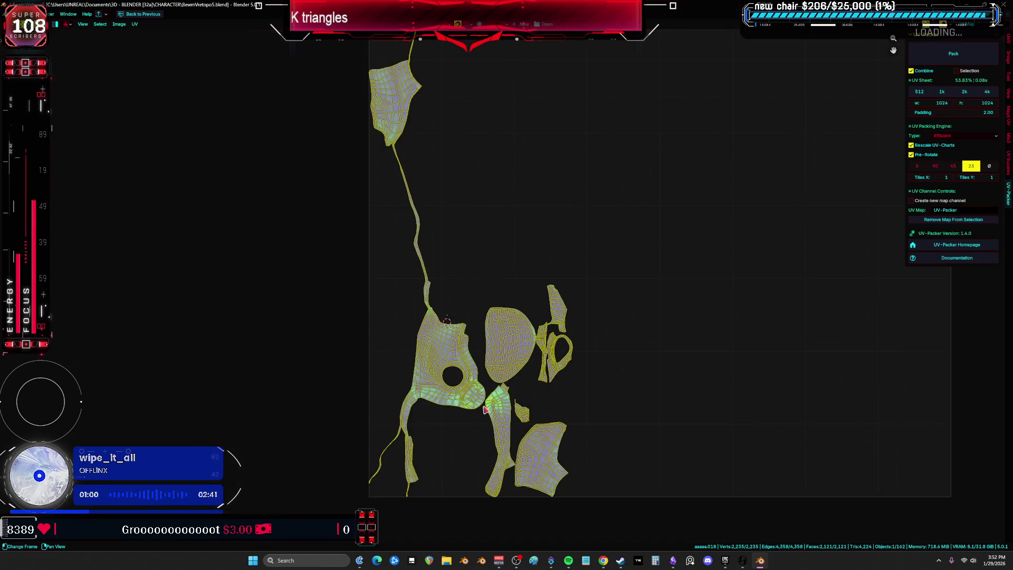
{"action": "scroll", "coordinate": [486, 410], "scroll_direction": "up", "scroll_amount": 4}
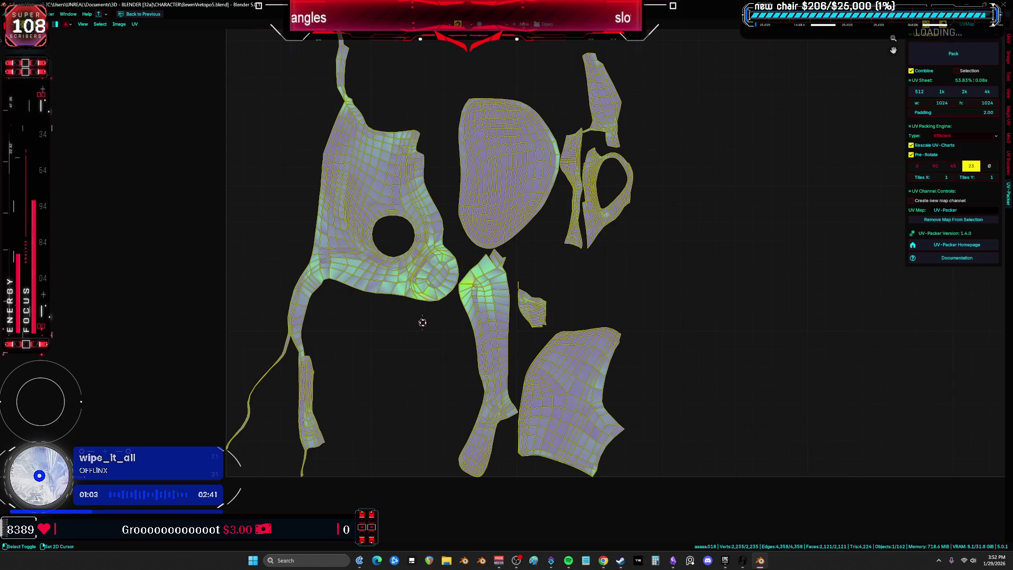
{"action": "scroll", "coordinate": [498, 342], "scroll_direction": "up", "scroll_amount": 5}
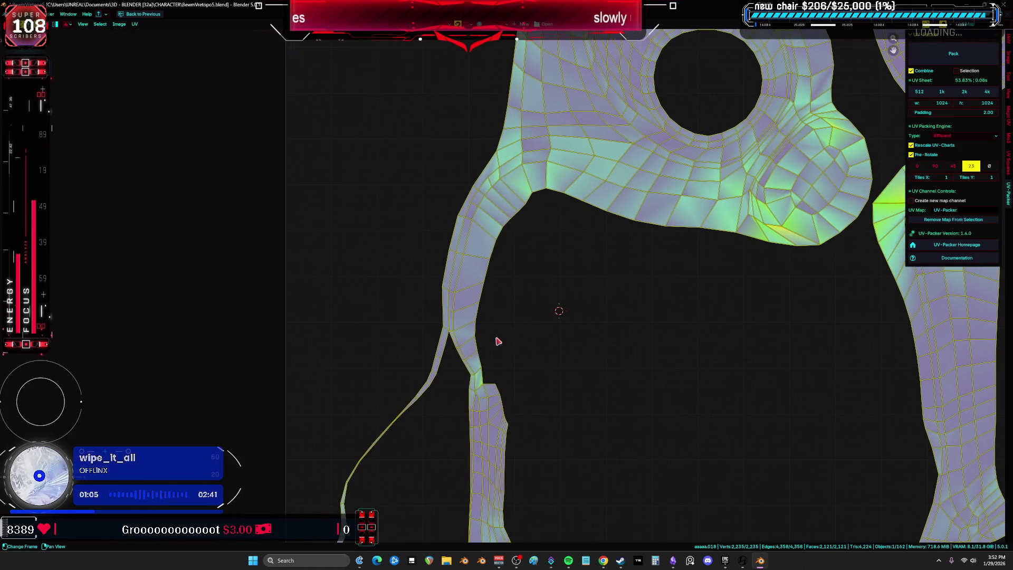
{"action": "scroll", "coordinate": [527, 316], "scroll_direction": "down", "scroll_amount": 3}
{"action": "scroll", "coordinate": [581, 227], "scroll_direction": "up", "scroll_amount": 4, "text": "shift"}
{"action": "scroll", "coordinate": [553, 237], "scroll_direction": "up", "scroll_amount": 3}
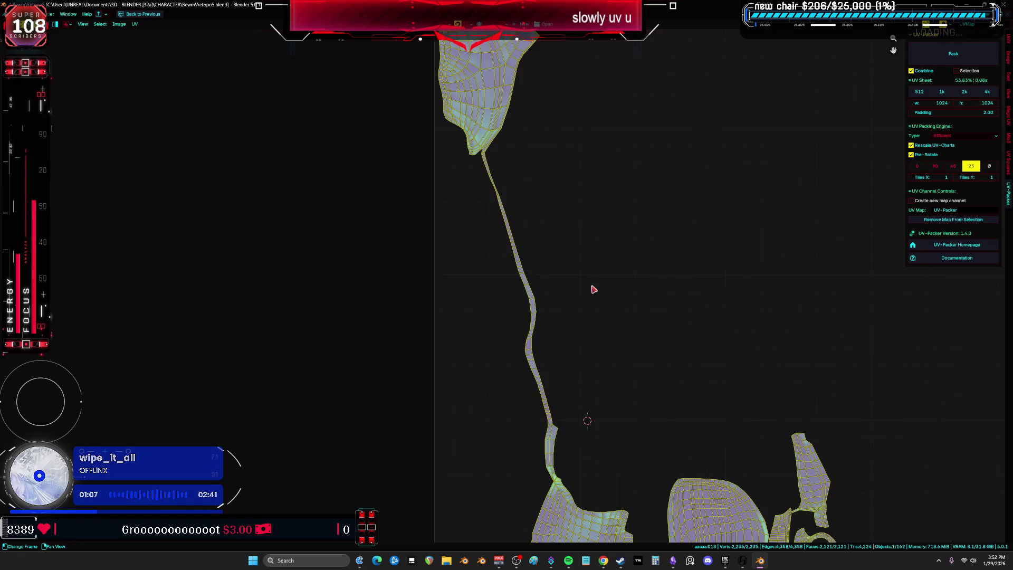
{"action": "scroll", "coordinate": [536, 186], "scroll_direction": "down", "scroll_amount": 3}
{"action": "scroll", "coordinate": [520, 237], "scroll_direction": "up", "scroll_amount": 6}
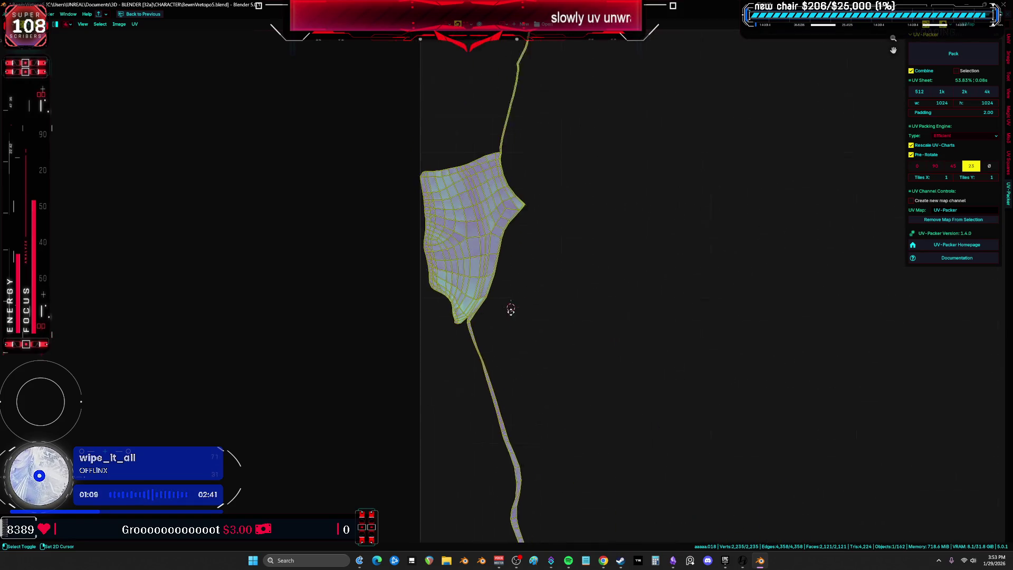
Step: Select a face of the upper UV island and mark seams where the thin strip joins it
{"action": "middle_click_drag", "start_coordinate": [445, 227], "coordinate": [479, 351]}
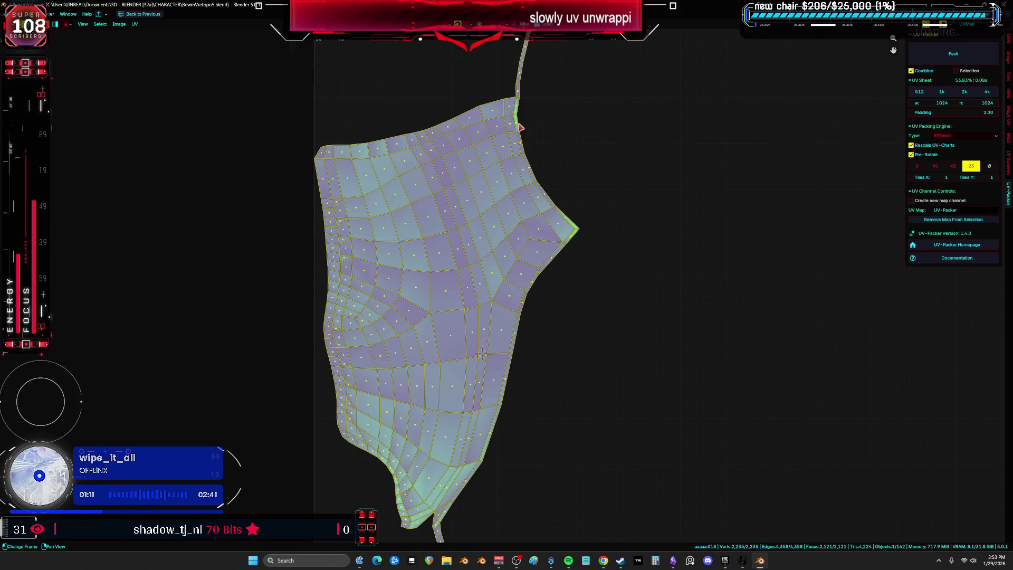
{"action": "left_click", "coordinate": [516, 107]}
{"action": "key", "text": "ctrl+space"}
{"action": "mouse_move", "coordinate": [253, 232]}
{"action": "middle_mouse_down"}
{"action": "mouse_move", "coordinate": [181, 226]}
{"action": "mouse_move", "coordinate": [284, 209]}
{"action": "mouse_move", "coordinate": [310, 244]}
{"action": "mouse_move", "coordinate": [339, 248]}
{"action": "mouse_move", "coordinate": [314, 333]}
{"action": "mouse_move", "coordinate": [333, 262]}
{"action": "middle_mouse_up"}
{"action": "mouse_move", "coordinate": [392, 313]}
{"action": "middle_mouse_down"}
{"action": "mouse_move", "coordinate": [334, 290]}
{"action": "mouse_move", "coordinate": [295, 258]}
{"action": "mouse_move", "coordinate": [213, 281]}
{"action": "mouse_move", "coordinate": [274, 282]}
{"action": "mouse_move", "coordinate": [362, 335]}
{"action": "mouse_move", "coordinate": [337, 333]}
{"action": "mouse_move", "coordinate": [345, 310]}
{"action": "mouse_move", "coordinate": [249, 347]}
{"action": "mouse_move", "coordinate": [248, 327]}
{"action": "mouse_move", "coordinate": [217, 305]}
{"action": "mouse_move", "coordinate": [140, 289]}
{"action": "mouse_move", "coordinate": [283, 279]}
{"action": "middle_mouse_up"}
{"action": "right_click", "coordinate": [295, 257]}
{"action": "left_click", "coordinate": [295, 256]}
{"action": "left_click", "coordinate": [212, 281]}
{"action": "left_click", "coordinate": [198, 287]}
Step: Select all and unwrap the armor mesh with Minimum Stretch, viewing the UVs full screen
{"action": "key", "text": "u"}
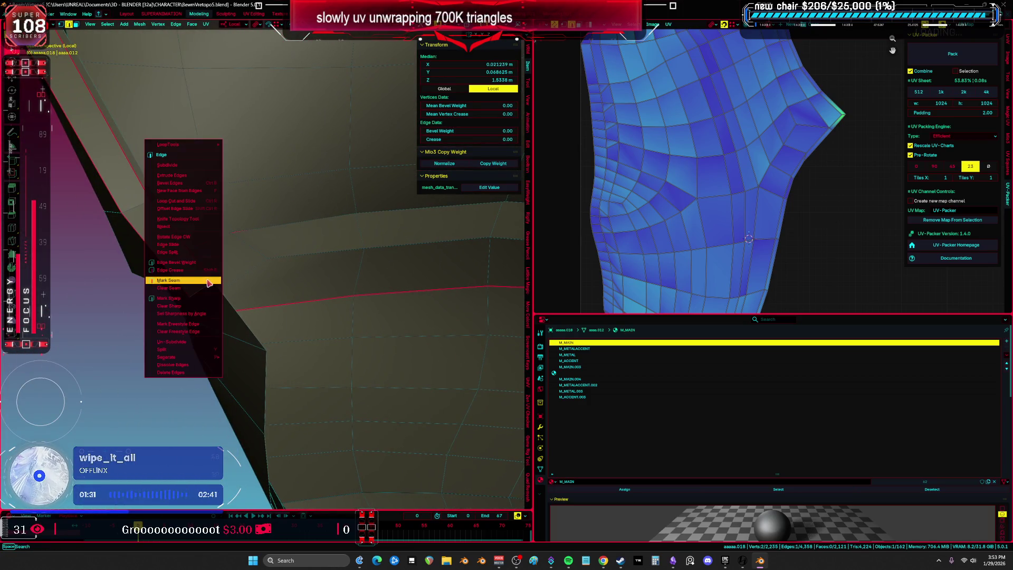
{"action": "scroll", "coordinate": [248, 268], "scroll_direction": "down", "scroll_amount": 5}
{"action": "key", "text": "a"}
{"action": "key", "text": "u"}
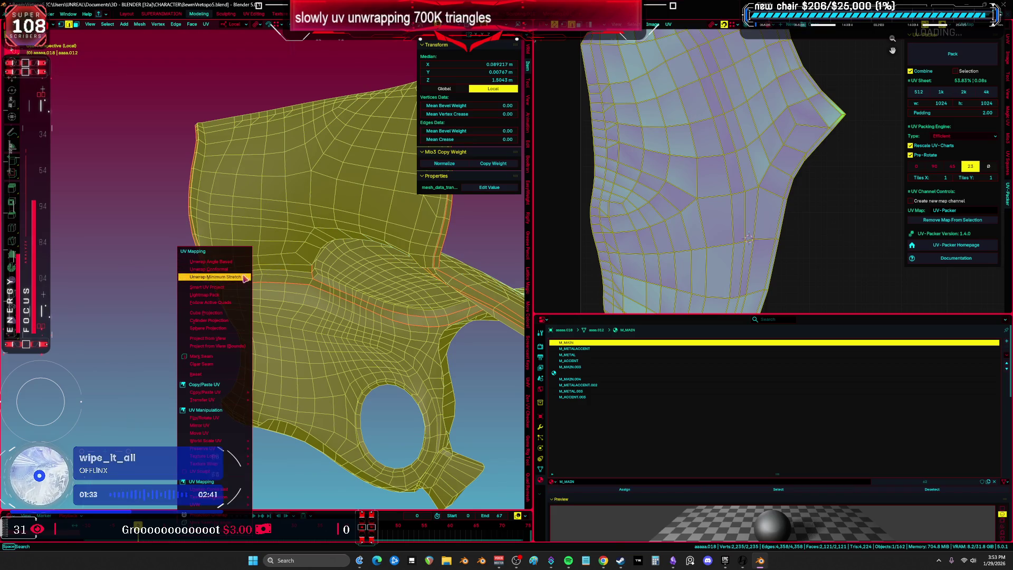
{"action": "left_click", "coordinate": [244, 277]}
{"action": "key", "text": "ctrl+space"}
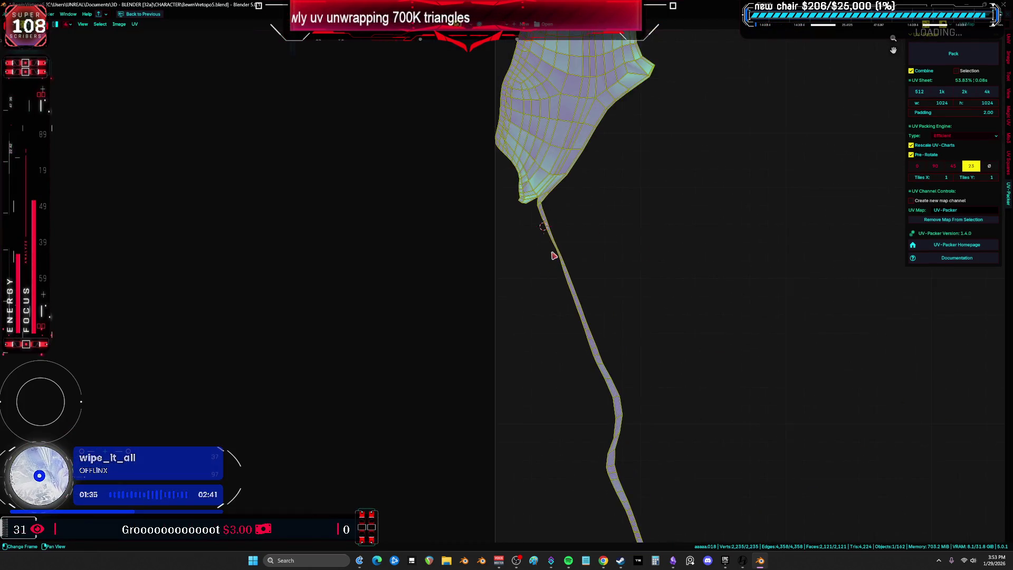
{"action": "scroll", "coordinate": [553, 256], "scroll_direction": "down", "scroll_amount": 3}
{"action": "scroll", "coordinate": [583, 321], "scroll_direction": "up", "scroll_amount": 6}
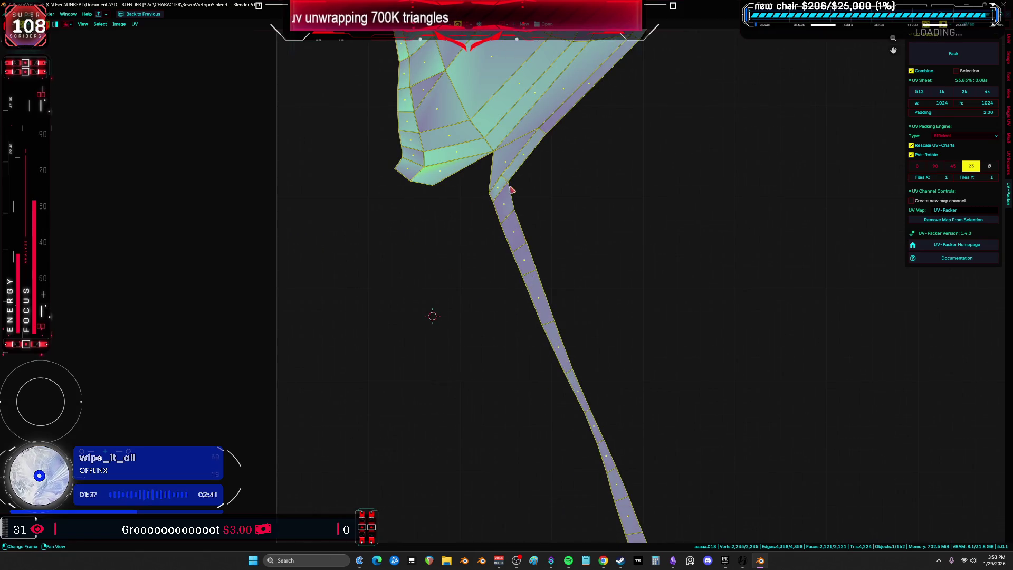
Step: Pick a face on the UV strip, frame it in 3D, and select an edge beside it
{"action": "left_click", "coordinate": [500, 190]}
{"action": "key", "text": "ctrl+space"}
{"action": "key", "text": "KP_Decimal"}
{"action": "scroll", "coordinate": [373, 324], "scroll_direction": "down", "scroll_amount": 3}
{"action": "mouse_move", "coordinate": [373, 323]}
{"action": "middle_mouse_down"}
{"action": "mouse_move", "coordinate": [332, 305]}
{"action": "mouse_move", "coordinate": [368, 327]}
{"action": "mouse_move", "coordinate": [343, 296]}
{"action": "mouse_move", "coordinate": [337, 312]}
{"action": "mouse_move", "coordinate": [373, 301]}
{"action": "mouse_move", "coordinate": [378, 314]}
{"action": "mouse_move", "coordinate": [401, 279]}
{"action": "mouse_move", "coordinate": [291, 286]}
{"action": "mouse_move", "coordinate": [240, 309]}
{"action": "middle_mouse_up"}
{"action": "key", "text": "2"}
{"action": "left_click", "coordinate": [344, 298]}
Step: Select the whole armor mesh and re-unwrap it
{"action": "right_click", "coordinate": [240, 308]}
{"action": "key", "text": "Escape"}
{"action": "key", "text": "KP_Decimal"}
{"action": "key", "text": "a"}
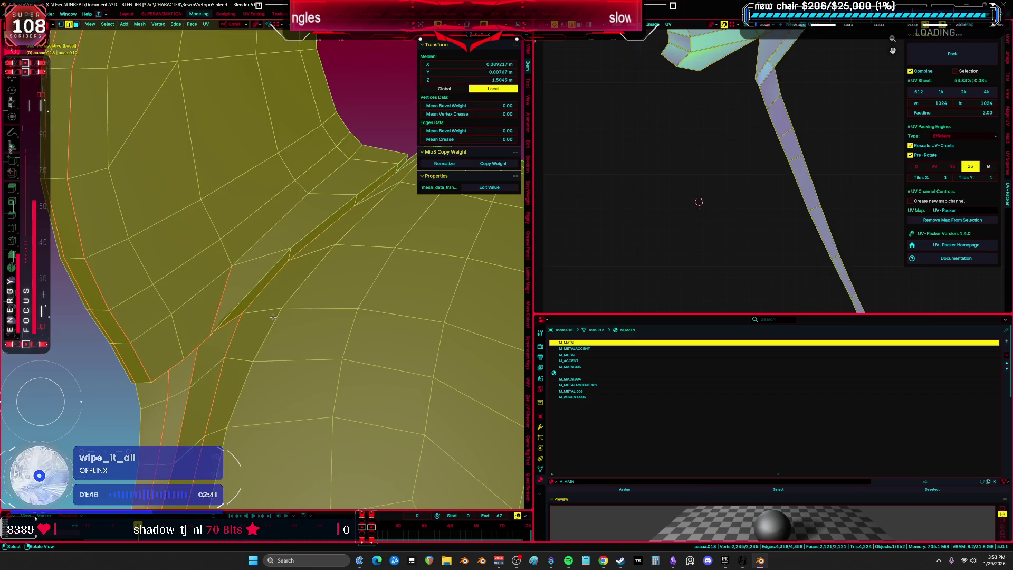
{"action": "right_click", "coordinate": [272, 317]}
{"action": "left_click", "coordinate": [272, 317]}
{"action": "right_click", "coordinate": [259, 253]}
{"action": "left_click", "coordinate": [253, 236]}
Step: Find the strip's junction face in the UV editor and mark the nearby edge as a seam
{"action": "key", "text": "ctrl+space"}
{"action": "mouse_move", "coordinate": [712, 263]}
{"action": "middle_mouse_down"}
{"action": "mouse_move", "coordinate": [551, 240]}
{"action": "mouse_move", "coordinate": [515, 158]}
{"action": "middle_mouse_up"}
{"action": "scroll", "coordinate": [457, 335], "scroll_direction": "up", "scroll_amount": 5}
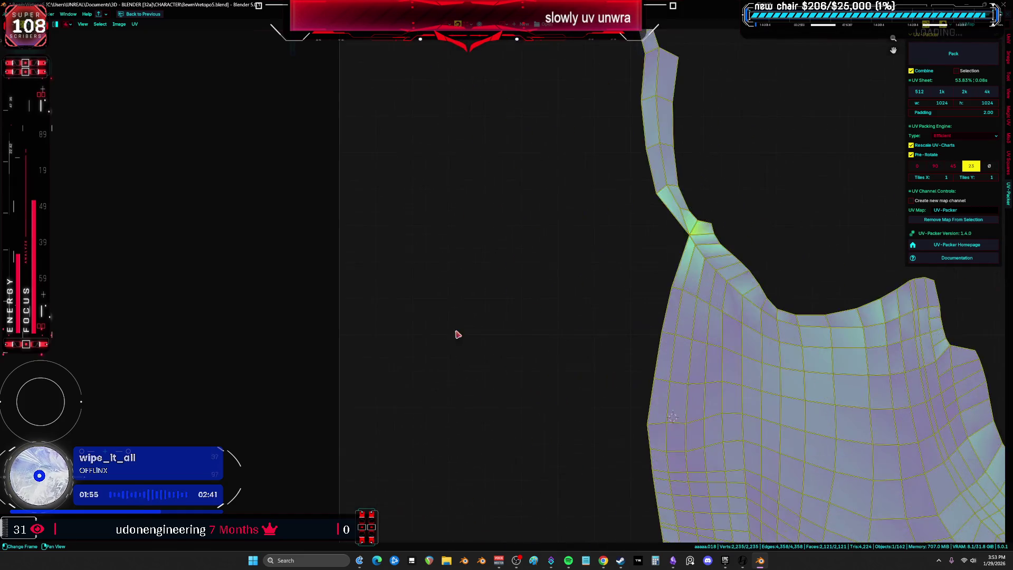
{"action": "left_click", "coordinate": [702, 230]}
{"action": "key", "text": "ctrl+space"}
{"action": "mouse_move", "coordinate": [312, 179]}
{"action": "middle_mouse_down"}
{"action": "mouse_move", "coordinate": [341, 245]}
{"action": "mouse_move", "coordinate": [346, 203]}
{"action": "mouse_move", "coordinate": [185, 258]}
{"action": "mouse_move", "coordinate": [385, 310]}
{"action": "mouse_move", "coordinate": [417, 366]}
{"action": "mouse_move", "coordinate": [407, 389]}
{"action": "mouse_move", "coordinate": [372, 331]}
{"action": "mouse_move", "coordinate": [373, 278]}
{"action": "middle_mouse_up"}
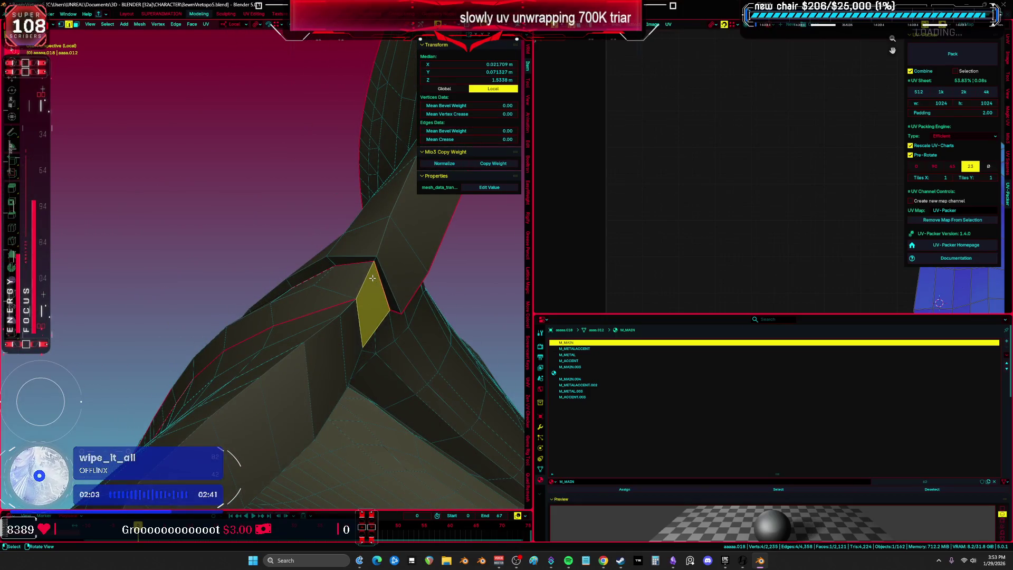
{"action": "mouse_move", "coordinate": [359, 327]}
{"action": "middle_mouse_down"}
{"action": "mouse_move", "coordinate": [320, 268]}
{"action": "mouse_move", "coordinate": [278, 253]}
{"action": "mouse_move", "coordinate": [282, 273]}
{"action": "mouse_move", "coordinate": [370, 298]}
{"action": "middle_mouse_up"}
{"action": "right_click", "coordinate": [278, 253]}
{"action": "left_click", "coordinate": [285, 253]}
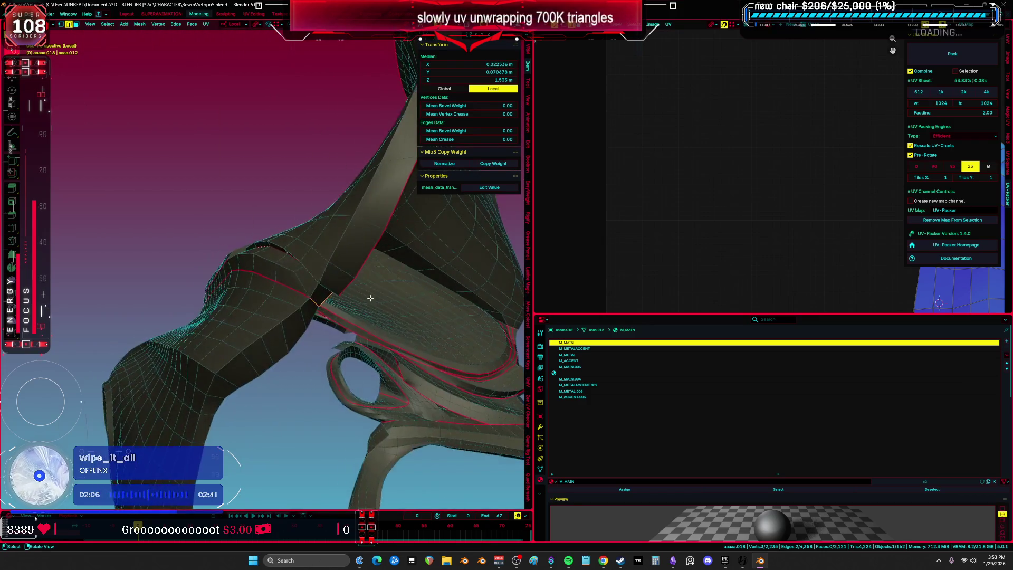
Step: Unwrap the whole armor piece with Minimum Stretch and inspect it in a full-screen 3D view
{"action": "key", "text": "a"}
{"action": "key", "text": "u"}
{"action": "left_click", "coordinate": [291, 289]}
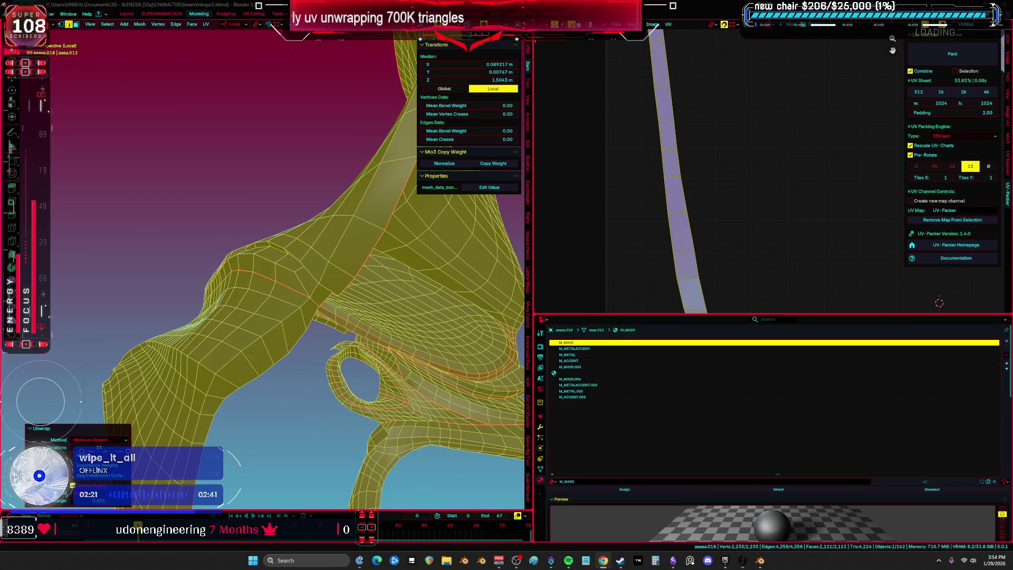
{"action": "middle_click_drag", "start_coordinate": [296, 275], "coordinate": [327, 264]}
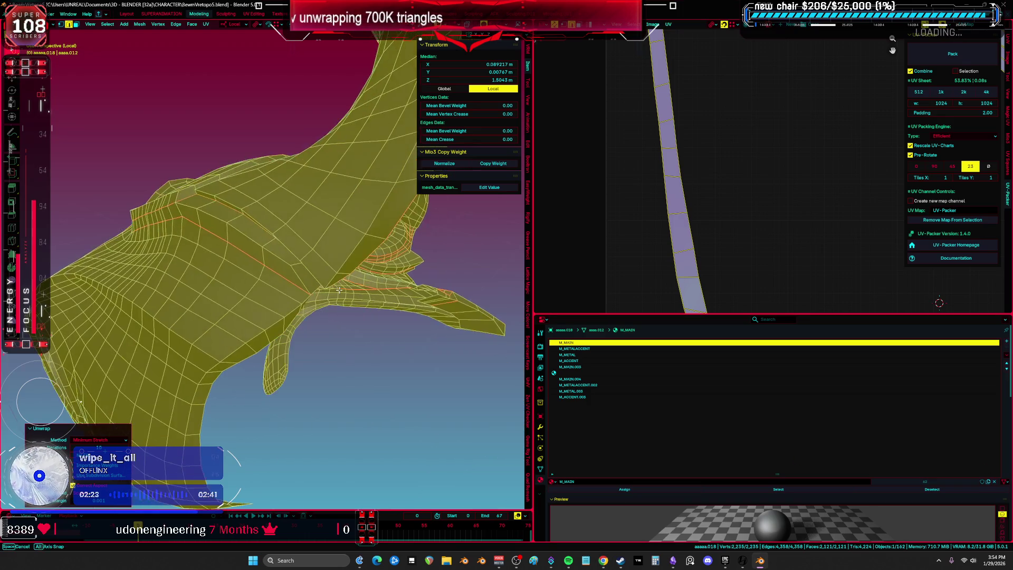
{"action": "key", "text": "ctrl+space"}
{"action": "mouse_move", "coordinate": [474, 263]}
{"action": "middle_mouse_down"}
{"action": "mouse_move", "coordinate": [497, 260]}
{"action": "mouse_move", "coordinate": [456, 305]}
{"action": "middle_mouse_up"}
{"action": "scroll", "coordinate": [497, 260], "scroll_direction": "up", "scroll_amount": 3}
{"action": "scroll", "coordinate": [497, 260], "scroll_direction": "down", "scroll_amount": 5}
{"action": "key", "text": "u"}
{"action": "left_click", "coordinate": [442, 291]}
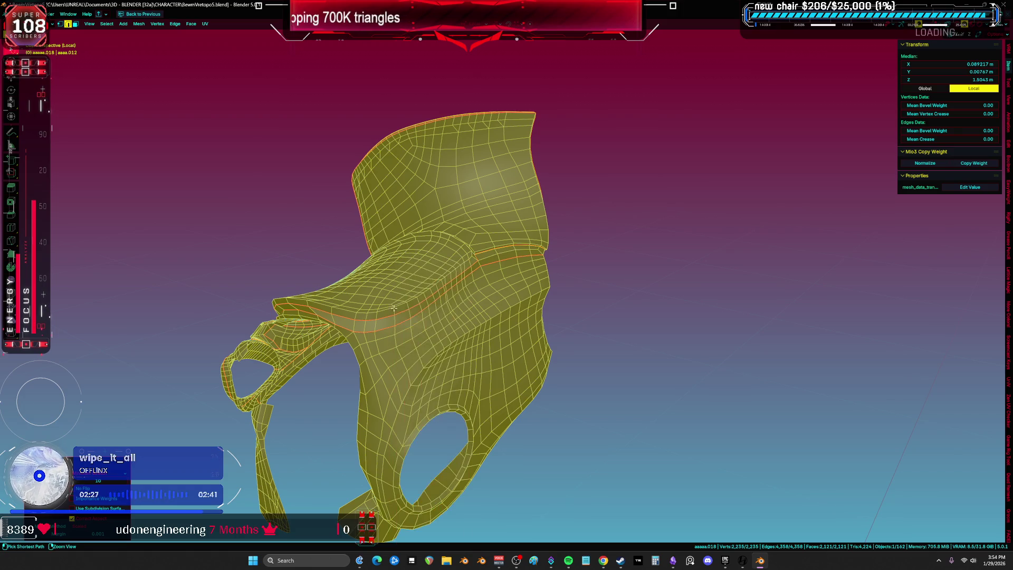
{"action": "key", "text": "ctrl+space"}
{"action": "key", "text": "ctrl+space"}
{"action": "scroll", "coordinate": [632, 297], "scroll_direction": "down", "scroll_amount": 3}
{"action": "middle_click_drag", "start_coordinate": [698, 305], "coordinate": [562, 305]}
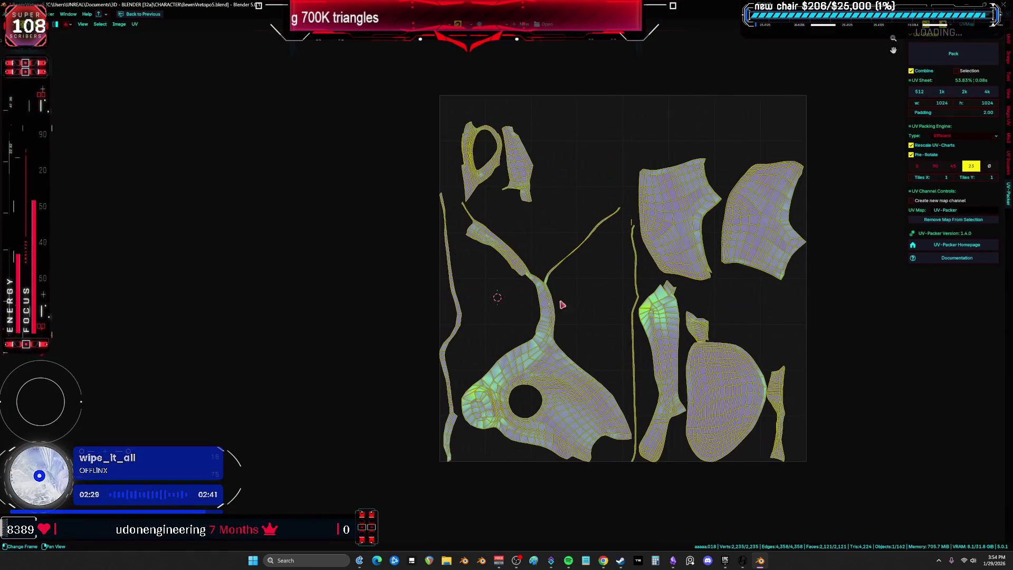
{"action": "scroll", "coordinate": [565, 321], "scroll_direction": "up", "scroll_amount": 4}
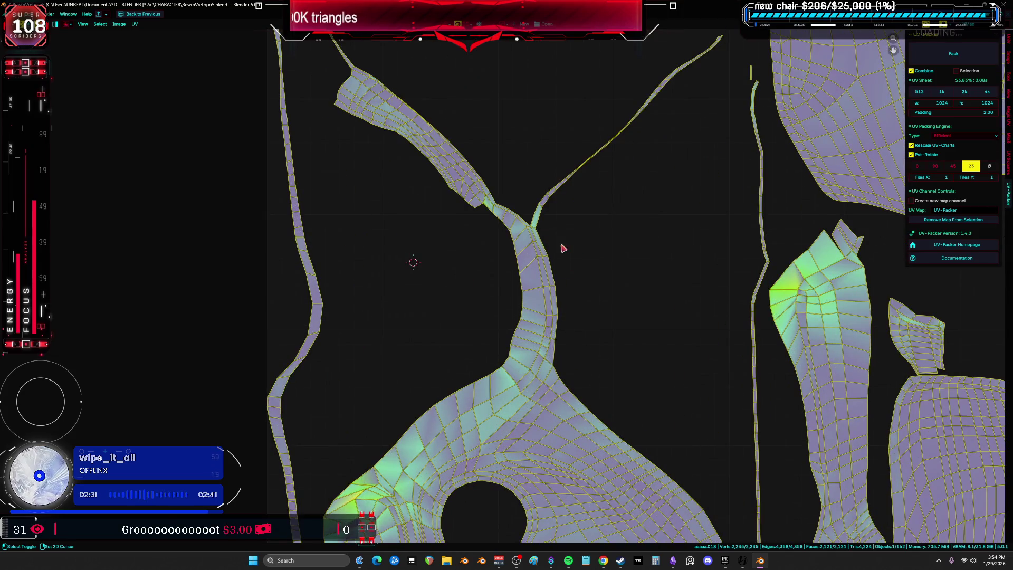
{"action": "scroll", "coordinate": [530, 245], "scroll_direction": "up", "scroll_amount": 3}
{"action": "left_click", "coordinate": [521, 257]}
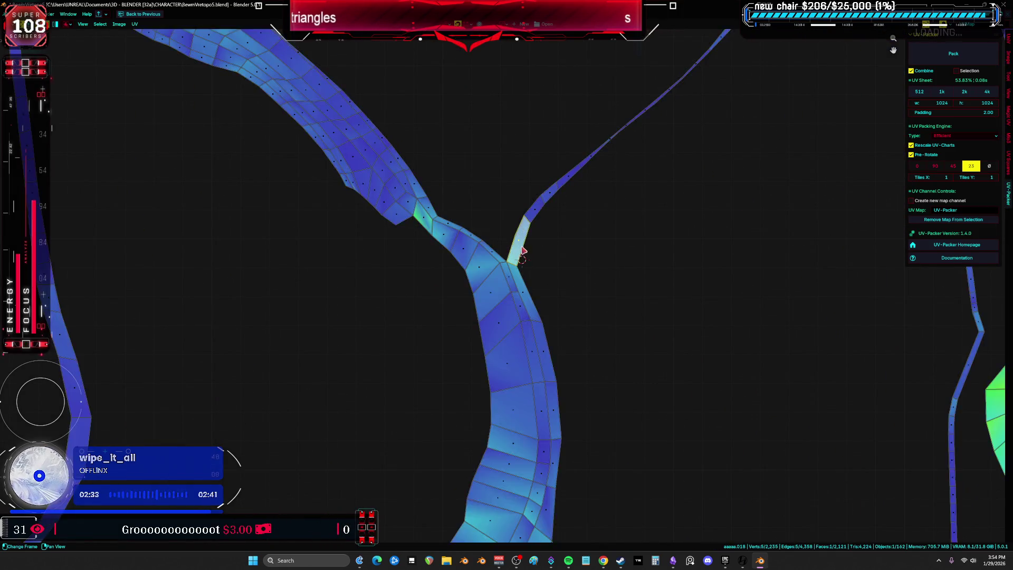
{"action": "scroll", "coordinate": [538, 264], "scroll_direction": "down", "scroll_amount": 3}
{"action": "key", "text": "ctrl+space"}
{"action": "key", "text": "KP_Decimal"}
{"action": "mouse_move", "coordinate": [375, 263]}
{"action": "middle_mouse_down"}
{"action": "mouse_move", "coordinate": [279, 295]}
{"action": "mouse_move", "coordinate": [431, 269]}
{"action": "middle_mouse_up"}
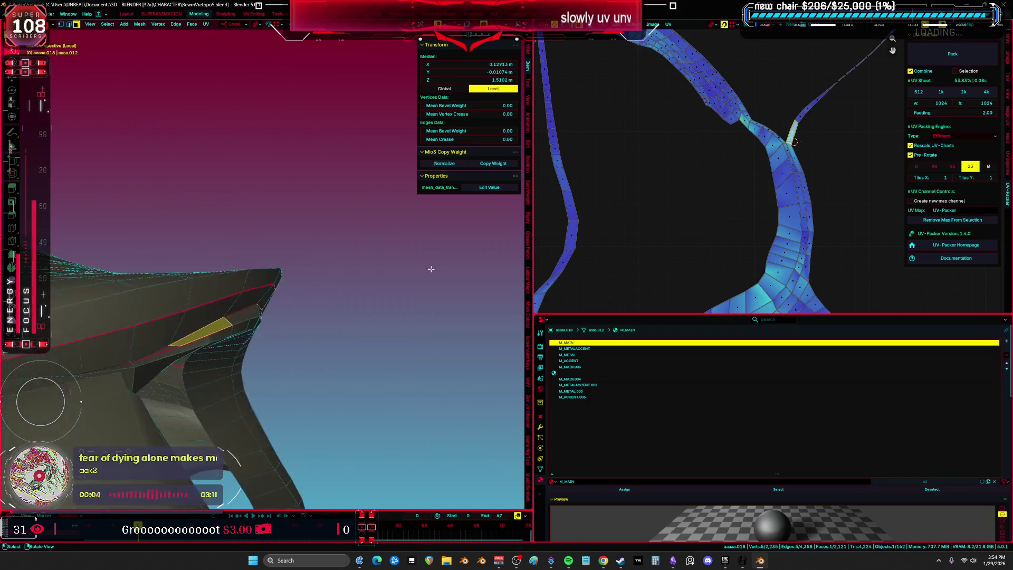
{"action": "scroll", "coordinate": [709, 195], "scroll_direction": "down", "scroll_amount": 3}
{"action": "scroll", "coordinate": [709, 195], "scroll_direction": "up", "scroll_amount": 2}
{"action": "mouse_move", "coordinate": [295, 317]}
{"action": "middle_mouse_down"}
{"action": "mouse_move", "coordinate": [238, 341]}
{"action": "mouse_move", "coordinate": [274, 327]}
{"action": "mouse_move", "coordinate": [301, 300]}
{"action": "mouse_move", "coordinate": [285, 325]}
{"action": "mouse_move", "coordinate": [395, 348]}
{"action": "mouse_move", "coordinate": [221, 337]}
{"action": "middle_mouse_up"}
{"action": "key", "text": "ctrl+space"}
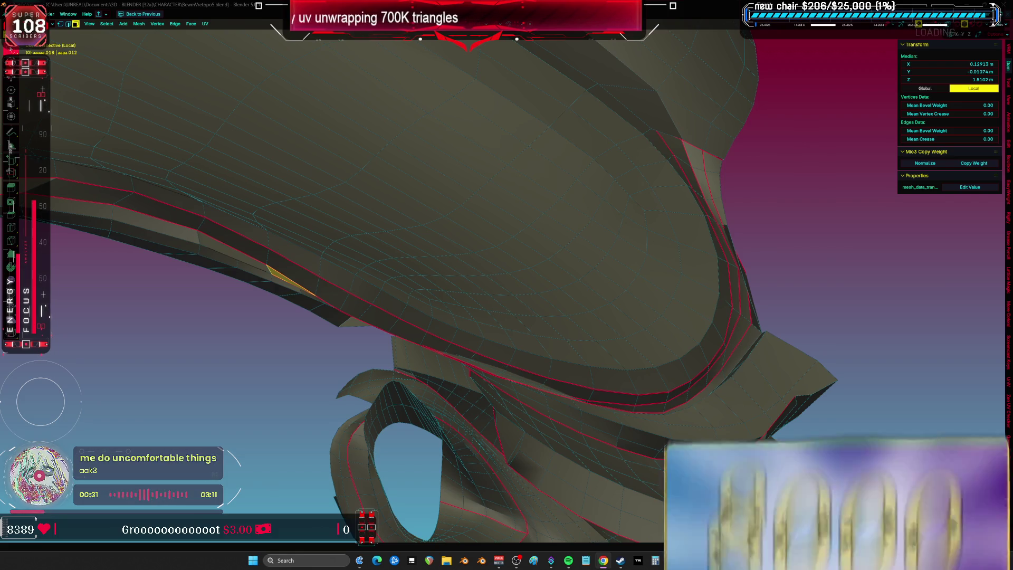
{"action": "mouse_move", "coordinate": [338, 316]}
{"action": "middle_mouse_down"}
{"action": "mouse_move", "coordinate": [395, 351]}
{"action": "mouse_move", "coordinate": [517, 298]}
{"action": "middle_mouse_up"}
Step: Mark one more edge of the armor piece as a seam
{"action": "key", "text": "a"}
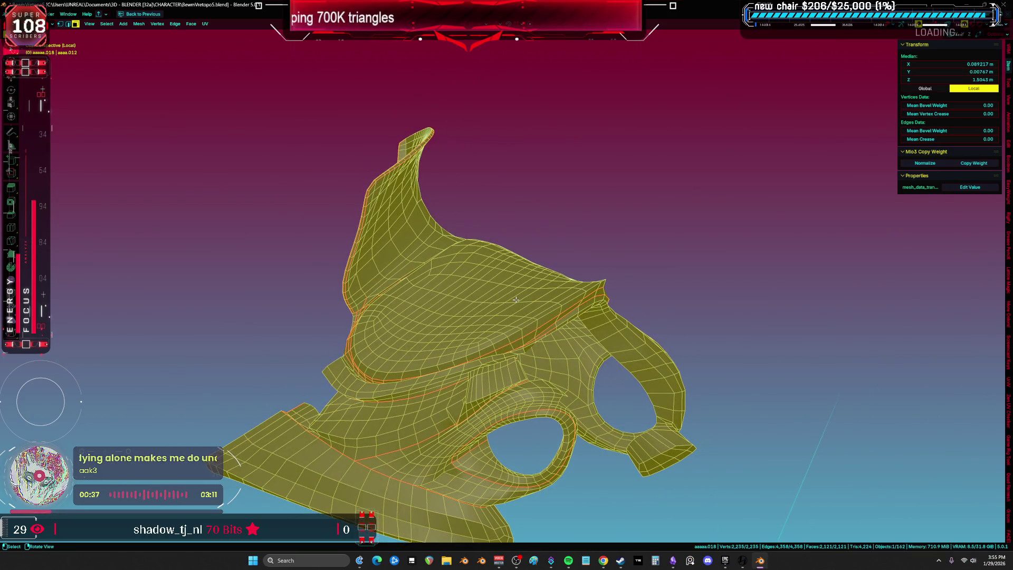
{"action": "scroll", "coordinate": [515, 300], "scroll_direction": "up", "scroll_amount": 6}
{"action": "left_click", "coordinate": [390, 298]}
{"action": "mouse_move", "coordinate": [397, 270]}
{"action": "middle_mouse_down"}
{"action": "mouse_move", "coordinate": [556, 285]}
{"action": "mouse_move", "coordinate": [538, 280]}
{"action": "mouse_move", "coordinate": [549, 264]}
{"action": "middle_mouse_up"}
{"action": "right_click", "coordinate": [553, 271]}
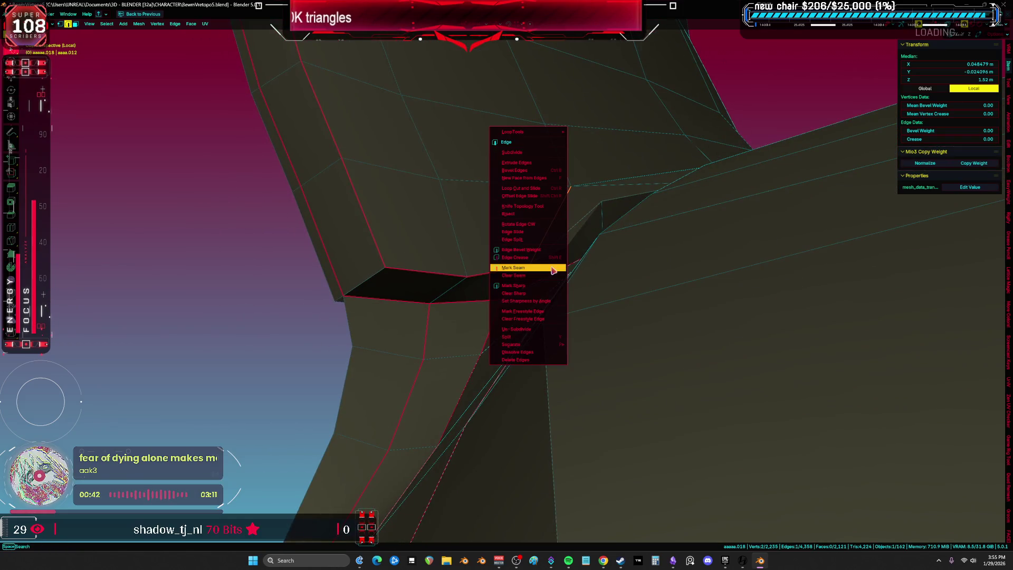
{"action": "left_click", "coordinate": [551, 274]}
Step: Re-unwrap the whole piece with Minimum Stretch and inspect the thin branching UV islands full screen
{"action": "key", "text": "a"}
{"action": "scroll", "coordinate": [555, 274], "scroll_direction": "down", "scroll_amount": 5}
{"action": "right_click", "coordinate": [555, 273]}
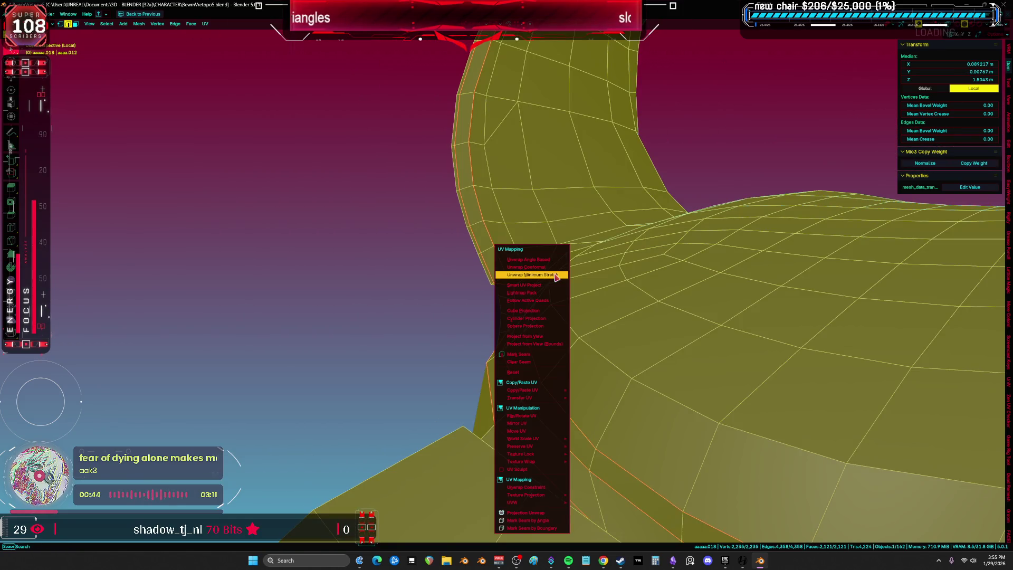
{"action": "left_click", "coordinate": [555, 274]}
{"action": "key", "text": "ctrl+space"}
{"action": "key", "text": "ctrl+space"}
{"action": "key", "text": "Home"}
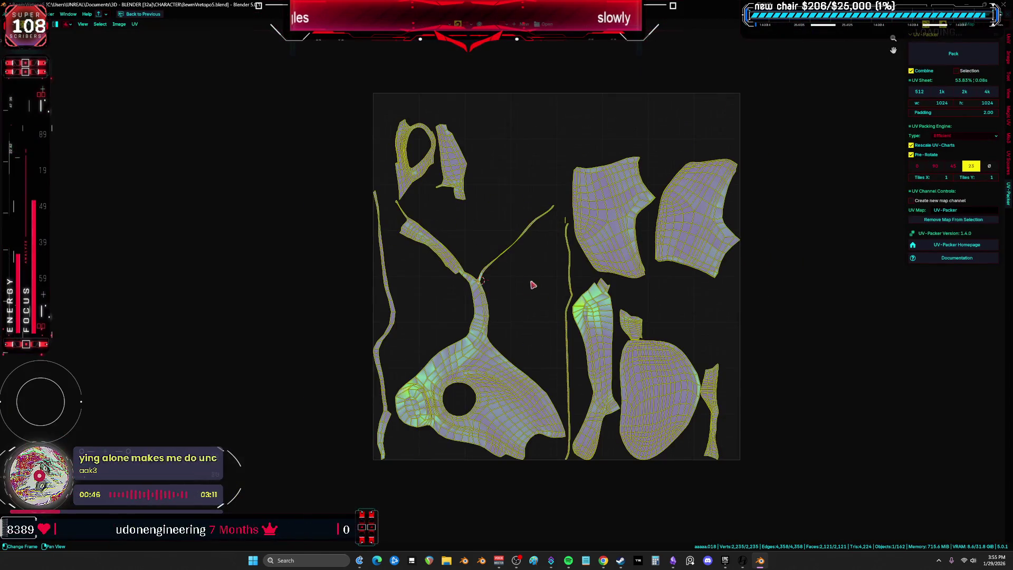
{"action": "scroll", "coordinate": [522, 287], "scroll_direction": "up", "scroll_amount": 10}
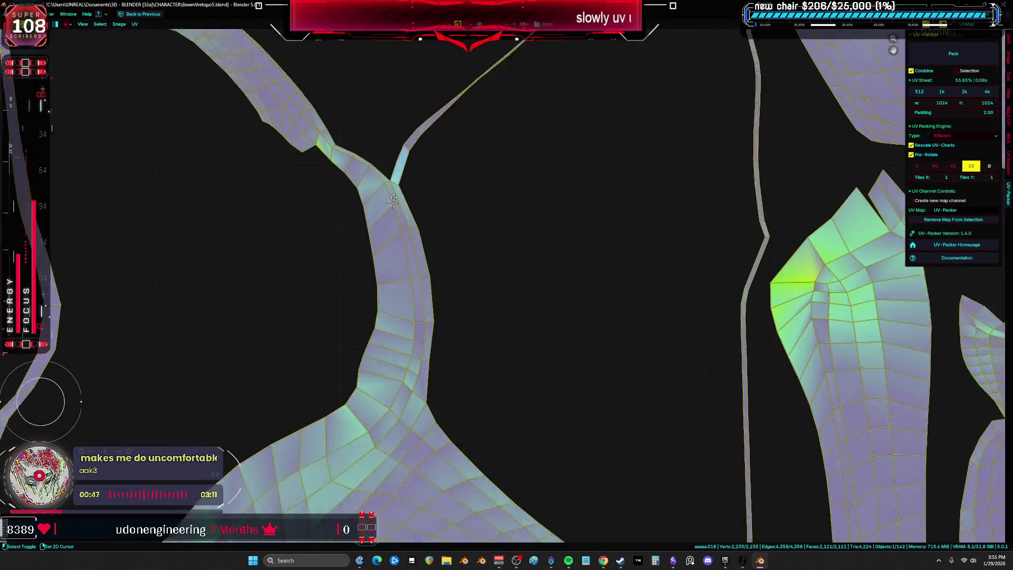
{"action": "scroll", "coordinate": [491, 240], "scroll_direction": "down", "scroll_amount": 3}
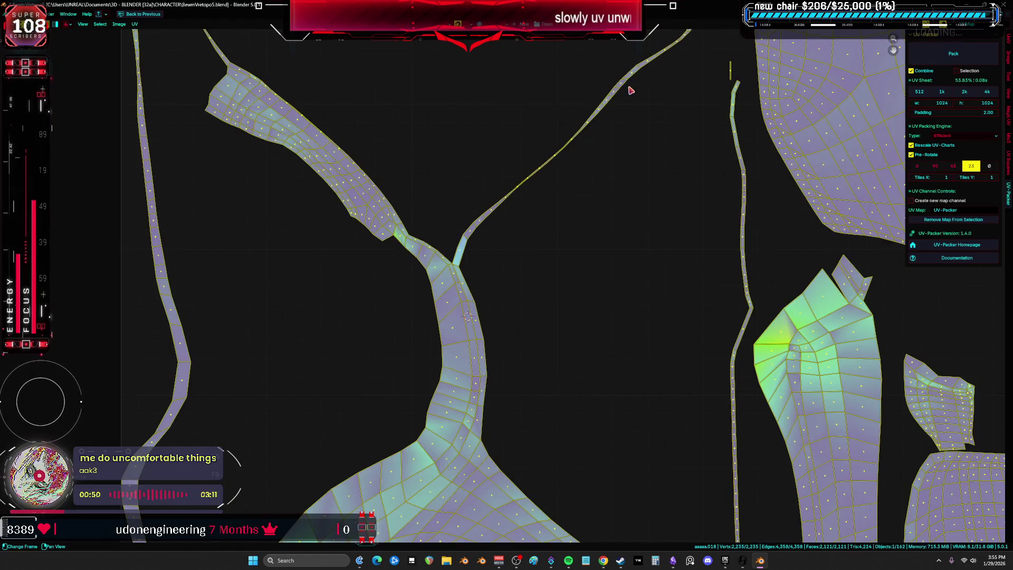
{"action": "middle_click_drag", "start_coordinate": [630, 90], "coordinate": [647, 114]}
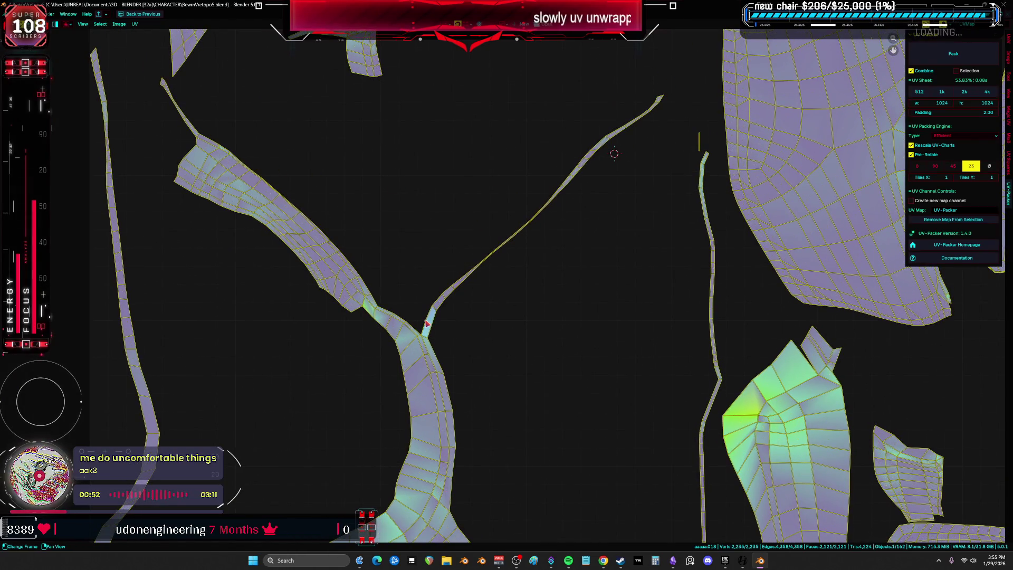
{"action": "left_click", "coordinate": [537, 211]}
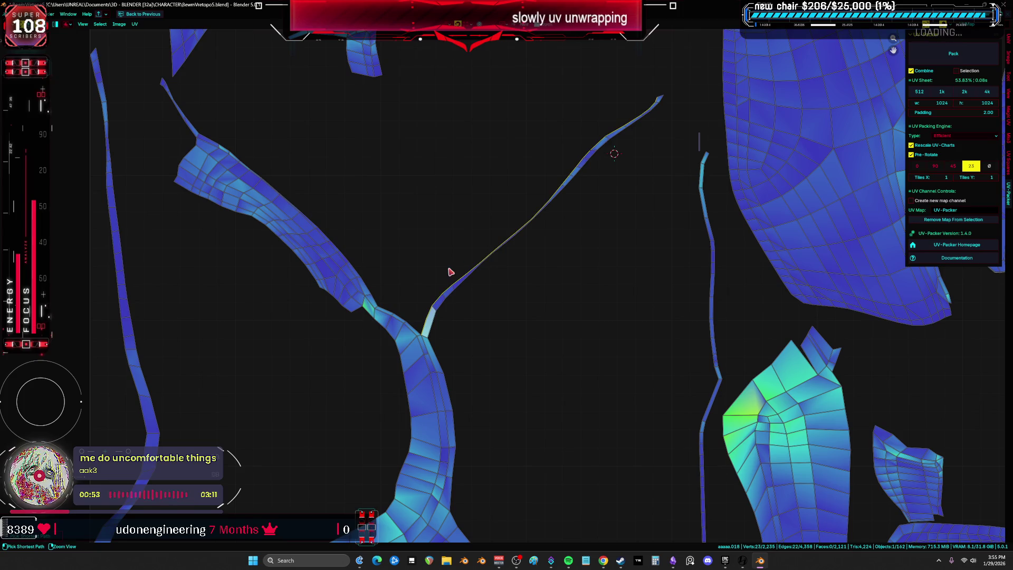
{"action": "key", "text": "ctrl+space"}
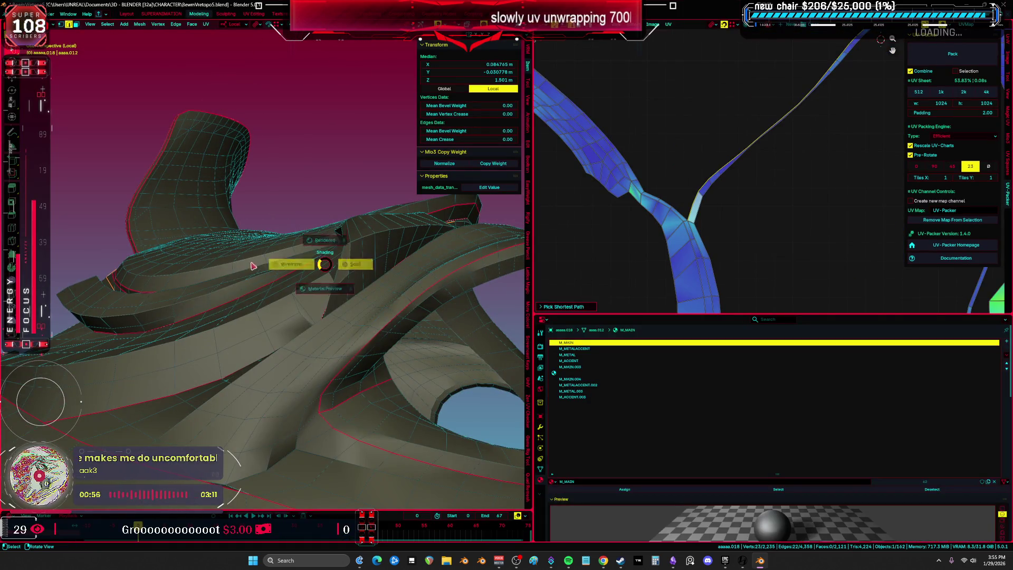
Step: Toggle between wireframe and solid shading and mark the selected edge as a seam
{"action": "left_click", "coordinate": [252, 266]}
{"action": "mouse_move", "coordinate": [253, 266]}
{"action": "middle_mouse_down"}
{"action": "mouse_move", "coordinate": [285, 308]}
{"action": "mouse_move", "coordinate": [414, 331]}
{"action": "mouse_move", "coordinate": [326, 324]}
{"action": "mouse_move", "coordinate": [244, 362]}
{"action": "mouse_move", "coordinate": [282, 328]}
{"action": "middle_mouse_up"}
{"action": "key", "text": "u"}
{"action": "key", "text": "shift+z"}
{"action": "key", "text": "z"}
{"action": "left_click", "coordinate": [240, 323]}
{"action": "key", "text": "shift+z"}
{"action": "scroll", "coordinate": [306, 316], "scroll_direction": "up", "scroll_amount": 5}
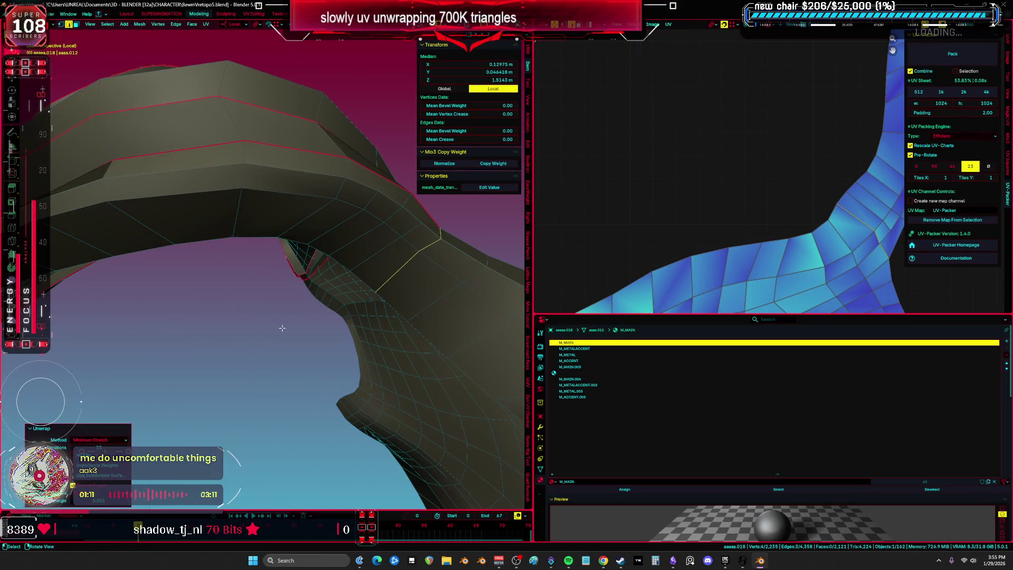
{"action": "right_click", "coordinate": [282, 328]}
{"action": "left_click", "coordinate": [274, 320]}
Step: Check the UV layout in the full-screen UV editor, then orbit back to the selected edge
{"action": "key", "text": "ctrl+space"}
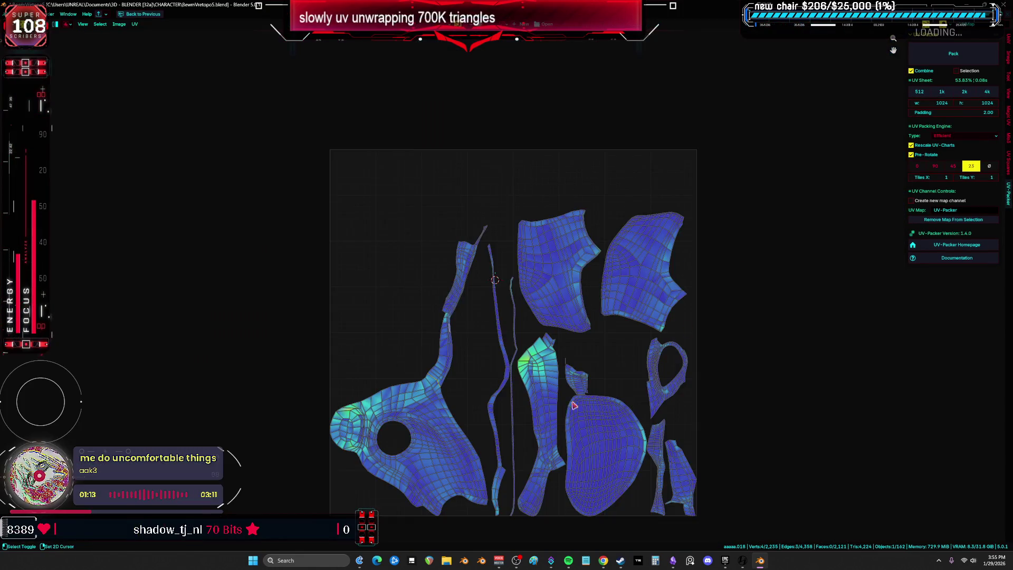
{"action": "scroll", "coordinate": [548, 302], "scroll_direction": "up", "scroll_amount": 4}
{"action": "scroll", "coordinate": [549, 302], "scroll_direction": "down", "scroll_amount": 3}
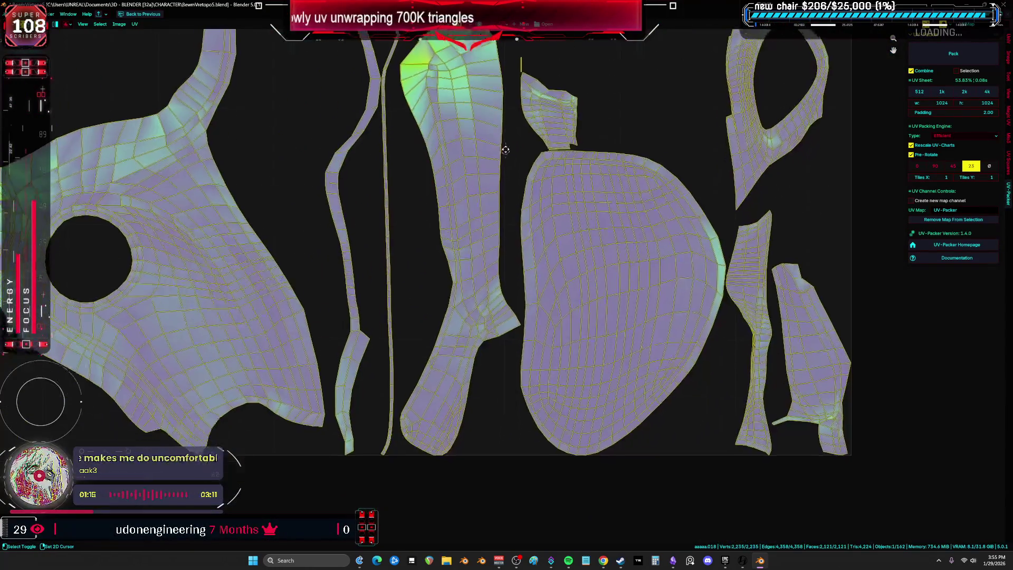
{"action": "scroll", "coordinate": [425, 381], "scroll_direction": "up", "scroll_amount": 5}
{"action": "scroll", "coordinate": [425, 381], "scroll_direction": "up", "scroll_amount": 5}
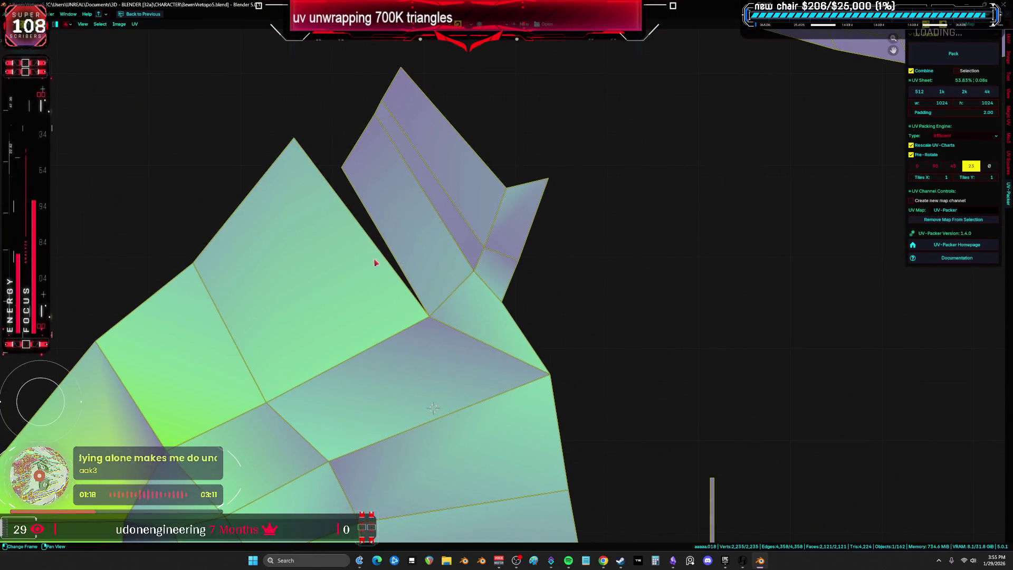
{"action": "key", "text": "ctrl+space"}
{"action": "scroll", "coordinate": [401, 258], "scroll_direction": "up", "scroll_amount": 5}
{"action": "mouse_move", "coordinate": [407, 260]}
{"action": "middle_mouse_down"}
{"action": "mouse_move", "coordinate": [343, 287]}
{"action": "mouse_move", "coordinate": [242, 287]}
{"action": "mouse_move", "coordinate": [378, 286]}
{"action": "mouse_move", "coordinate": [334, 303]}
{"action": "middle_mouse_up"}
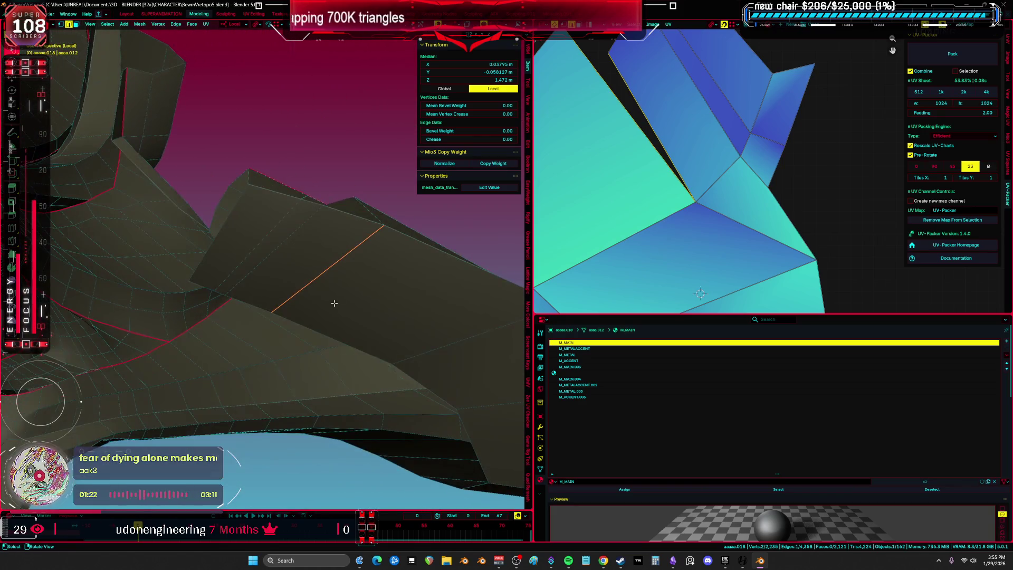
Step: Mark another edge of the armor piece as a seam and select the whole mesh
{"action": "right_click", "coordinate": [348, 271]}
{"action": "key", "text": "ctrl+e"}
{"action": "middle_click_drag", "start_coordinate": [346, 276], "coordinate": [339, 287]}
{"action": "left_click", "coordinate": [346, 280]}
{"action": "key", "text": "ctrl+e"}
{"action": "key", "text": "Escape"}
{"action": "key", "text": "a"}
Step: Unwrap the whole piece and review the upper and lower UV islands full screen
{"action": "key", "text": "u"}
{"action": "left_click", "coordinate": [341, 285]}
{"action": "key", "text": "ctrl+space"}
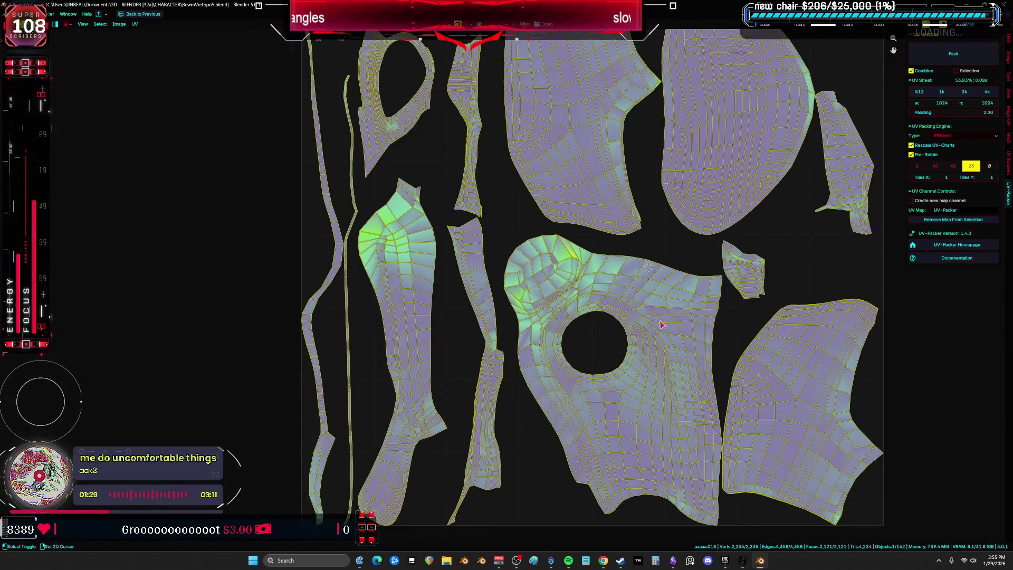
{"action": "middle_click_drag", "start_coordinate": [662, 324], "coordinate": [603, 390]}
{"action": "middle_click_drag", "start_coordinate": [376, 338], "coordinate": [412, 171]}
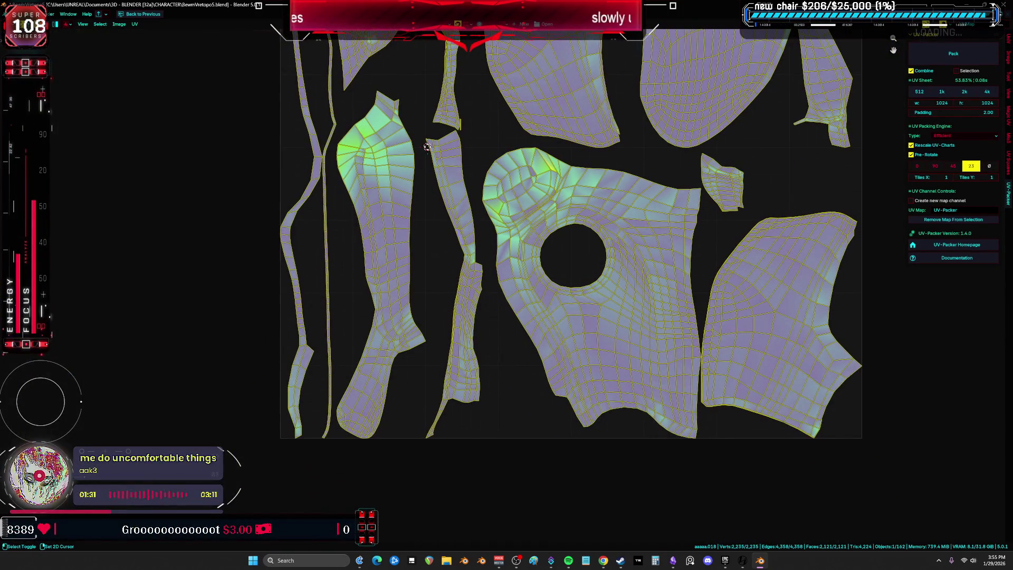
{"action": "scroll", "coordinate": [427, 146], "scroll_direction": "up", "scroll_amount": 10}
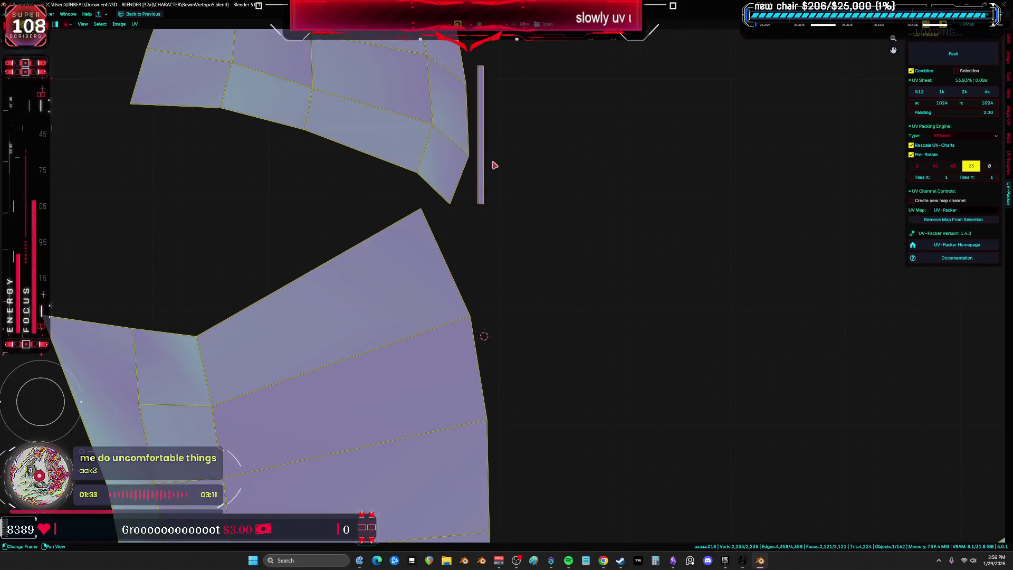
{"action": "left_click", "coordinate": [487, 159]}
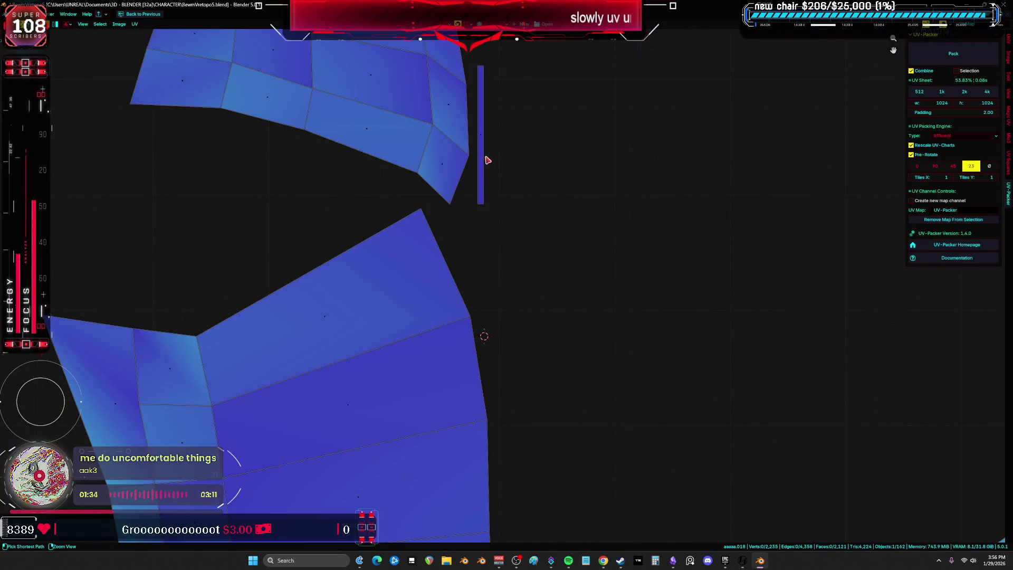
{"action": "key", "text": "ctrl+space"}
{"action": "key", "text": "ctrl+space"}
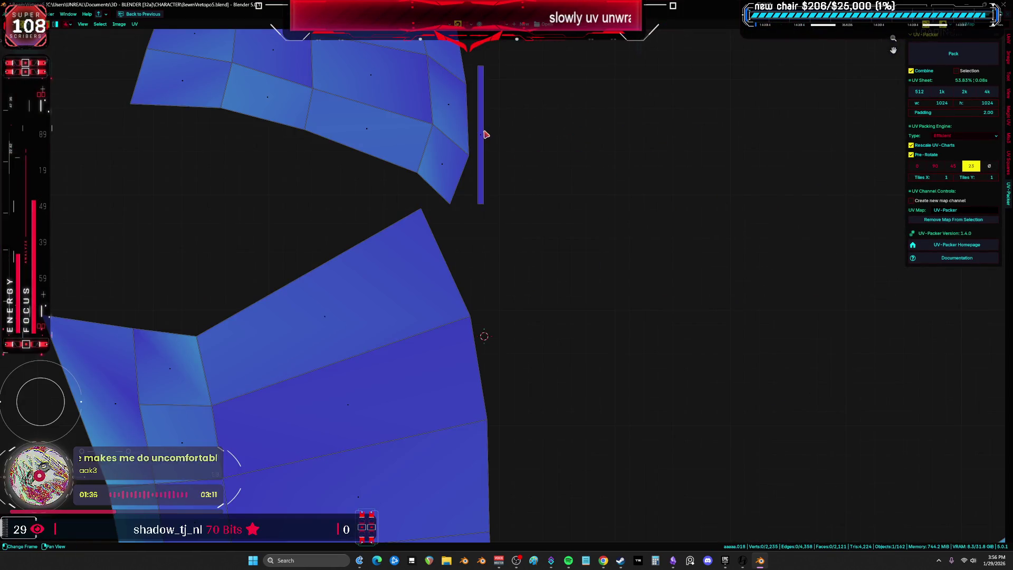
{"action": "key", "text": "ctrl+space"}
Step: Select several extra faces on the shoulder armor piece and delete them
{"action": "mouse_move", "coordinate": [397, 236]}
{"action": "middle_mouse_down"}
{"action": "mouse_move", "coordinate": [248, 226]}
{"action": "mouse_move", "coordinate": [280, 241]}
{"action": "mouse_move", "coordinate": [290, 323]}
{"action": "mouse_move", "coordinate": [285, 289]}
{"action": "mouse_move", "coordinate": [355, 278]}
{"action": "mouse_move", "coordinate": [331, 241]}
{"action": "mouse_move", "coordinate": [319, 163]}
{"action": "mouse_move", "coordinate": [308, 235]}
{"action": "mouse_move", "coordinate": [355, 255]}
{"action": "mouse_move", "coordinate": [365, 246]}
{"action": "mouse_move", "coordinate": [257, 299]}
{"action": "middle_mouse_up"}
{"action": "mouse_move", "coordinate": [333, 296]}
{"action": "middle_mouse_down"}
{"action": "mouse_move", "coordinate": [219, 271]}
{"action": "mouse_move", "coordinate": [339, 323]}
{"action": "mouse_move", "coordinate": [296, 336]}
{"action": "mouse_move", "coordinate": [323, 316]}
{"action": "mouse_move", "coordinate": [361, 241]}
{"action": "mouse_move", "coordinate": [324, 216]}
{"action": "middle_mouse_up"}
{"action": "mouse_move", "coordinate": [434, 207]}
{"action": "middle_mouse_down"}
{"action": "mouse_move", "coordinate": [323, 217]}
{"action": "mouse_move", "coordinate": [328, 244]}
{"action": "mouse_move", "coordinate": [318, 217]}
{"action": "mouse_move", "coordinate": [171, 222]}
{"action": "mouse_move", "coordinate": [317, 221]}
{"action": "mouse_move", "coordinate": [334, 283]}
{"action": "mouse_move", "coordinate": [354, 285]}
{"action": "mouse_move", "coordinate": [332, 231]}
{"action": "mouse_move", "coordinate": [354, 226]}
{"action": "mouse_move", "coordinate": [319, 236]}
{"action": "mouse_move", "coordinate": [221, 206]}
{"action": "mouse_move", "coordinate": [211, 219]}
{"action": "mouse_move", "coordinate": [325, 260]}
{"action": "mouse_move", "coordinate": [313, 261]}
{"action": "mouse_move", "coordinate": [319, 285]}
{"action": "mouse_move", "coordinate": [298, 279]}
{"action": "mouse_move", "coordinate": [312, 244]}
{"action": "mouse_move", "coordinate": [296, 226]}
{"action": "mouse_move", "coordinate": [300, 208]}
{"action": "mouse_move", "coordinate": [373, 224]}
{"action": "mouse_move", "coordinate": [310, 222]}
{"action": "mouse_move", "coordinate": [324, 237]}
{"action": "middle_mouse_up"}
{"action": "left_click", "coordinate": [330, 233]}
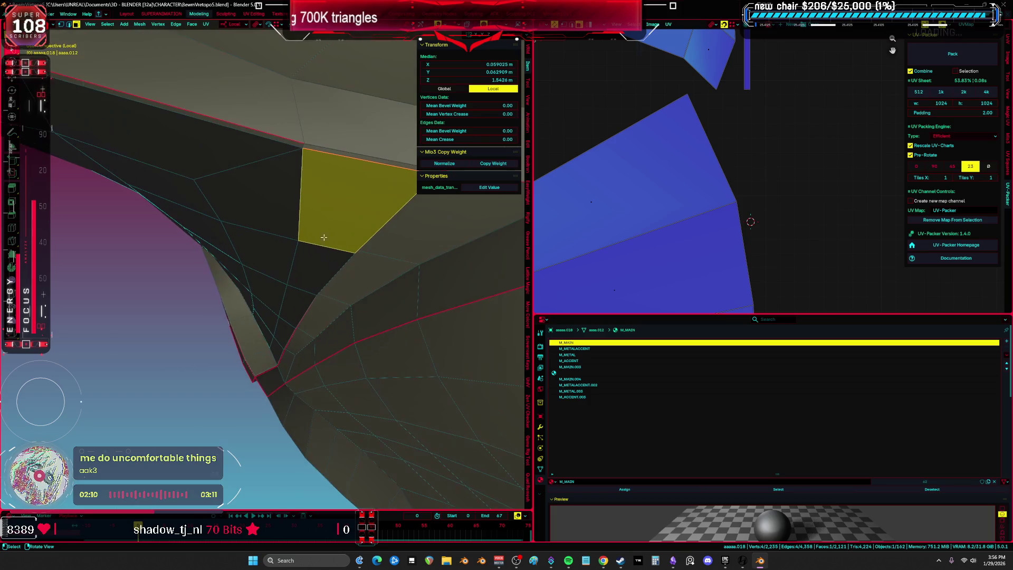
{"action": "left_click", "coordinate": [336, 183], "text": "shift"}
{"action": "left_click", "coordinate": [298, 317], "text": "shift"}
{"action": "scroll", "coordinate": [298, 318], "scroll_direction": "down", "scroll_amount": 3}
{"action": "mouse_move", "coordinate": [298, 317]}
{"action": "middle_mouse_down"}
{"action": "mouse_move", "coordinate": [383, 335]}
{"action": "mouse_move", "coordinate": [343, 302]}
{"action": "mouse_move", "coordinate": [283, 288]}
{"action": "mouse_move", "coordinate": [192, 311]}
{"action": "middle_mouse_up"}
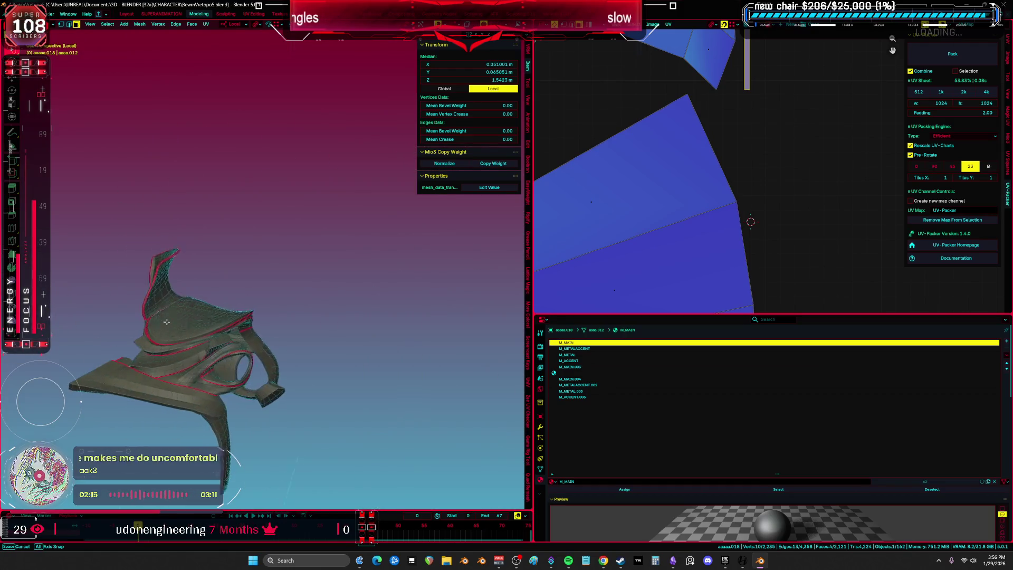
{"action": "key", "text": "KP_Decimal"}
{"action": "left_click", "coordinate": [232, 247], "text": "shift"}
{"action": "mouse_move", "coordinate": [232, 247]}
{"action": "middle_mouse_down"}
{"action": "mouse_move", "coordinate": [164, 358]}
{"action": "mouse_move", "coordinate": [265, 334]}
{"action": "mouse_move", "coordinate": [321, 287]}
{"action": "mouse_move", "coordinate": [389, 333]}
{"action": "mouse_move", "coordinate": [335, 332]}
{"action": "mouse_move", "coordinate": [313, 269]}
{"action": "mouse_move", "coordinate": [258, 304]}
{"action": "middle_mouse_up"}
{"action": "left_click", "coordinate": [268, 336]}
Step: Unwrap the whole mesh with Minimum Stretch and centre the islands in the UV editor
{"action": "key", "text": "a"}
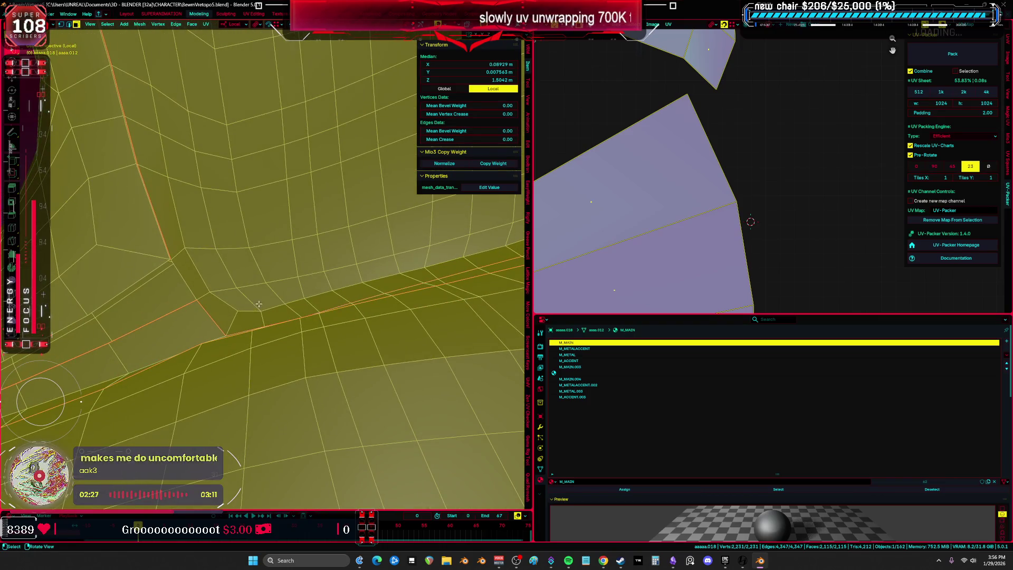
{"action": "key", "text": "u"}
{"action": "left_click", "coordinate": [265, 294]}
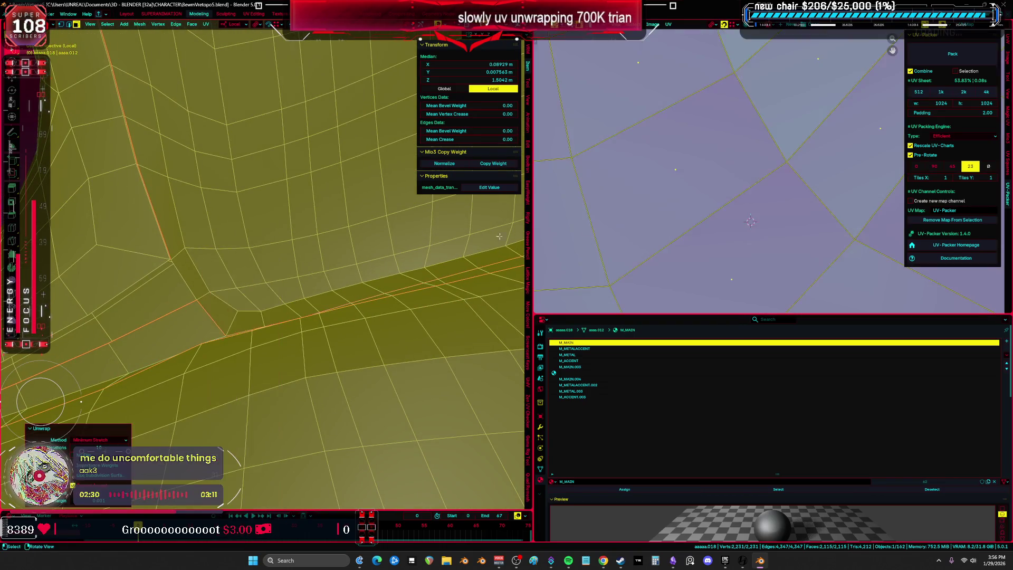
{"action": "key", "text": "ctrl+space"}
{"action": "scroll", "coordinate": [578, 280], "scroll_direction": "down", "scroll_amount": 5}
{"action": "middle_click_drag", "start_coordinate": [607, 285], "coordinate": [449, 302]}
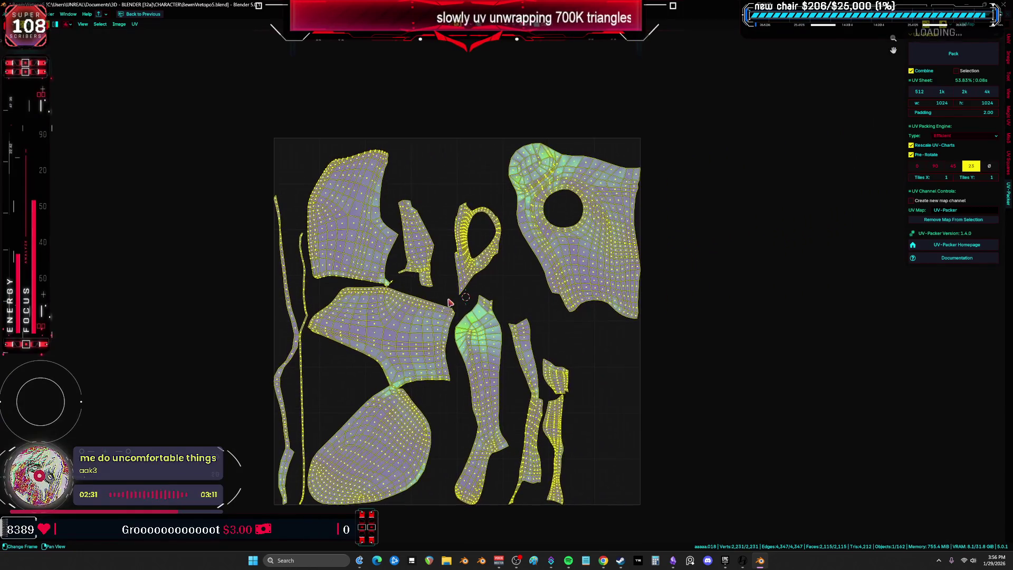
{"action": "key", "text": "ctrl+space"}
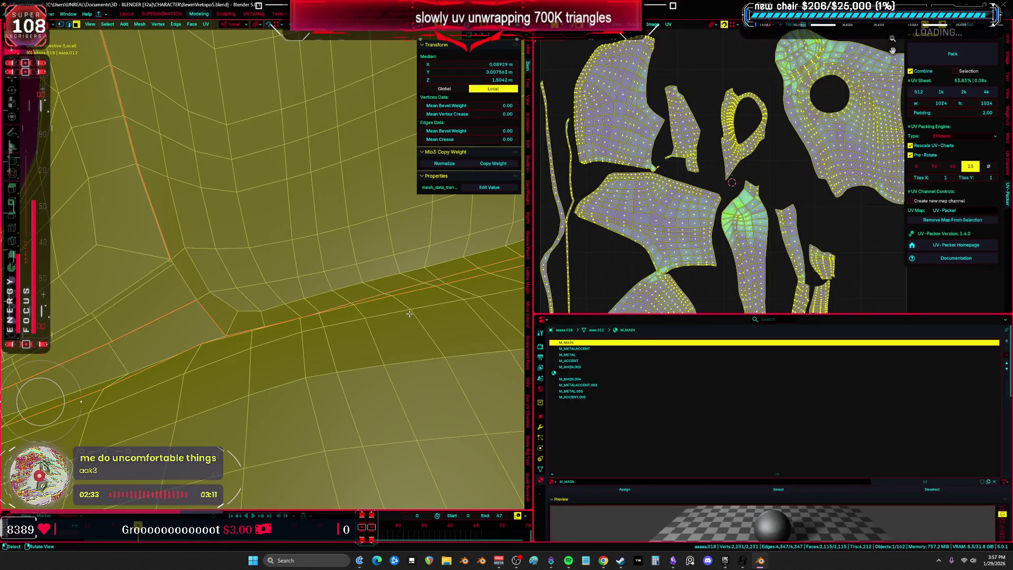
Step: Leave local view to show the full character rig and return to Object Mode
{"action": "key", "text": "KP_Divide"}
{"action": "key", "text": "ctrl+Tab"}
{"action": "left_click", "coordinate": [264, 313]}
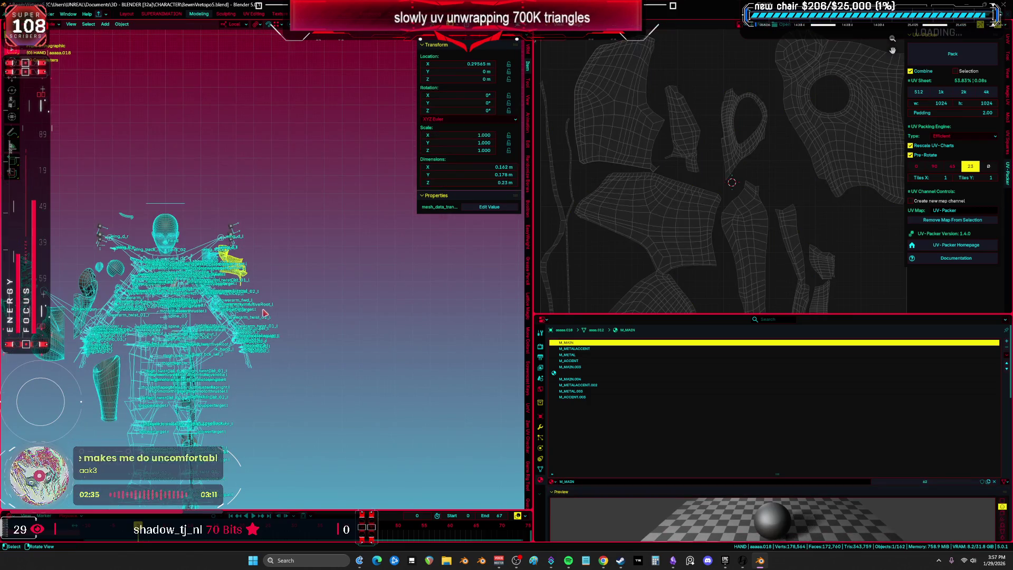
Step: Move the selected armor pieces to the lower right and frame the rig's head and torso
{"action": "key", "text": "ctrl+space"}
{"action": "key", "text": "shift+z"}
{"action": "key", "text": "shift+z"}
{"action": "key", "text": "g"}
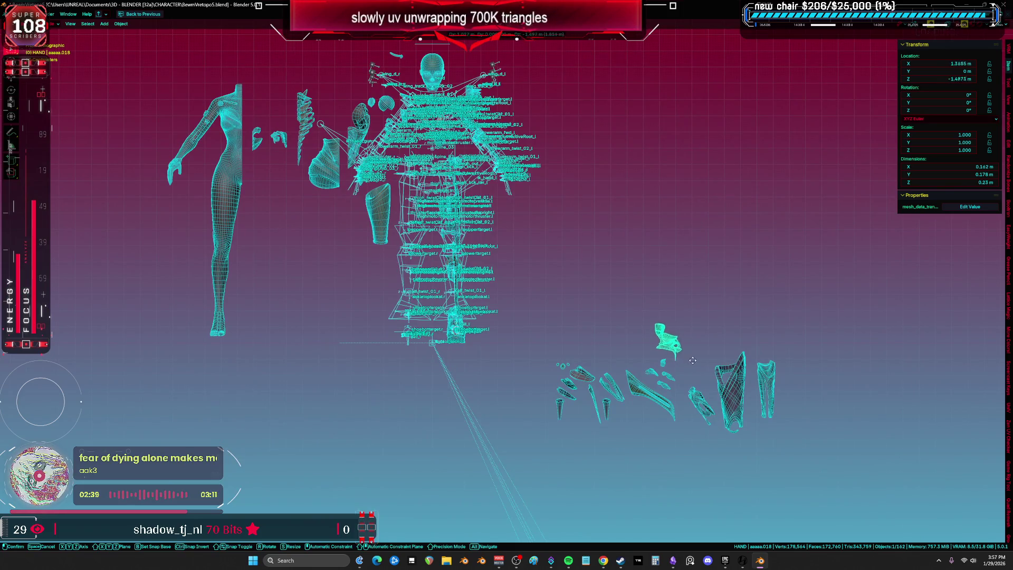
{"action": "left_click", "coordinate": [692, 360]}
{"action": "key", "text": "KP_Decimal"}
Step: Isolate the mask armor piece in Edit Mode within Local View and inspect it from below
{"action": "left_click", "coordinate": [654, 255]}
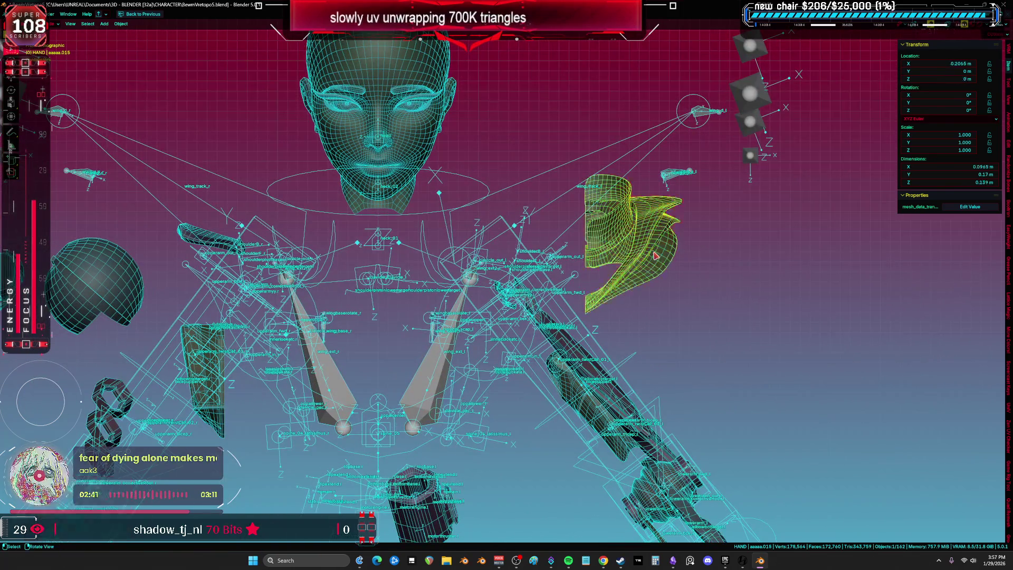
{"action": "key", "text": "Tab"}
{"action": "key", "text": "KP_Divide"}
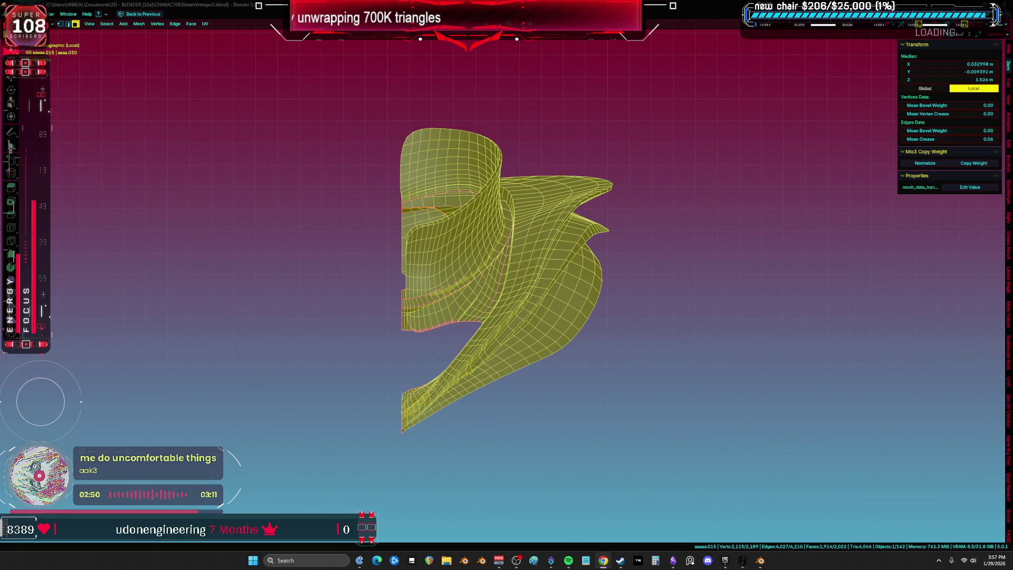
{"action": "mouse_move", "coordinate": [539, 327]}
{"action": "middle_mouse_down"}
{"action": "mouse_move", "coordinate": [642, 268]}
{"action": "mouse_move", "coordinate": [652, 213]}
{"action": "mouse_move", "coordinate": [568, 222]}
{"action": "middle_mouse_up"}
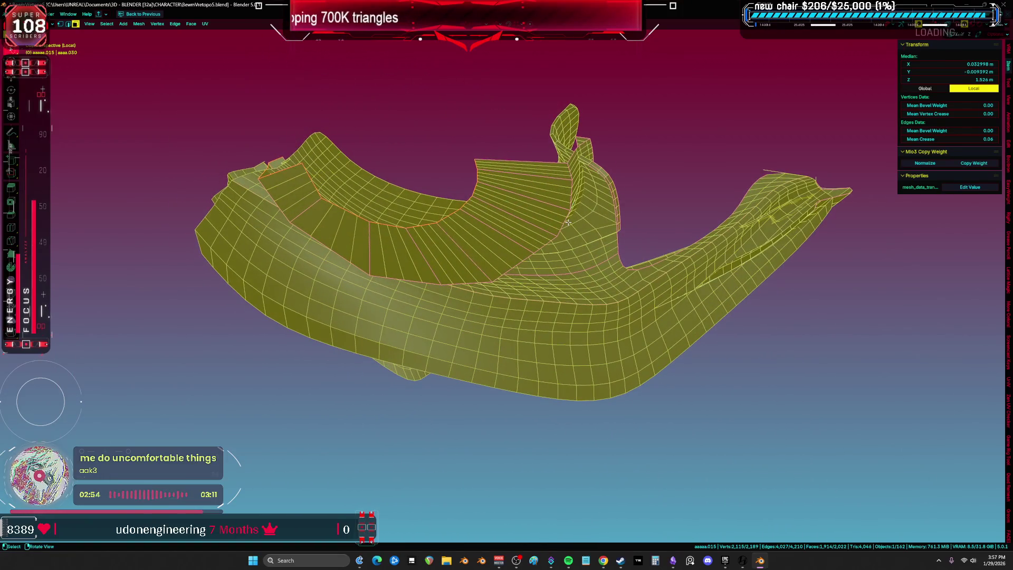
{"action": "mouse_move", "coordinate": [483, 209]}
{"action": "middle_mouse_down"}
{"action": "mouse_move", "coordinate": [459, 244]}
{"action": "mouse_move", "coordinate": [479, 244]}
{"action": "mouse_move", "coordinate": [441, 248]}
{"action": "middle_mouse_up"}
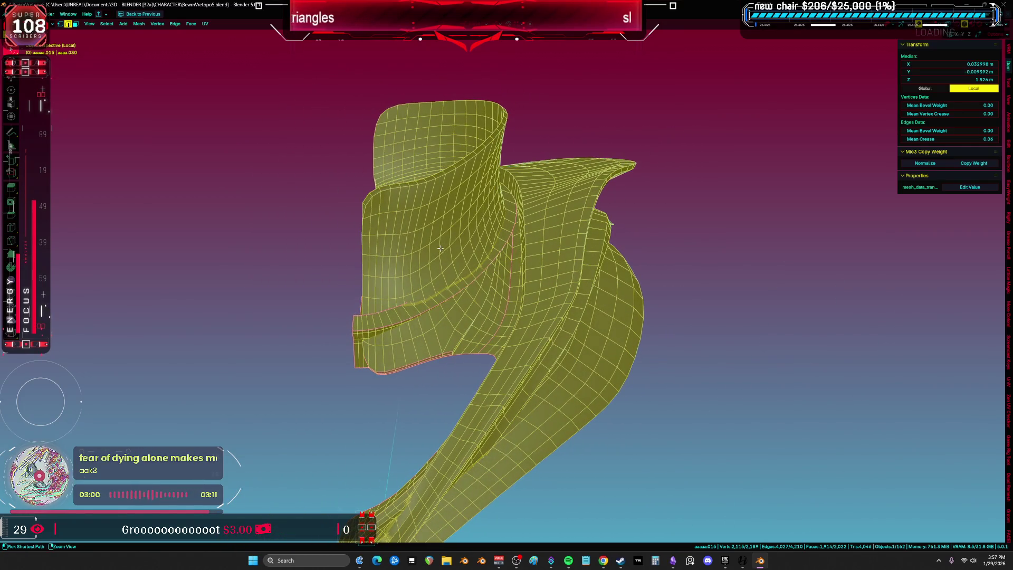
Step: Unwrap the mask into three large UV islands and check the result in the UV editor
{"action": "key", "text": "ctrl+space"}
{"action": "key", "text": "ctrl+space"}
{"action": "key", "text": "ctrl+space"}
{"action": "key", "text": "u"}
{"action": "left_click", "coordinate": [406, 254]}
{"action": "key", "text": "ctrl+space"}
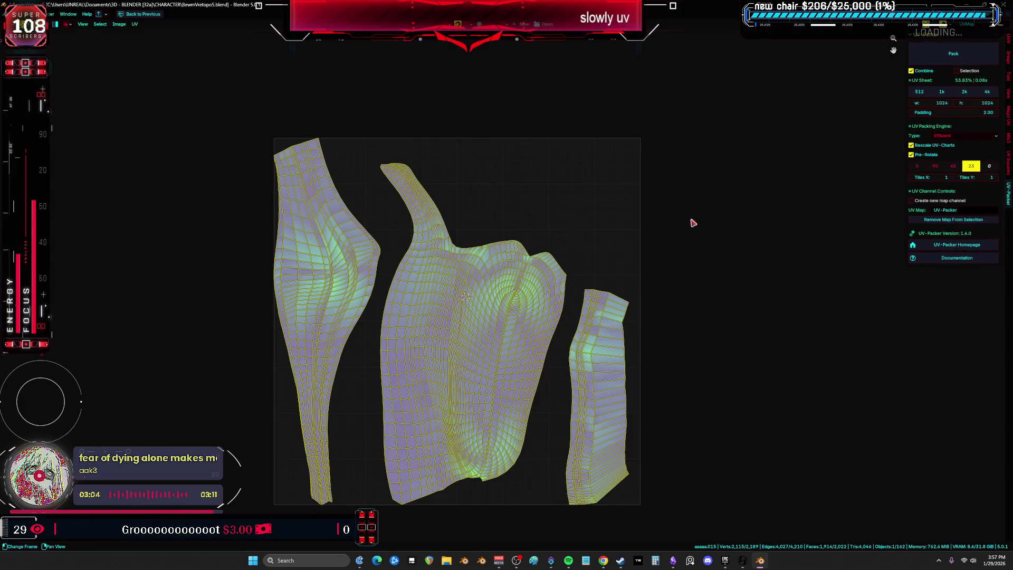
{"action": "scroll", "coordinate": [615, 181], "scroll_direction": "up", "scroll_amount": 4}
{"action": "scroll", "coordinate": [614, 180], "scroll_direction": "down", "scroll_amount": 4}
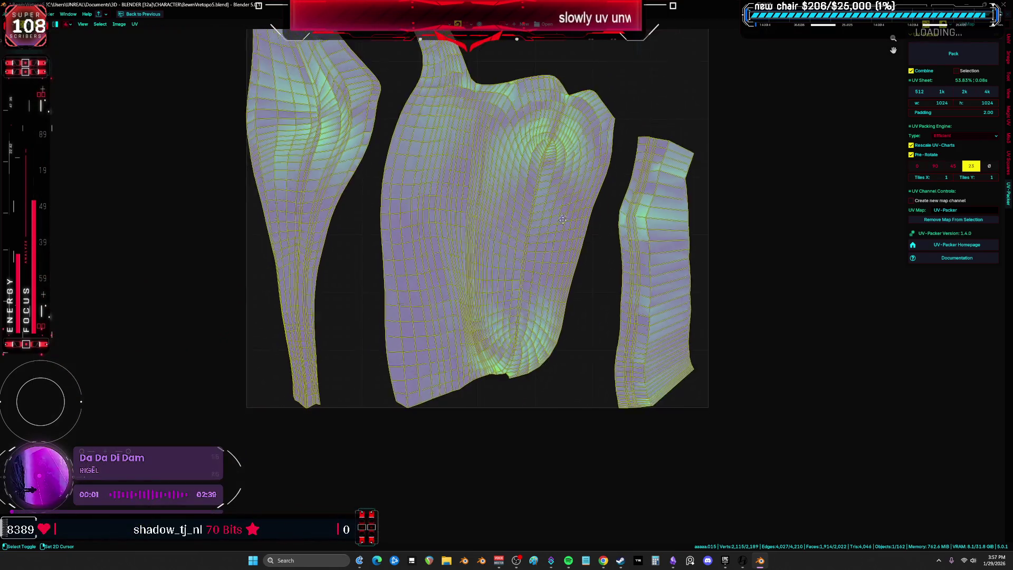
{"action": "scroll", "coordinate": [517, 290], "scroll_direction": "up", "scroll_amount": 1}
Step: Return the mask to Object Mode and leave Local View to show the full rig
{"action": "key", "text": "ctrl+space"}
{"action": "key", "text": "ctrl+Tab"}
{"action": "left_click", "coordinate": [303, 278]}
{"action": "key", "text": "KP_Divide"}
Step: Move the HAND object to a new position and go back to solid shading
{"action": "key", "text": "ctrl+space"}
{"action": "scroll", "coordinate": [513, 282], "scroll_direction": "down", "scroll_amount": 8}
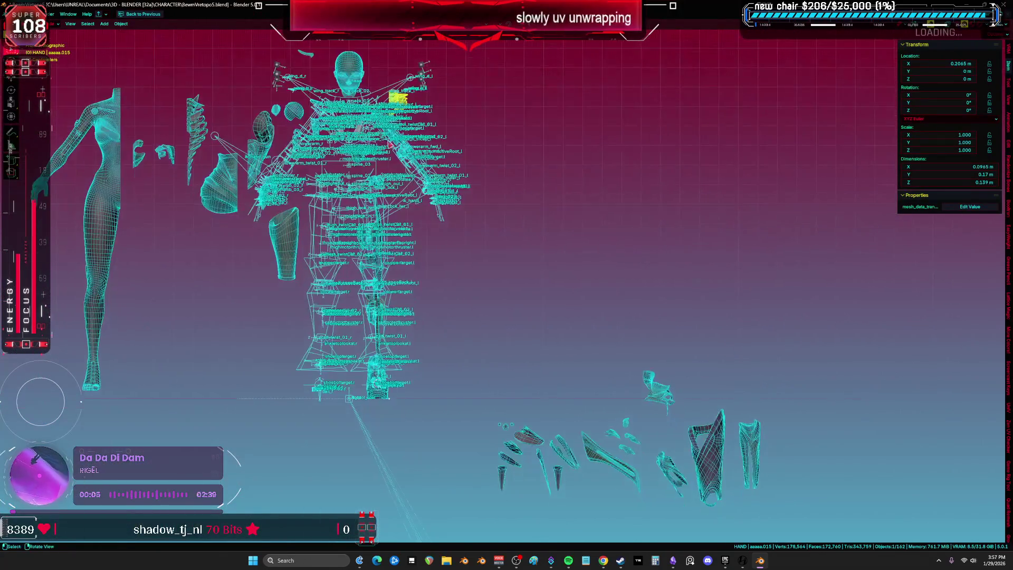
{"action": "key", "text": "g"}
{"action": "left_click", "coordinate": [585, 466]}
{"action": "scroll", "coordinate": [525, 362], "scroll_direction": "up", "scroll_amount": 6}
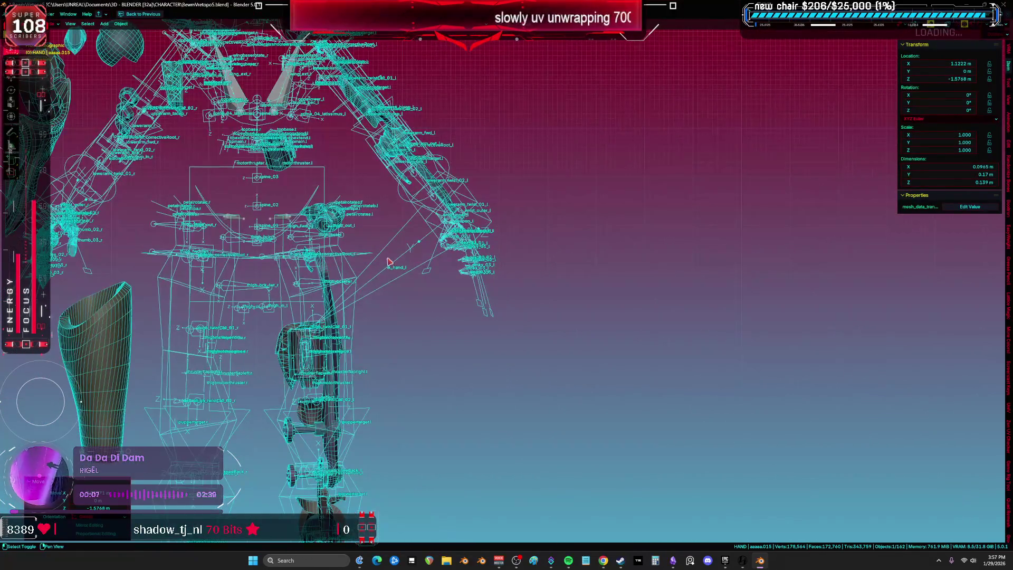
{"action": "key", "text": "shift+z"}
{"action": "mouse_move", "coordinate": [437, 316]}
{"action": "middle_mouse_down"}
{"action": "mouse_move", "coordinate": [418, 316]}
{"action": "mouse_move", "coordinate": [343, 249]}
{"action": "mouse_move", "coordinate": [422, 359]}
{"action": "middle_mouse_up"}
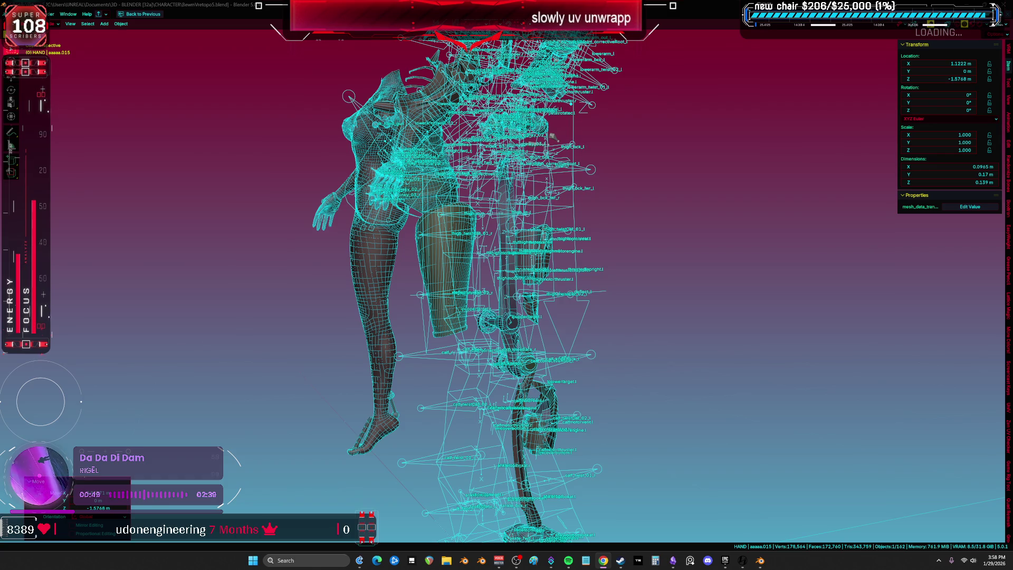
{"action": "mouse_move", "coordinate": [340, 414]}
{"action": "middle_mouse_down"}
{"action": "mouse_move", "coordinate": [483, 403]}
{"action": "mouse_move", "coordinate": [330, 332]}
{"action": "mouse_move", "coordinate": [417, 316]}
{"action": "mouse_move", "coordinate": [501, 360]}
{"action": "mouse_move", "coordinate": [333, 355]}
{"action": "mouse_move", "coordinate": [545, 285]}
{"action": "middle_mouse_up"}
{"action": "key", "text": "Tab"}
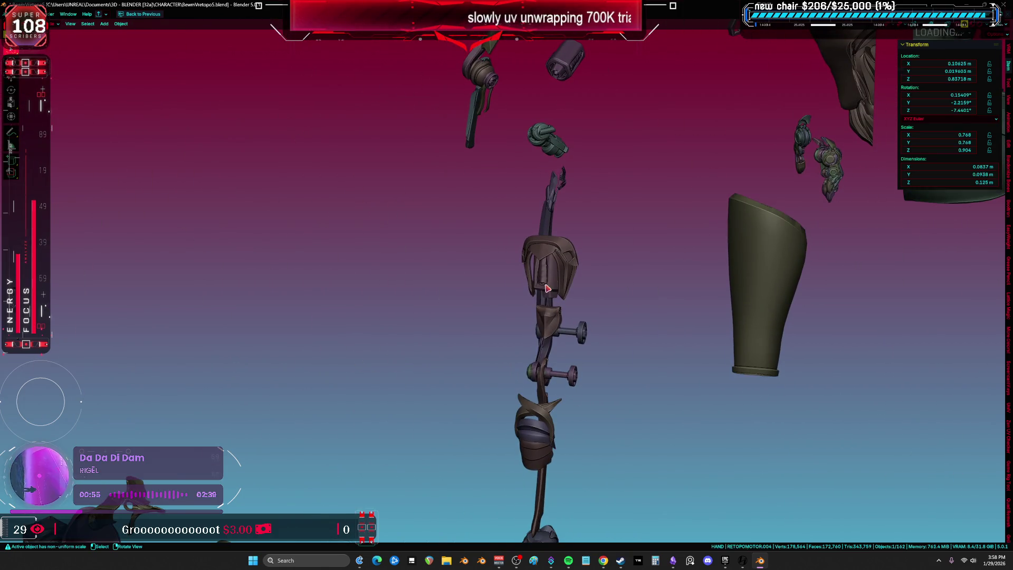
Step: Isolate the RETOPOMOTOR.004 motor part in Local View with X-ray off, viewed from the side
{"action": "key", "text": "alt+z"}
{"action": "key", "text": "shift+alt+z"}
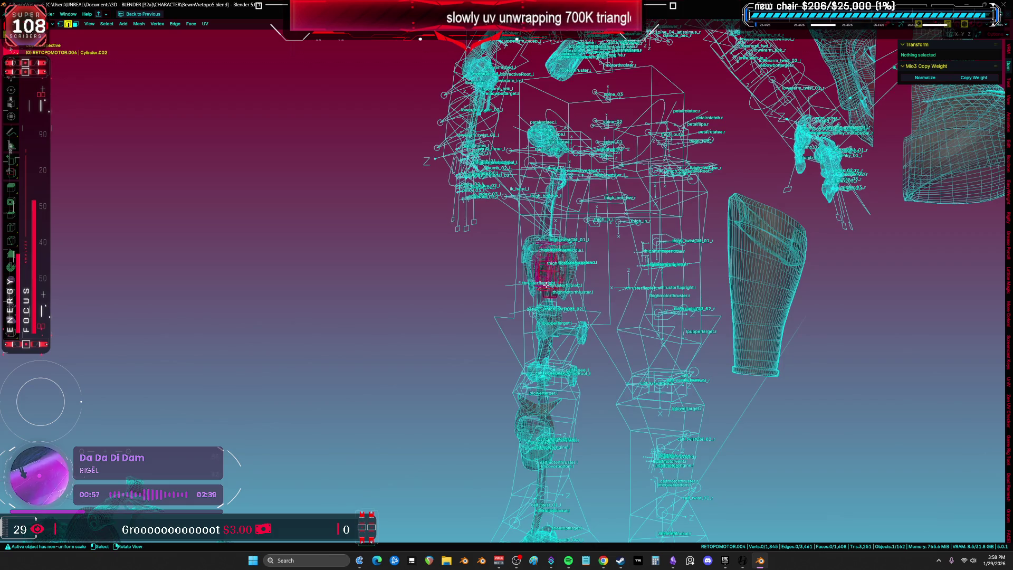
{"action": "key", "text": "a"}
{"action": "key", "text": "KP_Divide"}
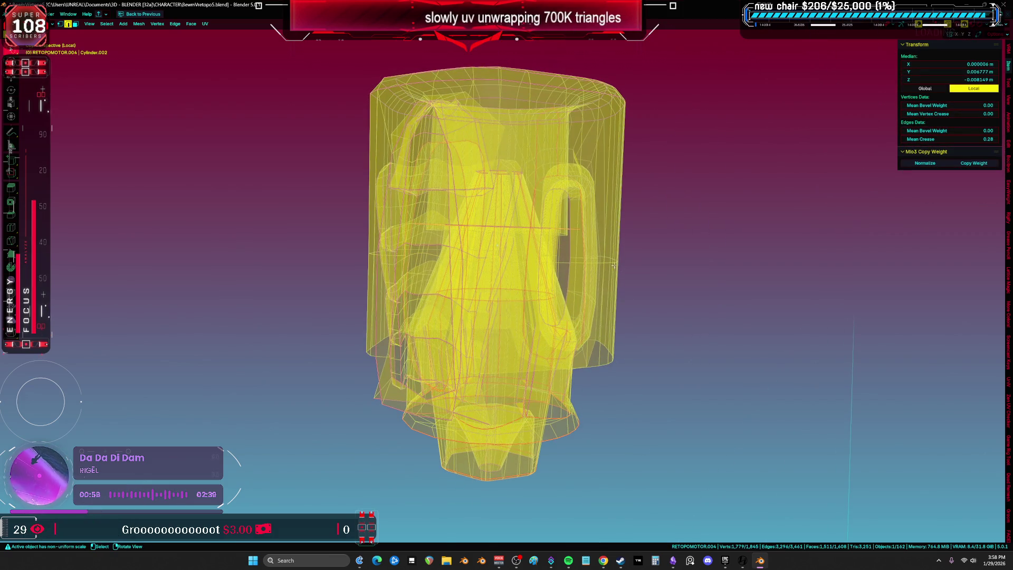
{"action": "key", "text": "alt+a"}
{"action": "key", "text": "alt+z"}
{"action": "key", "text": "a"}
{"action": "middle_click_drag", "start_coordinate": [614, 265], "coordinate": [749, 302]}
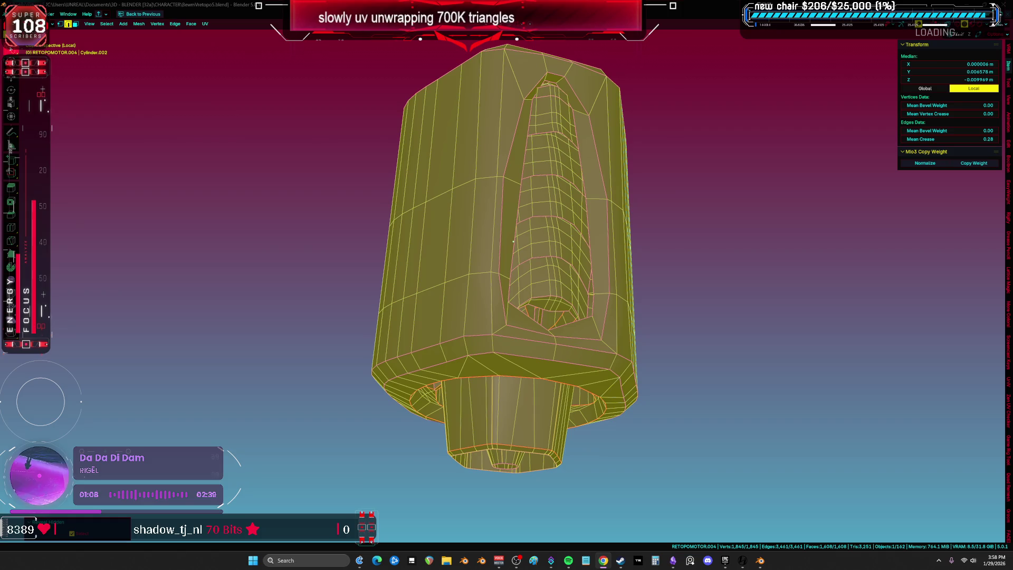
{"action": "key", "text": "Escape"}
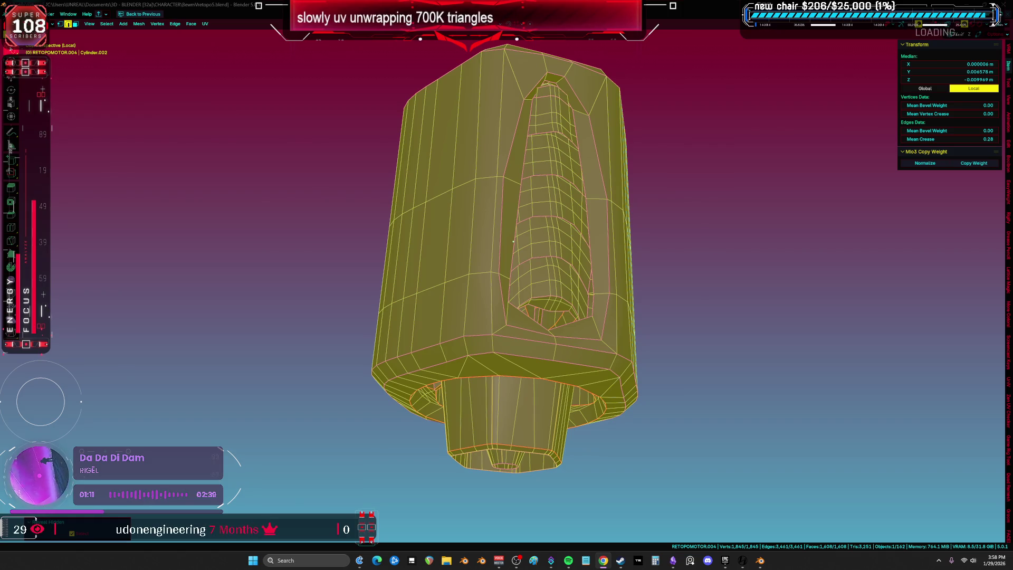
Step: Select edge loops inside the inner groove and hide the rest of the mesh, leaving five loops
{"action": "middle_click_drag", "start_coordinate": [509, 222], "coordinate": [508, 270]}
{"action": "scroll", "coordinate": [509, 269], "scroll_direction": "up", "scroll_amount": 5}
{"action": "left_click", "coordinate": [496, 440], "text": "alt"}
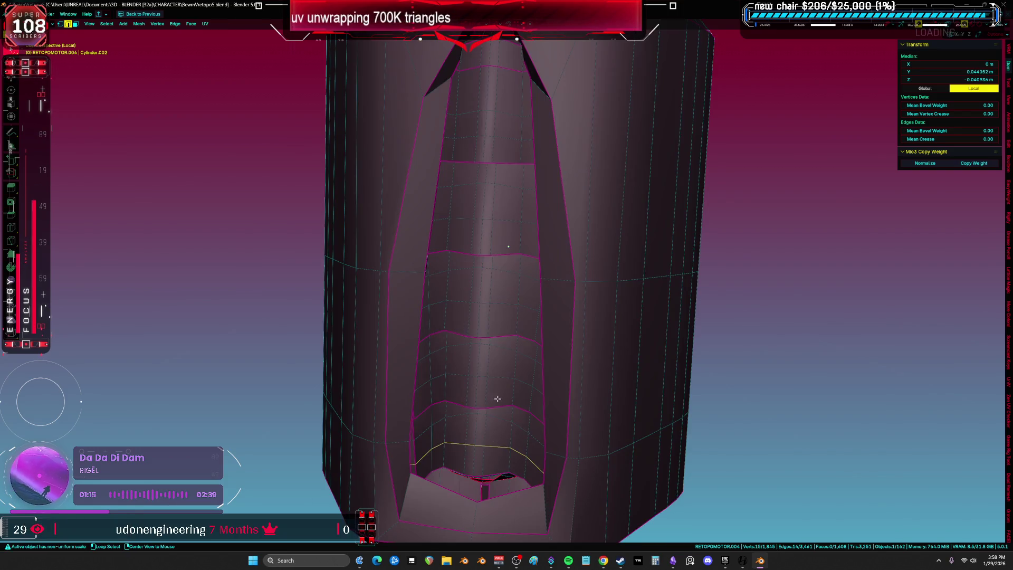
{"action": "left_click", "coordinate": [512, 138], "text": "alt+shift"}
{"action": "scroll", "coordinate": [595, 300], "scroll_direction": "down", "scroll_amount": 3}
{"action": "scroll", "coordinate": [598, 302], "scroll_direction": "up", "scroll_amount": 2}
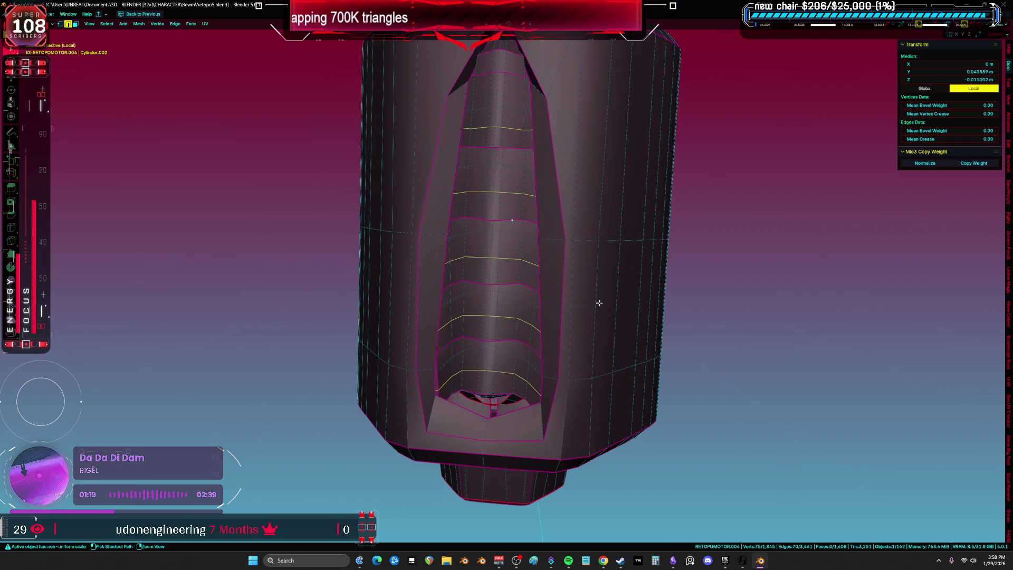
{"action": "key", "text": "ctrl+i"}
{"action": "key", "text": "h"}
{"action": "key", "text": "ctrl+i"}
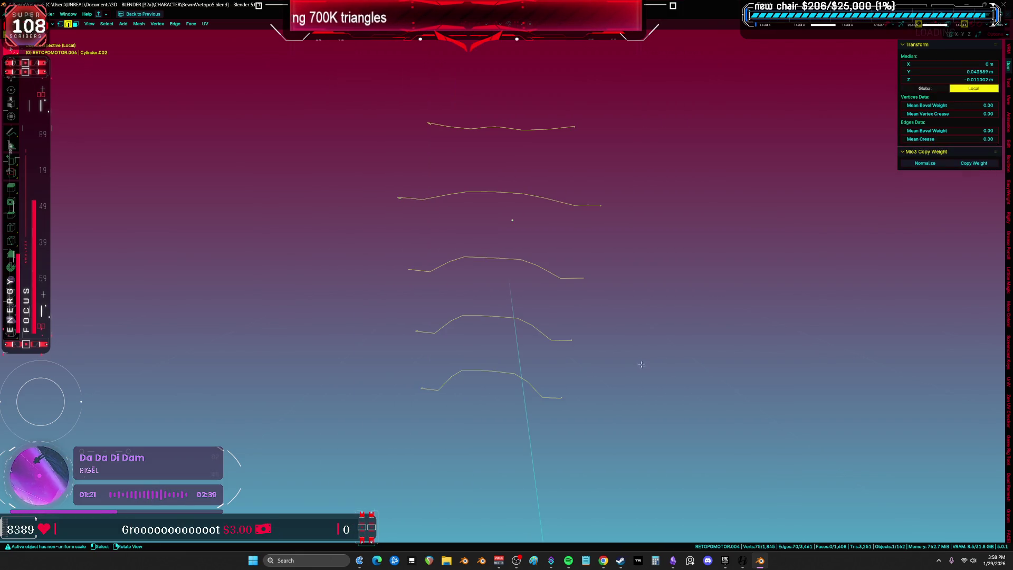
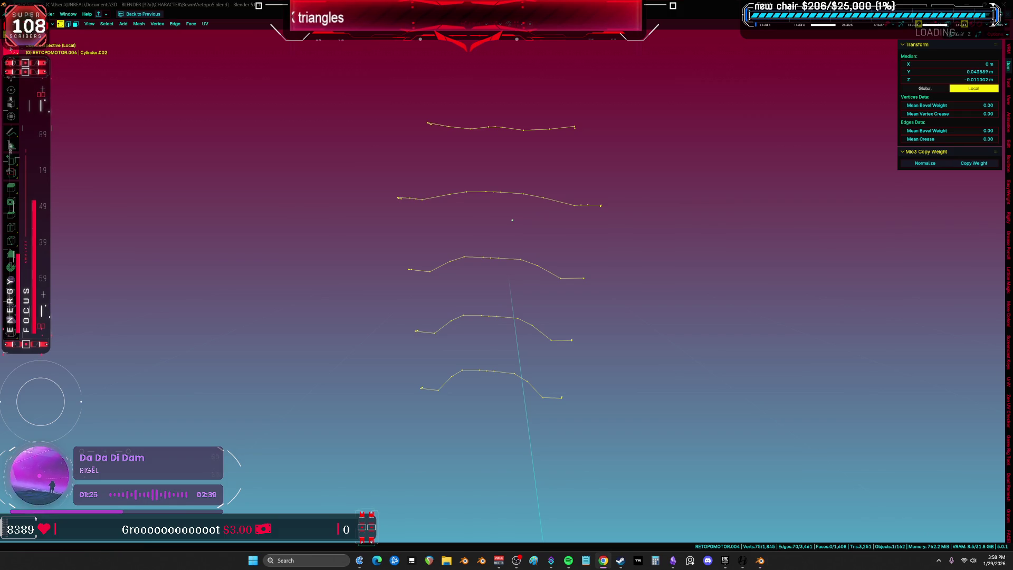
Step: Exit Local View, select all of the leg's vertices and return it to Object Mode
{"action": "scroll", "coordinate": [715, 373], "scroll_direction": "down", "scroll_amount": 5}
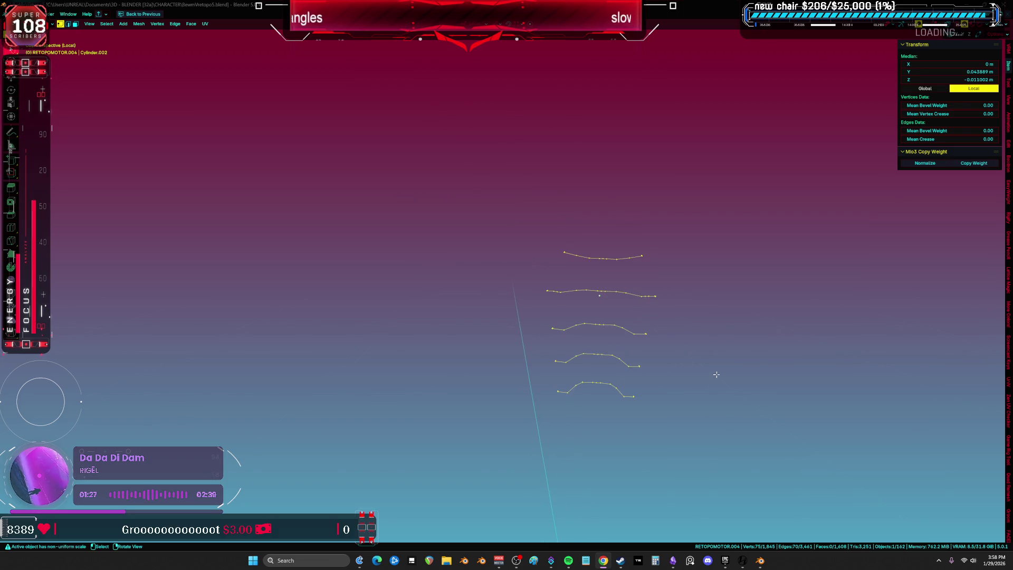
{"action": "key", "text": "KP_Divide"}
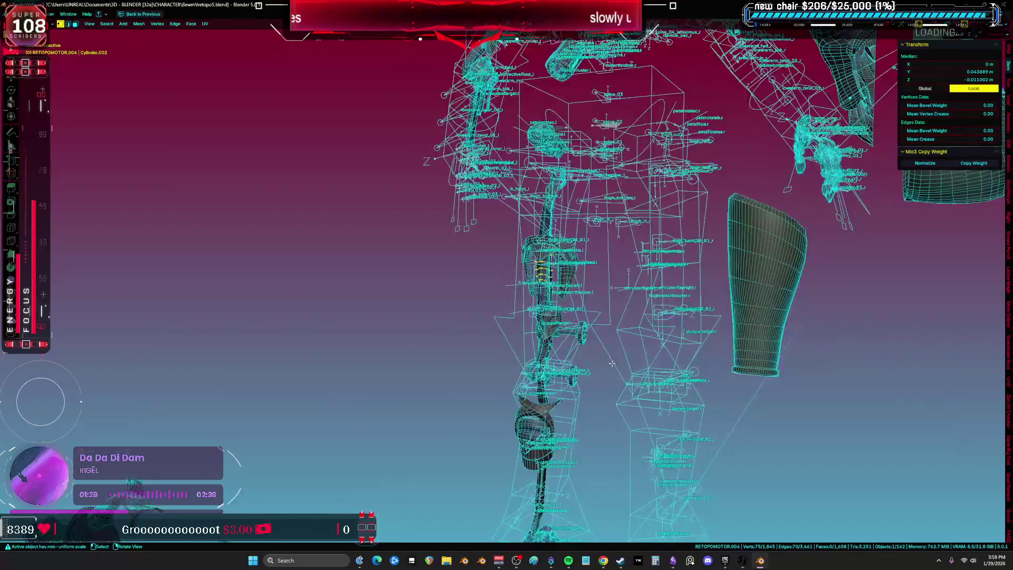
{"action": "key", "text": "a"}
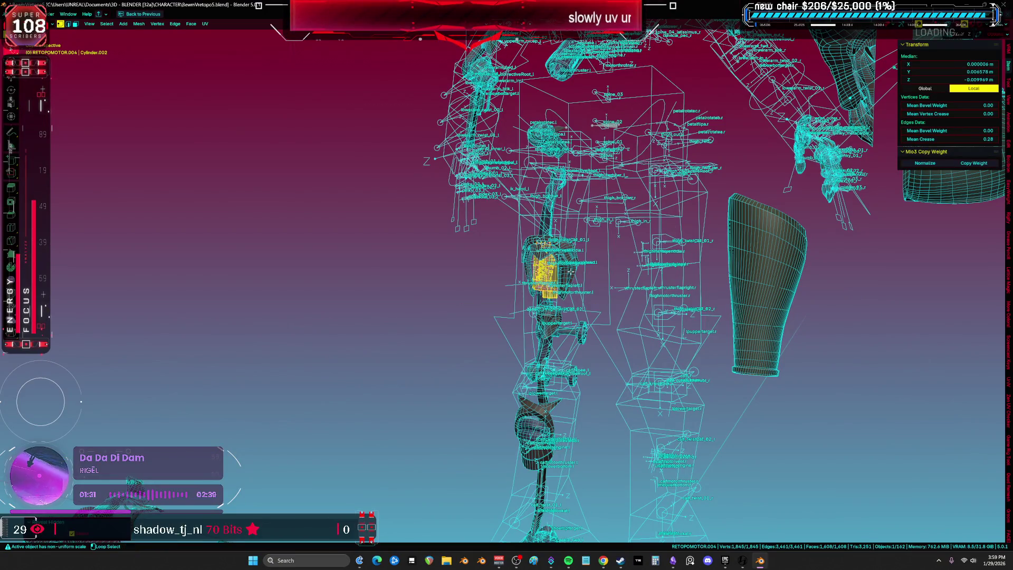
{"action": "key", "text": "Tab"}
{"action": "mouse_move", "coordinate": [569, 270]}
{"action": "middle_mouse_down"}
{"action": "mouse_move", "coordinate": [477, 258]}
{"action": "mouse_move", "coordinate": [510, 234]}
{"action": "mouse_move", "coordinate": [554, 238]}
{"action": "middle_mouse_up"}
Step: Inspect the leg's packed UV islands in a maximized UV Editing workspace
{"action": "key", "text": "ctrl+Page_Down"}
{"action": "key", "text": "ctrl+space"}
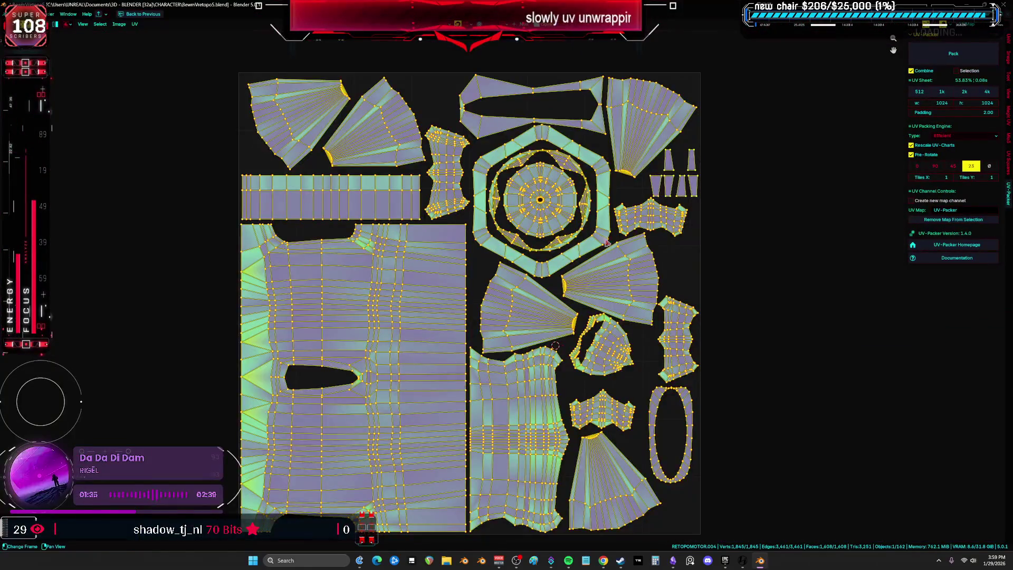
{"action": "scroll", "coordinate": [556, 263], "scroll_direction": "down", "scroll_amount": 1}
{"action": "key", "text": "alt+a"}
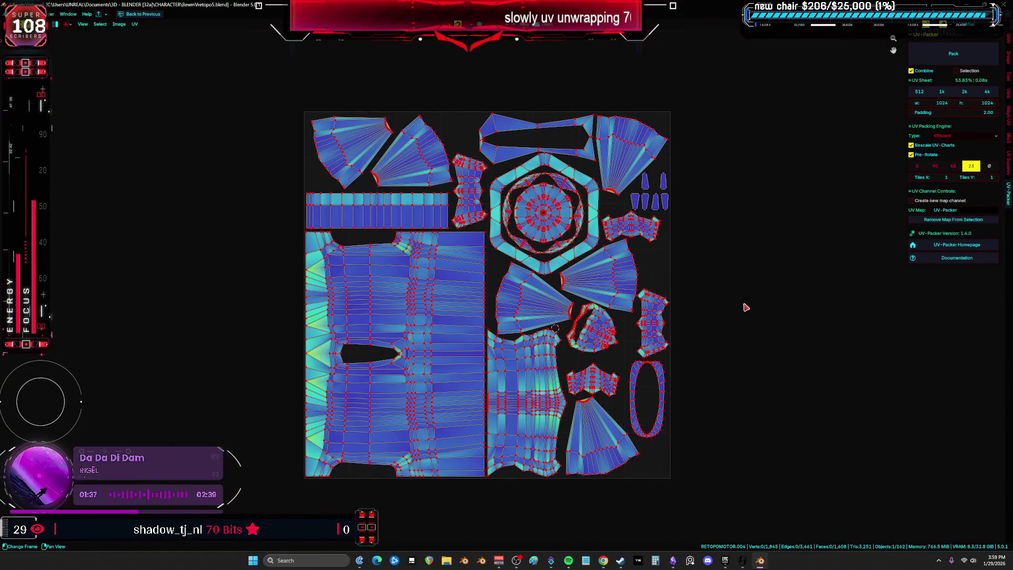
{"action": "key", "text": "ctrl+space"}
Step: Back in Layout, frame and orbit the view to show the whole rigged character
{"action": "key", "text": "ctrl+Page_Up"}
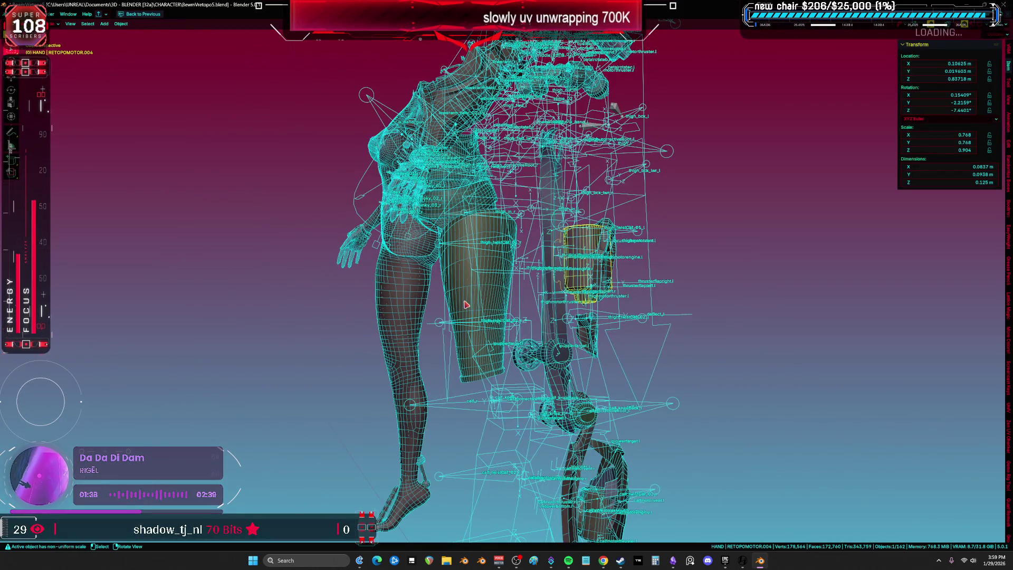
{"action": "key", "text": "KP_Decimal"}
{"action": "mouse_move", "coordinate": [547, 351]}
{"action": "middle_mouse_down"}
{"action": "mouse_move", "coordinate": [462, 238]}
{"action": "mouse_move", "coordinate": [437, 287]}
{"action": "middle_mouse_up"}
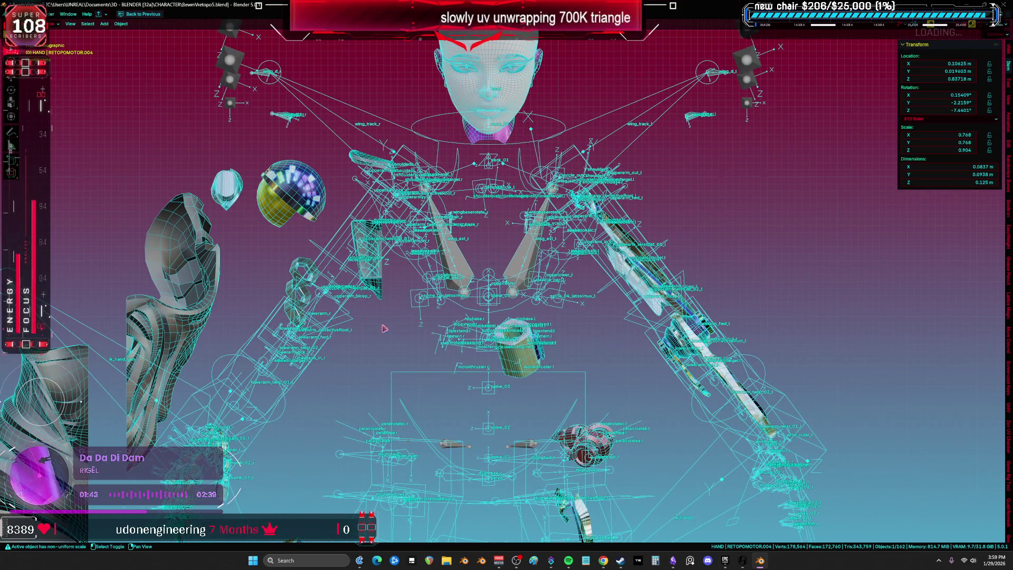
{"action": "mouse_move", "coordinate": [478, 280]}
{"action": "middle_mouse_down"}
{"action": "mouse_move", "coordinate": [613, 316]}
{"action": "mouse_move", "coordinate": [595, 288]}
{"action": "mouse_move", "coordinate": [502, 271]}
{"action": "middle_mouse_up"}
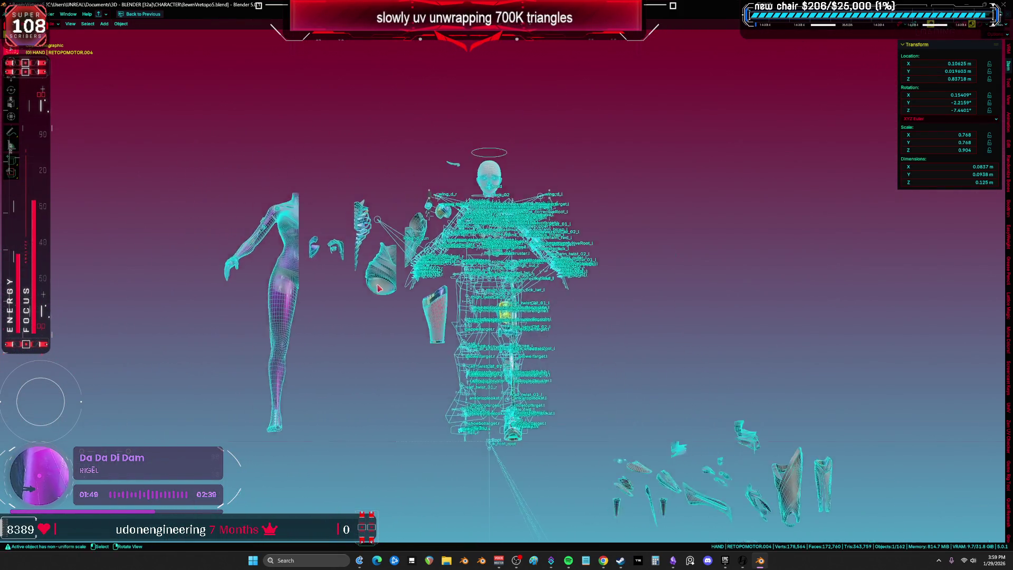
{"action": "scroll", "coordinate": [383, 285], "scroll_direction": "up", "scroll_amount": 8}
Step: Enter Edit Mode on Cube.027 in Local View and glance at its current UVs
{"action": "key", "text": "Tab"}
{"action": "key", "text": "KP_Divide"}
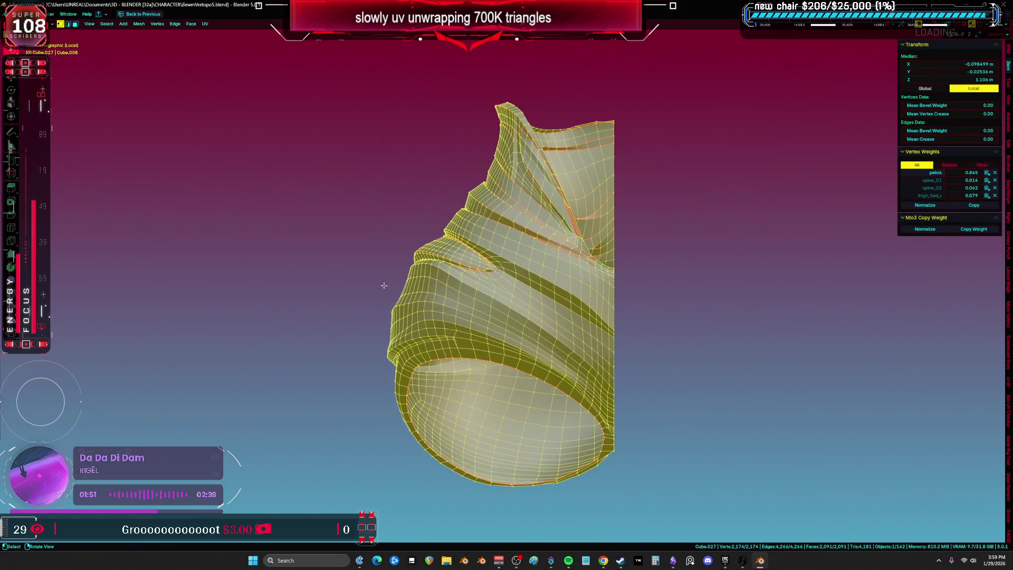
{"action": "key", "text": "ctrl+Page_Down"}
{"action": "key", "text": "ctrl+space"}
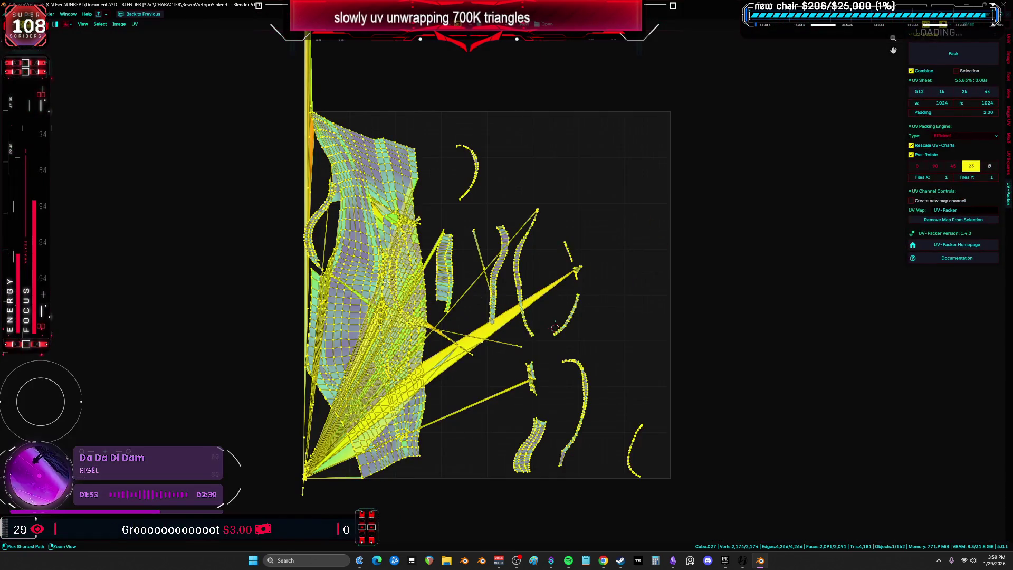
{"action": "key", "text": "ctrl+space"}
{"action": "scroll", "coordinate": [361, 355], "scroll_direction": "up", "scroll_amount": 5}
{"action": "key", "text": "ctrl+Page_Up"}
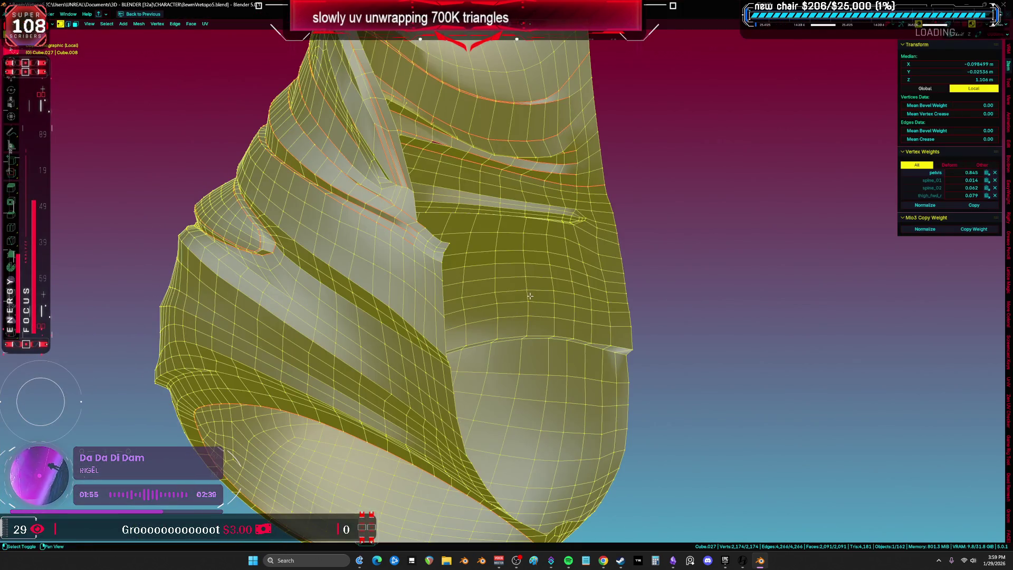
{"action": "mouse_move", "coordinate": [528, 284]}
{"action": "middle_mouse_down"}
{"action": "mouse_move", "coordinate": [600, 332]}
{"action": "mouse_move", "coordinate": [524, 339]}
{"action": "mouse_move", "coordinate": [503, 360]}
{"action": "mouse_move", "coordinate": [417, 314]}
{"action": "mouse_move", "coordinate": [453, 316]}
{"action": "middle_mouse_up"}
Step: Review Cube.027's existing UV island in the UV editor and orbit the mesh
{"action": "right_click", "coordinate": [464, 327]}
{"action": "scroll", "coordinate": [464, 326], "scroll_direction": "down", "scroll_amount": 3}
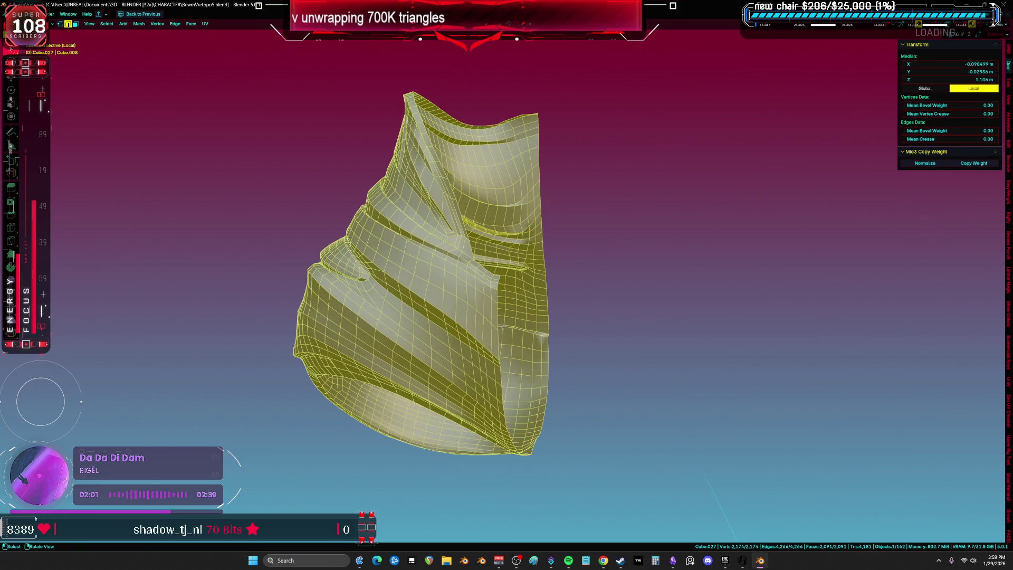
{"action": "key", "text": "ctrl+Page_Down"}
{"action": "right_click", "coordinate": [325, 255]}
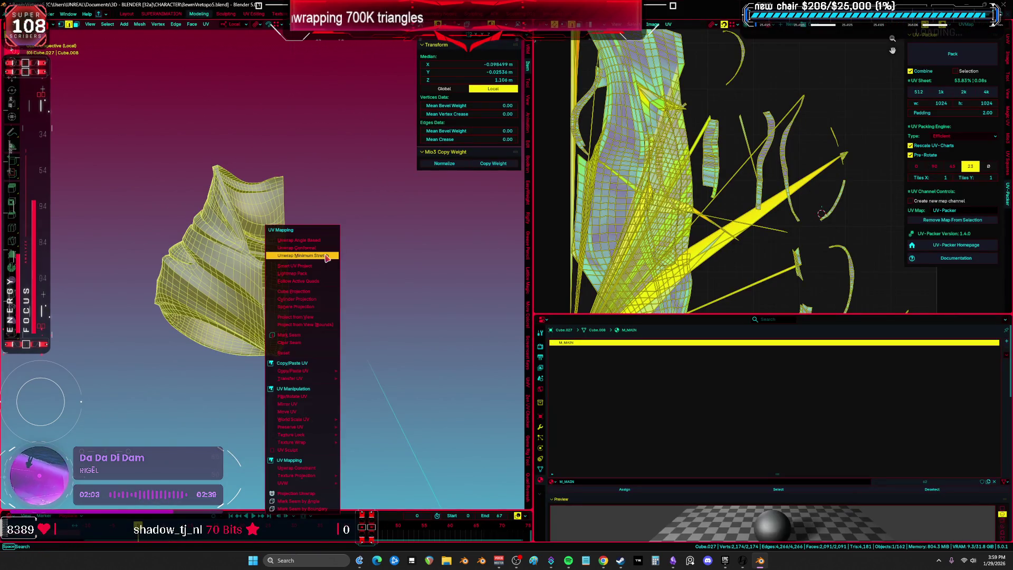
{"action": "scroll", "coordinate": [738, 184], "scroll_direction": "up", "scroll_amount": 3}
{"action": "key", "text": "ctrl+space"}
{"action": "scroll", "coordinate": [517, 277], "scroll_direction": "up", "scroll_amount": 2}
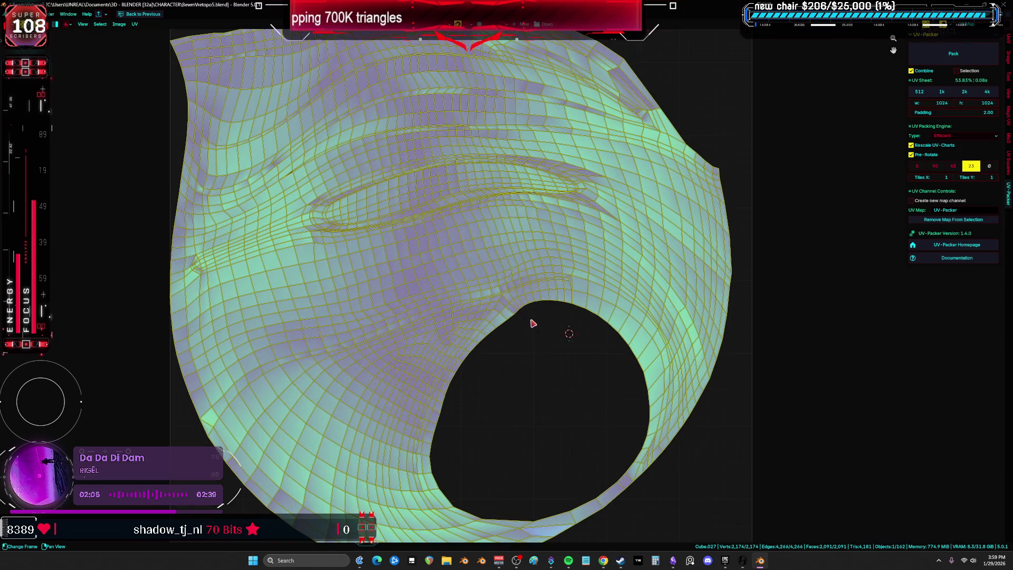
{"action": "middle_click_drag", "start_coordinate": [549, 401], "coordinate": [499, 300]}
{"action": "key", "text": "ctrl+space"}
{"action": "mouse_move", "coordinate": [475, 322]}
{"action": "middle_mouse_down"}
{"action": "mouse_move", "coordinate": [343, 240]}
{"action": "mouse_move", "coordinate": [358, 247]}
{"action": "middle_mouse_up"}
{"action": "key", "text": "ctrl+space"}
{"action": "middle_click_drag", "start_coordinate": [580, 264], "coordinate": [628, 269]}
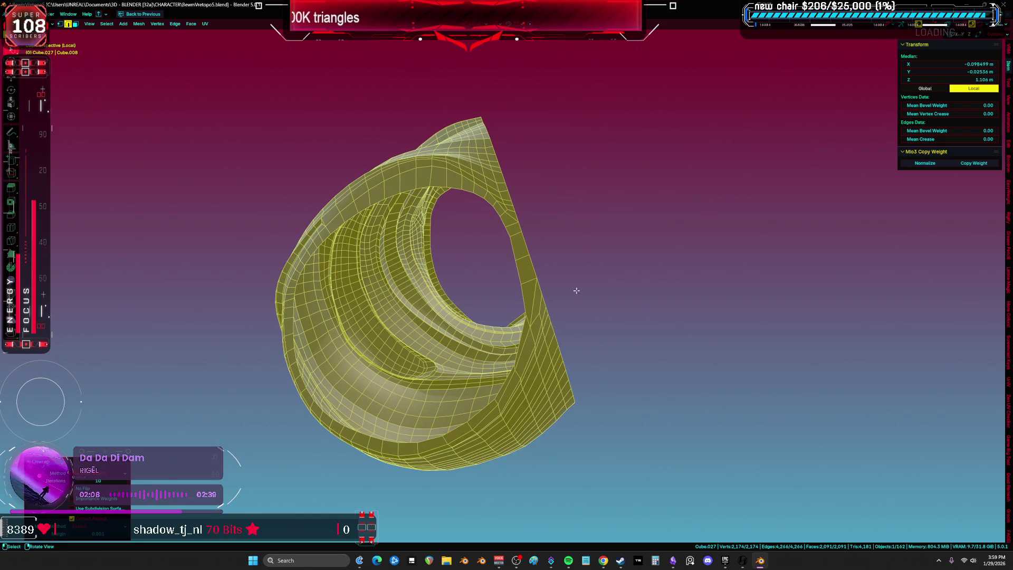
{"action": "scroll", "coordinate": [576, 290], "scroll_direction": "up", "scroll_amount": 3}
Step: Mark two fin edges of Cube.027 as a seam
{"action": "key", "text": "alt+a"}
{"action": "left_click", "coordinate": [500, 333]}
{"action": "left_click", "coordinate": [507, 311], "text": "shift"}
{"action": "scroll", "coordinate": [519, 325], "scroll_direction": "up", "scroll_amount": 4}
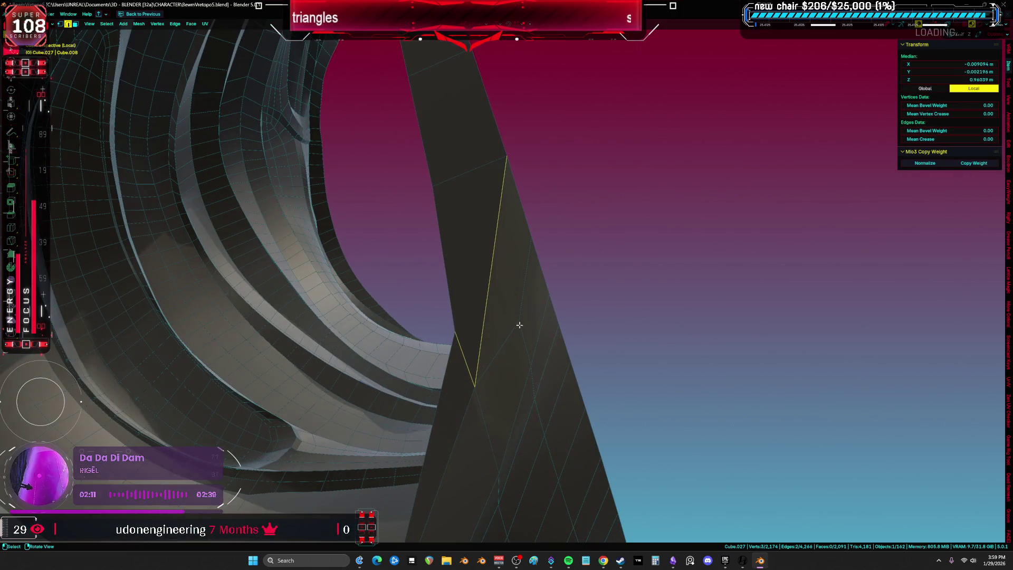
{"action": "right_click", "coordinate": [519, 304]}
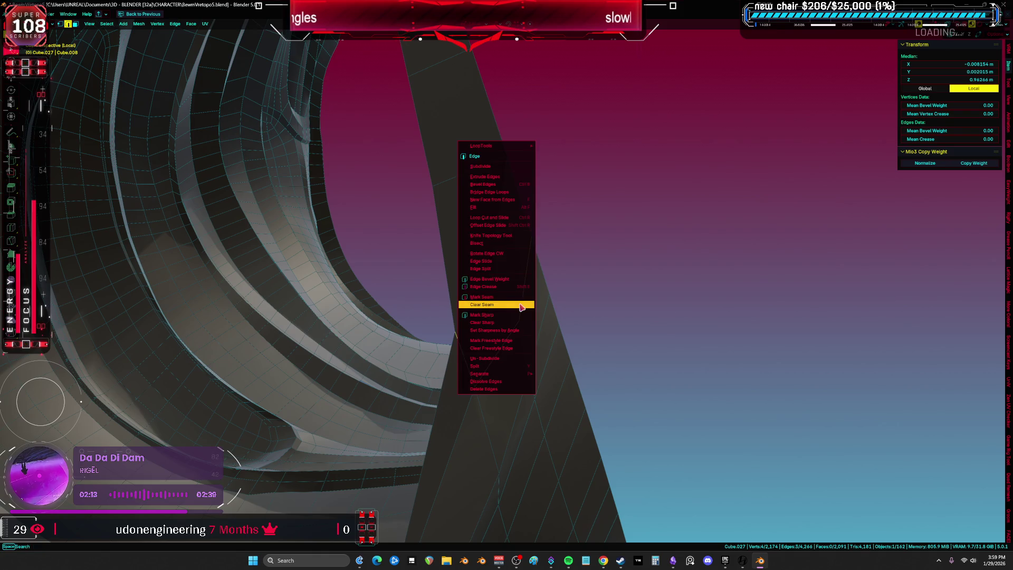
{"action": "left_click", "coordinate": [522, 297]}
Step: Unwrap the whole mesh with Minimum Stretch and check the island in the UV editor
{"action": "key", "text": "a"}
{"action": "scroll", "coordinate": [523, 298], "scroll_direction": "down", "scroll_amount": 5}
{"action": "key", "text": "u"}
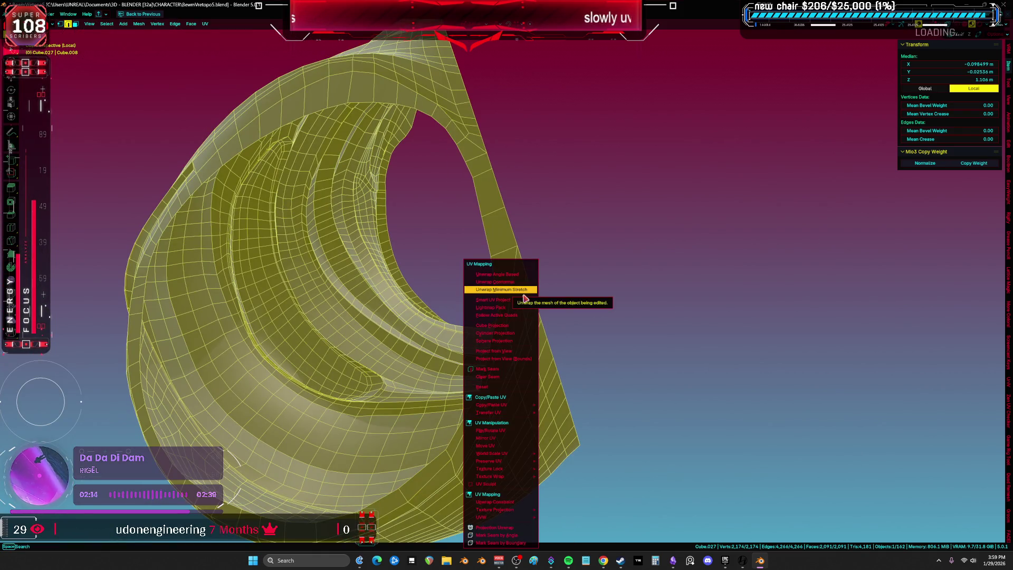
{"action": "left_click", "coordinate": [525, 298]}
{"action": "key", "text": "shift+F10"}
{"action": "key", "text": "Home"}
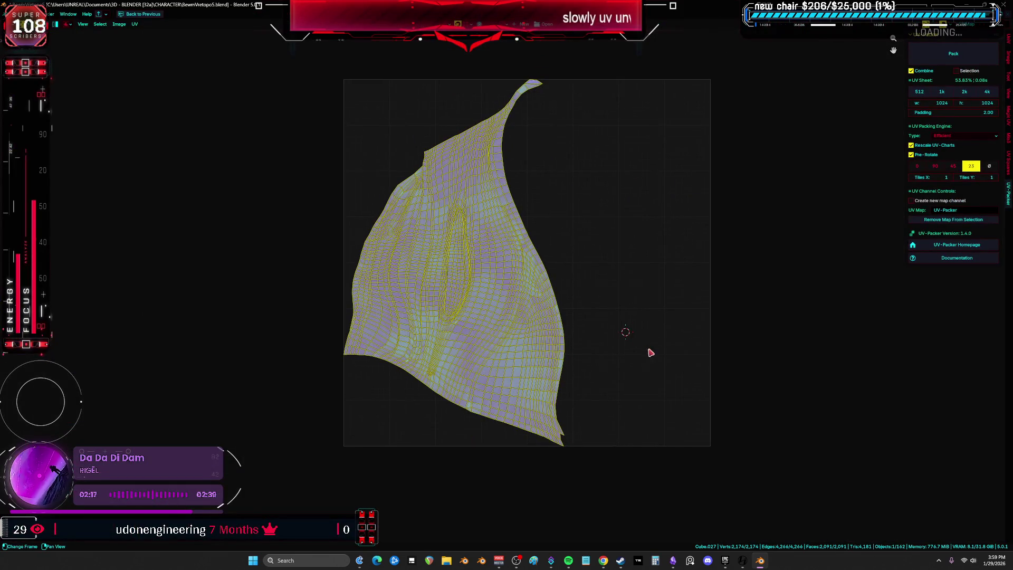
{"action": "key", "text": "ctrl+space"}
{"action": "key", "text": "Tab"}
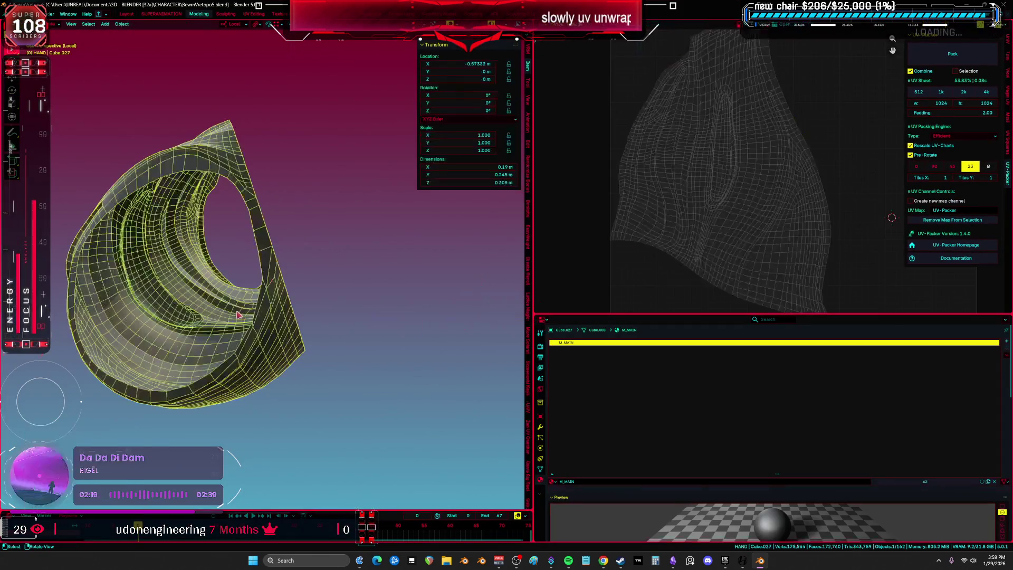
Step: Select an edge loop along the fin in wireframe and mark it as a seam
{"action": "scroll", "coordinate": [262, 326], "scroll_direction": "up", "scroll_amount": 2}
{"action": "key", "text": "Tab"}
{"action": "middle_click_drag", "start_coordinate": [254, 317], "coordinate": [240, 307], "text": "ctrl"}
{"action": "key", "text": "ctrl+space"}
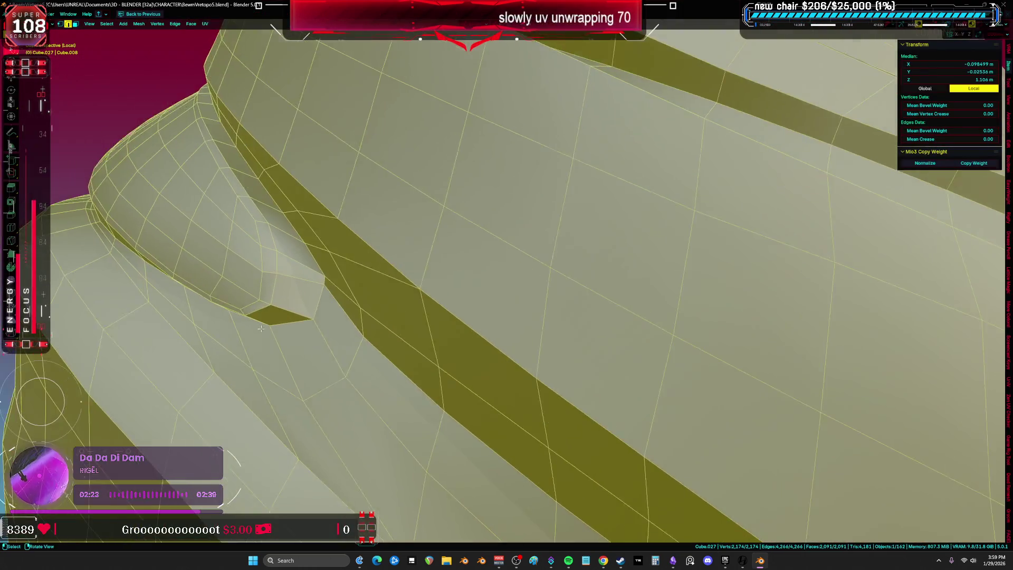
{"action": "left_click", "coordinate": [296, 264], "text": "alt"}
{"action": "mouse_move", "coordinate": [296, 263]}
{"action": "middle_mouse_down"}
{"action": "mouse_move", "coordinate": [350, 225]}
{"action": "mouse_move", "coordinate": [551, 129]}
{"action": "middle_mouse_up"}
{"action": "left_click", "coordinate": [334, 120]}
{"action": "mouse_move", "coordinate": [333, 120]}
{"action": "middle_mouse_down"}
{"action": "mouse_move", "coordinate": [397, 197]}
{"action": "mouse_move", "coordinate": [445, 224]}
{"action": "mouse_move", "coordinate": [497, 229]}
{"action": "mouse_move", "coordinate": [448, 255]}
{"action": "mouse_move", "coordinate": [498, 256]}
{"action": "mouse_move", "coordinate": [434, 244]}
{"action": "mouse_move", "coordinate": [482, 271]}
{"action": "mouse_move", "coordinate": [488, 288]}
{"action": "mouse_move", "coordinate": [460, 268]}
{"action": "middle_mouse_up"}
{"action": "key", "text": "ctrl+e"}
{"action": "left_click", "coordinate": [448, 255]}
Step: Return to solid shading, re-unwrap everything with Minimum Stretch and leave Edit Mode
{"action": "key", "text": "a"}
{"action": "key", "text": "z"}
{"action": "left_click", "coordinate": [475, 237]}
{"action": "key", "text": "u"}
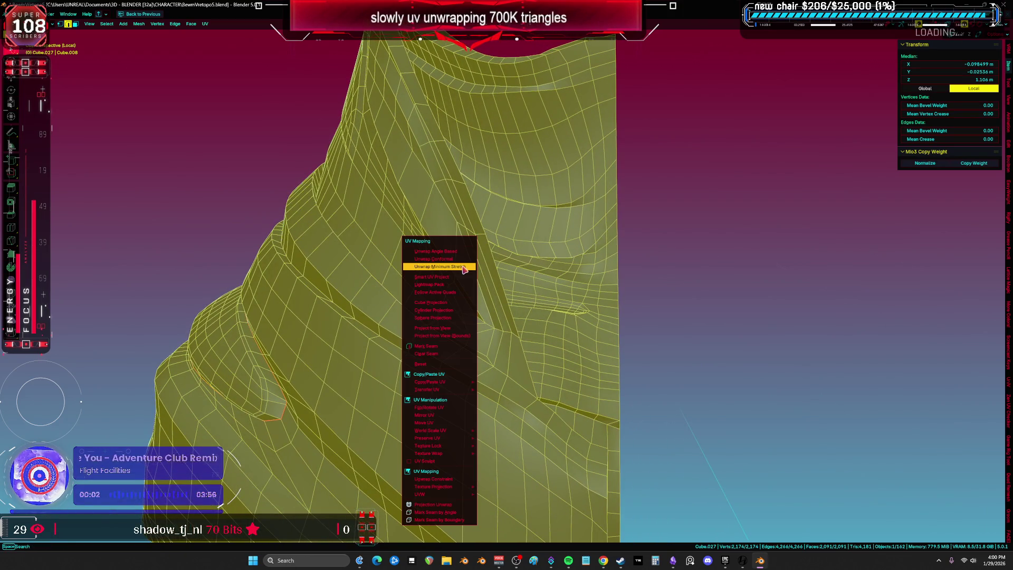
{"action": "left_click", "coordinate": [462, 266]}
{"action": "key", "text": "shift+F10"}
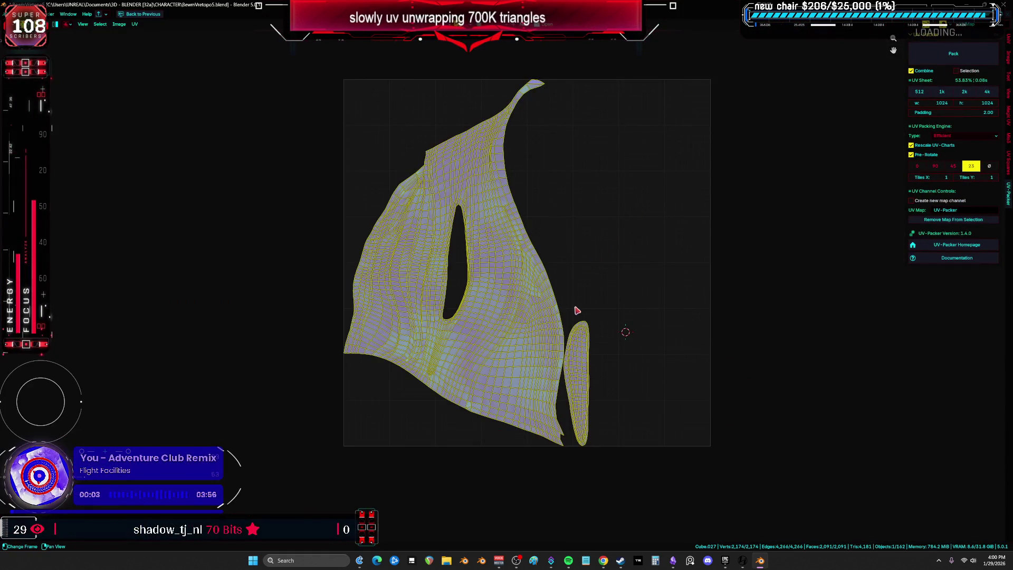
{"action": "key", "text": "ctrl+space"}
{"action": "key", "text": "Tab"}
Step: Orbit out to view the whole rig in a full-screen 3D view
{"action": "middle_click_drag", "start_coordinate": [436, 293], "coordinate": [370, 295]}
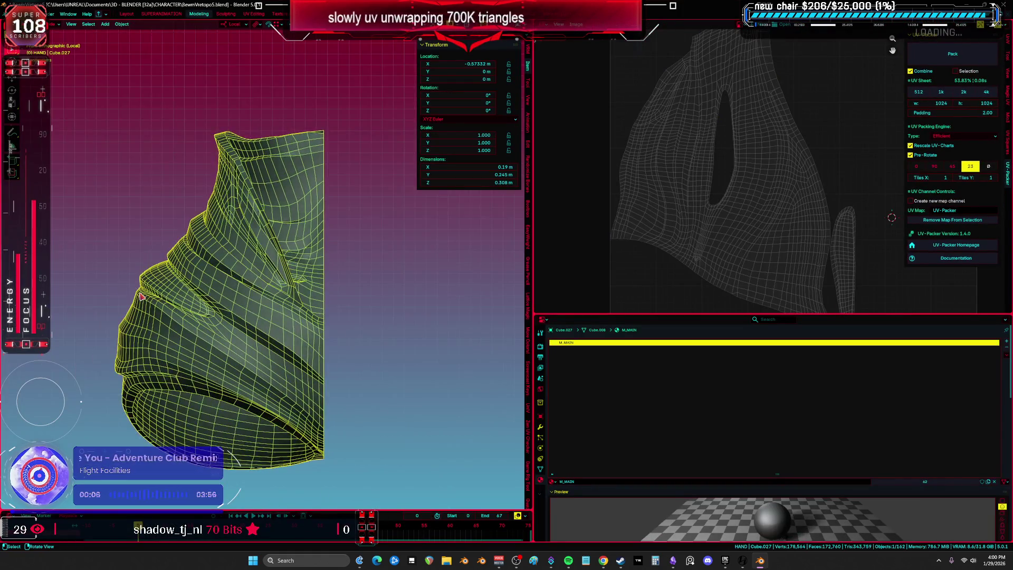
{"action": "scroll", "coordinate": [142, 297], "scroll_direction": "down", "scroll_amount": 5}
{"action": "middle_click_drag", "start_coordinate": [141, 297], "coordinate": [317, 263]}
{"action": "key", "text": "ctrl+space"}
Step: Move the hand mesh aside, then select the next piece and enter Edit Mode
{"action": "key", "text": "g"}
{"action": "left_click", "coordinate": [628, 336]}
{"action": "scroll", "coordinate": [368, 225], "scroll_direction": "up", "scroll_amount": 5}
{"action": "left_click", "coordinate": [222, 259]}
{"action": "key", "text": "Tab"}
Step: Inspect the piece's current UV layout in a maximized UV editor
{"action": "key", "text": "ctrl+space"}
{"action": "key", "text": "ctrl+space"}
{"action": "key", "text": "ctrl+space"}
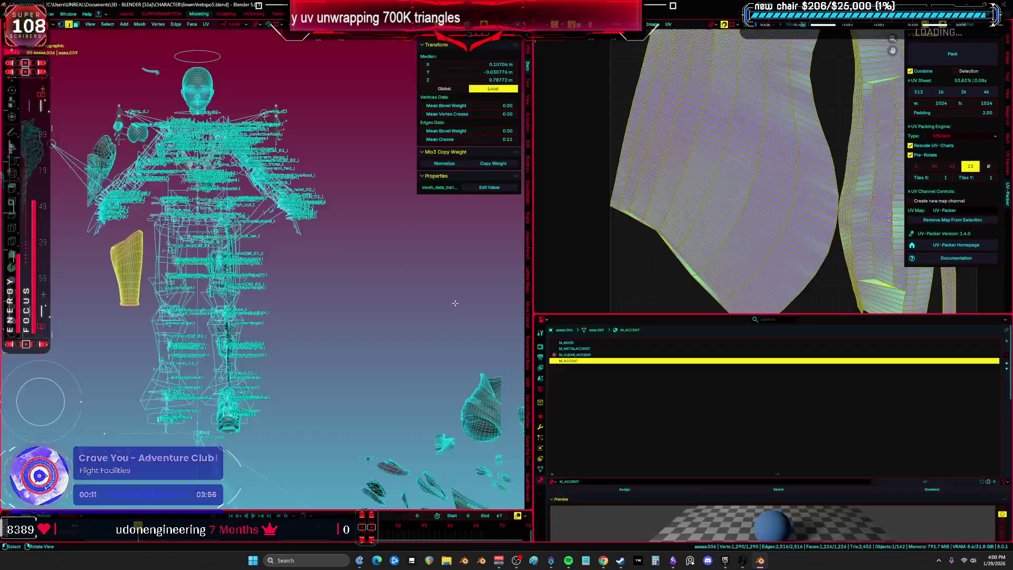
{"action": "key", "text": "ctrl+space"}
{"action": "scroll", "coordinate": [536, 350], "scroll_direction": "up", "scroll_amount": 3}
{"action": "key", "text": "ctrl+space"}
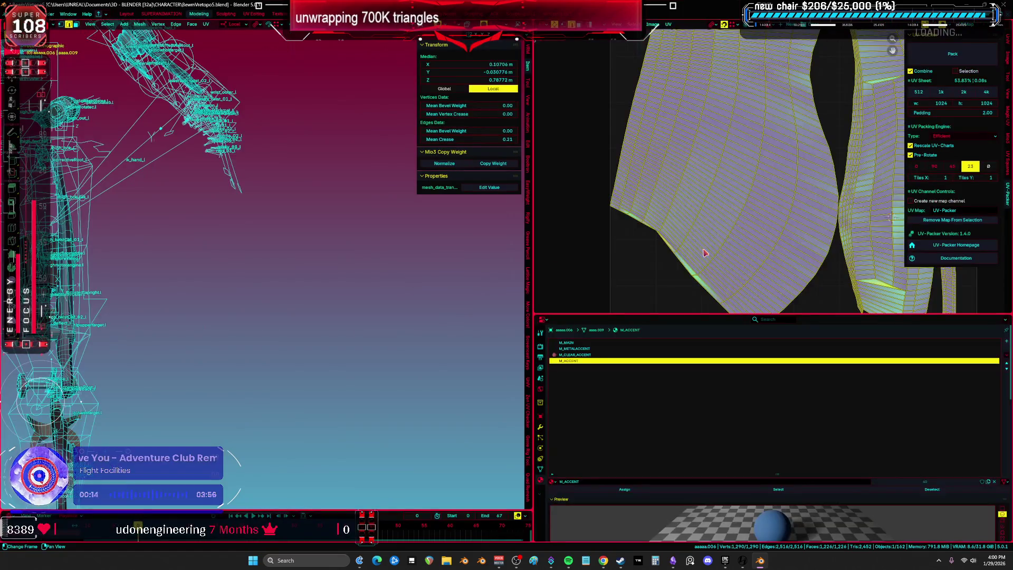
{"action": "key", "text": "ctrl+space"}
{"action": "scroll", "coordinate": [496, 315], "scroll_direction": "up", "scroll_amount": 5}
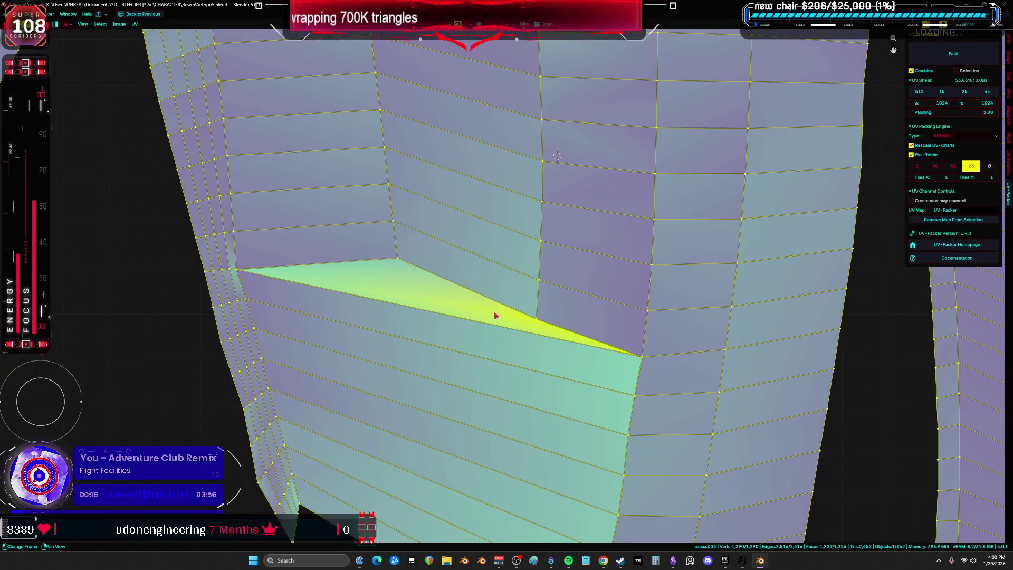
{"action": "left_click", "coordinate": [526, 314]}
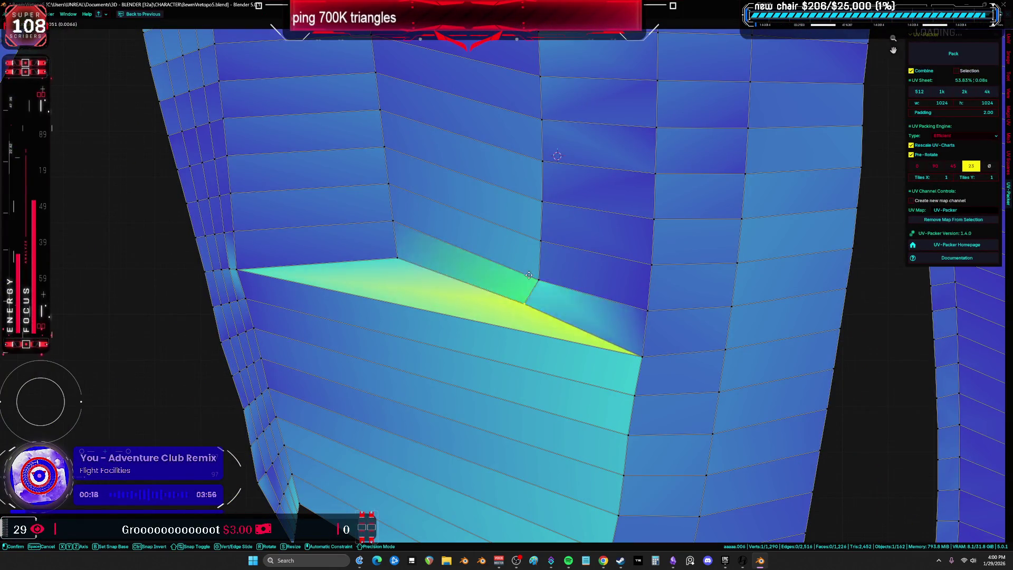
{"action": "scroll", "coordinate": [610, 284], "scroll_direction": "down", "scroll_amount": 5}
{"action": "scroll", "coordinate": [659, 301], "scroll_direction": "down", "scroll_amount": 3}
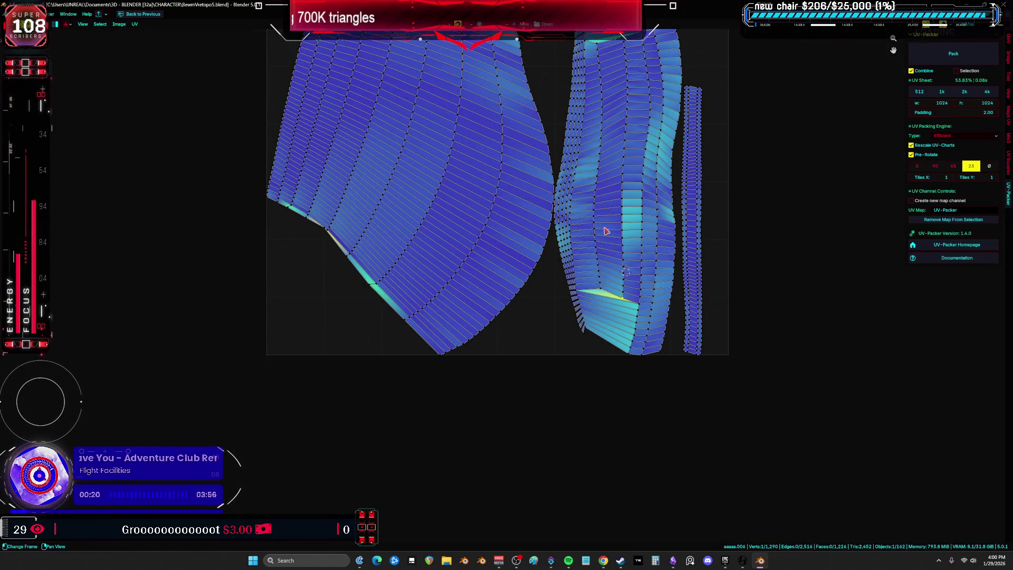
Step: Re-unwrap all UVs trying Minimum Stretch, Conformal and another method in turn
{"action": "key", "text": "a"}
{"action": "key", "text": "u"}
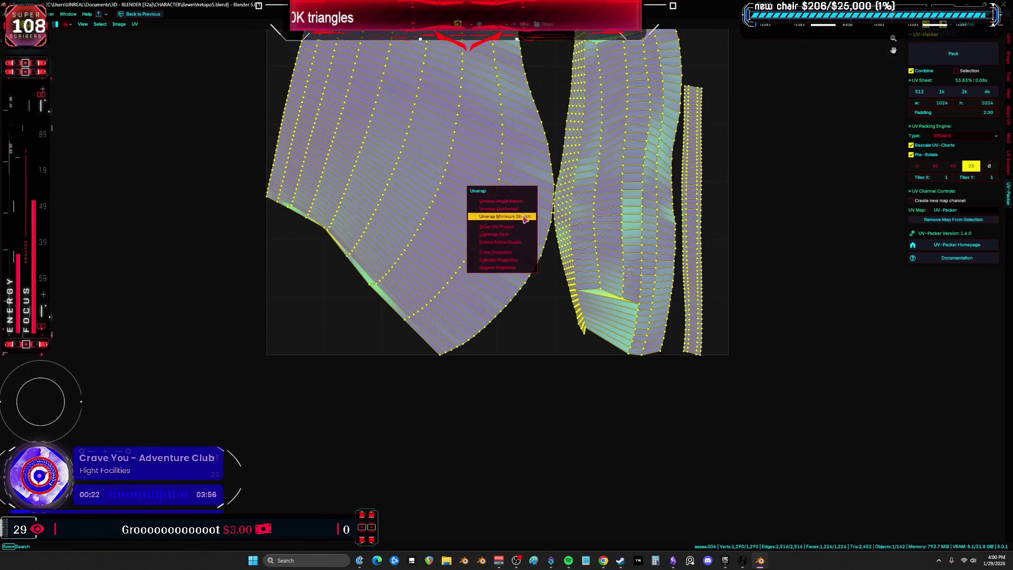
{"action": "left_click", "coordinate": [502, 215]}
{"action": "key", "text": "u"}
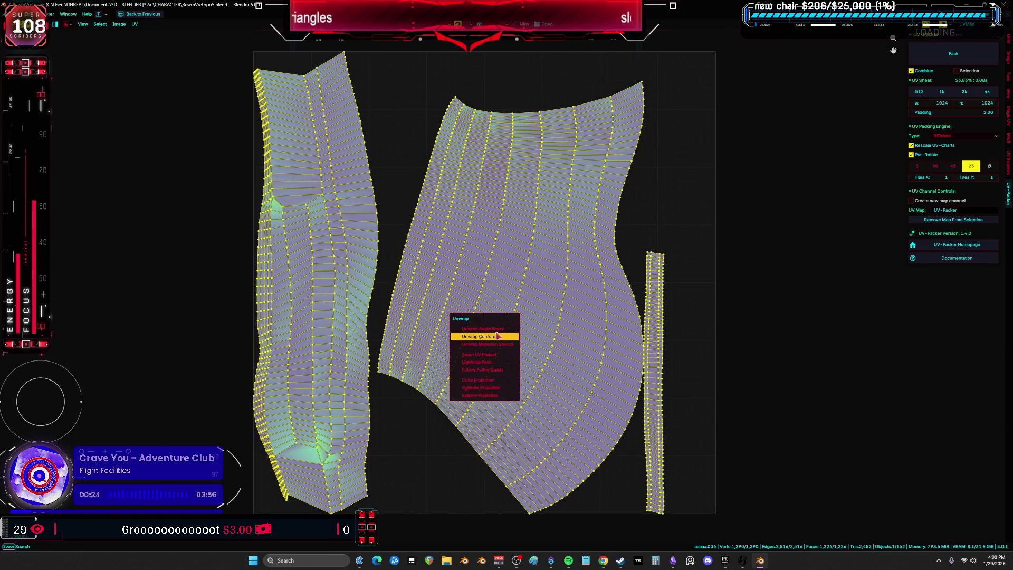
{"action": "left_click", "coordinate": [496, 335]}
{"action": "key", "text": "u"}
{"action": "left_click", "coordinate": [495, 327]}
{"action": "left_click", "coordinate": [497, 324]}
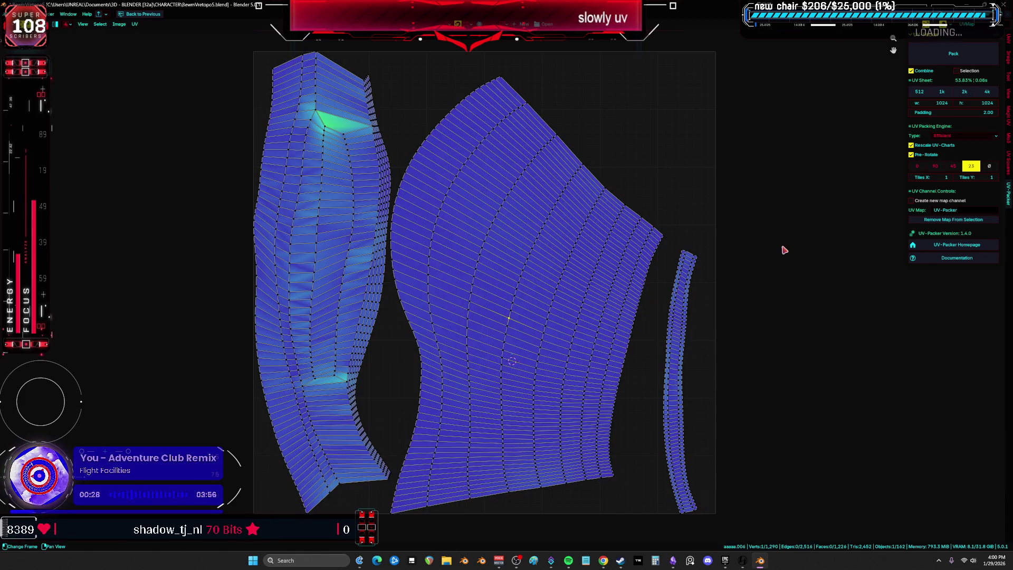
{"action": "scroll", "coordinate": [757, 260], "scroll_direction": "down", "scroll_amount": 3}
{"action": "scroll", "coordinate": [757, 260], "scroll_direction": "up", "scroll_amount": 3}
{"action": "key", "text": "a"}
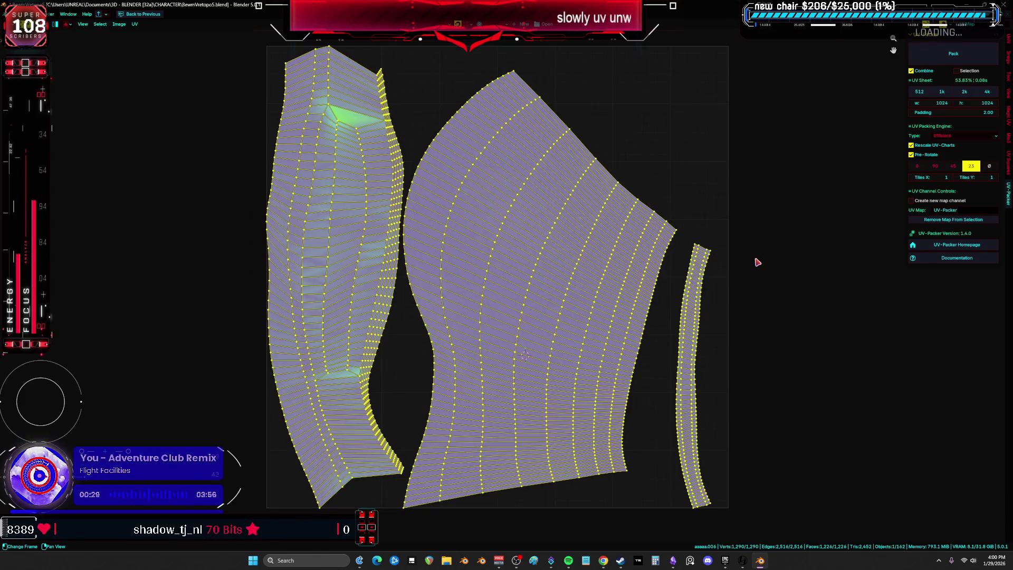
Step: Re-enter Edit Mode and unwrap with Angle Based, checking the resulting islands
{"action": "key", "text": "ctrl+alt+space"}
{"action": "key", "text": "ctrl+Tab"}
{"action": "left_click", "coordinate": [191, 329]}
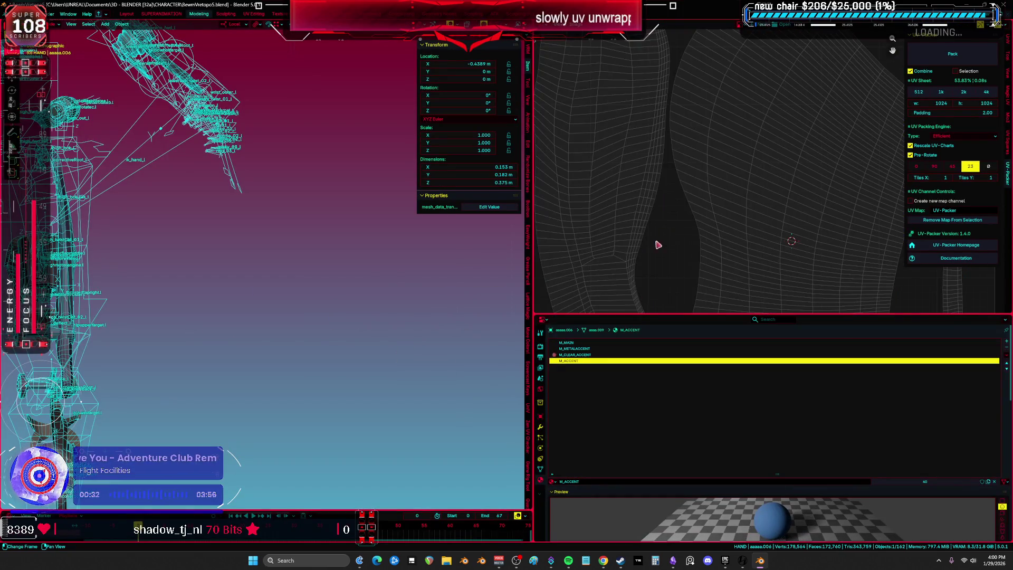
{"action": "key", "text": "Tab"}
{"action": "key", "text": "u"}
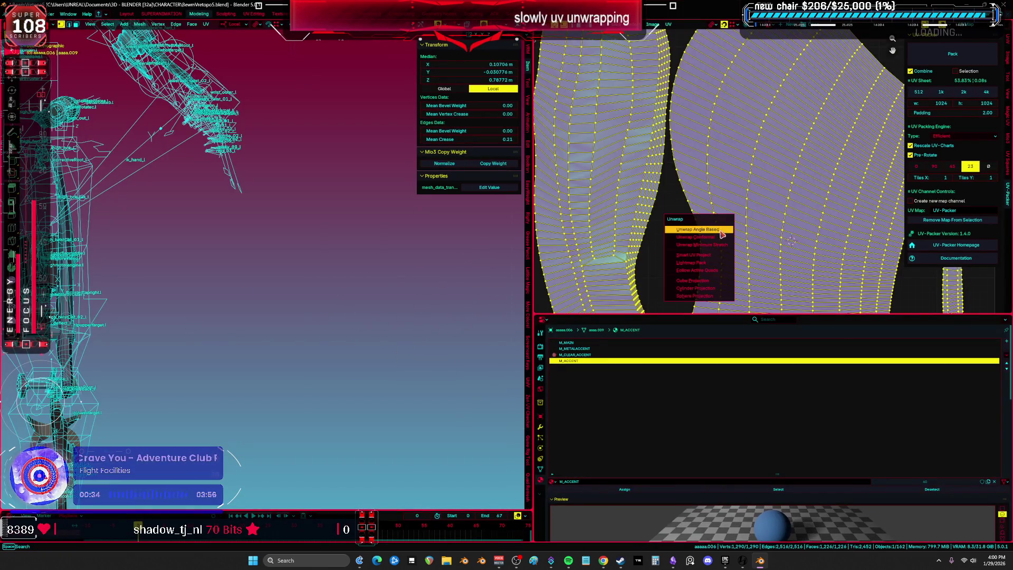
{"action": "left_click", "coordinate": [721, 248]}
{"action": "key", "text": "ctrl+alt+space"}
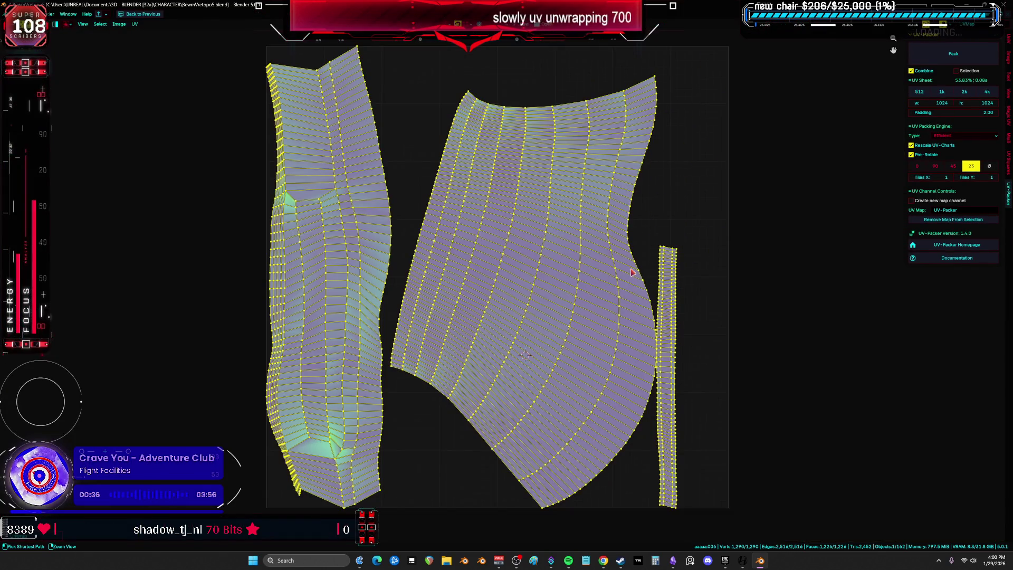
{"action": "key", "text": "ctrl+alt+space"}
Step: Return to Object Mode, reposition the piece and switch to solid shading full screen
{"action": "key", "text": "ctrl+Tab"}
{"action": "left_click", "coordinate": [270, 315]}
{"action": "key", "text": "ctrl+alt+space"}
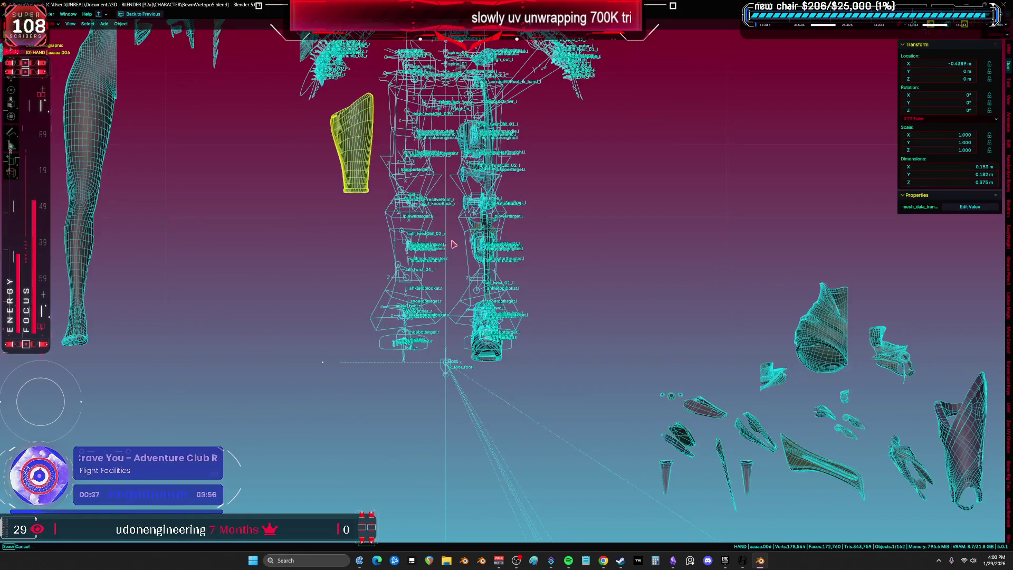
{"action": "key", "text": "g"}
{"action": "left_click", "coordinate": [584, 222]}
{"action": "key", "text": "shift+z"}
Step: Select the blade part and isolate it in local view in the UV Editing workspace
{"action": "mouse_move", "coordinate": [486, 263]}
{"action": "middle_mouse_down"}
{"action": "mouse_move", "coordinate": [448, 305]}
{"action": "mouse_move", "coordinate": [552, 260]}
{"action": "mouse_move", "coordinate": [618, 266]}
{"action": "middle_mouse_up"}
{"action": "key", "text": "shift+z"}
{"action": "key", "text": "shift+z"}
{"action": "key", "text": "shift+z"}
{"action": "left_click", "coordinate": [647, 273]}
{"action": "key", "text": "ctrl+Page_Down"}
{"action": "key", "text": "ctrl+space"}
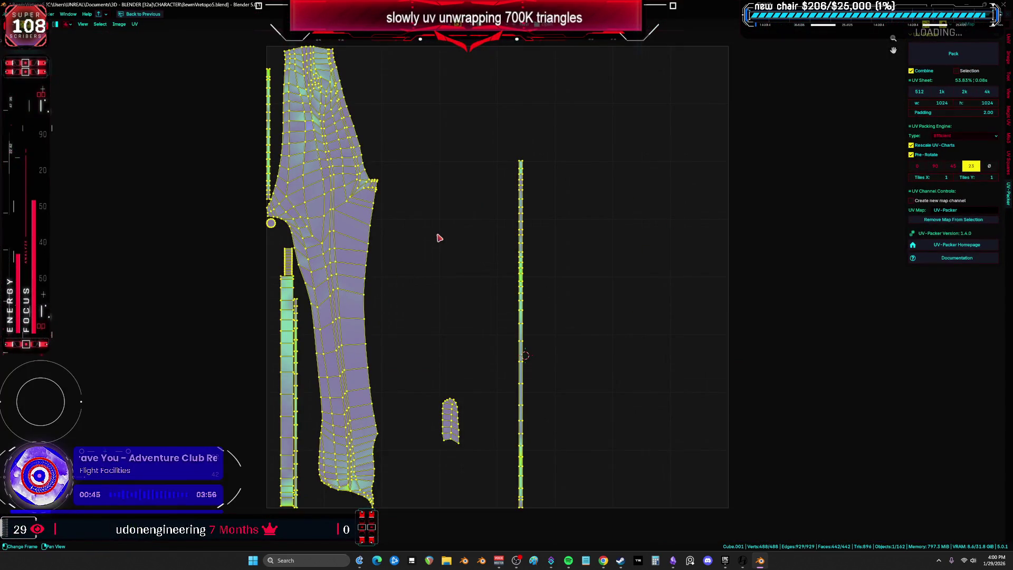
{"action": "key", "text": "ctrl+space"}
{"action": "key", "text": "KP_Divide"}
{"action": "mouse_move", "coordinate": [295, 248]}
{"action": "middle_mouse_down"}
{"action": "mouse_move", "coordinate": [272, 270]}
{"action": "mouse_move", "coordinate": [553, 386]}
{"action": "mouse_move", "coordinate": [584, 355]}
{"action": "mouse_move", "coordinate": [551, 367]}
{"action": "mouse_move", "coordinate": [572, 389]}
{"action": "mouse_move", "coordinate": [594, 380]}
{"action": "mouse_move", "coordinate": [602, 334]}
{"action": "mouse_move", "coordinate": [510, 360]}
{"action": "middle_mouse_up"}
Step: Inspect the blade mesh in Edit Mode with material shading, then exit local view
{"action": "key", "text": "ctrl+space"}
{"action": "key", "text": "Tab"}
{"action": "key", "text": "shift+z"}
{"action": "key", "text": "shift+alt+z"}
{"action": "key", "text": "shift+alt+z"}
{"action": "key", "text": "Tab"}
{"action": "key", "text": "KP_Divide"}
{"action": "key", "text": "shift+alt+z"}
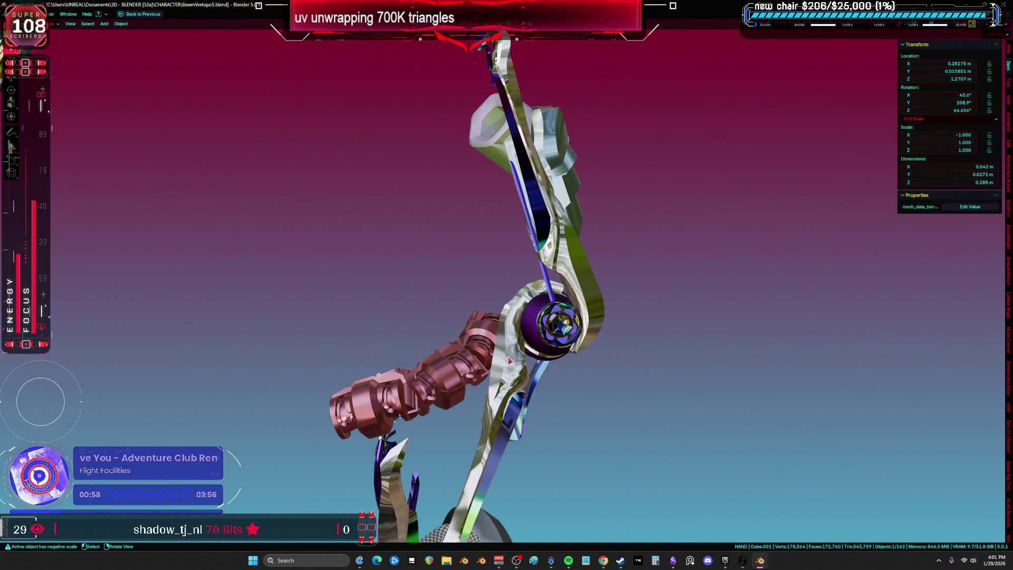
{"action": "key", "text": "shift+alt+z"}
Step: Check the blade piece's UV islands in the UV editor
{"action": "left_click", "coordinate": [510, 380]}
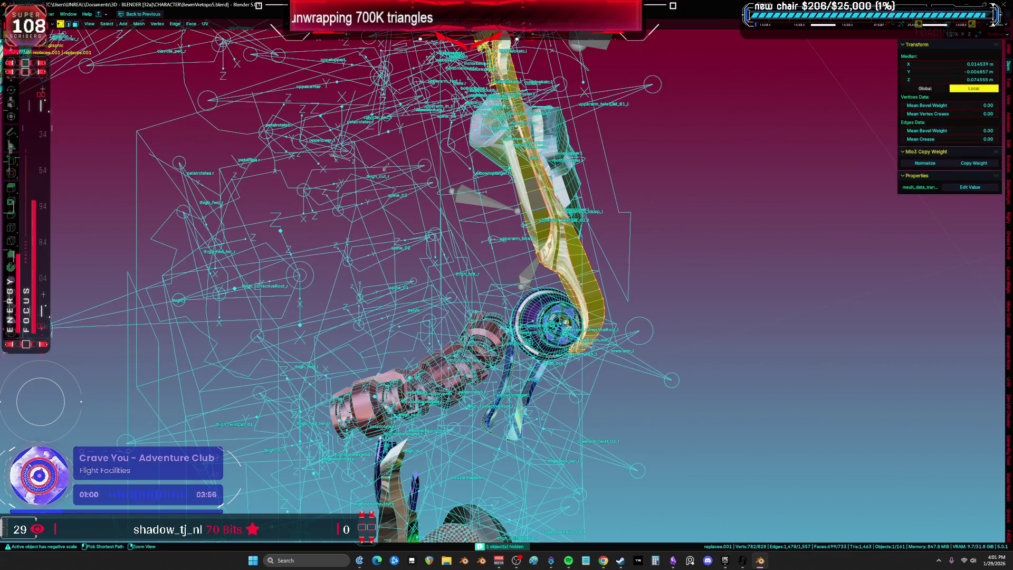
{"action": "key", "text": "Tab"}
{"action": "key", "text": "shift+F10"}
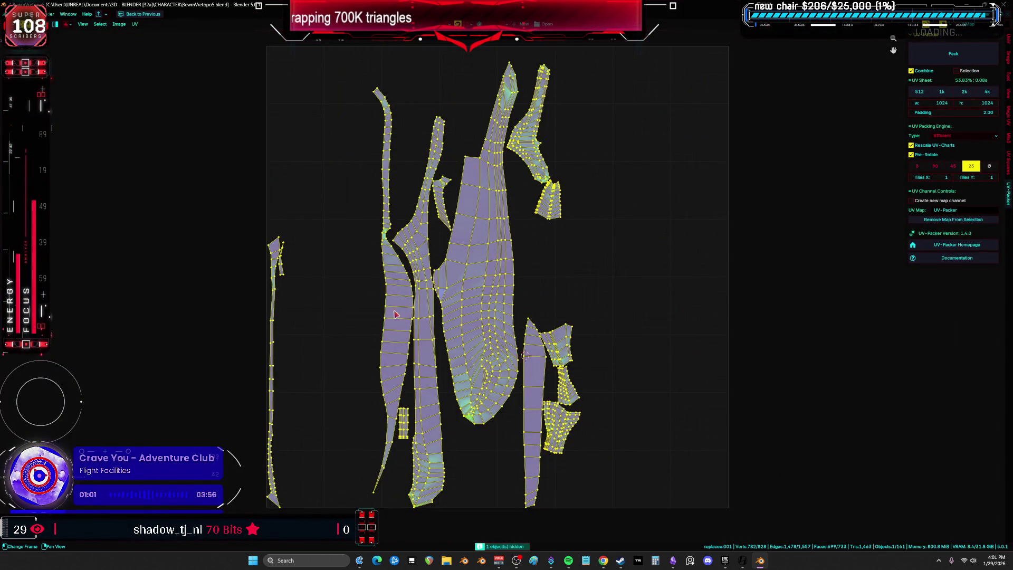
{"action": "scroll", "coordinate": [396, 314], "scroll_direction": "up", "scroll_amount": 2}
{"action": "key", "text": "ctrl+space"}
{"action": "key", "text": "Tab"}
Step: Check the UVs of the leg parts replacee.004 and Cube.005
{"action": "middle_click_drag", "start_coordinate": [299, 315], "coordinate": [254, 311]}
{"action": "left_click", "coordinate": [180, 263]}
{"action": "key", "text": "Tab"}
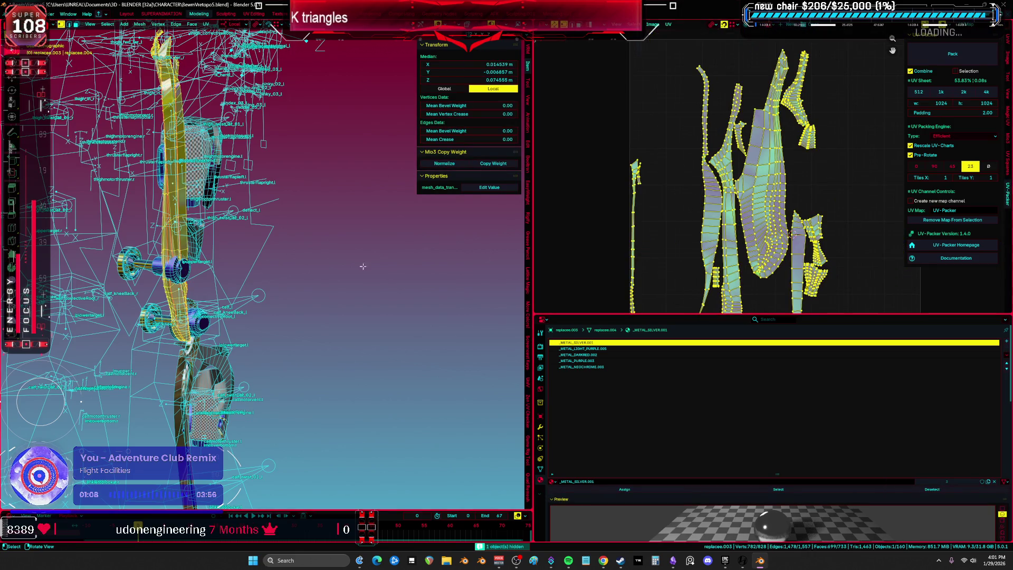
{"action": "key", "text": "Tab"}
{"action": "middle_click_drag", "start_coordinate": [363, 266], "coordinate": [196, 202], "text": "shift"}
{"action": "left_click", "coordinate": [189, 308]}
{"action": "key", "text": "Tab"}
{"action": "key", "text": "Tab"}
Step: Switch to solid shading and view the rig's legs from the front in tilted perspective
{"action": "key", "text": "ctrl+space"}
{"action": "key", "text": "z"}
{"action": "left_click", "coordinate": [437, 280]}
{"action": "middle_click_drag", "start_coordinate": [436, 284], "coordinate": [358, 264], "text": "shift"}
{"action": "middle_click_drag", "start_coordinate": [192, 254], "coordinate": [468, 159], "text": "shift"}
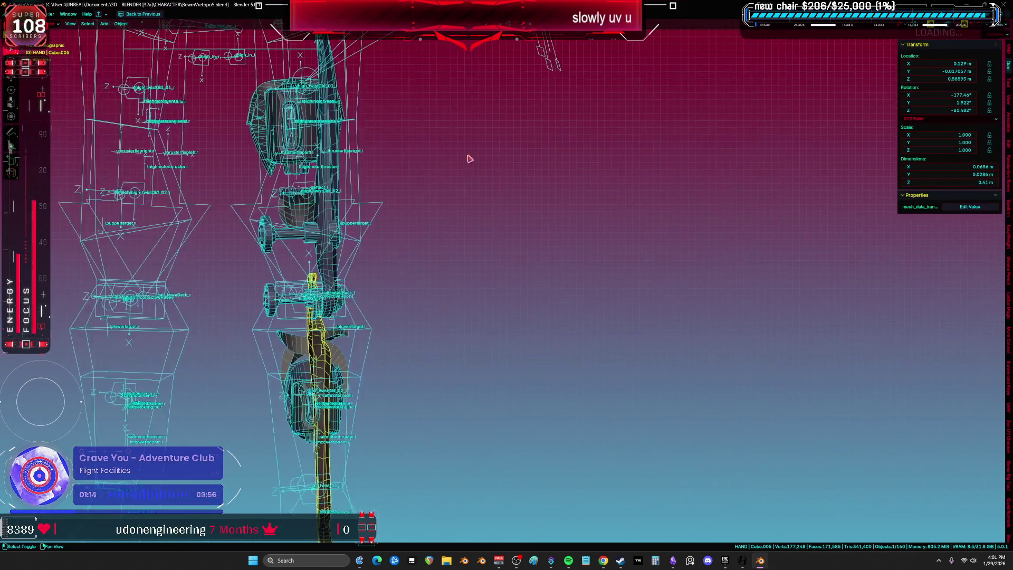
{"action": "key", "text": "KP_1"}
{"action": "mouse_move", "coordinate": [388, 276]}
{"action": "middle_mouse_down"}
{"action": "mouse_move", "coordinate": [429, 276]}
{"action": "mouse_move", "coordinate": [438, 327]}
{"action": "mouse_move", "coordinate": [428, 473]}
{"action": "middle_mouse_up"}
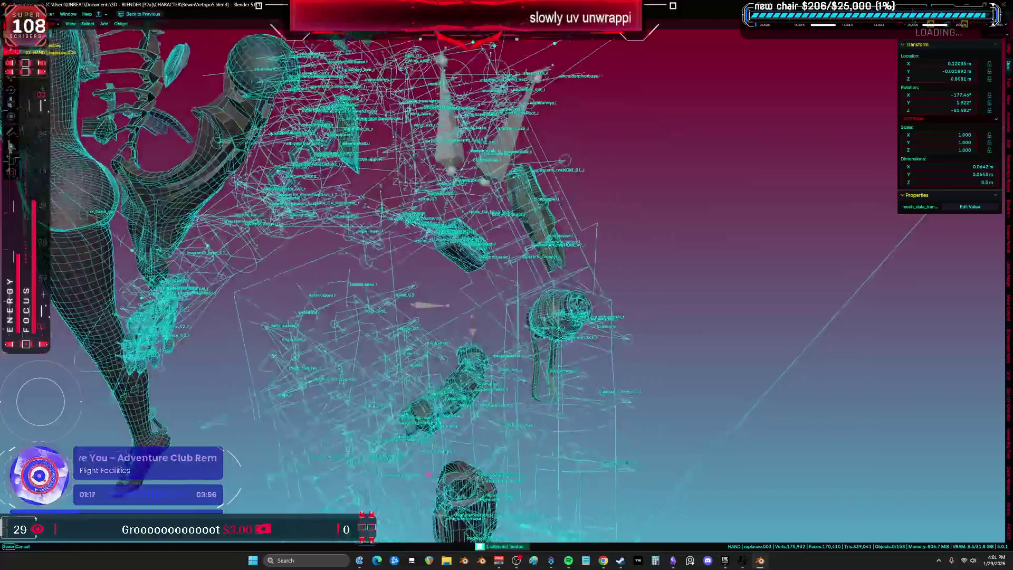
Step: Re-unwrap the arm mesh with Minimum Stretch and inspect its UV islands
{"action": "left_click", "coordinate": [531, 225]}
{"action": "key", "text": "Tab"}
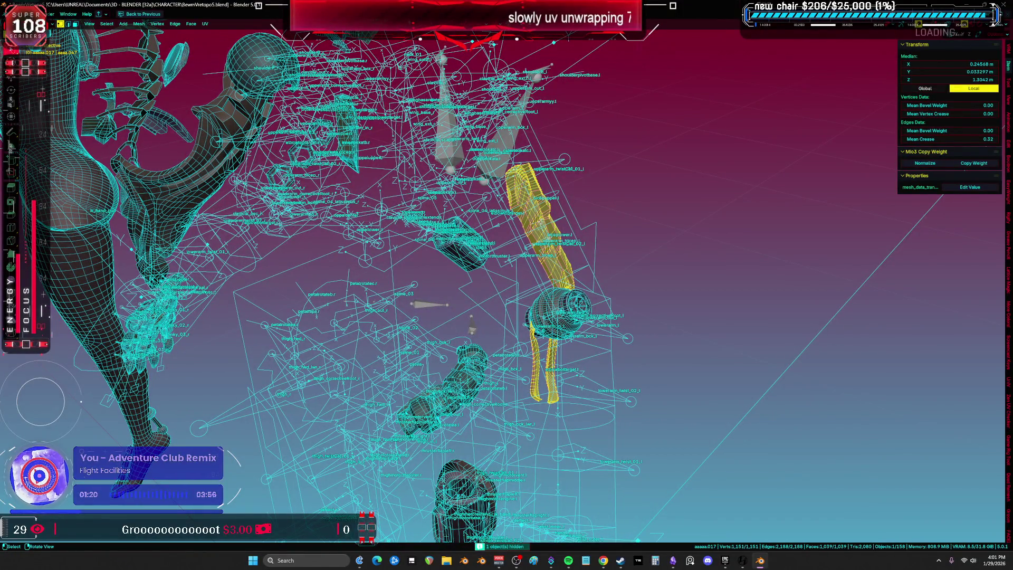
{"action": "key", "text": "shift+F10"}
{"action": "scroll", "coordinate": [585, 266], "scroll_direction": "up", "scroll_amount": 3}
{"action": "key", "text": "u"}
{"action": "left_click", "coordinate": [452, 270]}
{"action": "scroll", "coordinate": [611, 269], "scroll_direction": "up", "scroll_amount": 3}
{"action": "mouse_move", "coordinate": [529, 286]}
{"action": "middle_mouse_down"}
{"action": "mouse_move", "coordinate": [443, 441]}
{"action": "mouse_move", "coordinate": [419, 285]}
{"action": "mouse_move", "coordinate": [665, 459]}
{"action": "middle_mouse_up"}
{"action": "scroll", "coordinate": [419, 284], "scroll_direction": "down", "scroll_amount": 1}
{"action": "key", "text": "ctrl+space"}
{"action": "key", "text": "ctrl+space"}
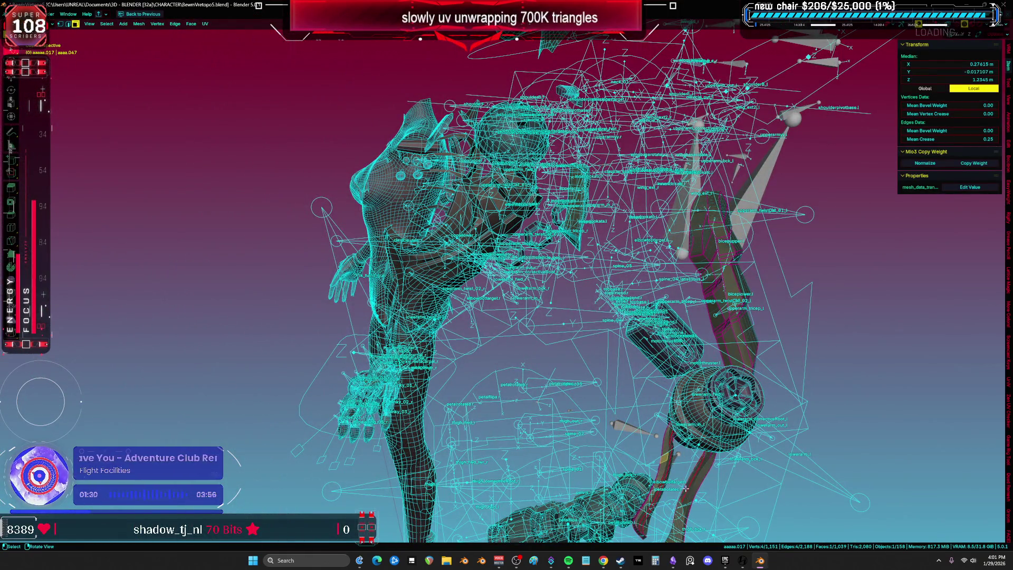
Step: Select the connected leg pieces and isolate them in local view
{"action": "key", "text": "l"}
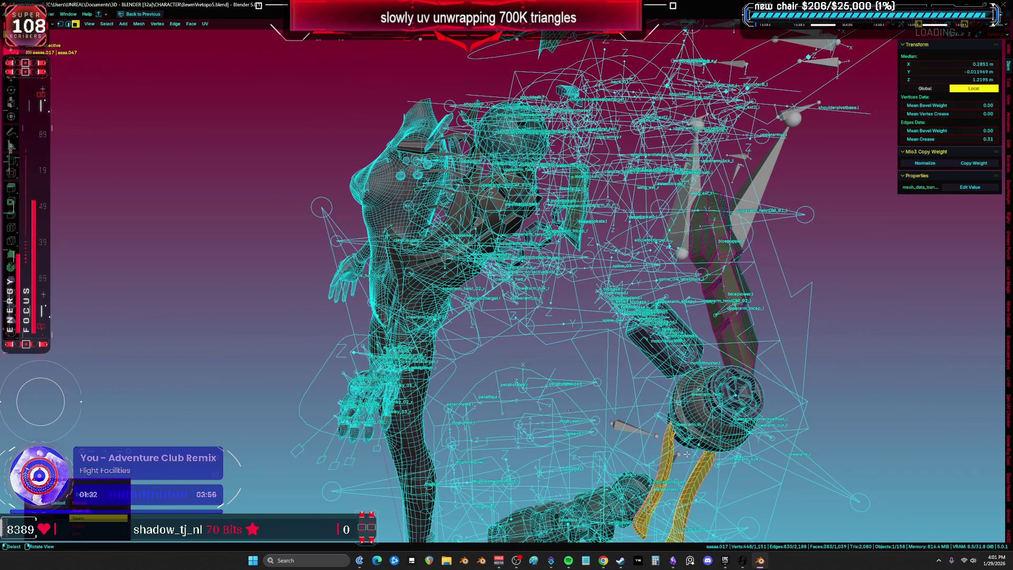
{"action": "key", "text": "KP_Divide"}
{"action": "mouse_move", "coordinate": [631, 382]}
{"action": "middle_mouse_down"}
{"action": "mouse_move", "coordinate": [524, 348]}
{"action": "mouse_move", "coordinate": [744, 301]}
{"action": "mouse_move", "coordinate": [649, 264]}
{"action": "middle_mouse_up"}
{"action": "key", "text": "a"}
{"action": "key", "text": "alt+a"}
{"action": "left_click", "coordinate": [651, 249], "text": "alt"}
{"action": "scroll", "coordinate": [652, 249], "scroll_direction": "up", "scroll_amount": 3}
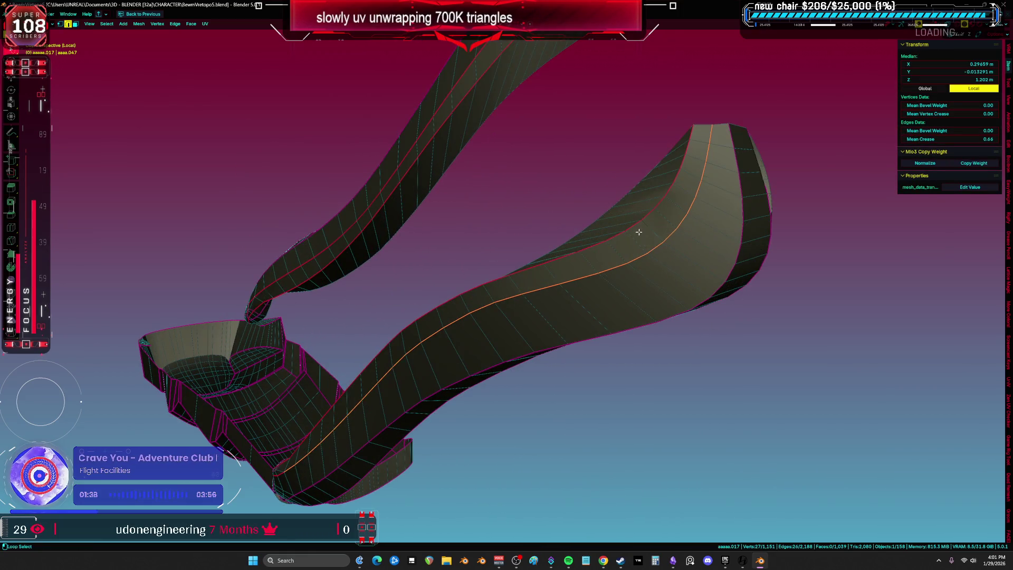
{"action": "key", "text": "a"}
{"action": "middle_click_drag", "start_coordinate": [637, 226], "coordinate": [721, 334]}
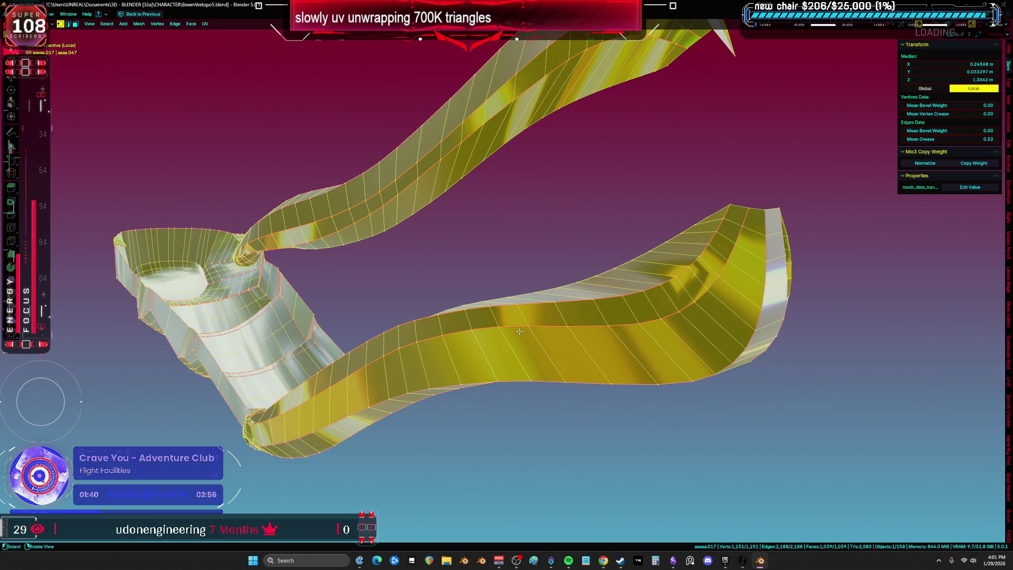
Step: Clear the seams on the lower piece and upper strip, then unwrap them
{"action": "key", "text": "alt+a"}
{"action": "key", "text": "l"}
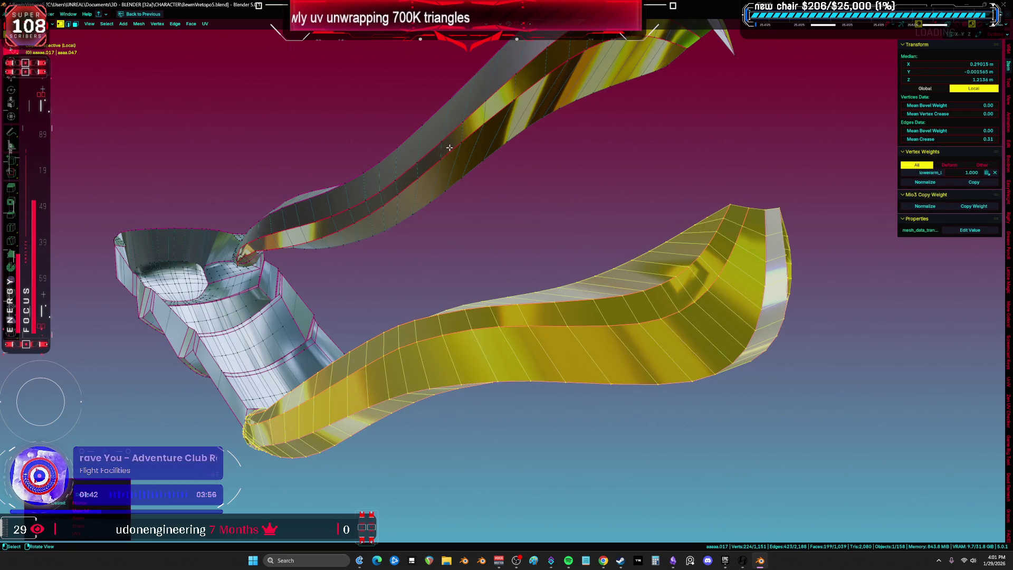
{"action": "key", "text": "l"}
{"action": "key", "text": "ctrl+e"}
{"action": "left_click", "coordinate": [513, 231]}
{"action": "scroll", "coordinate": [505, 234], "scroll_direction": "down", "scroll_amount": 3}
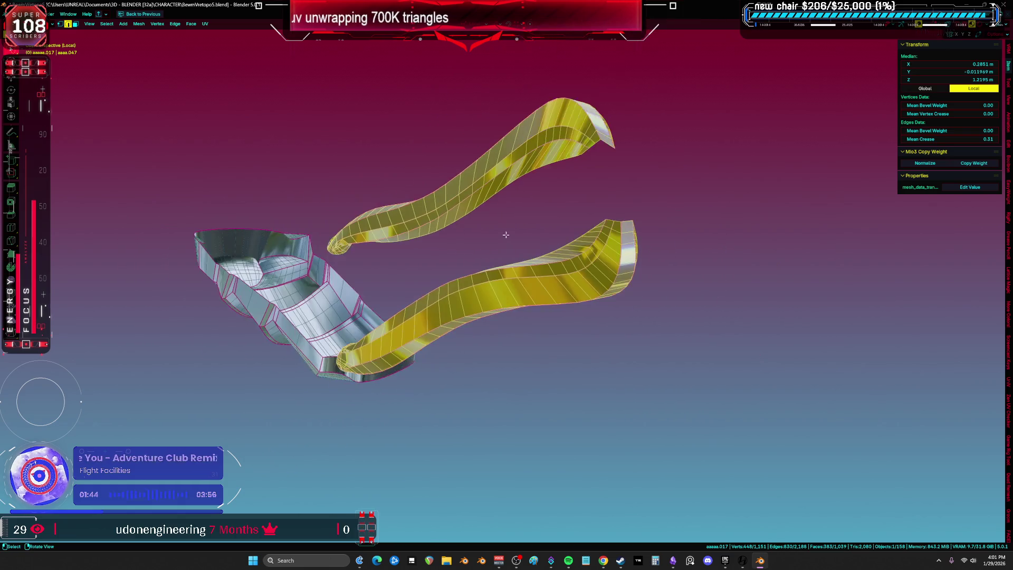
{"action": "key", "text": "u"}
{"action": "left_click", "coordinate": [505, 236]}
Step: Re-unwrap all islands with Minimum Stretch and return to Object Mode showing the full rig
{"action": "key", "text": "ctrl+Page_Up"}
{"action": "key", "text": "ctrl+space"}
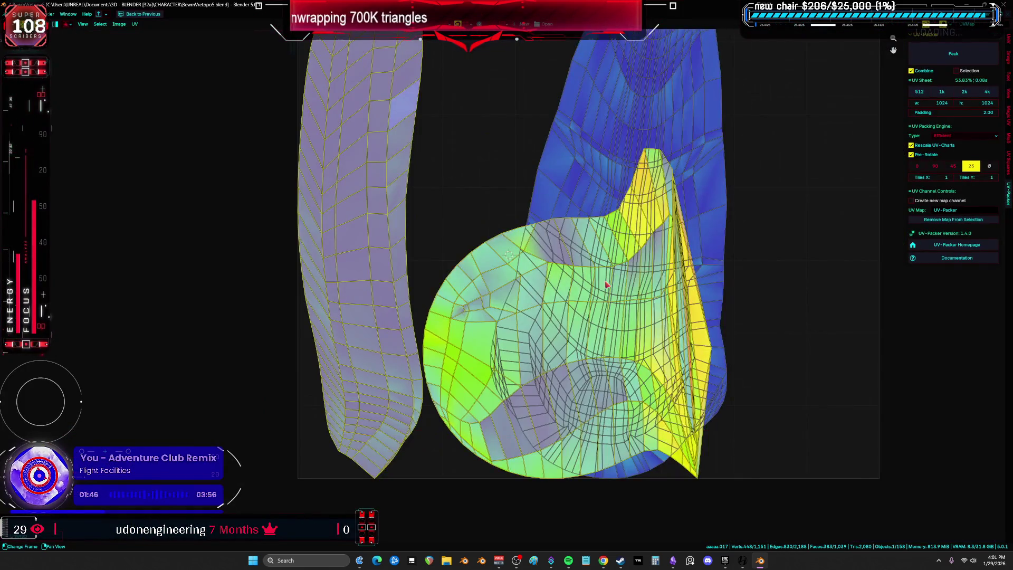
{"action": "key", "text": "a"}
{"action": "key", "text": "u"}
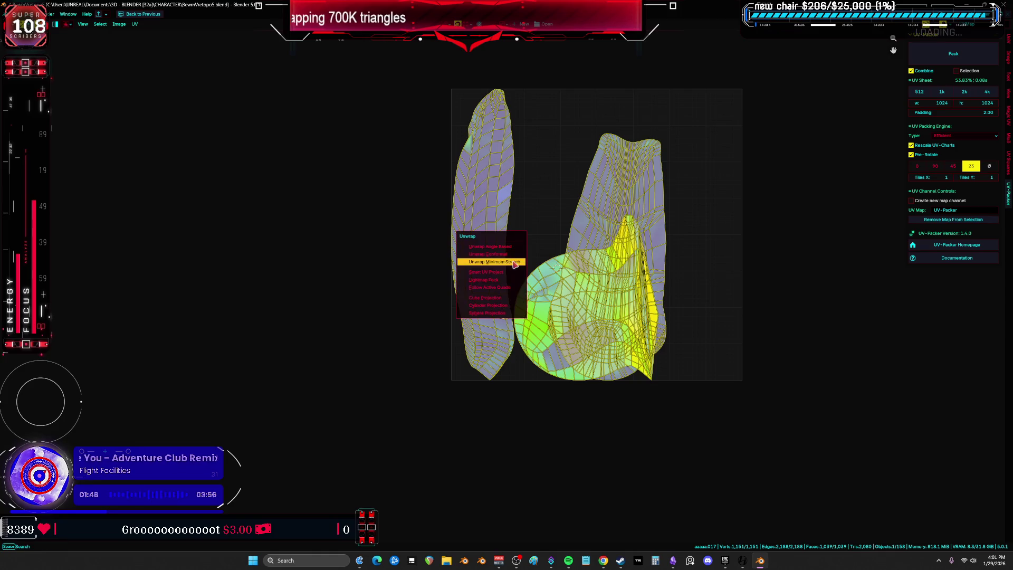
{"action": "left_click", "coordinate": [515, 264]}
{"action": "key", "text": "ctrl+space"}
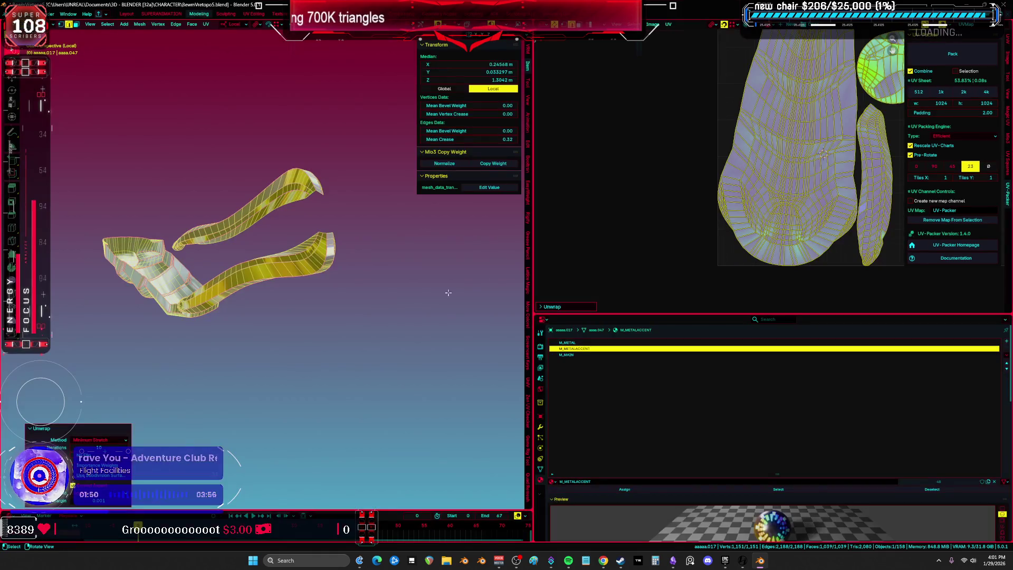
{"action": "key", "text": "Tab"}
{"action": "key", "text": "KP_Divide"}
{"action": "key", "text": "ctrl+space"}
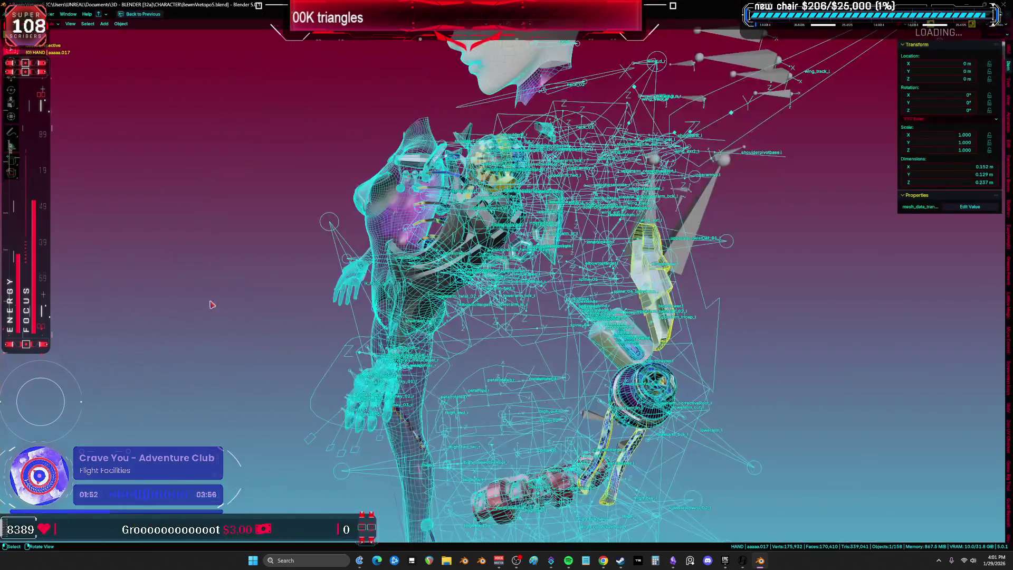
Step: Hide the selected arm part and frame the cylinder piece in Edit Mode
{"action": "key", "text": "KP_1"}
{"action": "mouse_move", "coordinate": [365, 356]}
{"action": "middle_mouse_down"}
{"action": "mouse_move", "coordinate": [481, 368]}
{"action": "mouse_move", "coordinate": [482, 253]}
{"action": "middle_mouse_up"}
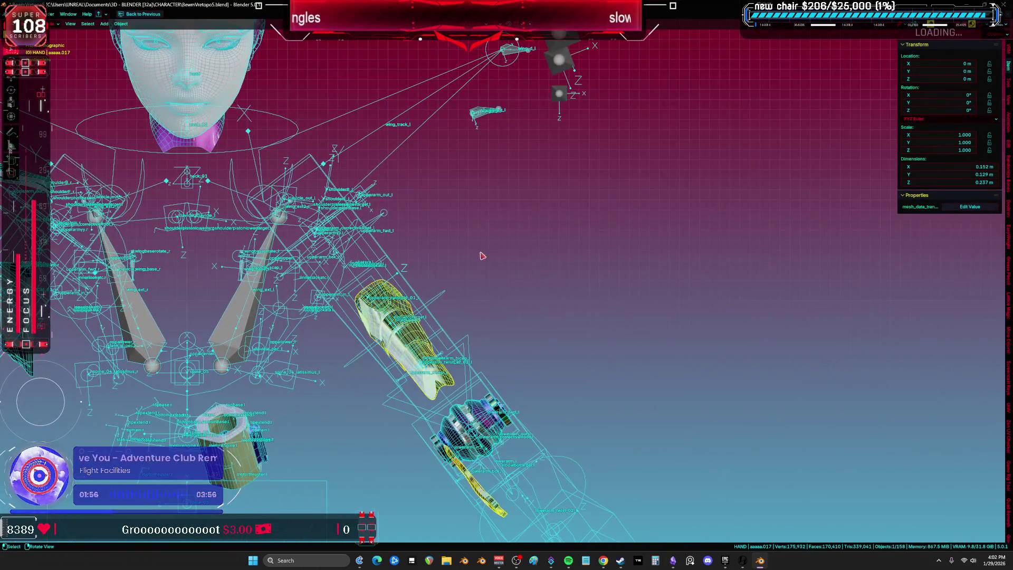
{"action": "key", "text": "h"}
{"action": "middle_click_drag", "start_coordinate": [527, 226], "coordinate": [550, 225]}
{"action": "left_click", "coordinate": [559, 200]}
{"action": "key", "text": "Tab"}
{"action": "key", "text": "KP_Decimal"}
{"action": "key", "text": "ctrl+e"}
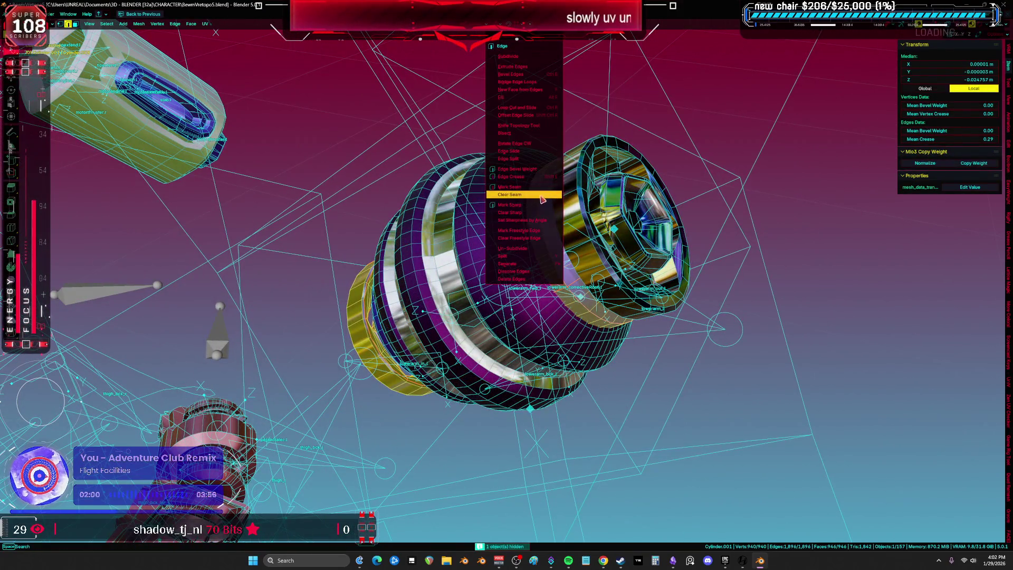
Step: Unhide Cube.004, unwrap it, and inspect its new UV islands
{"action": "key", "text": "Tab"}
{"action": "key", "text": "alt+h"}
{"action": "key", "text": "Tab"}
{"action": "key", "text": "u"}
{"action": "left_click", "coordinate": [478, 196]}
{"action": "key", "text": "shift+F10"}
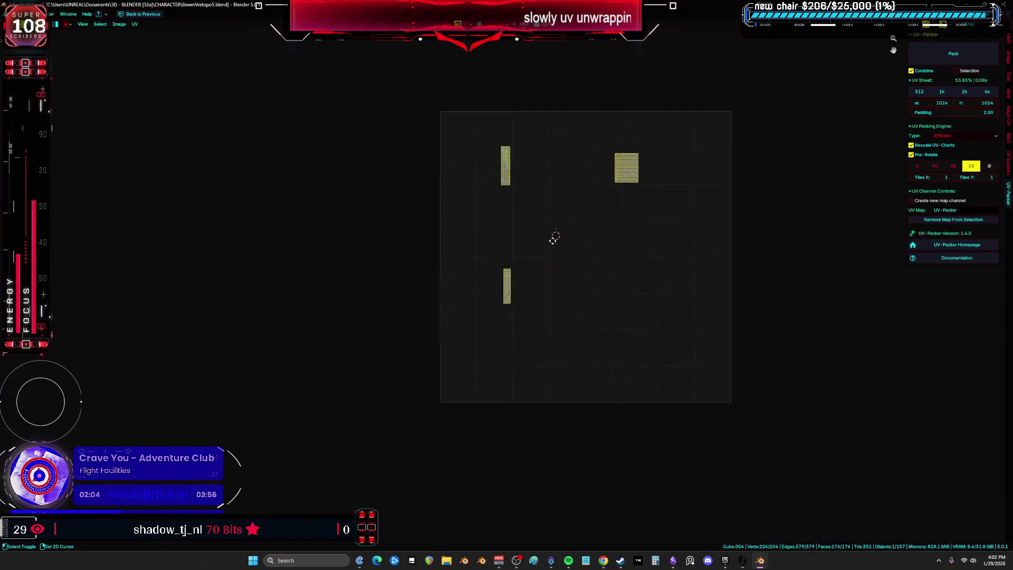
{"action": "key", "text": "ctrl+space"}
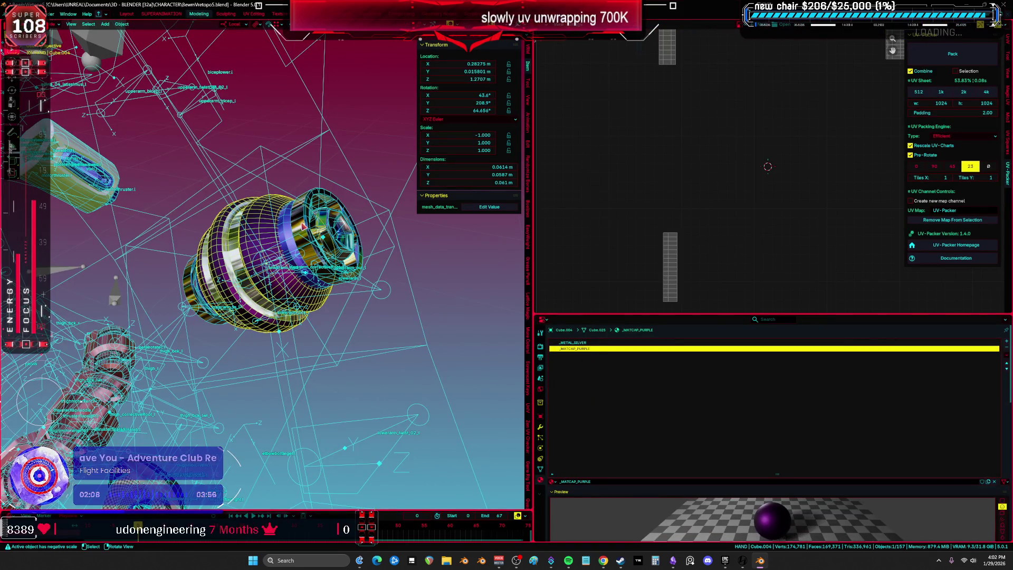
{"action": "key", "text": "ctrl+space"}
{"action": "mouse_move", "coordinate": [578, 217]}
{"action": "middle_mouse_down"}
{"action": "mouse_move", "coordinate": [572, 262]}
{"action": "mouse_move", "coordinate": [556, 269]}
{"action": "mouse_move", "coordinate": [562, 107]}
{"action": "mouse_move", "coordinate": [549, 262]}
{"action": "middle_mouse_up"}
{"action": "key", "text": "ctrl+space"}
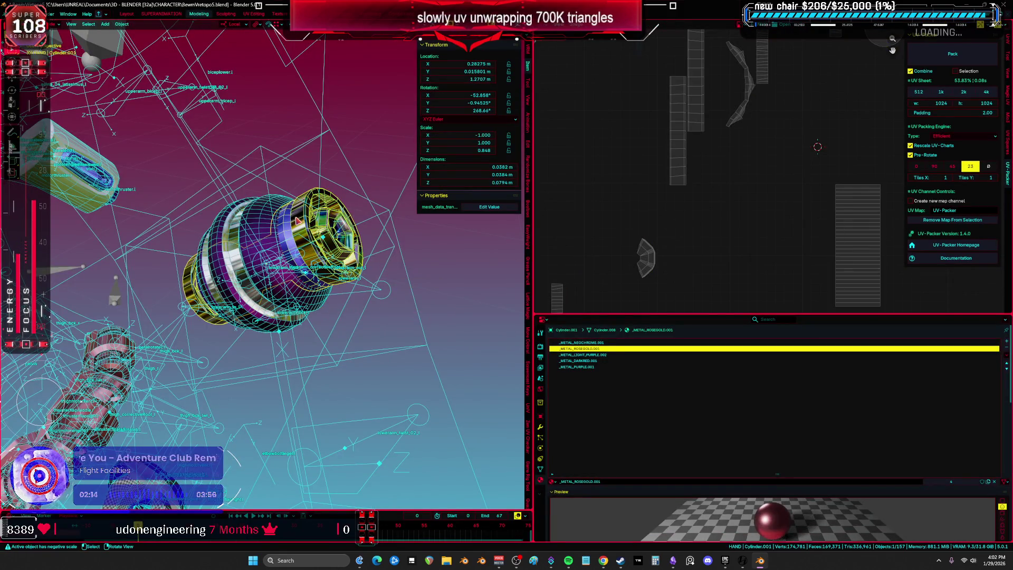
{"action": "key", "text": "r"}
{"action": "key", "text": "Escape"}
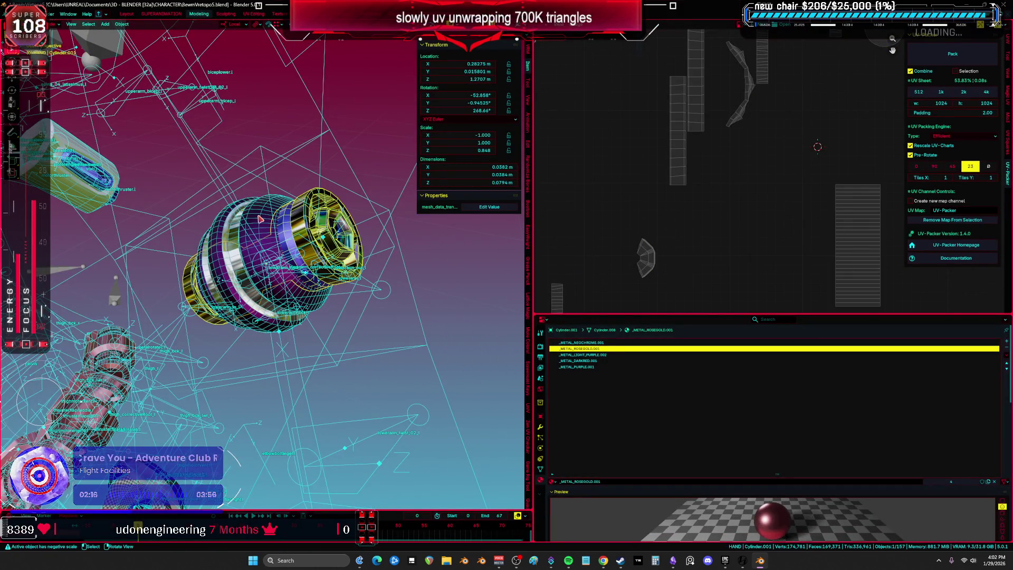
Step: Turn off viewport display of the Mirror modifiers on Cube.004 and Cylinder.001
{"action": "left_click", "coordinate": [260, 218]}
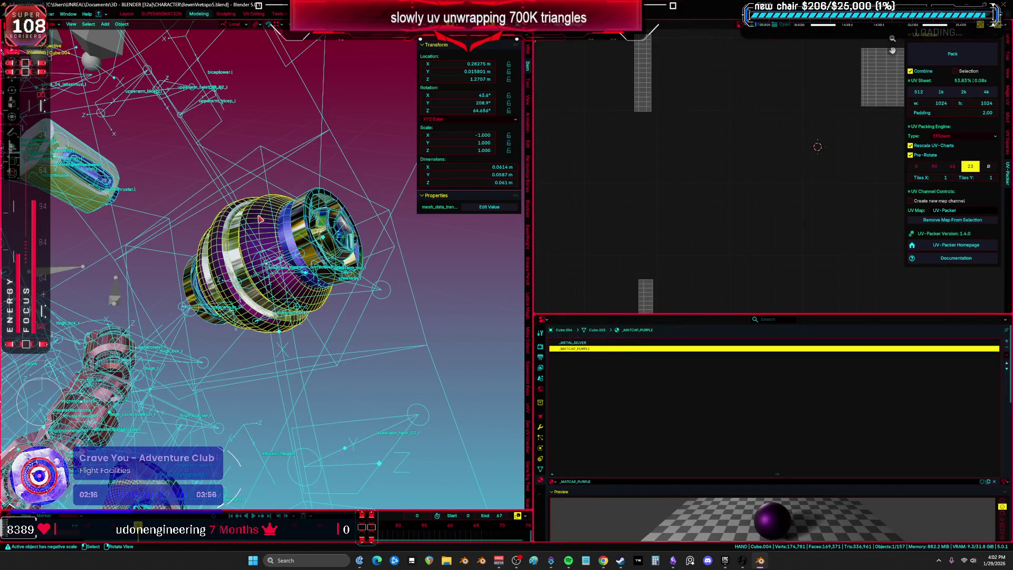
{"action": "left_click", "coordinate": [540, 428]}
{"action": "left_click", "coordinate": [983, 366]}
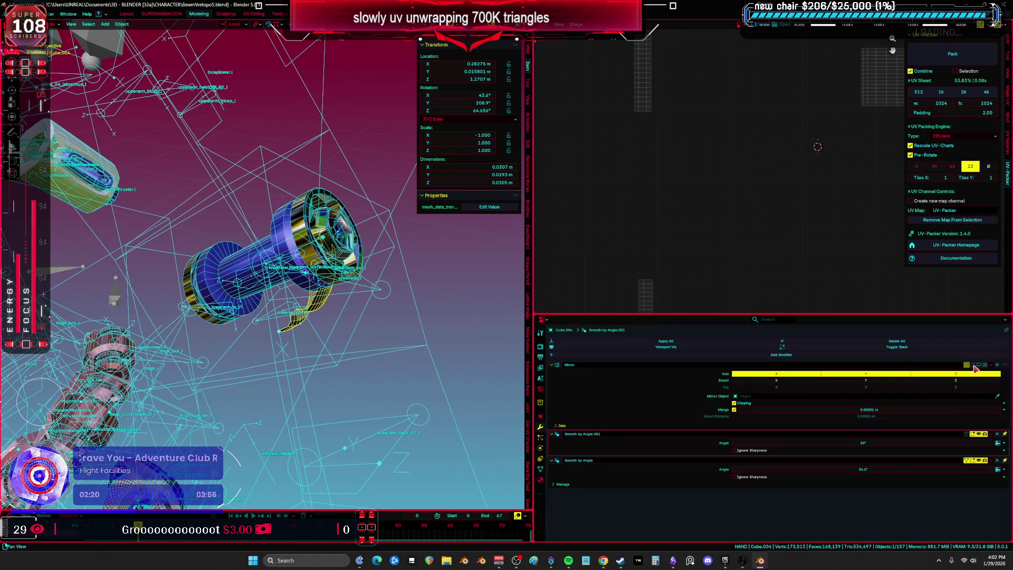
{"action": "middle_click_drag", "start_coordinate": [374, 304], "coordinate": [314, 227]}
{"action": "left_click", "coordinate": [315, 227]}
{"action": "left_click", "coordinate": [974, 366]}
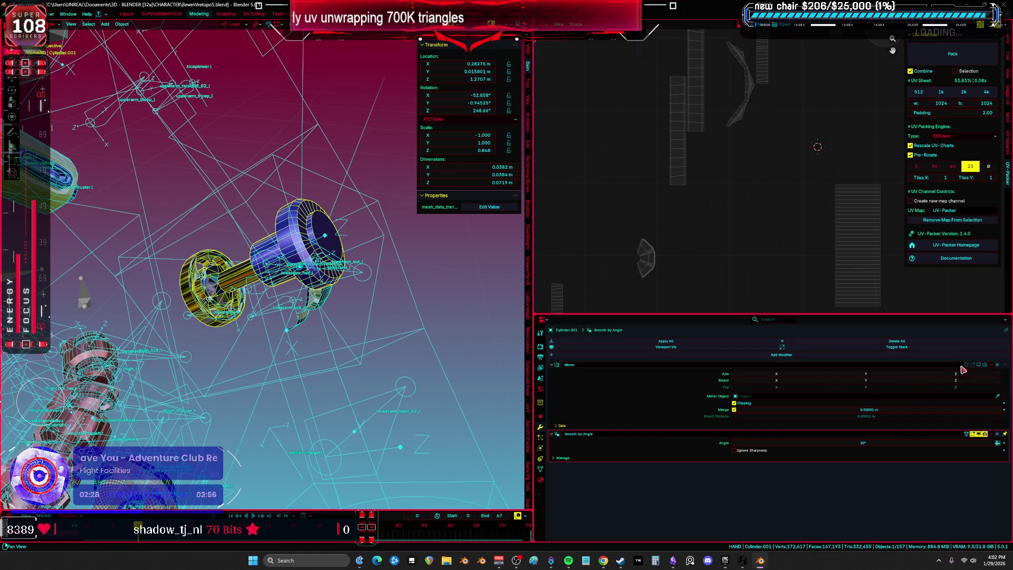
Step: Hide Cylinder.001 and pull back to view the whole rig
{"action": "middle_click_drag", "start_coordinate": [490, 324], "coordinate": [467, 312]}
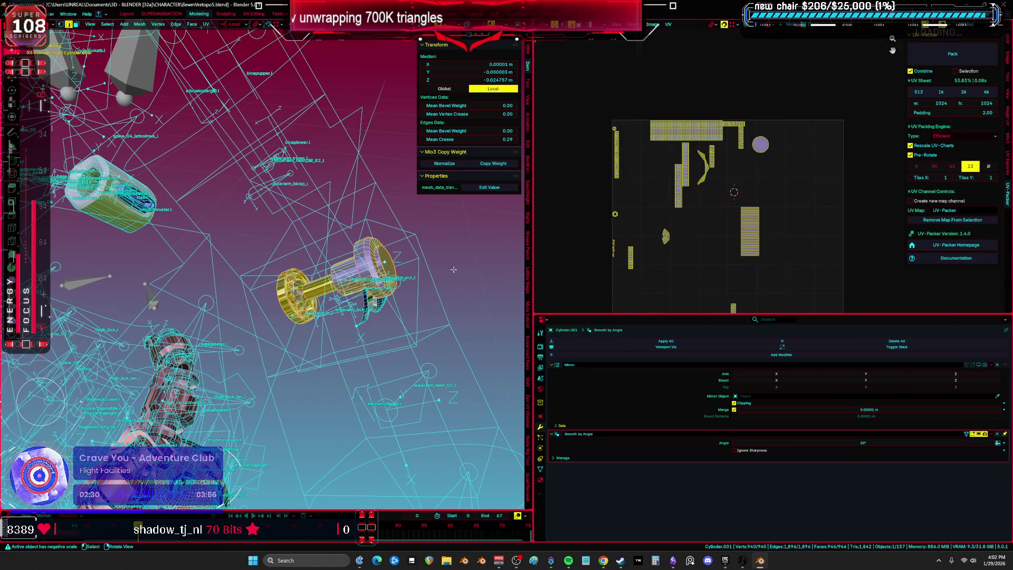
{"action": "key", "text": "ctrl+space"}
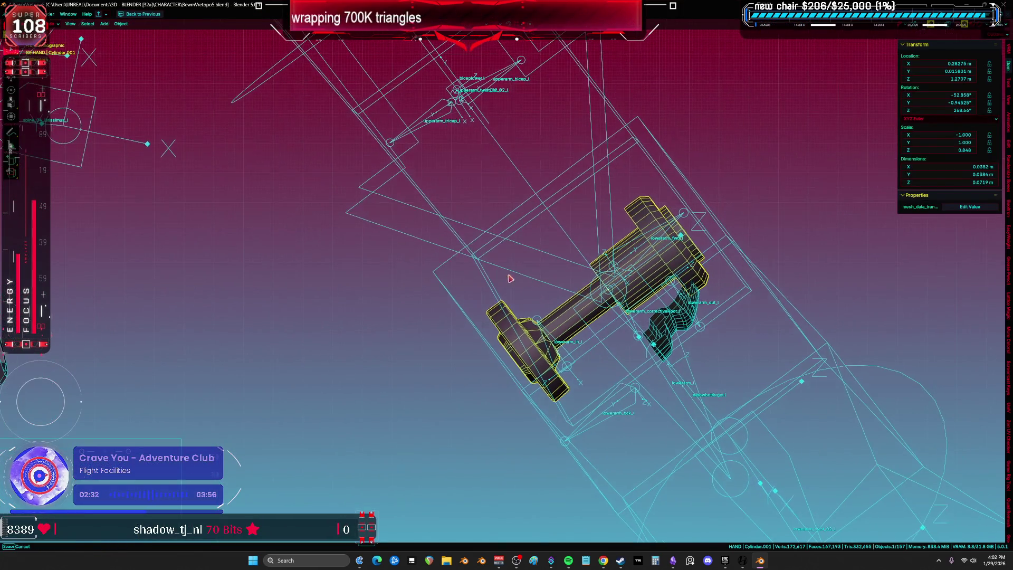
{"action": "key", "text": "h"}
{"action": "mouse_move", "coordinate": [560, 315]}
{"action": "middle_mouse_down"}
{"action": "mouse_move", "coordinate": [528, 317]}
{"action": "mouse_move", "coordinate": [517, 240]}
{"action": "mouse_move", "coordinate": [411, 372]}
{"action": "mouse_move", "coordinate": [491, 336]}
{"action": "middle_mouse_up"}
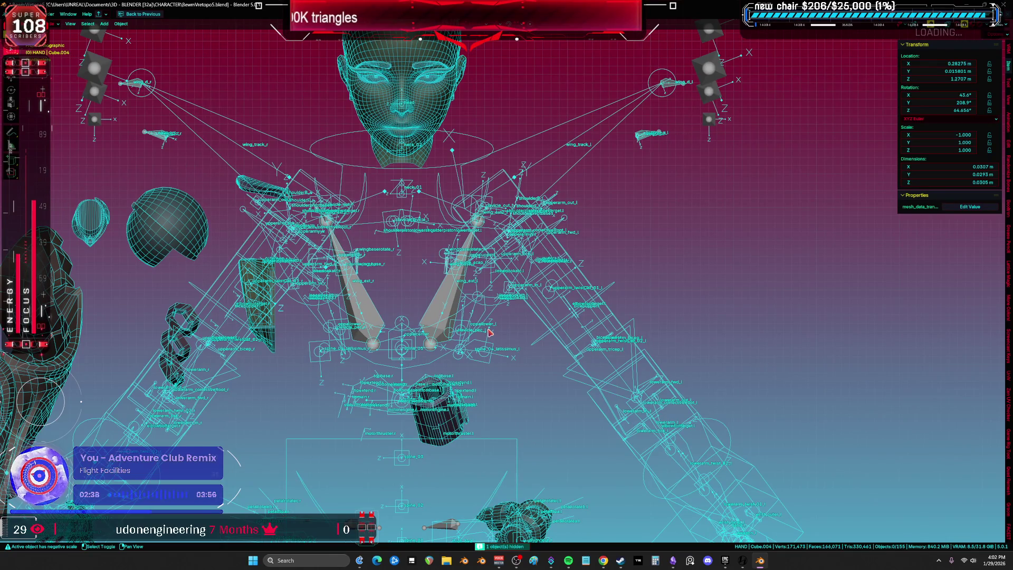
Step: Hide the rig, Lattice.001 and Lattice.002
{"action": "left_click", "coordinate": [488, 292]}
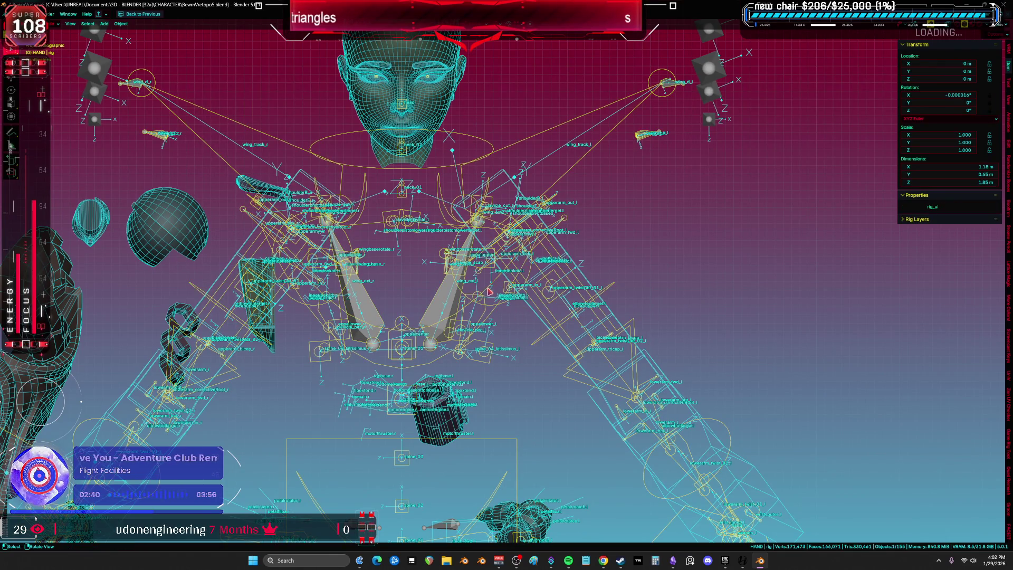
{"action": "key", "text": "h"}
{"action": "key", "text": "h"}
{"action": "left_click", "coordinate": [448, 306]}
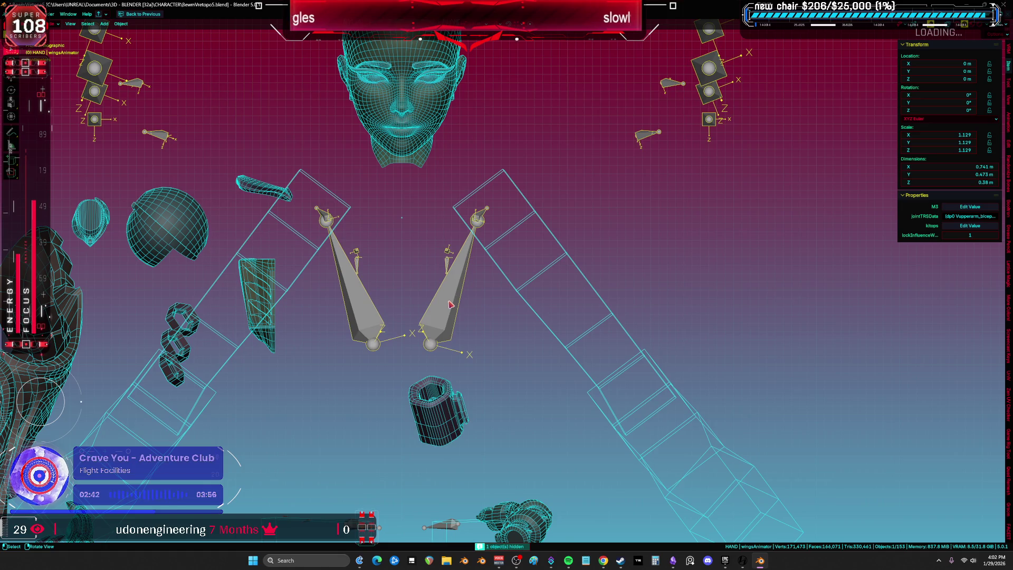
{"action": "key", "text": "h"}
{"action": "left_click", "coordinate": [496, 268]}
{"action": "scroll", "coordinate": [499, 265], "scroll_direction": "down", "scroll_amount": 3}
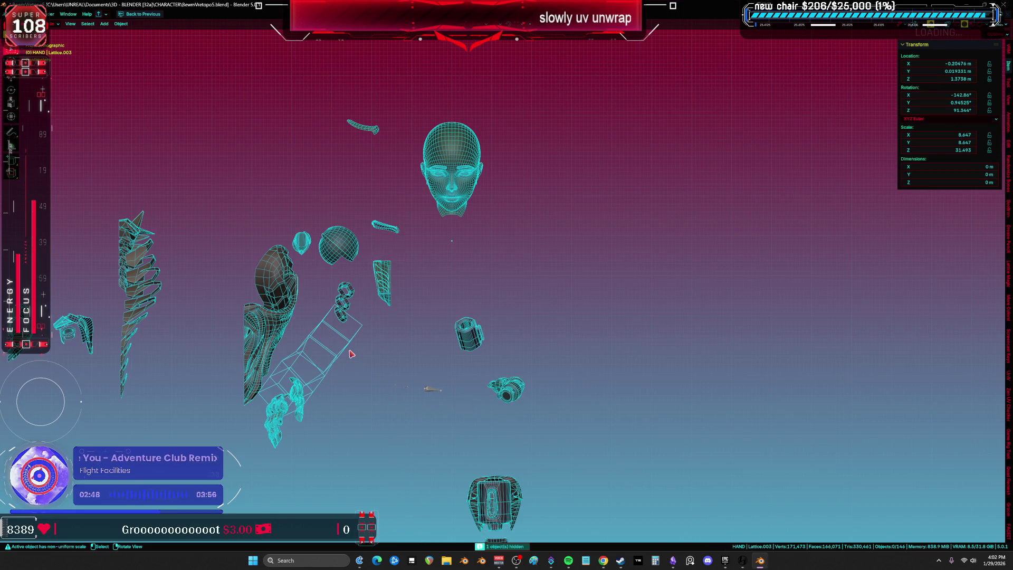
{"action": "key", "text": "h"}
{"action": "scroll", "coordinate": [474, 327], "scroll_direction": "down", "scroll_amount": 8, "text": "shift"}
{"action": "scroll", "coordinate": [500, 314], "scroll_direction": "up", "scroll_amount": 3}
{"action": "scroll", "coordinate": [500, 315], "scroll_direction": "up", "scroll_amount": 8, "text": "shift"}
{"action": "scroll", "coordinate": [331, 262], "scroll_direction": "left", "scroll_amount": 8, "text": "ctrl"}
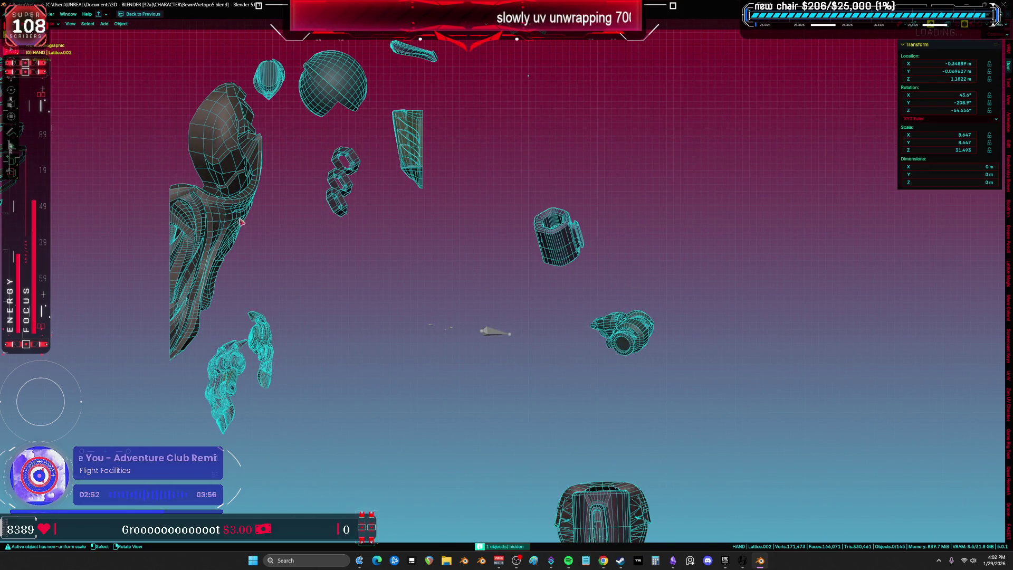
Step: Clear the curved finned mesh's seams and unwrap it with Minimum Stretch
{"action": "left_click", "coordinate": [221, 209]}
{"action": "key", "text": "Tab"}
{"action": "middle_click_drag", "start_coordinate": [222, 204], "coordinate": [374, 247]}
{"action": "right_click", "coordinate": [429, 310]}
{"action": "left_click", "coordinate": [400, 303]}
{"action": "right_click", "coordinate": [348, 289]}
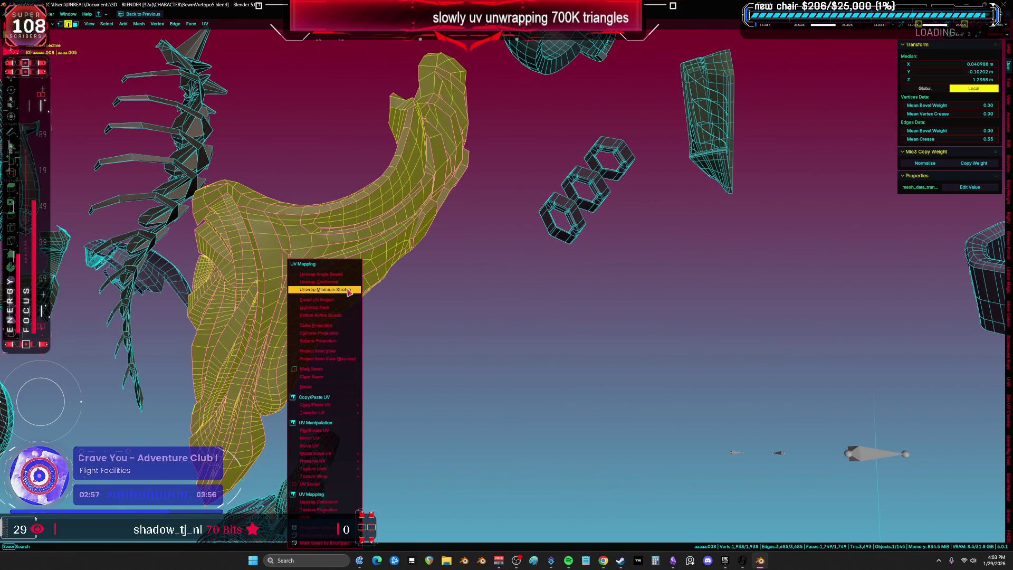
{"action": "left_click", "coordinate": [348, 289]}
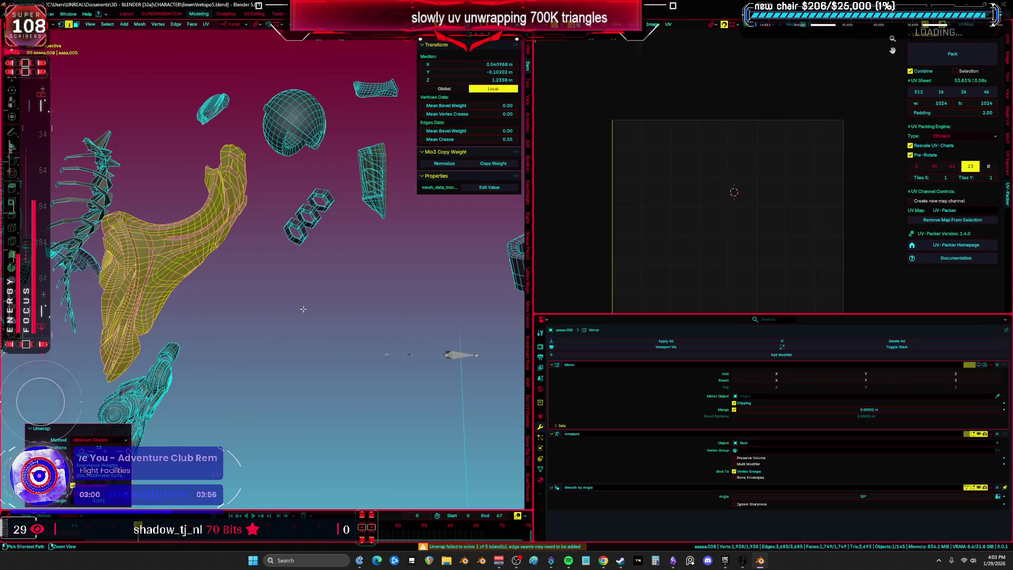
{"action": "key", "text": "ctrl+space"}
{"action": "key", "text": "KP_Divide"}
{"action": "middle_click_drag", "start_coordinate": [302, 308], "coordinate": [359, 288]}
Step: Delete the two stray strip faces and then the remaining stray face from the finned piece
{"action": "key", "text": "alt+a"}
{"action": "scroll", "coordinate": [560, 305], "scroll_direction": "up", "scroll_amount": 5}
{"action": "mouse_move", "coordinate": [561, 305]}
{"action": "middle_mouse_down"}
{"action": "mouse_move", "coordinate": [604, 291]}
{"action": "mouse_move", "coordinate": [596, 253]}
{"action": "mouse_move", "coordinate": [660, 295]}
{"action": "mouse_move", "coordinate": [602, 225]}
{"action": "middle_mouse_up"}
{"action": "key", "text": "a"}
{"action": "scroll", "coordinate": [679, 305], "scroll_direction": "up", "scroll_amount": 3}
{"action": "key", "text": "3"}
{"action": "left_click", "coordinate": [673, 301]}
{"action": "left_click", "coordinate": [582, 201], "text": "shift"}
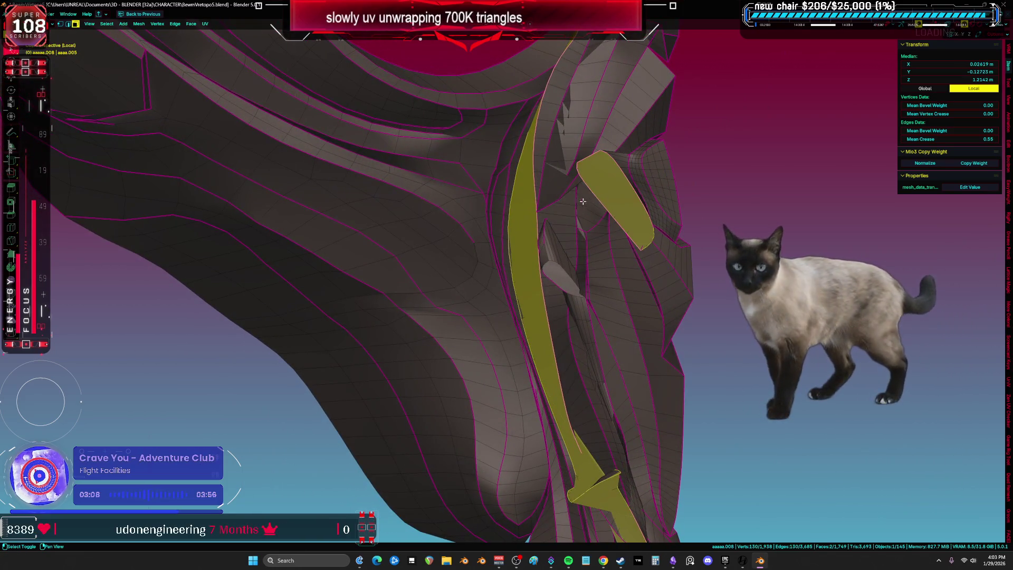
{"action": "key", "text": "x"}
{"action": "left_click", "coordinate": [574, 190]}
{"action": "mouse_move", "coordinate": [575, 190]}
{"action": "middle_mouse_down"}
{"action": "mouse_move", "coordinate": [562, 255]}
{"action": "mouse_move", "coordinate": [478, 328]}
{"action": "mouse_move", "coordinate": [420, 294]}
{"action": "mouse_move", "coordinate": [443, 267]}
{"action": "mouse_move", "coordinate": [423, 271]}
{"action": "mouse_move", "coordinate": [477, 275]}
{"action": "mouse_move", "coordinate": [437, 300]}
{"action": "mouse_move", "coordinate": [587, 241]}
{"action": "mouse_move", "coordinate": [606, 248]}
{"action": "mouse_move", "coordinate": [580, 303]}
{"action": "mouse_move", "coordinate": [420, 380]}
{"action": "mouse_move", "coordinate": [463, 278]}
{"action": "mouse_move", "coordinate": [670, 280]}
{"action": "middle_mouse_up"}
{"action": "key", "text": "x"}
{"action": "left_click", "coordinate": [560, 253]}
Step: Toggle X-ray, select the whole 1,745-face mesh, and return to solid shading
{"action": "key", "text": "alt+z"}
{"action": "key", "text": "a"}
{"action": "left_click", "coordinate": [598, 210]}
{"action": "key", "text": "a"}
{"action": "key", "text": "z"}
{"action": "left_click", "coordinate": [520, 278]}
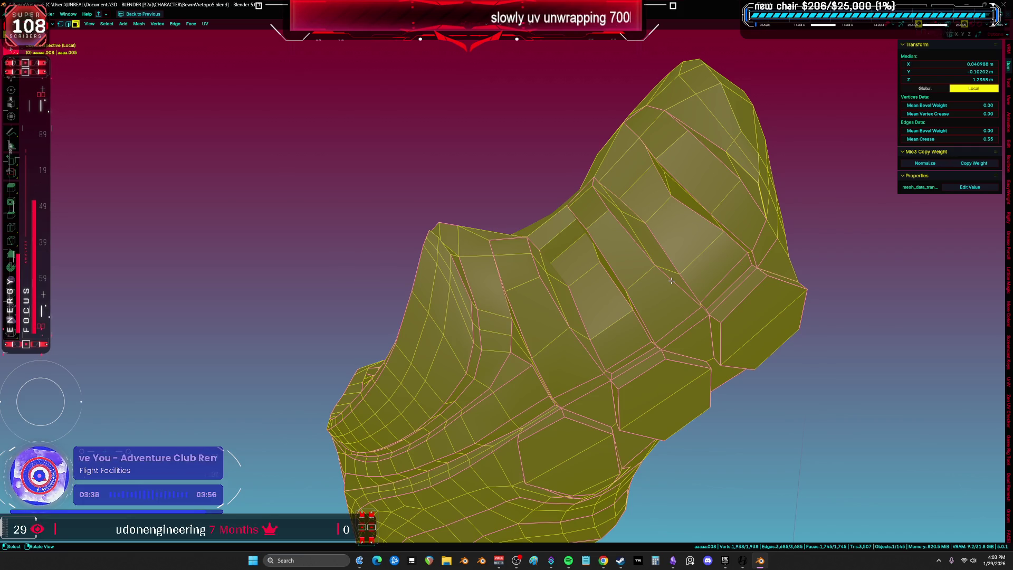
{"action": "mouse_move", "coordinate": [296, 255]}
{"action": "middle_mouse_down"}
{"action": "mouse_move", "coordinate": [597, 235]}
{"action": "mouse_move", "coordinate": [532, 193]}
{"action": "middle_mouse_up"}
Step: Select edge paths along the first two fins where they meet the body
{"action": "left_click", "coordinate": [597, 234]}
{"action": "key", "text": "a"}
{"action": "mouse_move", "coordinate": [581, 369]}
{"action": "middle_mouse_down"}
{"action": "mouse_move", "coordinate": [610, 373]}
{"action": "mouse_move", "coordinate": [683, 343]}
{"action": "mouse_move", "coordinate": [545, 403]}
{"action": "middle_mouse_up"}
{"action": "key", "text": "alt+a"}
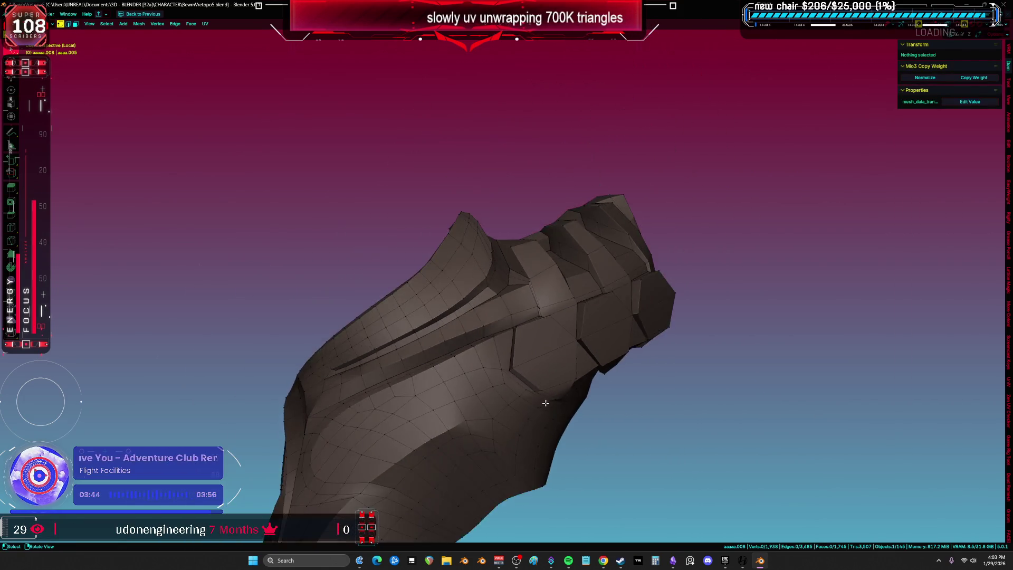
{"action": "key", "text": "a"}
{"action": "scroll", "coordinate": [544, 402], "scroll_direction": "up", "scroll_amount": 8}
{"action": "left_click", "coordinate": [473, 255], "text": "alt"}
{"action": "mouse_move", "coordinate": [477, 224]}
{"action": "middle_mouse_down"}
{"action": "mouse_move", "coordinate": [604, 213]}
{"action": "mouse_move", "coordinate": [634, 241]}
{"action": "mouse_move", "coordinate": [635, 267]}
{"action": "mouse_move", "coordinate": [615, 233]}
{"action": "mouse_move", "coordinate": [620, 220]}
{"action": "mouse_move", "coordinate": [598, 349]}
{"action": "mouse_move", "coordinate": [624, 287]}
{"action": "mouse_move", "coordinate": [634, 289]}
{"action": "middle_mouse_up"}
{"action": "left_click", "coordinate": [603, 213], "text": "alt+shift"}
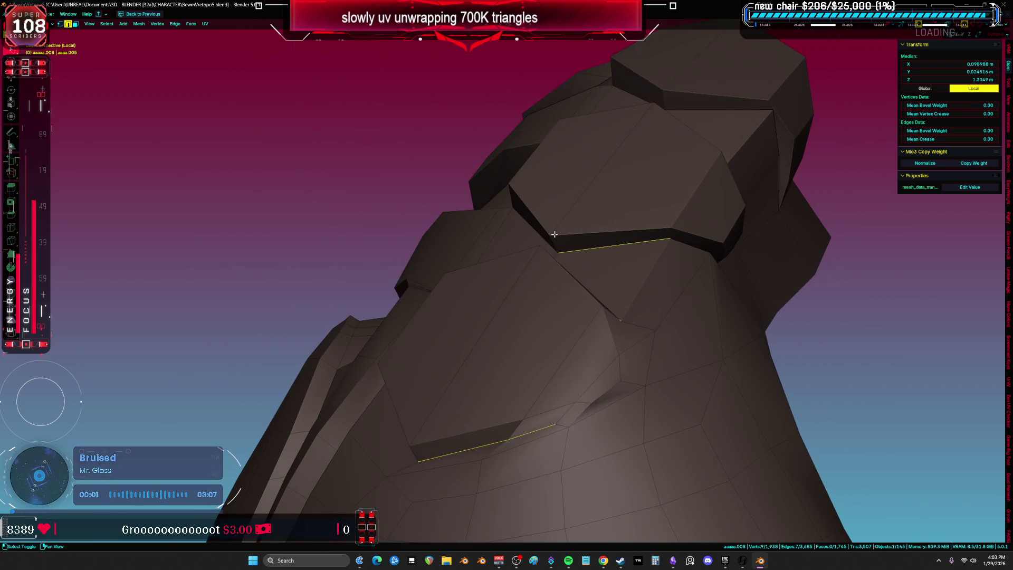
{"action": "middle_click_drag", "start_coordinate": [503, 187], "coordinate": [570, 212]}
{"action": "mouse_move", "coordinate": [600, 157]}
{"action": "middle_mouse_down"}
{"action": "mouse_move", "coordinate": [673, 165]}
{"action": "mouse_move", "coordinate": [553, 176]}
{"action": "mouse_move", "coordinate": [583, 153]}
{"action": "mouse_move", "coordinate": [584, 165]}
{"action": "mouse_move", "coordinate": [714, 159]}
{"action": "mouse_move", "coordinate": [645, 173]}
{"action": "mouse_move", "coordinate": [662, 192]}
{"action": "mouse_move", "coordinate": [653, 163]}
{"action": "mouse_move", "coordinate": [674, 153]}
{"action": "mouse_move", "coordinate": [606, 332]}
{"action": "mouse_move", "coordinate": [555, 232]}
{"action": "middle_mouse_up"}
Step: Add more fin boundary edges, drop a wrong one, and mark the selection as seams
{"action": "left_click", "coordinate": [668, 180], "text": "shift"}
{"action": "left_click", "coordinate": [544, 191], "text": "shift"}
{"action": "mouse_move", "coordinate": [543, 191]}
{"action": "middle_mouse_down"}
{"action": "mouse_move", "coordinate": [558, 229]}
{"action": "mouse_move", "coordinate": [425, 221]}
{"action": "mouse_move", "coordinate": [500, 258]}
{"action": "mouse_move", "coordinate": [585, 227]}
{"action": "mouse_move", "coordinate": [632, 196]}
{"action": "mouse_move", "coordinate": [457, 280]}
{"action": "mouse_move", "coordinate": [508, 276]}
{"action": "mouse_move", "coordinate": [535, 259]}
{"action": "middle_mouse_up"}
{"action": "left_click", "coordinate": [519, 231], "text": "shift"}
{"action": "left_click", "coordinate": [541, 258], "text": "shift"}
{"action": "left_click", "coordinate": [456, 280], "text": "shift"}
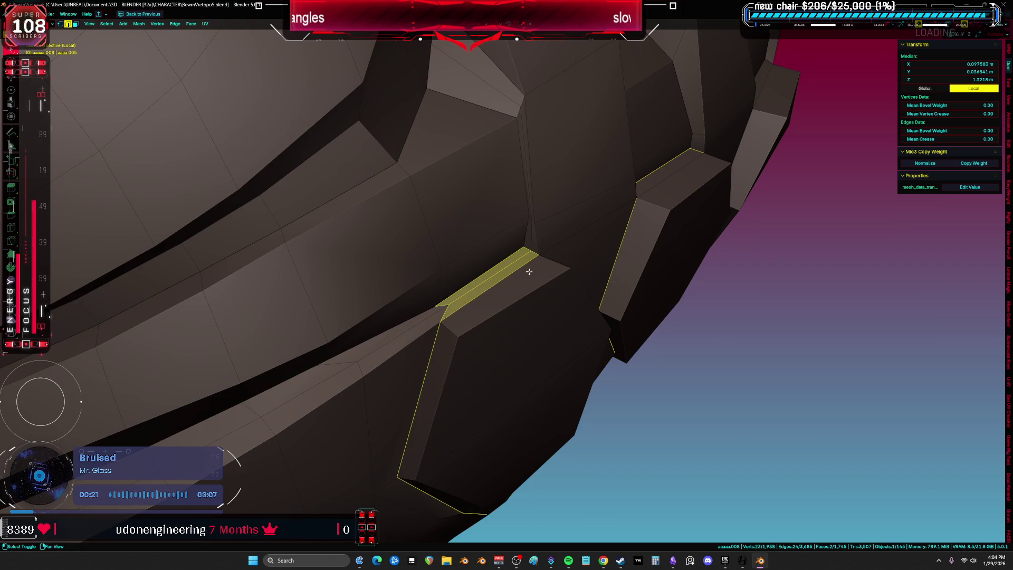
{"action": "mouse_move", "coordinate": [511, 265]}
{"action": "middle_mouse_down"}
{"action": "mouse_move", "coordinate": [524, 314]}
{"action": "mouse_move", "coordinate": [501, 255]}
{"action": "mouse_move", "coordinate": [625, 352]}
{"action": "middle_mouse_up"}
{"action": "mouse_move", "coordinate": [635, 446]}
{"action": "middle_mouse_down"}
{"action": "mouse_move", "coordinate": [649, 377]}
{"action": "mouse_move", "coordinate": [662, 366]}
{"action": "mouse_move", "coordinate": [662, 384]}
{"action": "mouse_move", "coordinate": [647, 375]}
{"action": "mouse_move", "coordinate": [678, 373]}
{"action": "mouse_move", "coordinate": [657, 400]}
{"action": "mouse_move", "coordinate": [726, 384]}
{"action": "mouse_move", "coordinate": [710, 392]}
{"action": "mouse_move", "coordinate": [705, 350]}
{"action": "middle_mouse_up"}
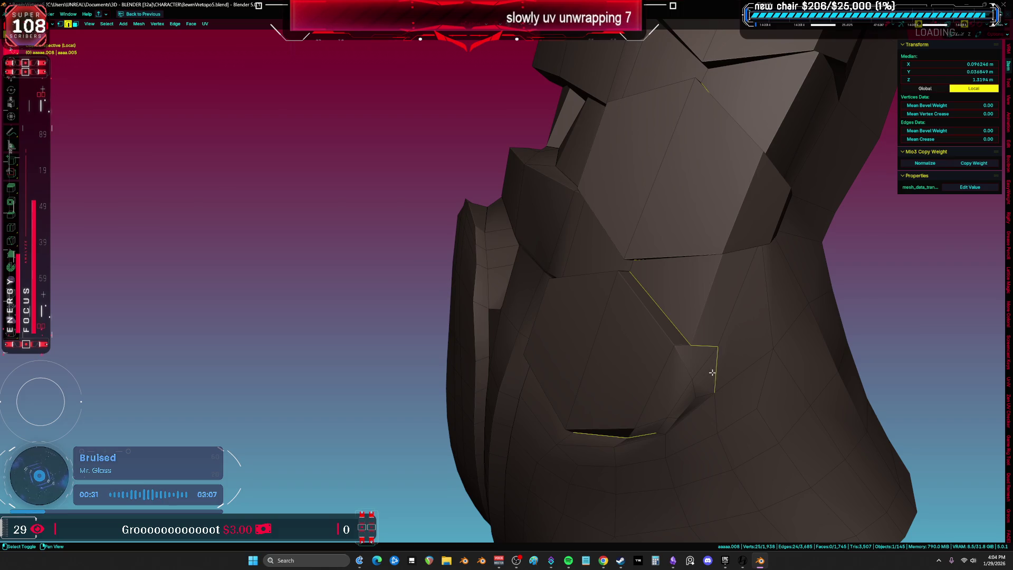
{"action": "scroll", "coordinate": [696, 413], "scroll_direction": "up", "scroll_amount": 4}
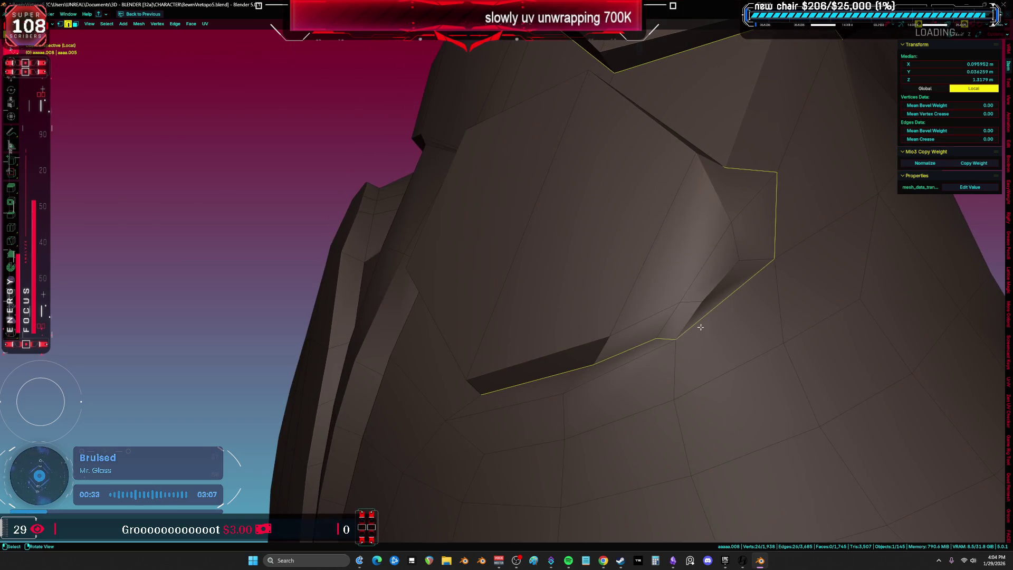
{"action": "right_click", "coordinate": [700, 327]}
{"action": "left_click", "coordinate": [693, 321]}
Step: Select edge paths along the next fins' boundaries
{"action": "mouse_move", "coordinate": [693, 321]}
{"action": "middle_mouse_down"}
{"action": "mouse_move", "coordinate": [697, 332]}
{"action": "mouse_move", "coordinate": [719, 335]}
{"action": "mouse_move", "coordinate": [666, 402]}
{"action": "mouse_move", "coordinate": [624, 417]}
{"action": "mouse_move", "coordinate": [624, 354]}
{"action": "middle_mouse_up"}
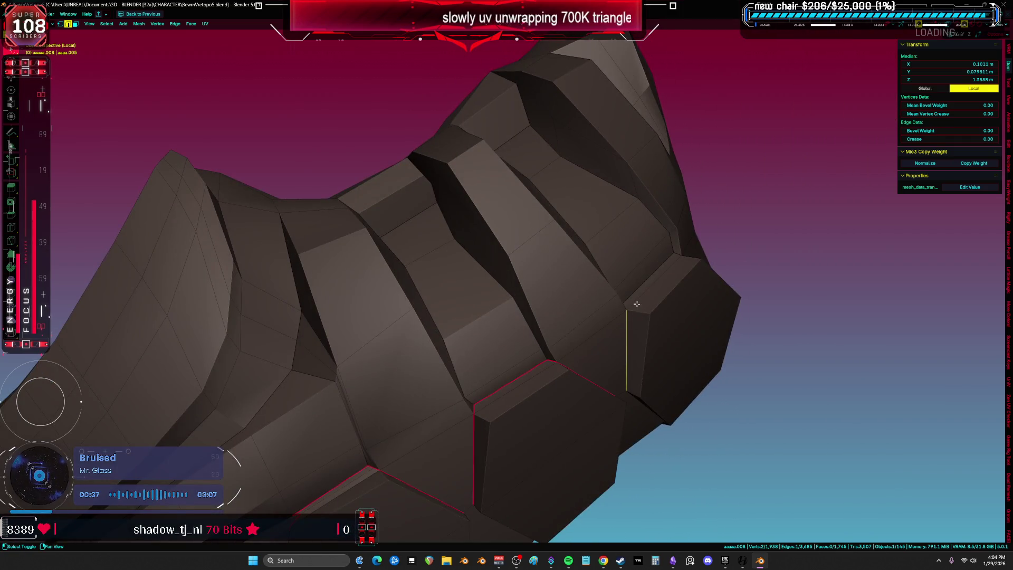
{"action": "scroll", "coordinate": [637, 304], "scroll_direction": "up", "scroll_amount": 3}
{"action": "mouse_move", "coordinate": [630, 299]}
{"action": "middle_mouse_down", "text": "shift"}
{"action": "mouse_move", "coordinate": [544, 378]}
{"action": "mouse_move", "coordinate": [704, 272]}
{"action": "middle_mouse_up", "text": "shift"}
{"action": "scroll", "coordinate": [712, 267], "scroll_direction": "up", "scroll_amount": 3}
{"action": "left_click", "coordinate": [644, 294], "text": "shift"}
{"action": "middle_click_drag", "start_coordinate": [643, 294], "coordinate": [527, 302], "text": "shift"}
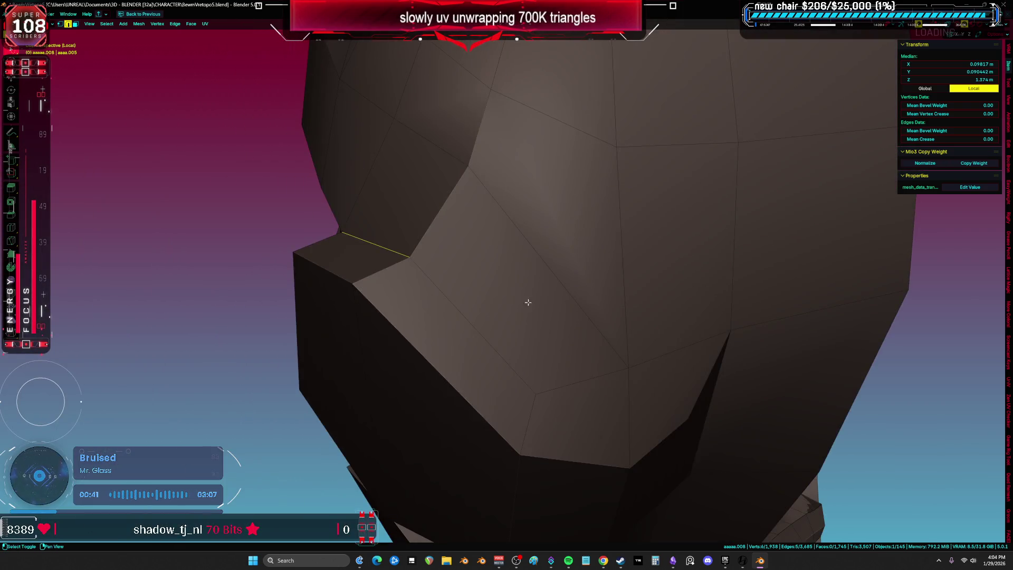
{"action": "left_click", "coordinate": [479, 327], "text": "shift"}
{"action": "mouse_move", "coordinate": [479, 327]}
{"action": "middle_mouse_down"}
{"action": "mouse_move", "coordinate": [515, 337]}
{"action": "mouse_move", "coordinate": [513, 269]}
{"action": "middle_mouse_up"}
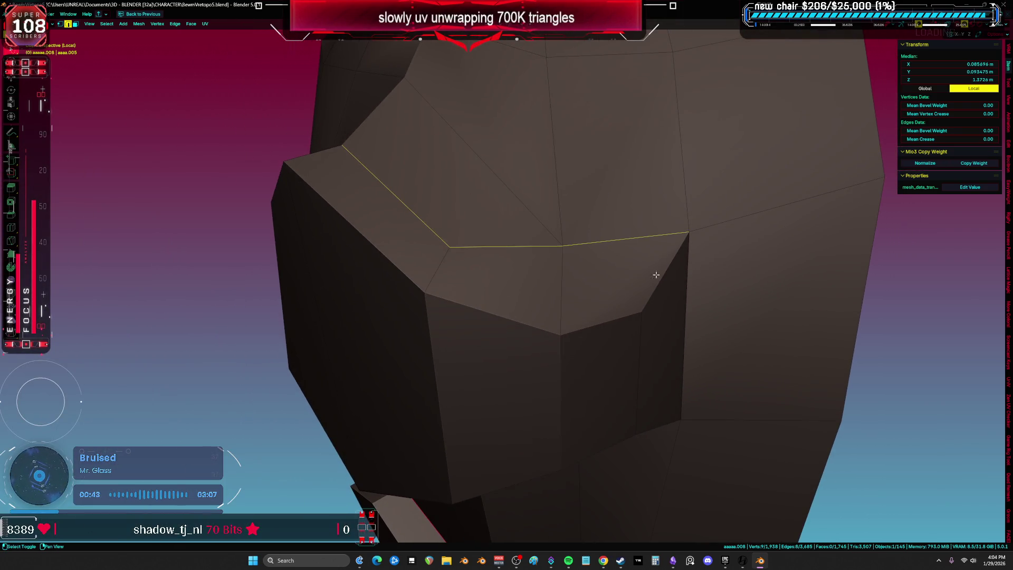
Step: Remove a stray edge from the selection and mark these fin edges as seams
{"action": "left_click", "coordinate": [673, 306], "text": "shift"}
{"action": "middle_click_drag", "start_coordinate": [673, 306], "coordinate": [679, 246]}
{"action": "middle_click_drag", "start_coordinate": [669, 299], "coordinate": [673, 215]}
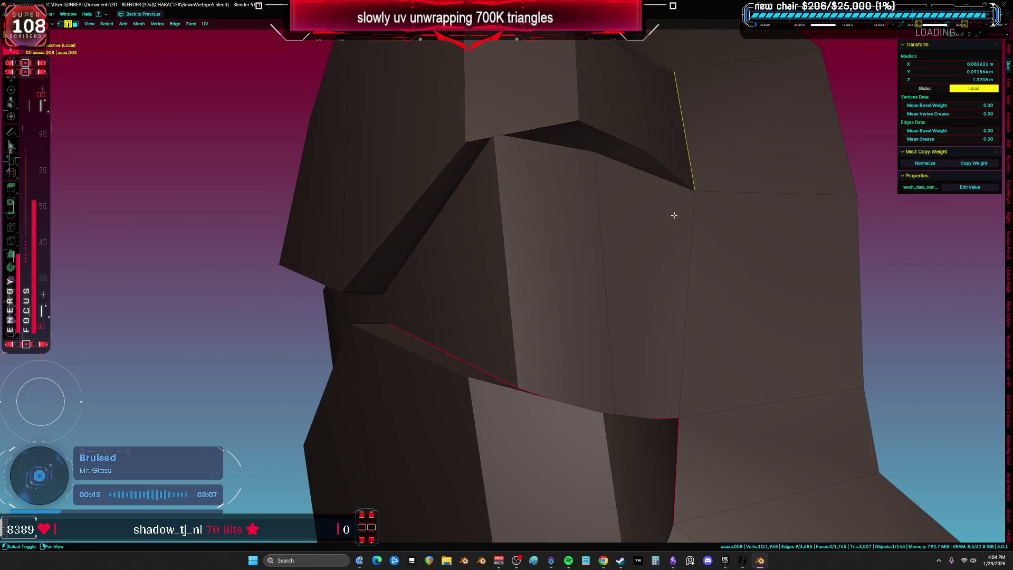
{"action": "scroll", "coordinate": [560, 152], "scroll_direction": "up", "scroll_amount": 2}
{"action": "middle_click_drag", "start_coordinate": [561, 152], "coordinate": [641, 167]}
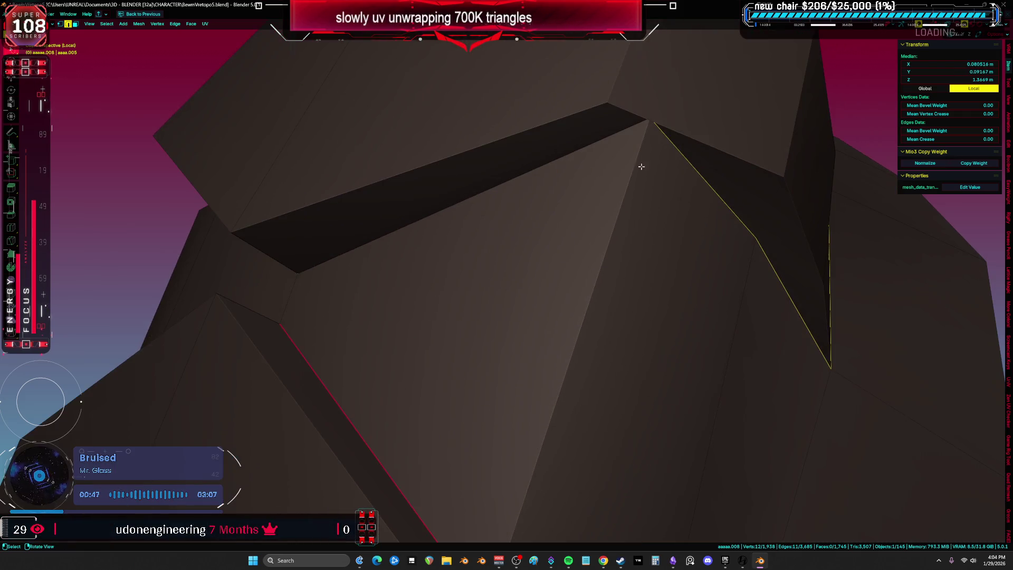
{"action": "mouse_move", "coordinate": [478, 199]}
{"action": "middle_mouse_down"}
{"action": "mouse_move", "coordinate": [526, 219]}
{"action": "mouse_move", "coordinate": [517, 260]}
{"action": "middle_mouse_up"}
{"action": "right_click", "coordinate": [517, 260]}
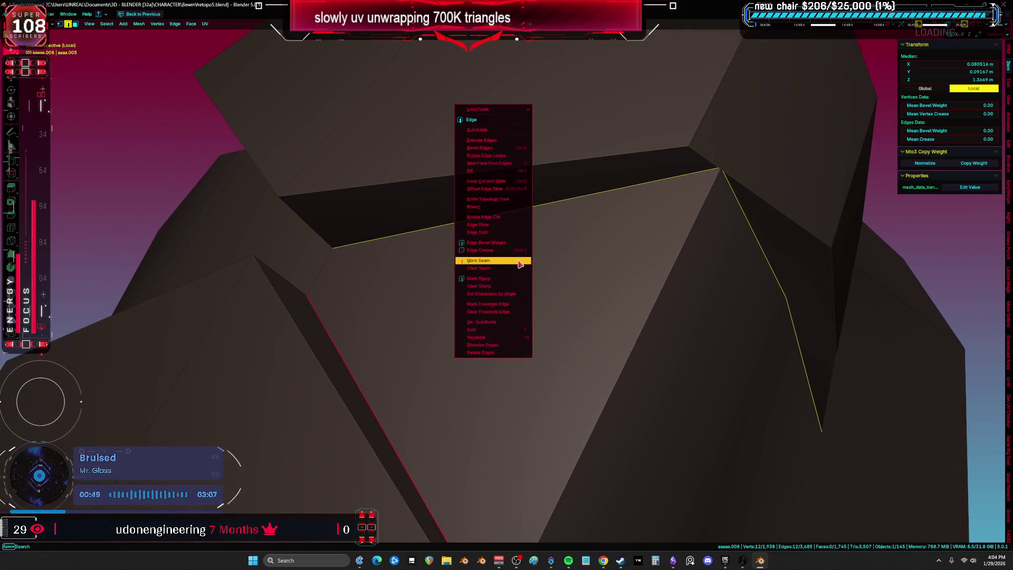
{"action": "left_click", "coordinate": [519, 260]}
Step: Check a single edge, cancel an accidental vertex slide, and reselect the whole mesh
{"action": "scroll", "coordinate": [720, 180], "scroll_direction": "down", "scroll_amount": 5}
{"action": "middle_click_drag", "start_coordinate": [723, 203], "coordinate": [714, 228]}
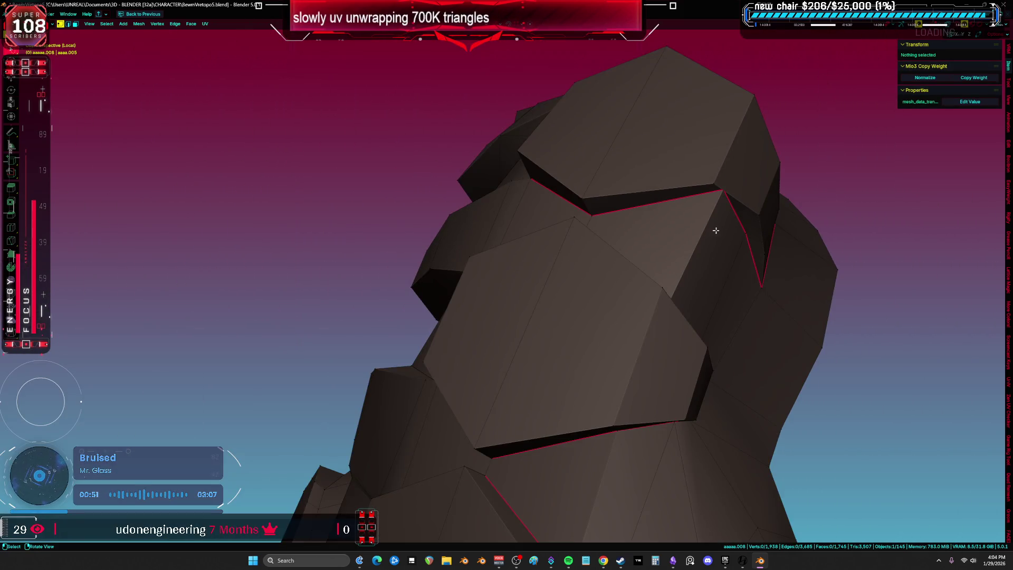
{"action": "left_click", "coordinate": [709, 234]}
{"action": "middle_click_drag", "start_coordinate": [822, 340], "coordinate": [759, 362]}
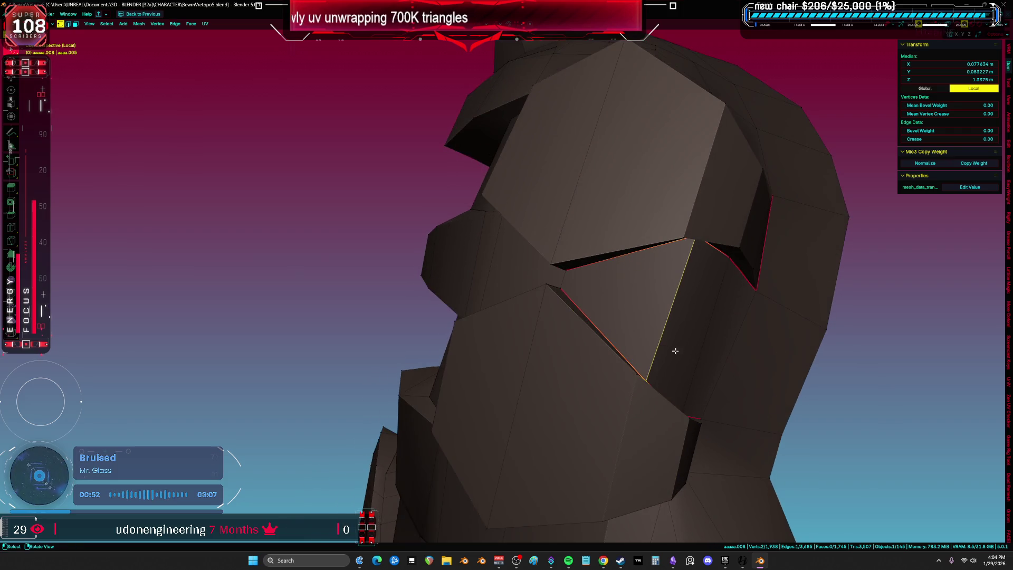
{"action": "mouse_move", "coordinate": [681, 346]}
{"action": "middle_mouse_down"}
{"action": "mouse_move", "coordinate": [712, 344]}
{"action": "mouse_move", "coordinate": [706, 242]}
{"action": "mouse_move", "coordinate": [724, 204]}
{"action": "mouse_move", "coordinate": [712, 161]}
{"action": "middle_mouse_up"}
{"action": "key", "text": "shift+v"}
{"action": "key", "text": "Escape"}
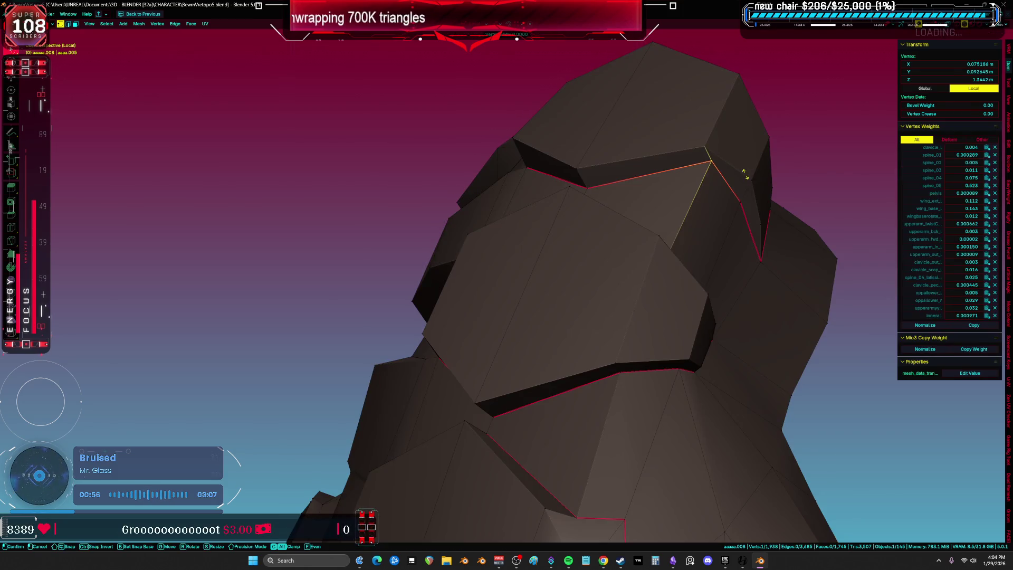
{"action": "key", "text": "Escape"}
{"action": "key", "text": "a"}
{"action": "scroll", "coordinate": [599, 196], "scroll_direction": "up", "scroll_amount": 6}
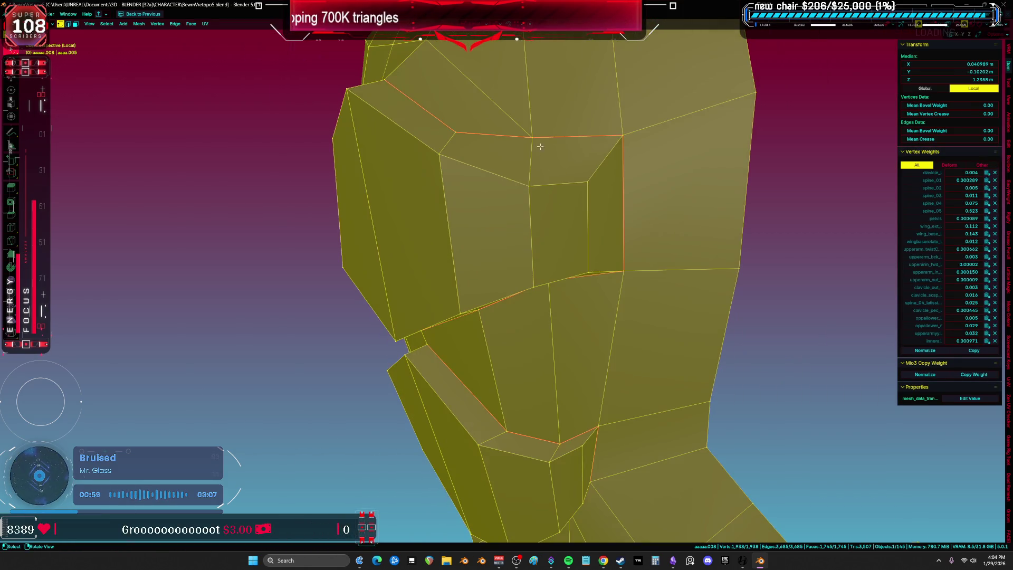
Step: Try sliding and moving vertices beside the notch, cancelling both attempts
{"action": "left_click", "coordinate": [540, 146]}
{"action": "middle_click_drag", "start_coordinate": [540, 146], "coordinate": [562, 137]}
{"action": "key", "text": "shift+v"}
{"action": "mouse_move", "coordinate": [579, 330]}
{"action": "middle_mouse_down"}
{"action": "mouse_move", "coordinate": [628, 158]}
{"action": "mouse_move", "coordinate": [624, 188]}
{"action": "mouse_move", "coordinate": [538, 226]}
{"action": "mouse_move", "coordinate": [595, 244]}
{"action": "mouse_move", "coordinate": [533, 242]}
{"action": "mouse_move", "coordinate": [493, 282]}
{"action": "mouse_move", "coordinate": [525, 193]}
{"action": "mouse_move", "coordinate": [483, 193]}
{"action": "mouse_move", "coordinate": [522, 258]}
{"action": "middle_mouse_up"}
{"action": "key", "text": "Escape"}
{"action": "key", "text": "a"}
{"action": "left_click", "coordinate": [654, 287]}
{"action": "key", "text": "g"}
{"action": "key", "text": "Escape"}
{"action": "key", "text": "a"}
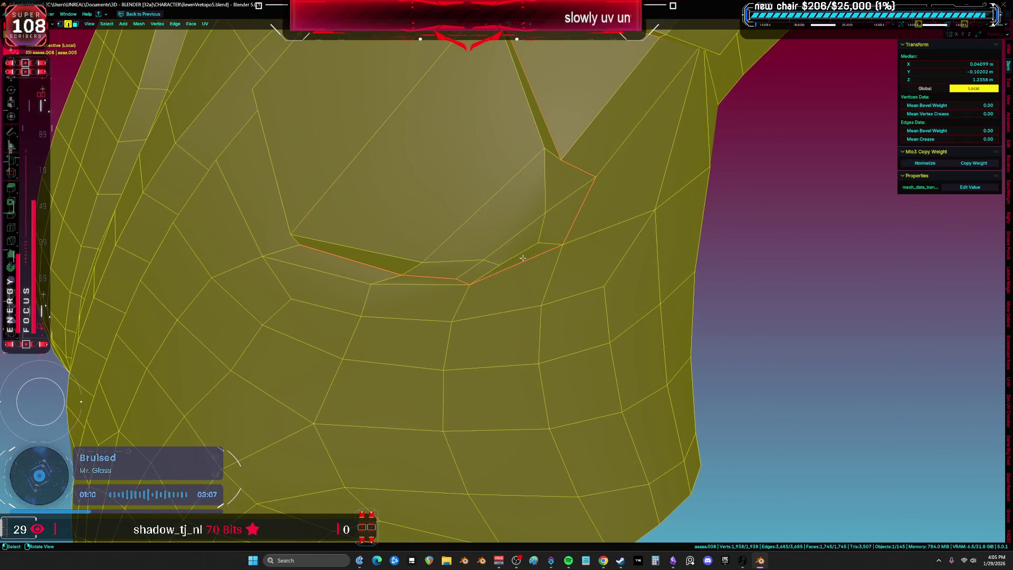
Step: Slide the notch-corner vertices along their edges with G G
{"action": "left_click", "coordinate": [475, 285]}
{"action": "key", "text": "g"}
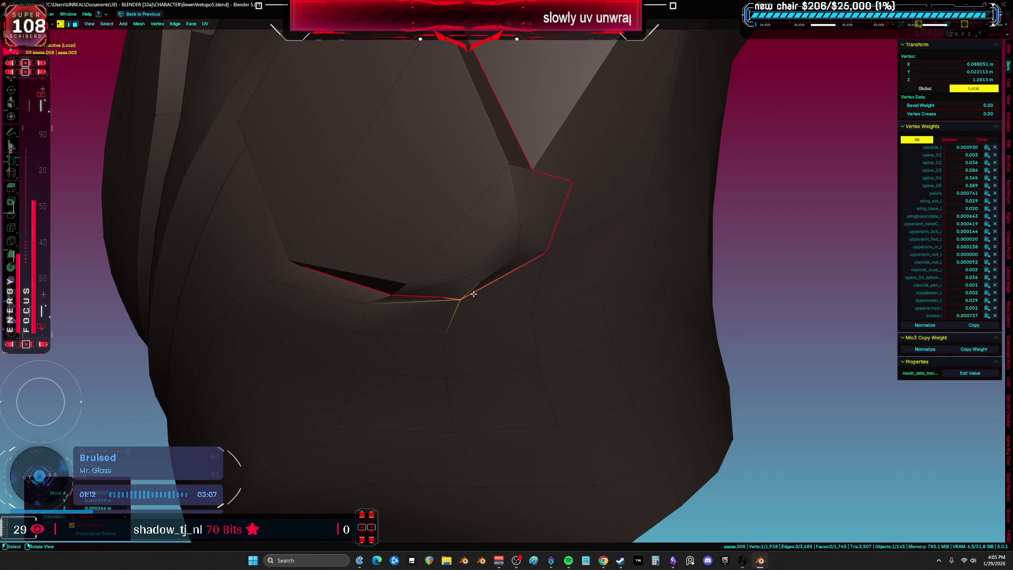
{"action": "key", "text": "g"}
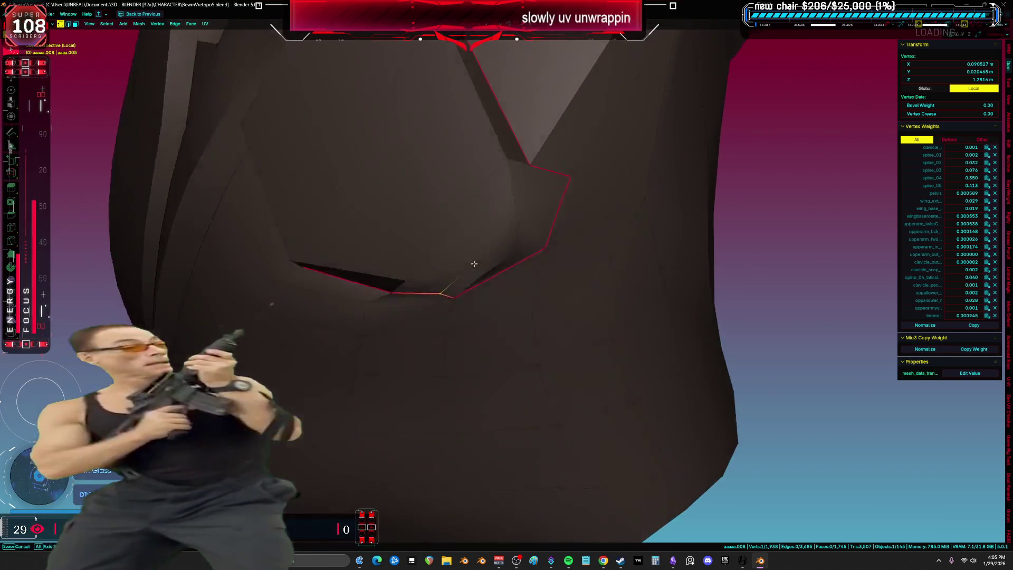
{"action": "mouse_move", "coordinate": [470, 280]}
{"action": "middle_mouse_down"}
{"action": "mouse_move", "coordinate": [533, 279]}
{"action": "mouse_move", "coordinate": [514, 305]}
{"action": "middle_mouse_up"}
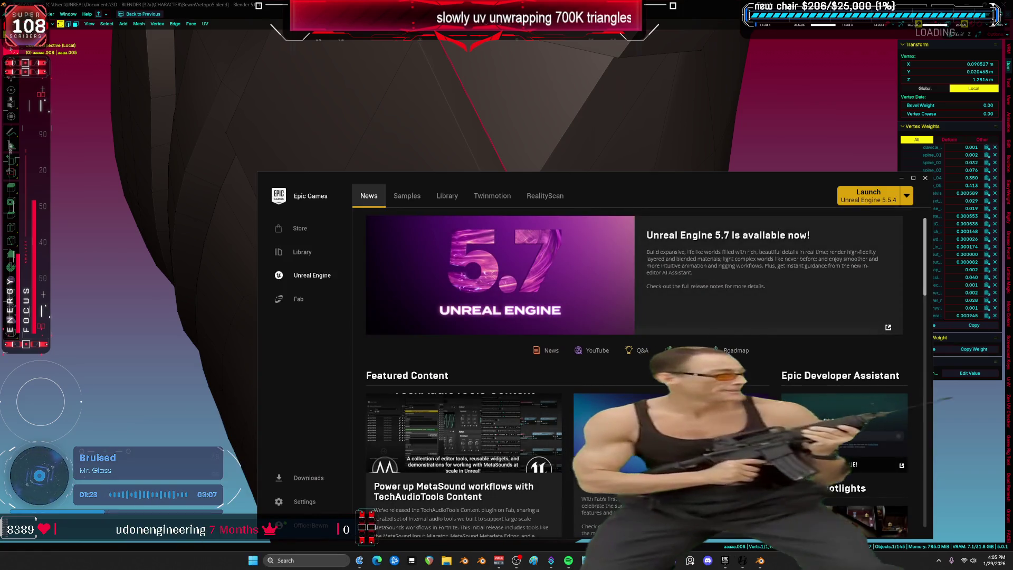
{"action": "left_click", "coordinate": [924, 178]}
{"action": "scroll", "coordinate": [548, 264], "scroll_direction": "up", "scroll_amount": 3}
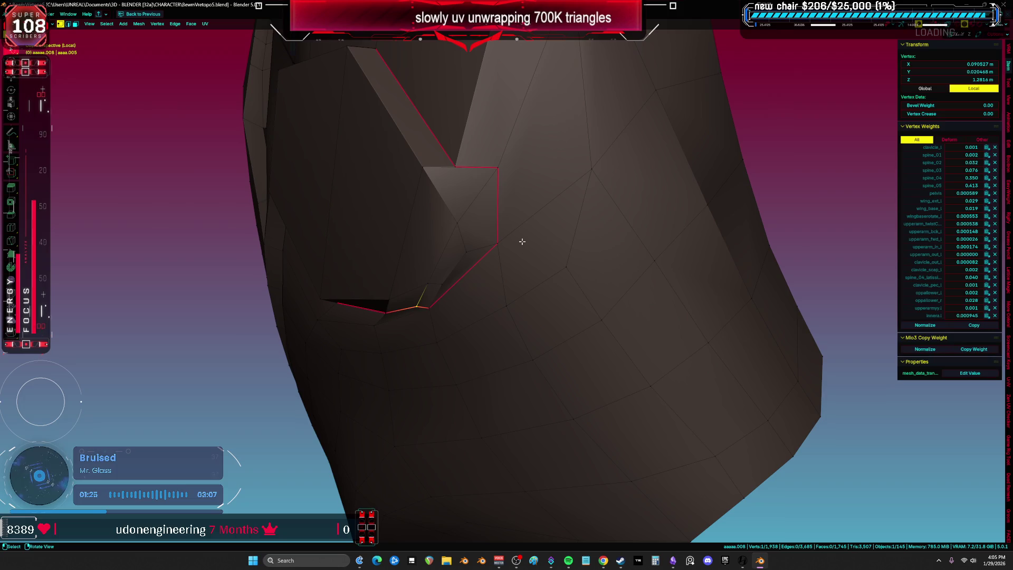
{"action": "left_click", "coordinate": [498, 170]}
{"action": "key", "text": "g"}
{"action": "key", "text": "g"}
{"action": "mouse_move", "coordinate": [478, 200]}
{"action": "middle_mouse_down"}
{"action": "mouse_move", "coordinate": [505, 208]}
{"action": "mouse_move", "coordinate": [495, 206]}
{"action": "mouse_move", "coordinate": [474, 254]}
{"action": "middle_mouse_up"}
Step: Move an edge at the fin's base and a vertex beside the notch
{"action": "key", "text": "alt+a"}
{"action": "key", "text": "2"}
{"action": "left_click", "coordinate": [473, 253]}
{"action": "key", "text": "g"}
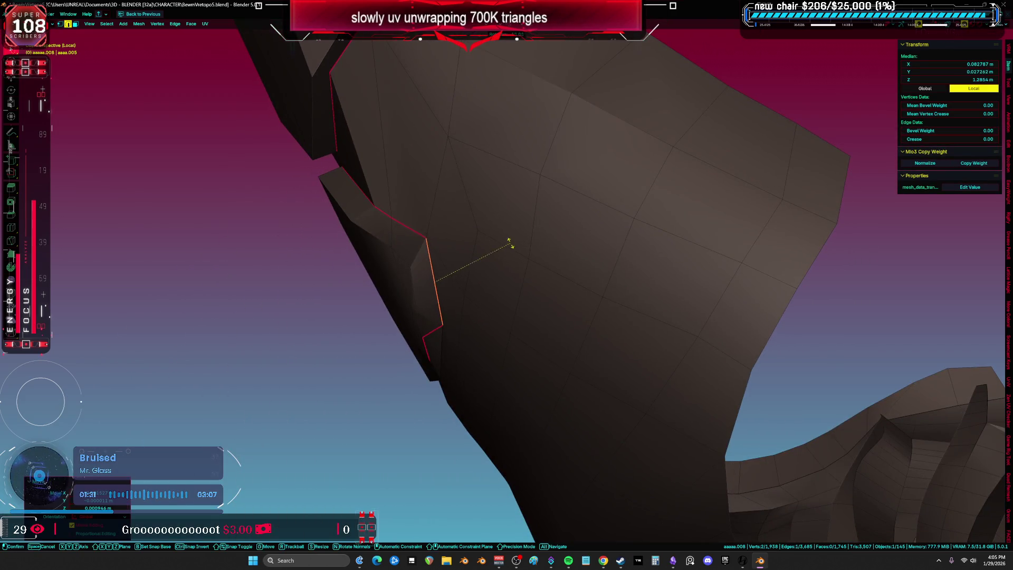
{"action": "mouse_move", "coordinate": [521, 232]}
{"action": "middle_mouse_down", "text": "alt"}
{"action": "mouse_move", "coordinate": [580, 245]}
{"action": "mouse_move", "coordinate": [596, 259]}
{"action": "middle_mouse_up", "text": "alt"}
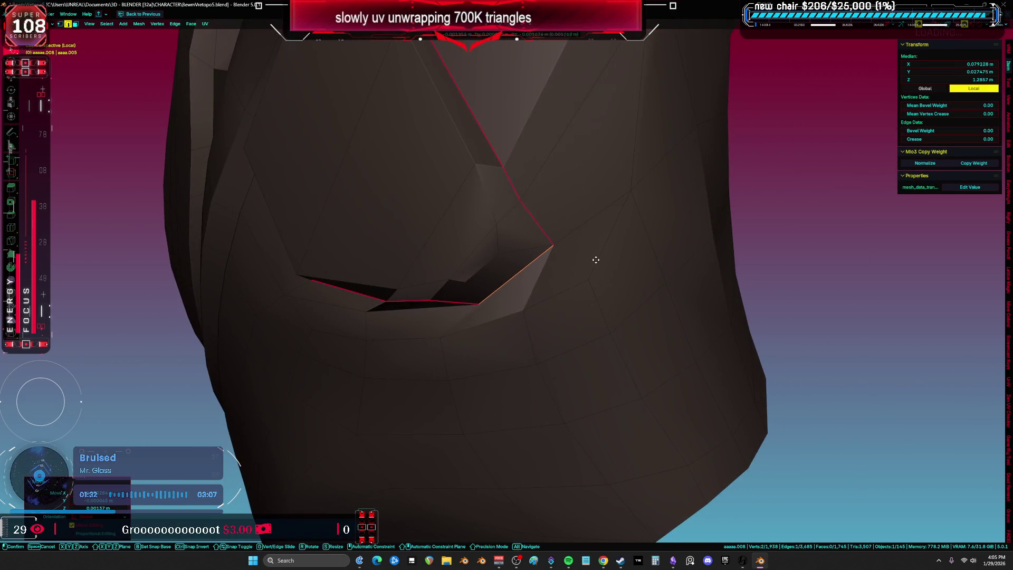
{"action": "key", "text": "1"}
{"action": "left_click", "coordinate": [526, 311]}
{"action": "key", "text": "g"}
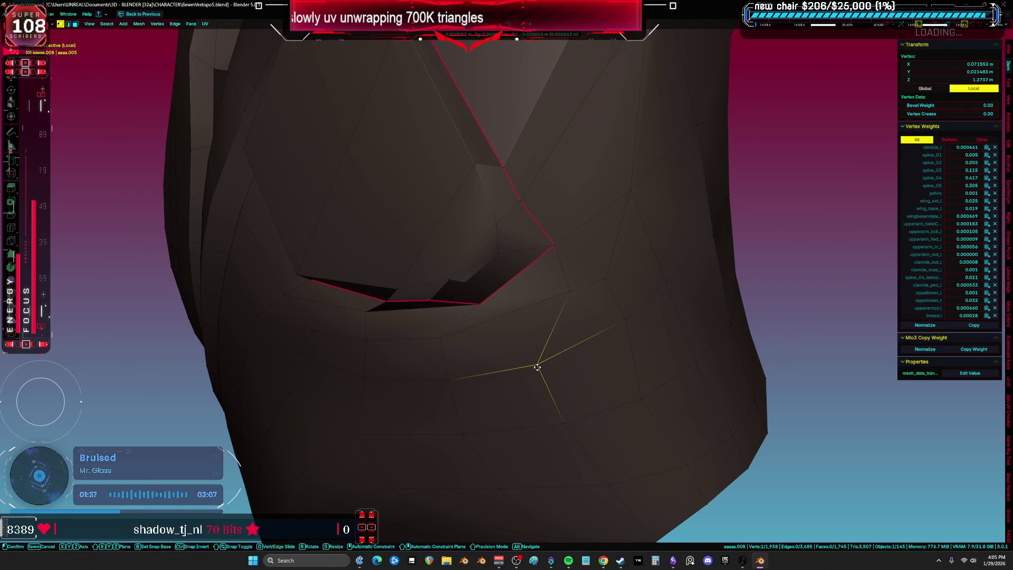
Step: Slide the vertex below the notch, then switch the mesh into Sculpt Mode
{"action": "key", "text": "2"}
{"action": "key", "text": "a"}
{"action": "left_click", "coordinate": [438, 364]}
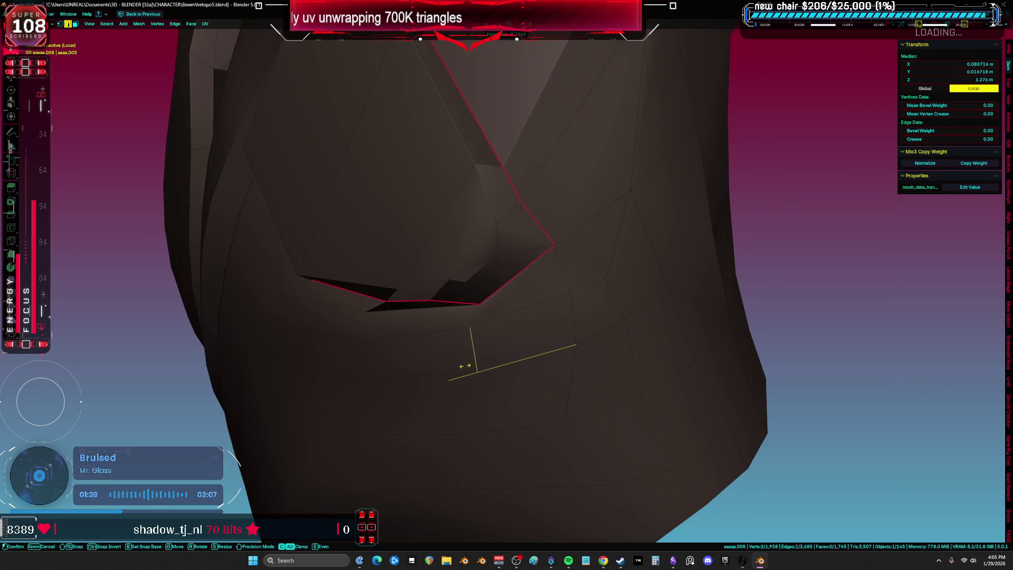
{"action": "key", "text": "1"}
{"action": "left_click", "coordinate": [472, 428]}
{"action": "key", "text": "g"}
{"action": "key", "text": "g"}
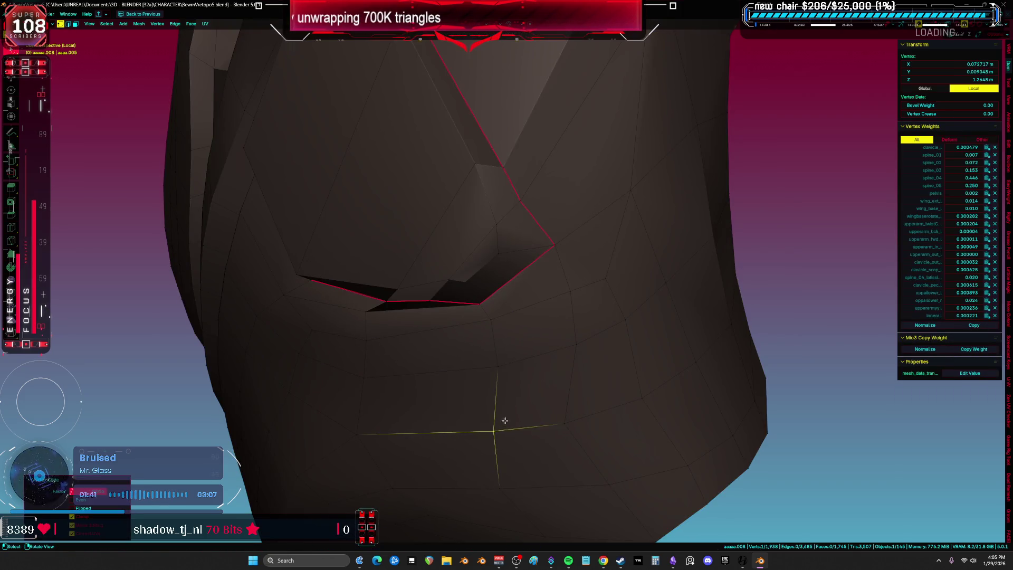
{"action": "key", "text": "a"}
{"action": "middle_click_drag", "start_coordinate": [505, 421], "coordinate": [571, 414]}
{"action": "left_click", "coordinate": [571, 414]}
{"action": "left_click", "coordinate": [627, 444]}
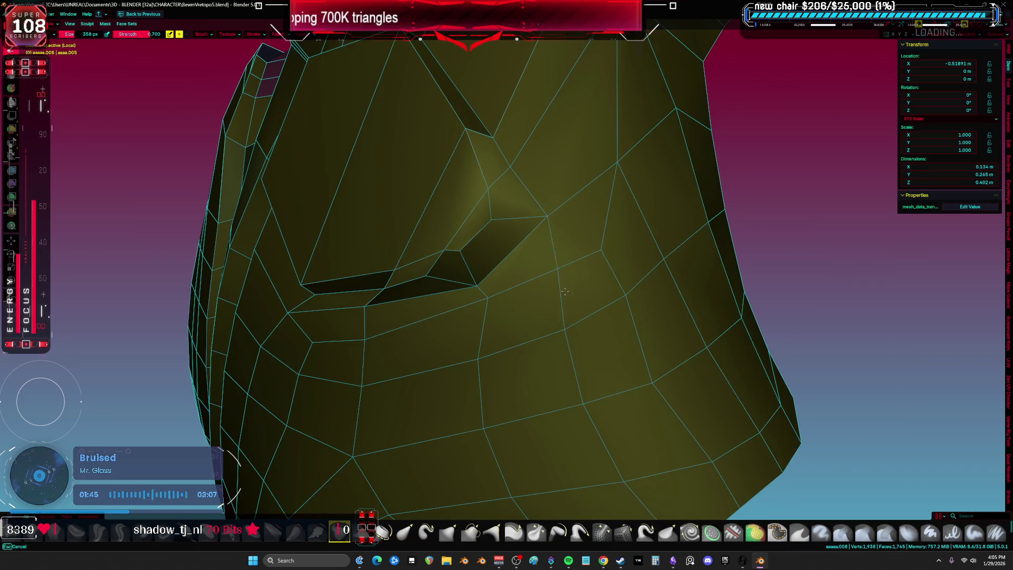
Step: Return to Edit Mode, reposition the notch-corner vertex, and select the shortest vertex path along its edge
{"action": "key", "text": "Tab"}
{"action": "middle_click_drag", "start_coordinate": [561, 276], "coordinate": [572, 280]}
{"action": "key", "text": "g"}
{"action": "mouse_move", "coordinate": [461, 262]}
{"action": "middle_mouse_down"}
{"action": "mouse_move", "coordinate": [467, 218]}
{"action": "mouse_move", "coordinate": [459, 249]}
{"action": "middle_mouse_up"}
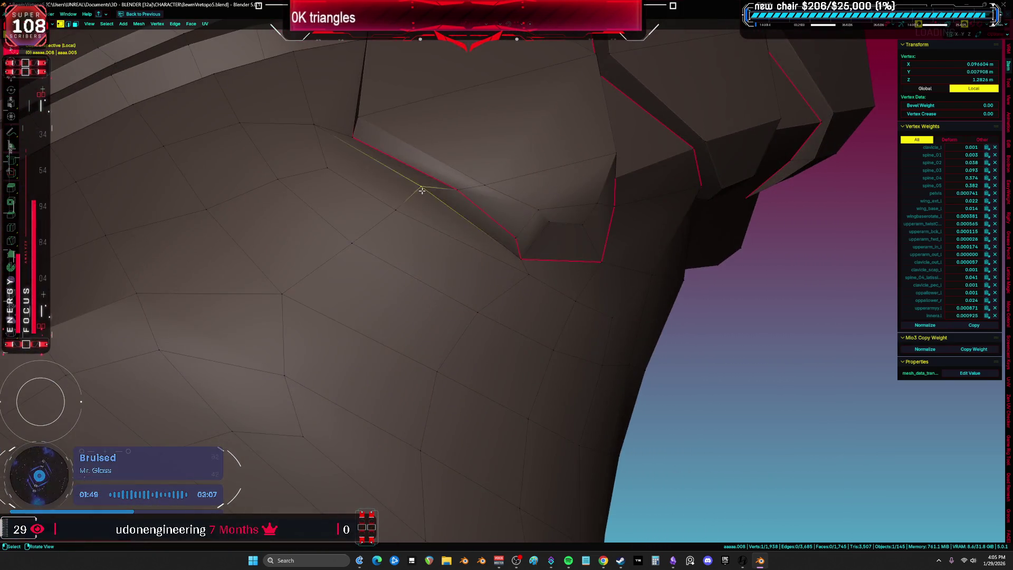
{"action": "middle_click_drag", "start_coordinate": [422, 190], "coordinate": [480, 226]}
{"action": "key", "text": "g"}
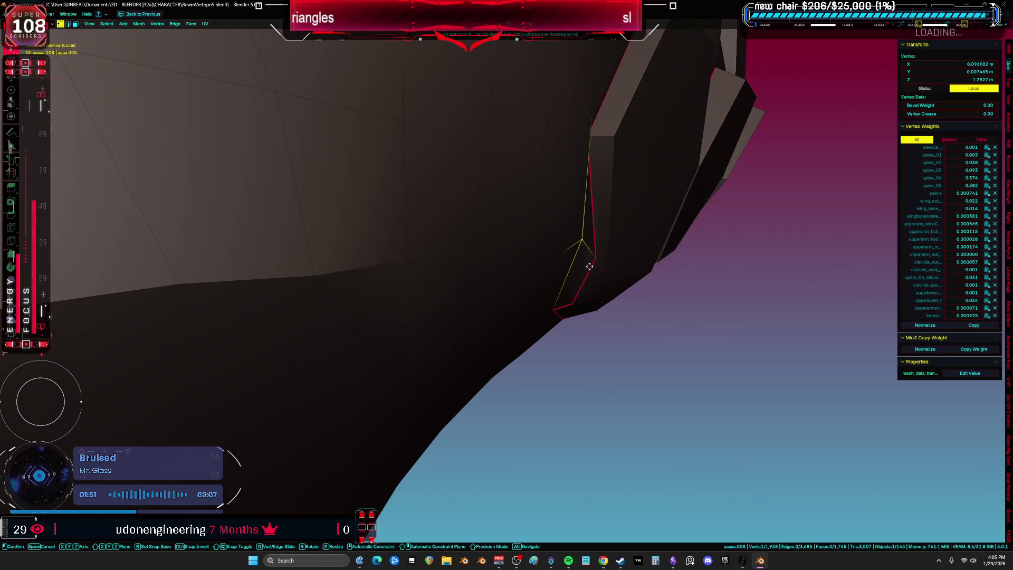
{"action": "left_click", "coordinate": [580, 256]}
{"action": "mouse_move", "coordinate": [580, 256]}
{"action": "middle_mouse_down"}
{"action": "mouse_move", "coordinate": [515, 185]}
{"action": "mouse_move", "coordinate": [421, 245]}
{"action": "mouse_move", "coordinate": [464, 276]}
{"action": "mouse_move", "coordinate": [428, 271]}
{"action": "mouse_move", "coordinate": [437, 264]}
{"action": "mouse_move", "coordinate": [487, 300]}
{"action": "mouse_move", "coordinate": [565, 319]}
{"action": "mouse_move", "coordinate": [475, 309]}
{"action": "mouse_move", "coordinate": [503, 319]}
{"action": "middle_mouse_up"}
{"action": "left_click", "coordinate": [431, 265]}
{"action": "key", "text": "g"}
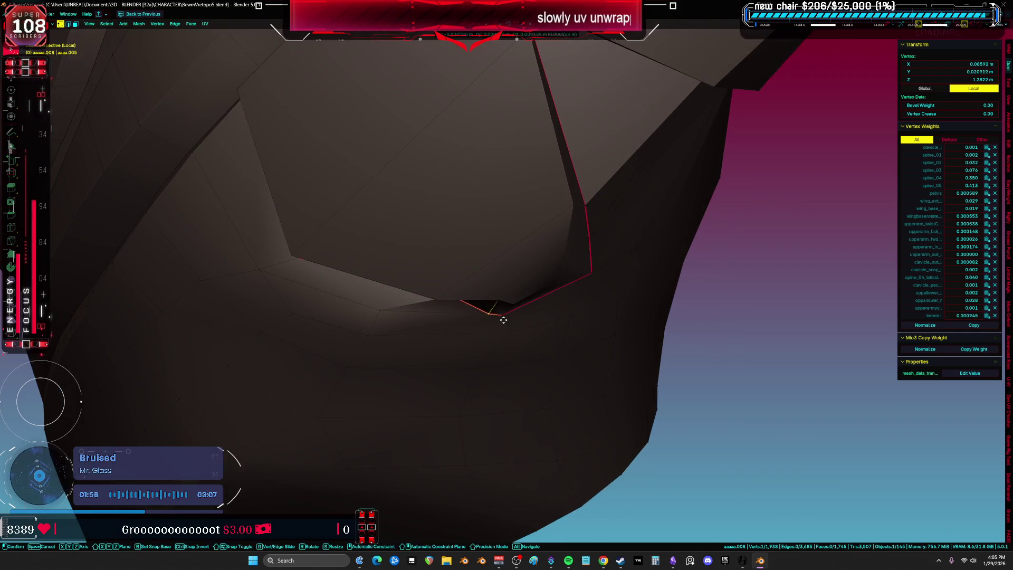
{"action": "mouse_move", "coordinate": [574, 319]}
{"action": "middle_mouse_down"}
{"action": "mouse_move", "coordinate": [498, 284]}
{"action": "mouse_move", "coordinate": [506, 277]}
{"action": "mouse_move", "coordinate": [493, 280]}
{"action": "mouse_move", "coordinate": [494, 236]}
{"action": "mouse_move", "coordinate": [545, 242]}
{"action": "middle_mouse_up"}
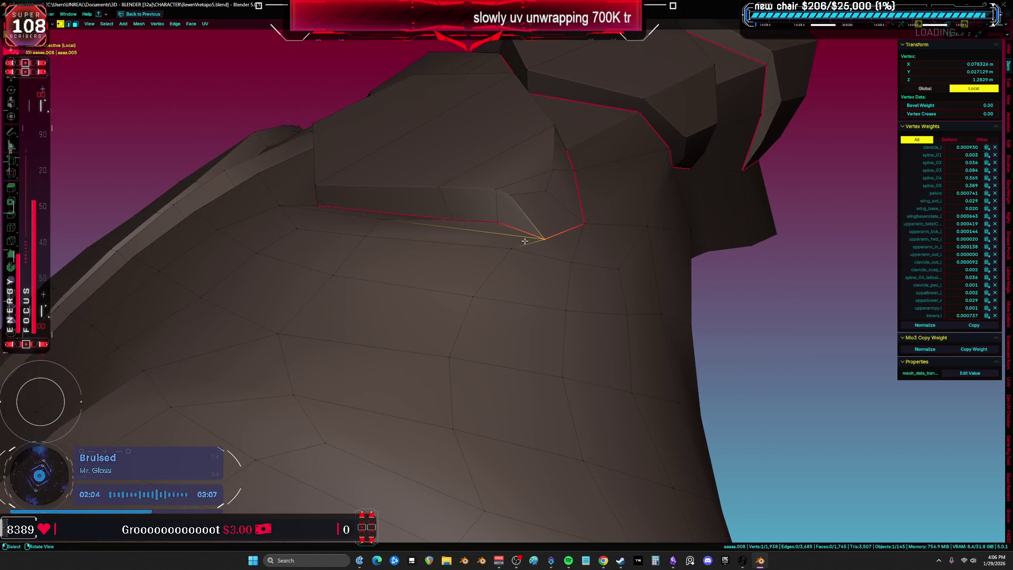
{"action": "left_click", "coordinate": [452, 220], "text": "ctrl"}
{"action": "middle_click_drag", "start_coordinate": [611, 271], "coordinate": [576, 305]}
Step: Select two vertices at the notch corner and move them into a cleaner position
{"action": "key", "text": "a"}
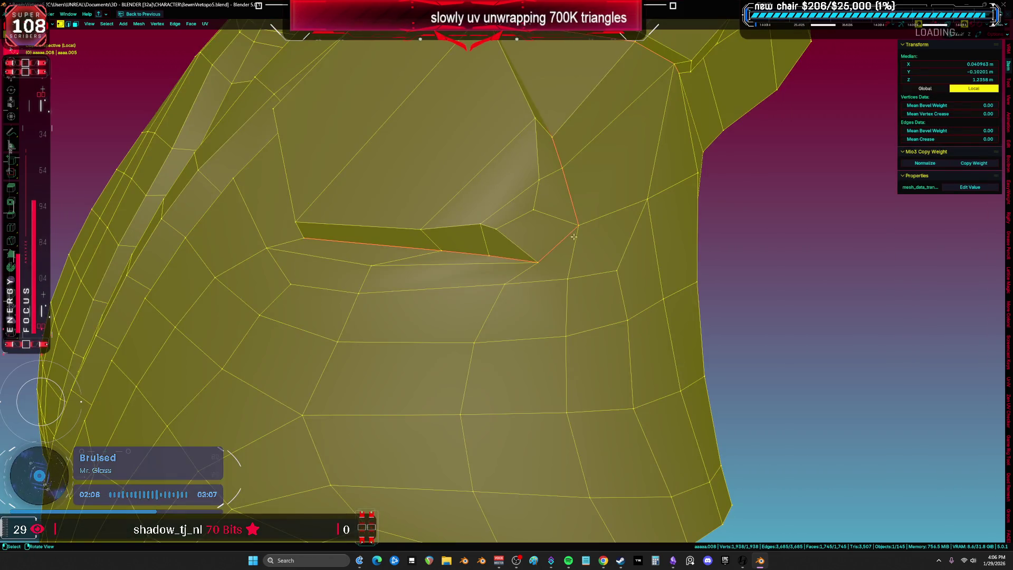
{"action": "left_click", "coordinate": [535, 227]}
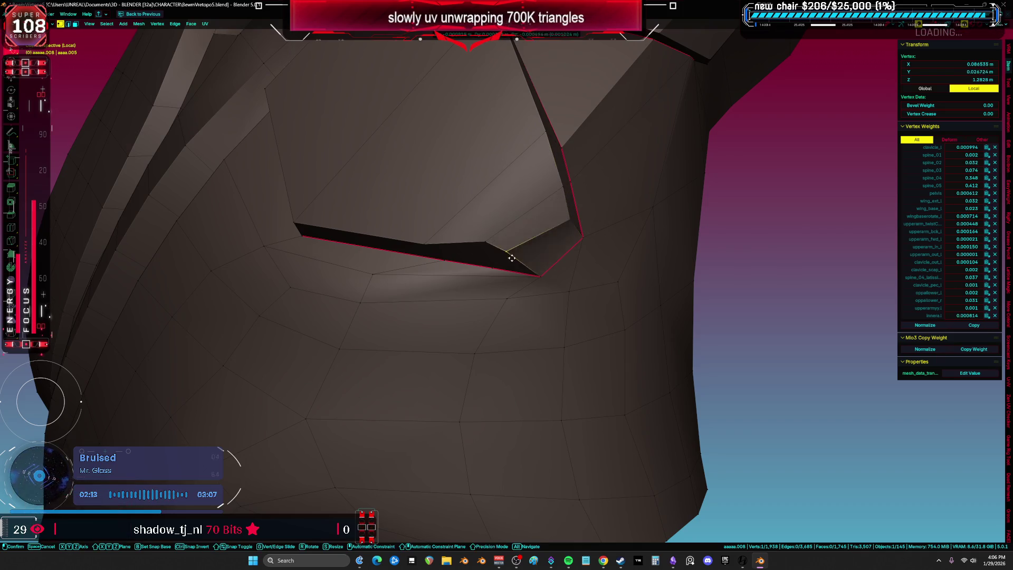
{"action": "mouse_move", "coordinate": [501, 261]}
{"action": "middle_mouse_down"}
{"action": "mouse_move", "coordinate": [533, 278]}
{"action": "mouse_move", "coordinate": [521, 287]}
{"action": "mouse_move", "coordinate": [538, 231]}
{"action": "mouse_move", "coordinate": [552, 244]}
{"action": "mouse_move", "coordinate": [619, 251]}
{"action": "mouse_move", "coordinate": [509, 277]}
{"action": "middle_mouse_up"}
{"action": "left_click", "coordinate": [538, 231], "text": "shift"}
{"action": "scroll", "coordinate": [603, 248], "scroll_direction": "up", "scroll_amount": 4}
{"action": "left_click", "coordinate": [604, 248]}
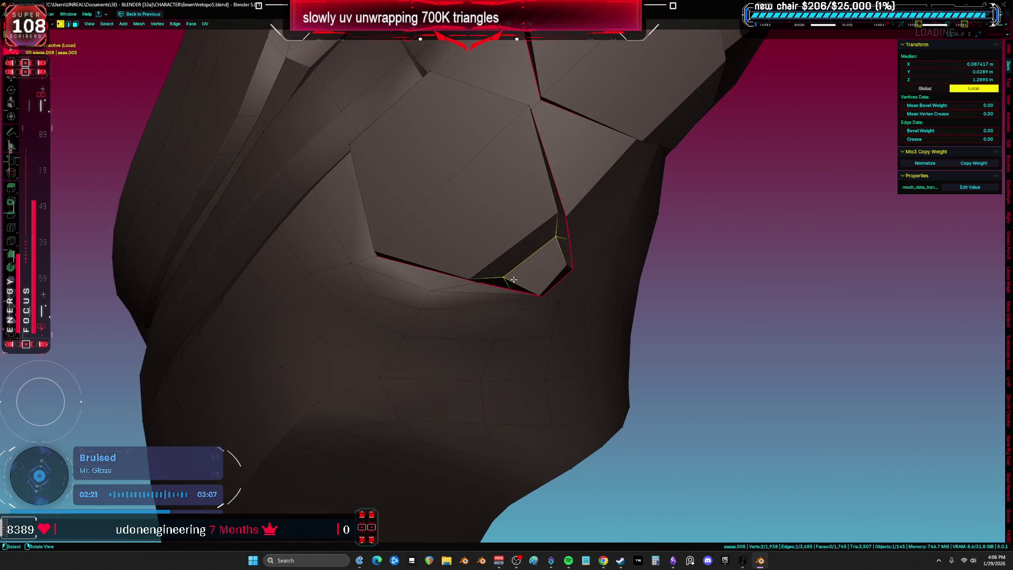
Step: Pick a vertex at the slit's corner and slide it along its edges
{"action": "left_click", "coordinate": [509, 276]}
{"action": "key", "text": "g"}
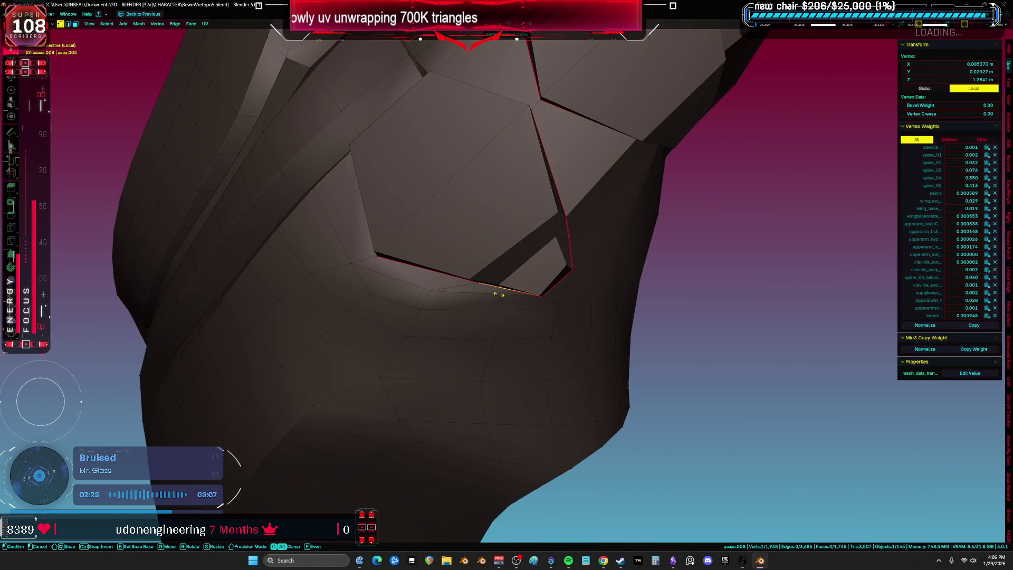
{"action": "mouse_move", "coordinate": [525, 264]}
{"action": "middle_mouse_down"}
{"action": "mouse_move", "coordinate": [554, 248]}
{"action": "mouse_move", "coordinate": [520, 262]}
{"action": "middle_mouse_up"}
{"action": "left_click", "coordinate": [529, 265]}
{"action": "left_click", "coordinate": [531, 258]}
{"action": "scroll", "coordinate": [531, 257], "scroll_direction": "up", "scroll_amount": 3}
{"action": "key", "text": "shift+v"}
{"action": "mouse_move", "coordinate": [494, 249]}
{"action": "middle_mouse_down", "text": "alt"}
{"action": "mouse_move", "coordinate": [515, 242]}
{"action": "mouse_move", "coordinate": [516, 291]}
{"action": "mouse_move", "coordinate": [528, 259]}
{"action": "middle_mouse_up", "text": "alt"}
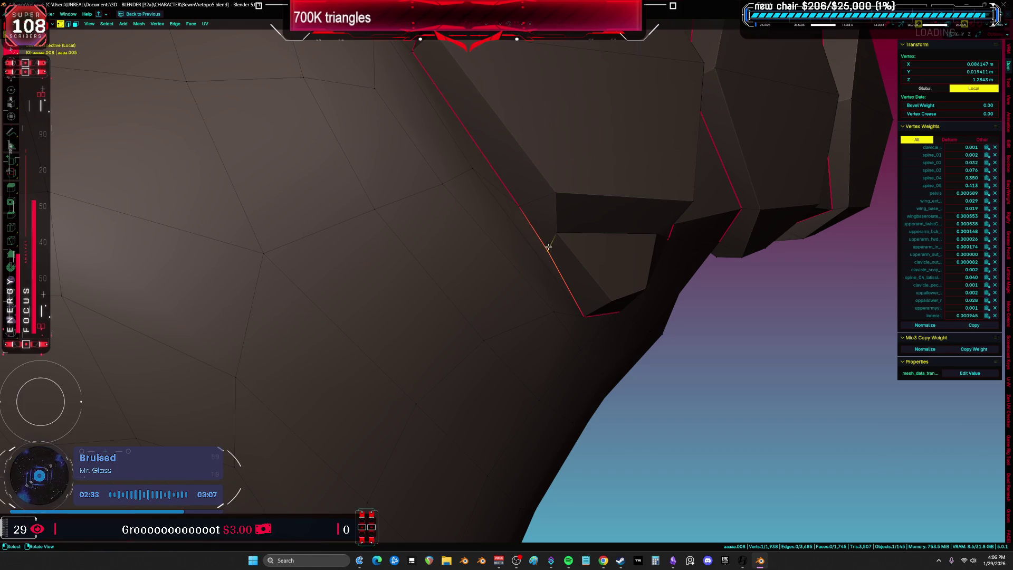
Step: Vertex-slide the slit vertex along the slit edge with G G and confirm
{"action": "mouse_move", "coordinate": [539, 234]}
{"action": "middle_mouse_down"}
{"action": "mouse_move", "coordinate": [610, 262]}
{"action": "mouse_move", "coordinate": [528, 285]}
{"action": "mouse_move", "coordinate": [563, 308]}
{"action": "middle_mouse_up"}
{"action": "key", "text": "g"}
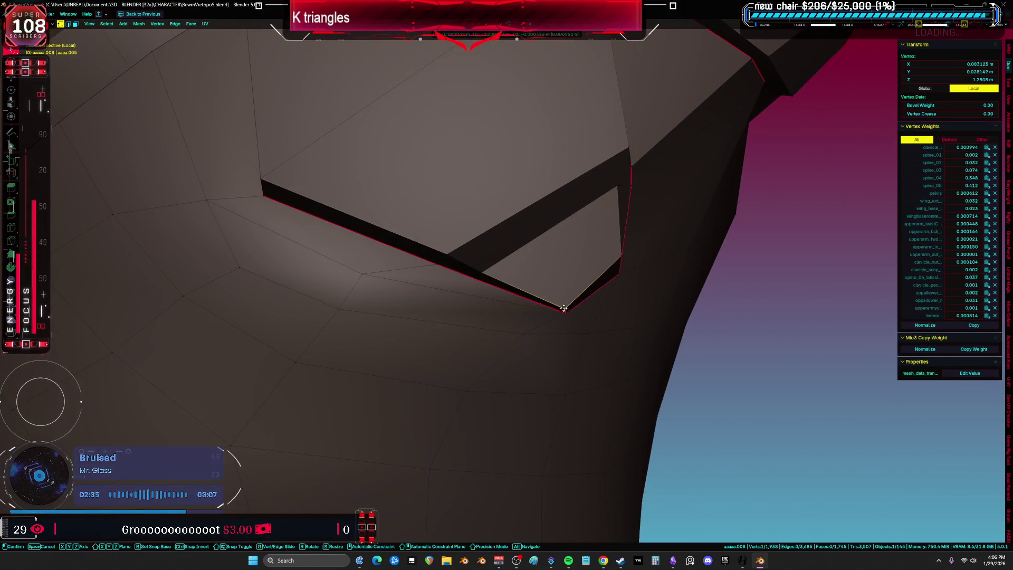
{"action": "key", "text": "g"}
{"action": "mouse_move", "coordinate": [608, 254]}
{"action": "middle_mouse_down"}
{"action": "mouse_move", "coordinate": [598, 276]}
{"action": "mouse_move", "coordinate": [606, 282]}
{"action": "mouse_move", "coordinate": [553, 298]}
{"action": "mouse_move", "coordinate": [523, 253]}
{"action": "middle_mouse_up"}
{"action": "left_click", "coordinate": [469, 270]}
{"action": "middle_click_drag", "start_coordinate": [469, 271], "coordinate": [478, 275]}
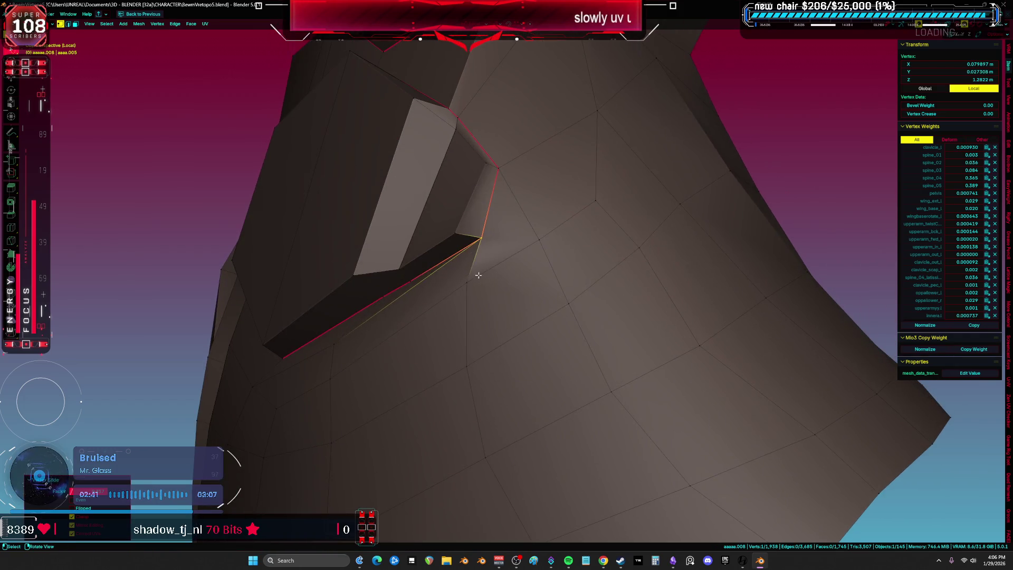
{"action": "middle_click_drag", "start_coordinate": [549, 241], "coordinate": [496, 356]}
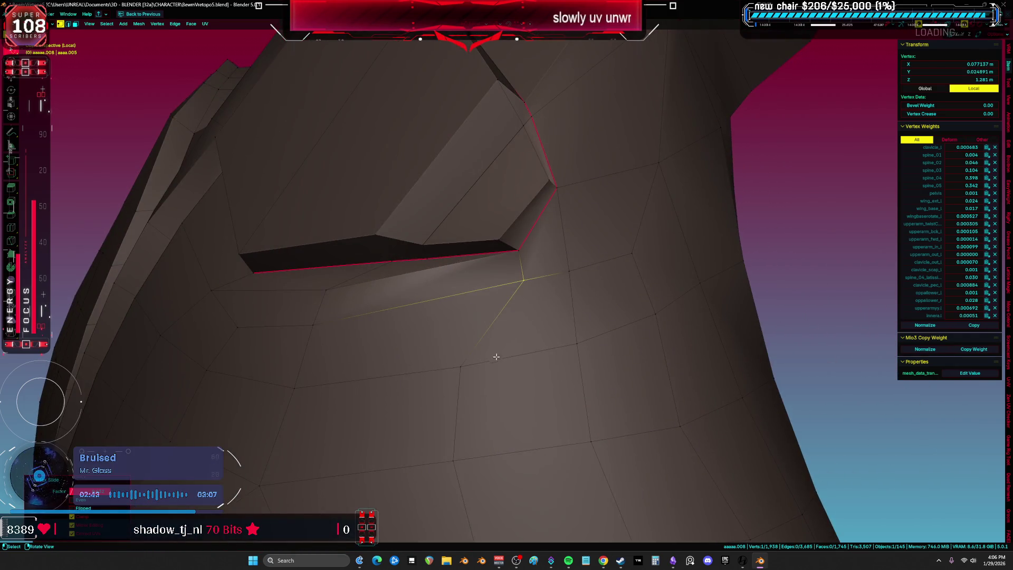
Step: Switch between edge and vertex selection to pick elements beside and below the slit
{"action": "key", "text": "2"}
{"action": "left_click", "coordinate": [468, 381]}
{"action": "key", "text": "g"}
{"action": "key", "text": "a"}
{"action": "mouse_move", "coordinate": [551, 385]}
{"action": "middle_mouse_down"}
{"action": "mouse_move", "coordinate": [528, 312]}
{"action": "mouse_move", "coordinate": [533, 262]}
{"action": "mouse_move", "coordinate": [524, 283]}
{"action": "middle_mouse_up"}
{"action": "key", "text": "1"}
{"action": "left_click", "coordinate": [526, 311]}
{"action": "key", "text": "a"}
{"action": "key", "text": "alt+a"}
{"action": "key", "text": "2"}
{"action": "left_click", "coordinate": [544, 240]}
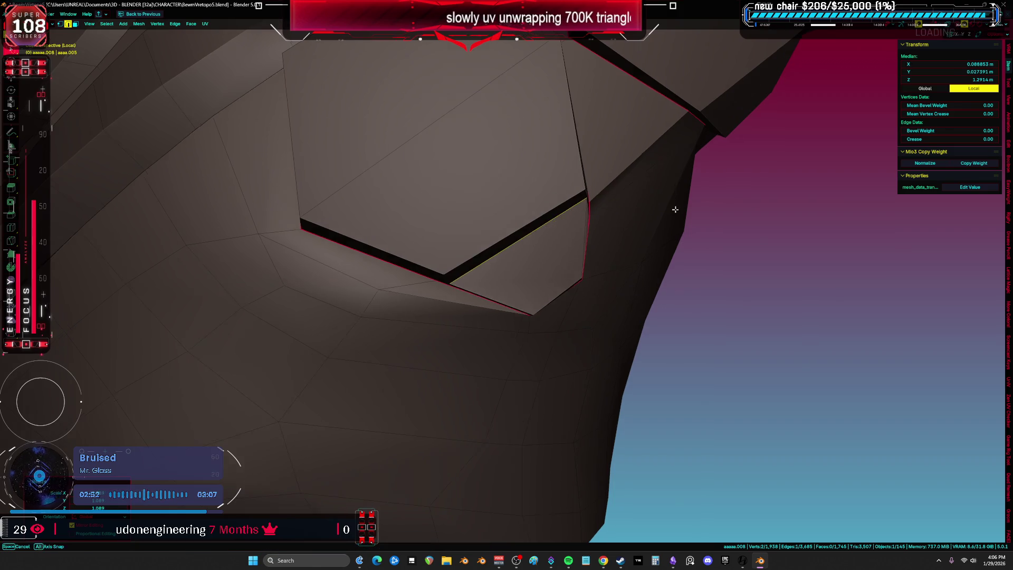
{"action": "key", "text": "a"}
Step: Slide a vertex below the slit along its edges, then deselect everything
{"action": "mouse_move", "coordinate": [676, 209]}
{"action": "middle_mouse_down"}
{"action": "mouse_move", "coordinate": [474, 215]}
{"action": "mouse_move", "coordinate": [506, 241]}
{"action": "mouse_move", "coordinate": [604, 251]}
{"action": "mouse_move", "coordinate": [416, 311]}
{"action": "middle_mouse_up"}
{"action": "key", "text": "1"}
{"action": "left_click", "coordinate": [462, 208]}
{"action": "key", "text": "g"}
{"action": "key", "text": "g"}
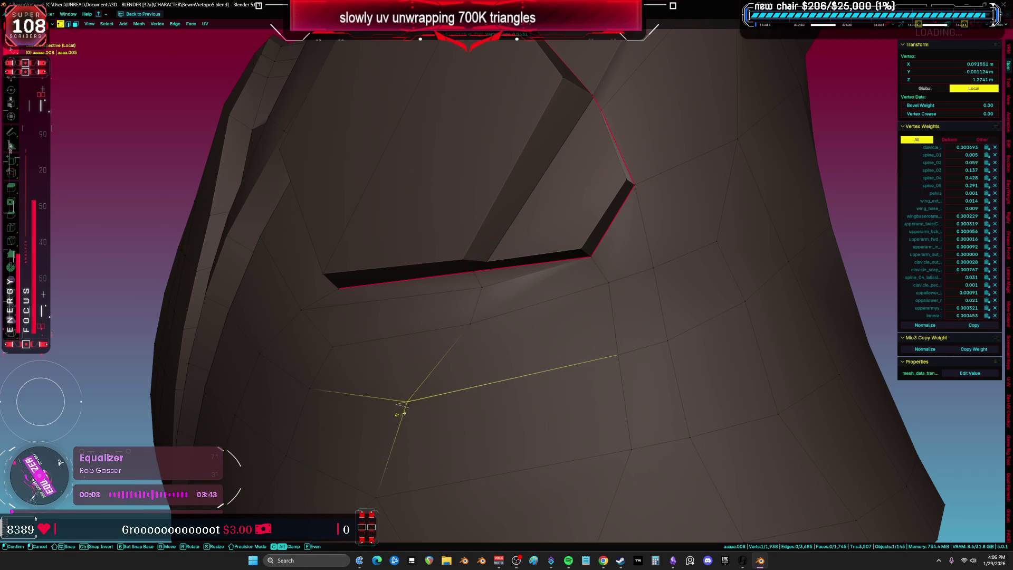
{"action": "mouse_move", "coordinate": [494, 441]}
{"action": "middle_mouse_down"}
{"action": "mouse_move", "coordinate": [538, 375]}
{"action": "mouse_move", "coordinate": [655, 343]}
{"action": "mouse_move", "coordinate": [622, 401]}
{"action": "mouse_move", "coordinate": [593, 315]}
{"action": "mouse_move", "coordinate": [499, 320]}
{"action": "mouse_move", "coordinate": [549, 267]}
{"action": "mouse_move", "coordinate": [563, 225]}
{"action": "mouse_move", "coordinate": [526, 287]}
{"action": "mouse_move", "coordinate": [480, 273]}
{"action": "mouse_move", "coordinate": [491, 253]}
{"action": "mouse_move", "coordinate": [474, 229]}
{"action": "middle_mouse_up"}
{"action": "left_click", "coordinate": [508, 369]}
{"action": "key", "text": "a"}
{"action": "key", "text": "alt+a"}
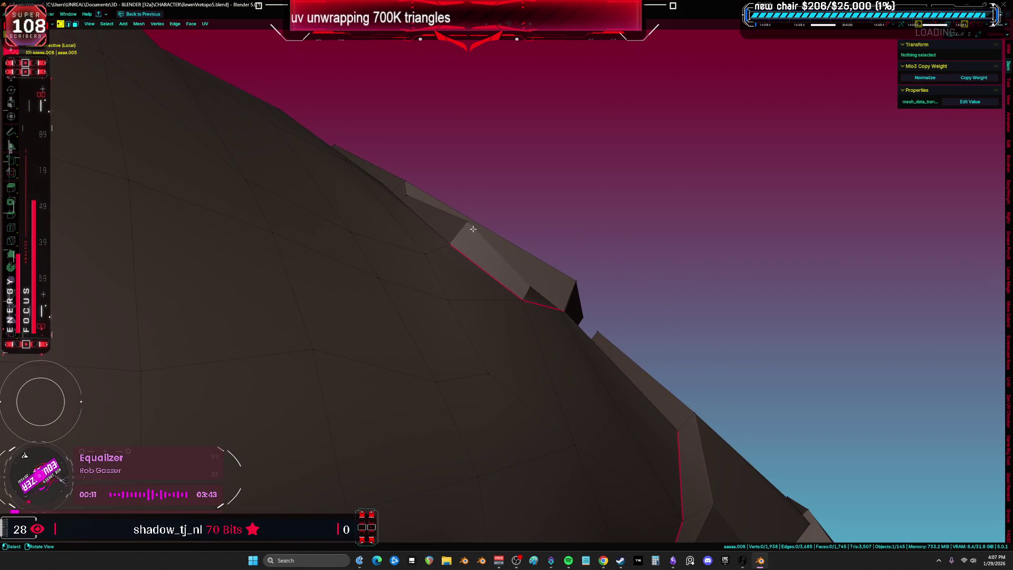
Step: Slide the fin-ridge vertex and the vertices at the fin's base along their edges
{"action": "left_click", "coordinate": [473, 229]}
{"action": "key", "text": "g"}
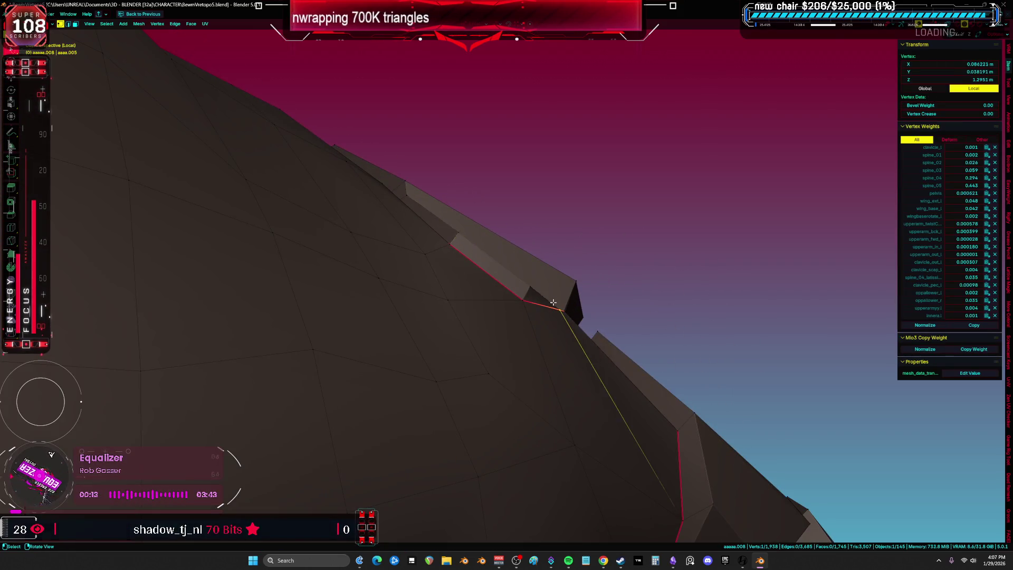
{"action": "middle_click_drag", "start_coordinate": [553, 302], "coordinate": [543, 330]}
{"action": "left_click", "coordinate": [526, 330]}
{"action": "left_click", "coordinate": [533, 339]}
{"action": "key", "text": "g"}
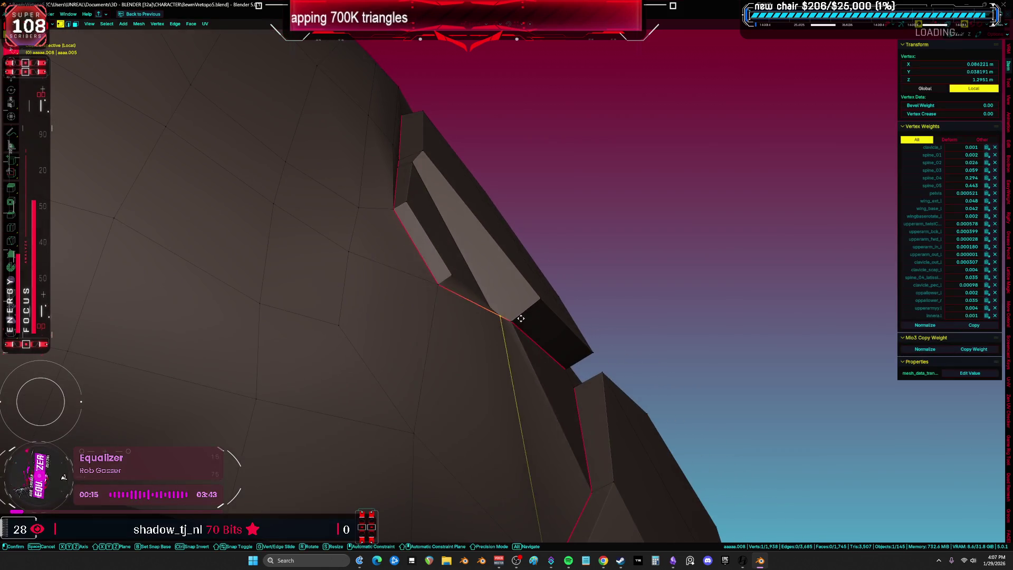
{"action": "mouse_move", "coordinate": [509, 326]}
{"action": "middle_mouse_down"}
{"action": "mouse_move", "coordinate": [516, 355]}
{"action": "mouse_move", "coordinate": [459, 337]}
{"action": "middle_mouse_up"}
Step: In see-through wireframe shading, move a vertex behind the fin into place
{"action": "key", "text": "a"}
{"action": "key", "text": "z"}
{"action": "left_click", "coordinate": [384, 336]}
{"action": "key", "text": "alt+a"}
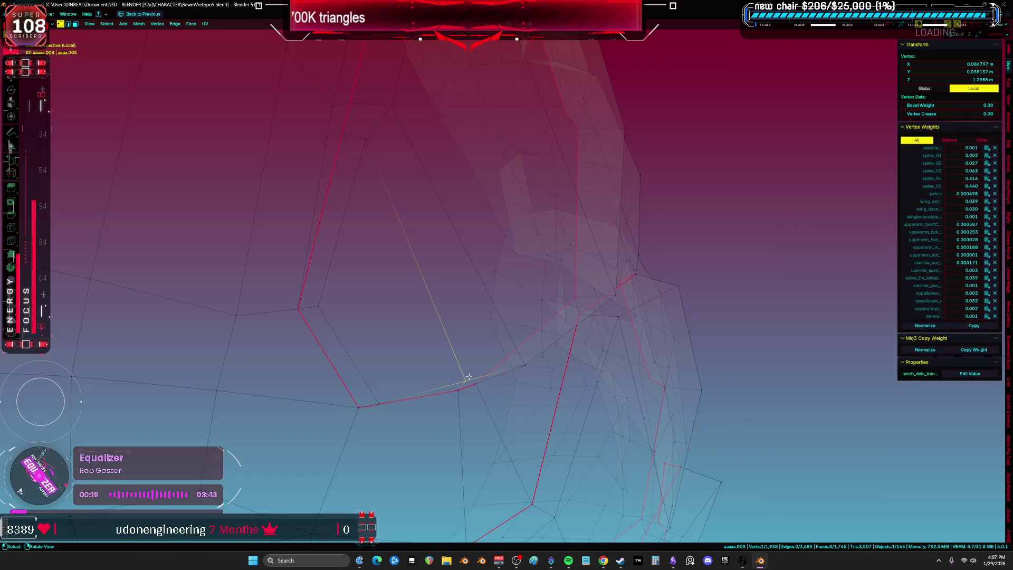
{"action": "key", "text": "shift+z"}
{"action": "left_click", "coordinate": [567, 368]}
{"action": "mouse_move", "coordinate": [567, 368]}
{"action": "middle_mouse_down"}
{"action": "mouse_move", "coordinate": [554, 335]}
{"action": "mouse_move", "coordinate": [590, 296]}
{"action": "mouse_move", "coordinate": [587, 276]}
{"action": "mouse_move", "coordinate": [603, 267]}
{"action": "mouse_move", "coordinate": [635, 314]}
{"action": "mouse_move", "coordinate": [594, 313]}
{"action": "mouse_move", "coordinate": [536, 264]}
{"action": "middle_mouse_up"}
{"action": "left_click", "coordinate": [602, 251]}
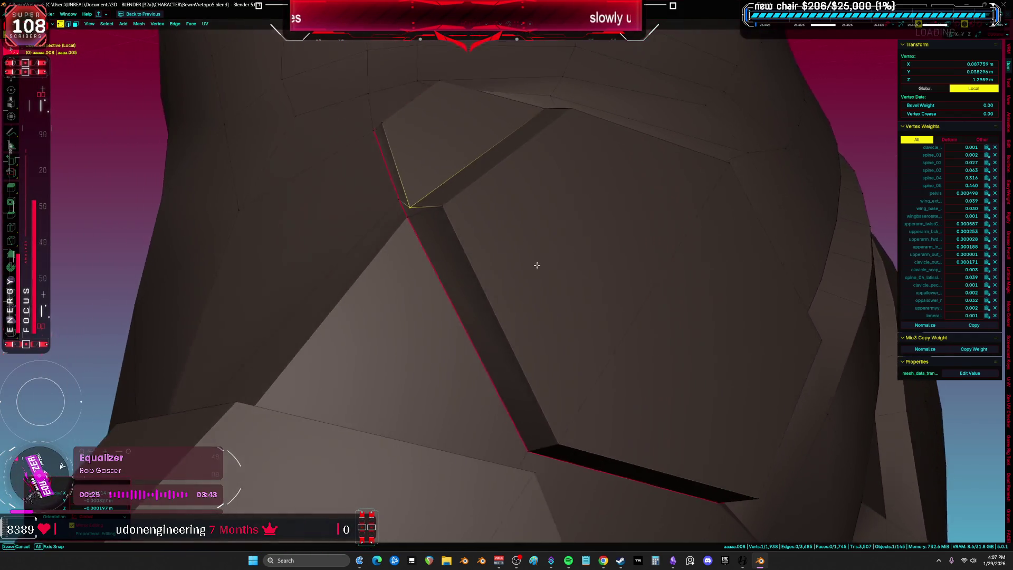
Step: Pick the fin-corner vertex, check the mesh from another angle, then select a fin edge
{"action": "key", "text": "a"}
{"action": "mouse_move", "coordinate": [448, 248]}
{"action": "middle_mouse_down"}
{"action": "mouse_move", "coordinate": [478, 249]}
{"action": "mouse_move", "coordinate": [436, 210]}
{"action": "middle_mouse_up"}
{"action": "left_click", "coordinate": [431, 213]}
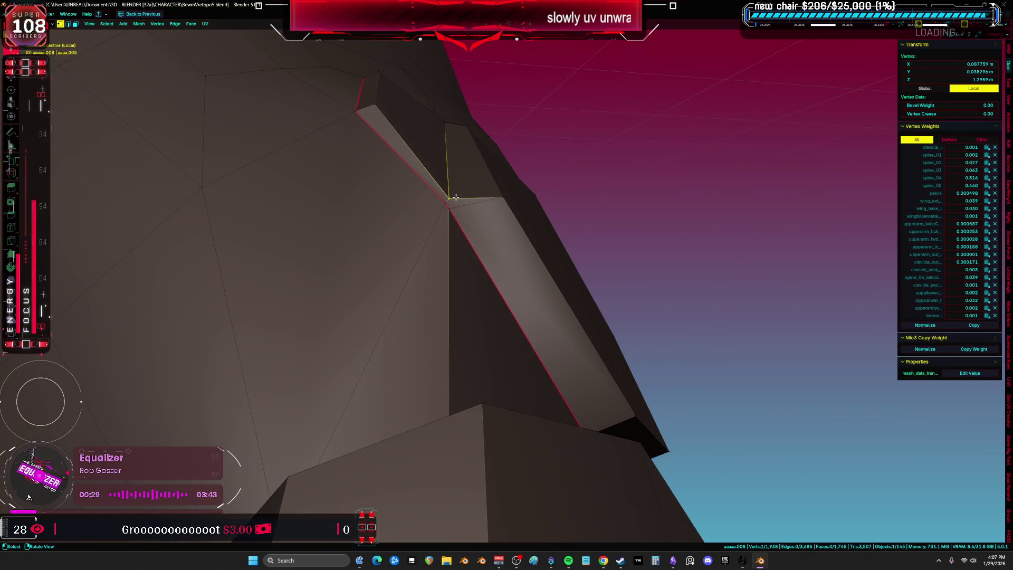
{"action": "mouse_move", "coordinate": [466, 199]}
{"action": "middle_mouse_down"}
{"action": "mouse_move", "coordinate": [479, 296]}
{"action": "mouse_move", "coordinate": [439, 336]}
{"action": "mouse_move", "coordinate": [276, 248]}
{"action": "mouse_move", "coordinate": [254, 283]}
{"action": "mouse_move", "coordinate": [490, 307]}
{"action": "mouse_move", "coordinate": [522, 324]}
{"action": "mouse_move", "coordinate": [558, 393]}
{"action": "middle_mouse_up"}
{"action": "key", "text": "a"}
{"action": "key", "text": "2"}
{"action": "scroll", "coordinate": [501, 316], "scroll_direction": "up", "scroll_amount": 3}
{"action": "left_click", "coordinate": [509, 326]}
Step: Slide a vertex along the fin edge and select an edge loop across the fin
{"action": "key", "text": "a"}
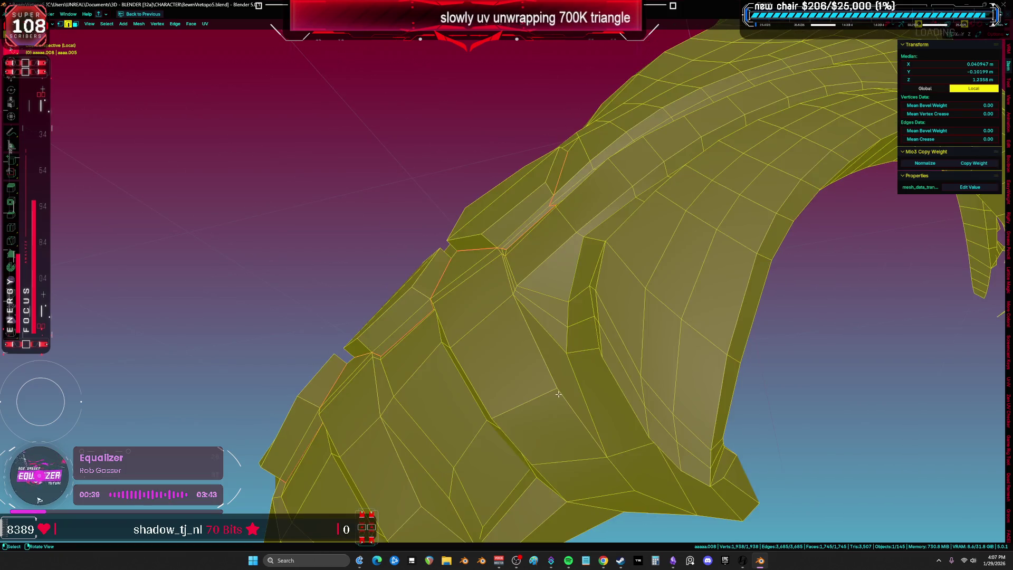
{"action": "key", "text": "1"}
{"action": "left_click", "coordinate": [568, 349]}
{"action": "key", "text": "g"}
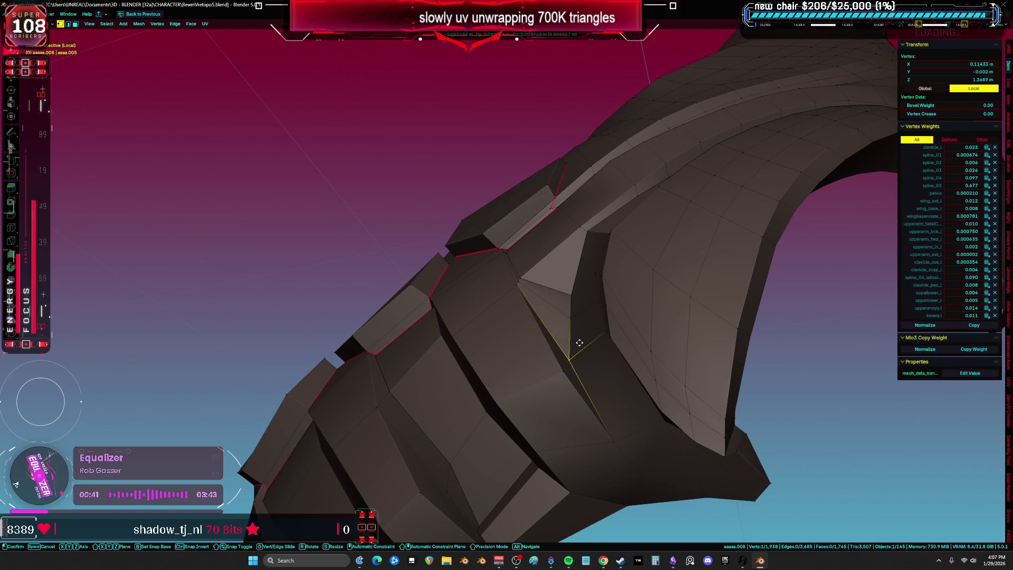
{"action": "mouse_move", "coordinate": [586, 356]}
{"action": "middle_mouse_down"}
{"action": "mouse_move", "coordinate": [588, 398]}
{"action": "mouse_move", "coordinate": [667, 371]}
{"action": "mouse_move", "coordinate": [533, 379]}
{"action": "mouse_move", "coordinate": [533, 323]}
{"action": "mouse_move", "coordinate": [493, 339]}
{"action": "mouse_move", "coordinate": [490, 280]}
{"action": "mouse_move", "coordinate": [464, 304]}
{"action": "mouse_move", "coordinate": [473, 404]}
{"action": "mouse_move", "coordinate": [583, 328]}
{"action": "mouse_move", "coordinate": [633, 248]}
{"action": "mouse_move", "coordinate": [561, 162]}
{"action": "mouse_move", "coordinate": [421, 334]}
{"action": "mouse_move", "coordinate": [545, 301]}
{"action": "mouse_move", "coordinate": [624, 335]}
{"action": "mouse_move", "coordinate": [601, 323]}
{"action": "mouse_move", "coordinate": [561, 372]}
{"action": "mouse_move", "coordinate": [575, 390]}
{"action": "mouse_move", "coordinate": [559, 416]}
{"action": "mouse_move", "coordinate": [608, 427]}
{"action": "middle_mouse_up"}
{"action": "key", "text": "2"}
{"action": "left_click", "coordinate": [588, 398], "text": "alt"}
Step: Adjust a fin-corner vertex, then select the whole mesh ready for unwrapping
{"action": "key", "text": "a"}
{"action": "scroll", "coordinate": [608, 425], "scroll_direction": "up", "scroll_amount": 6}
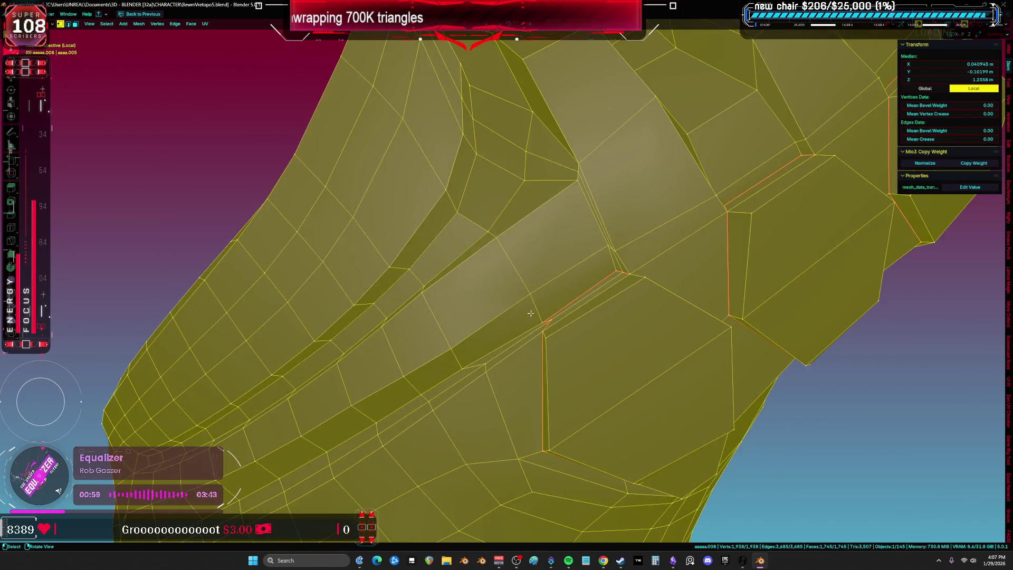
{"action": "left_click", "coordinate": [574, 372]}
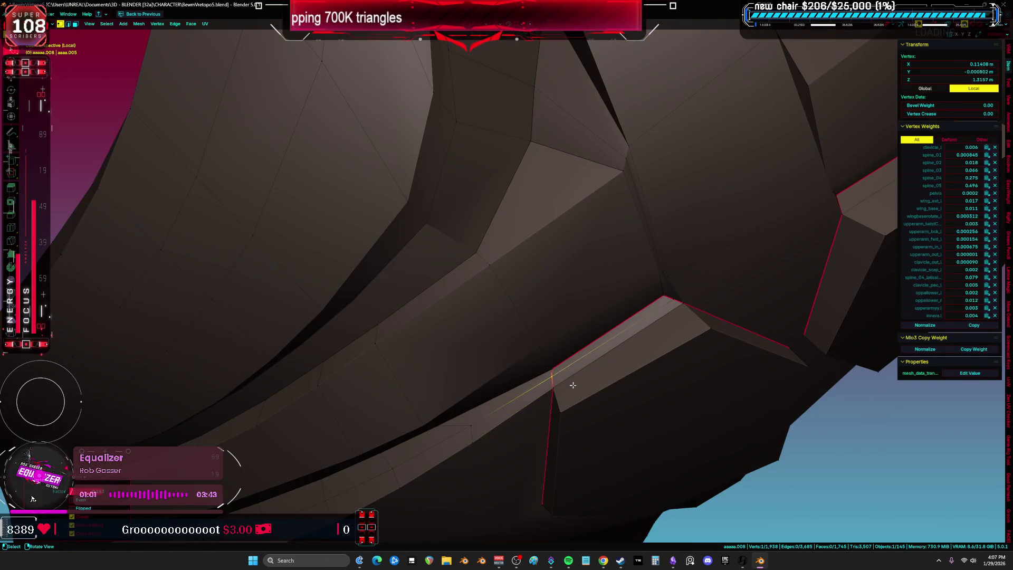
{"action": "key", "text": "a"}
{"action": "scroll", "coordinate": [572, 385], "scroll_direction": "down", "scroll_amount": 6}
Step: Unwrap the whole mesh and inspect the main and hexagonal fin islands in the maximized UV Editor
{"action": "key", "text": "u"}
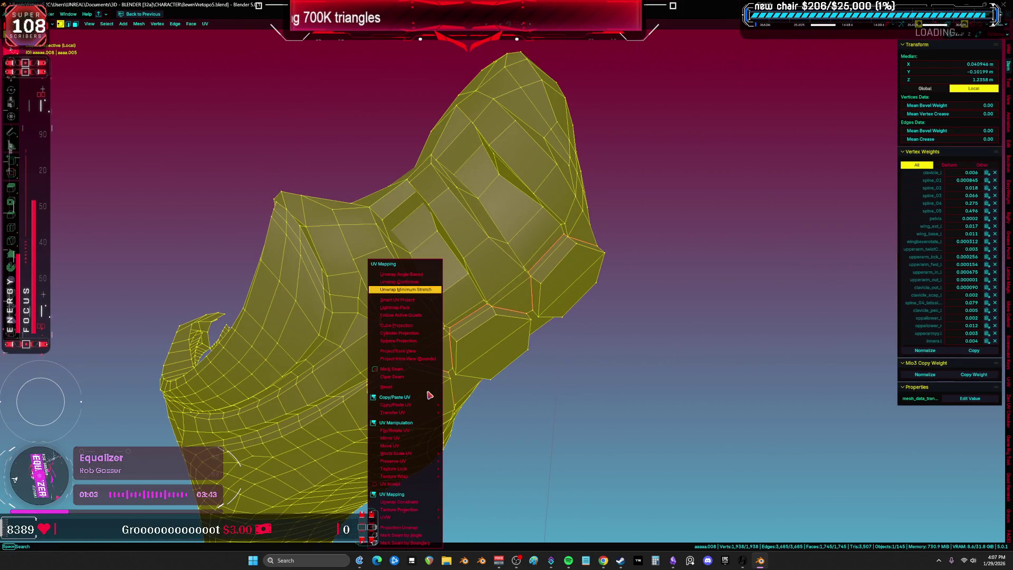
{"action": "left_click", "coordinate": [436, 301]}
{"action": "key", "text": "shift+F10"}
{"action": "scroll", "coordinate": [378, 369], "scroll_direction": "up", "scroll_amount": 5}
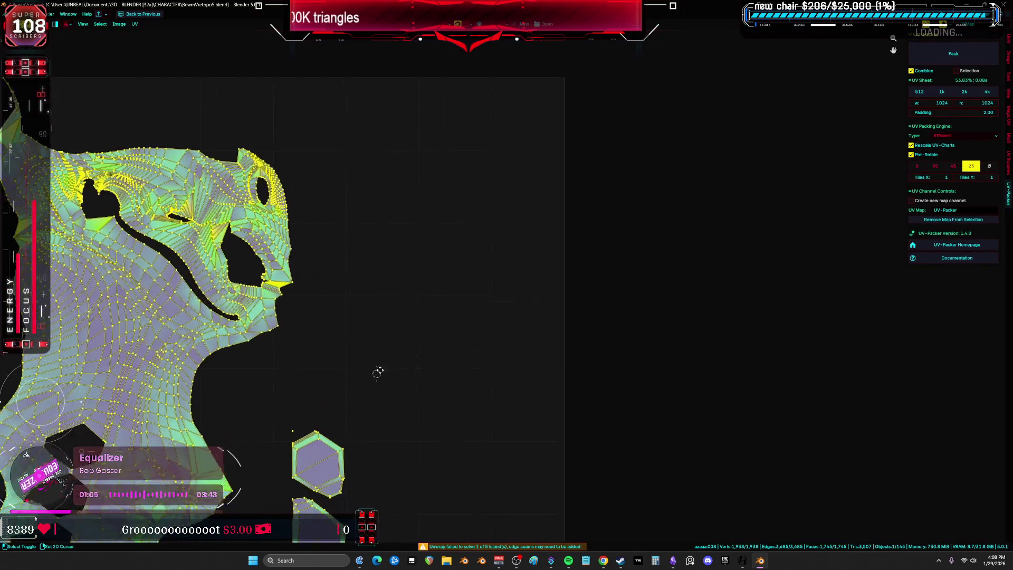
{"action": "scroll", "coordinate": [496, 342], "scroll_direction": "left", "scroll_amount": 3, "text": "ctrl"}
{"action": "scroll", "coordinate": [495, 342], "scroll_direction": "down", "scroll_amount": 3, "text": "shift"}
{"action": "scroll", "coordinate": [544, 356], "scroll_direction": "up", "scroll_amount": 2}
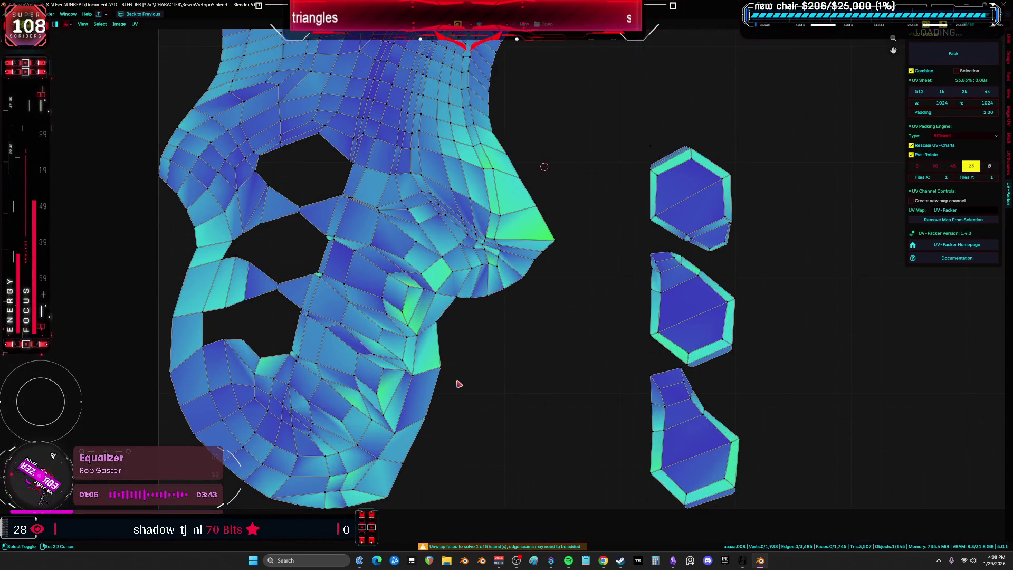
{"action": "middle_click_drag", "start_coordinate": [458, 384], "coordinate": [566, 328]}
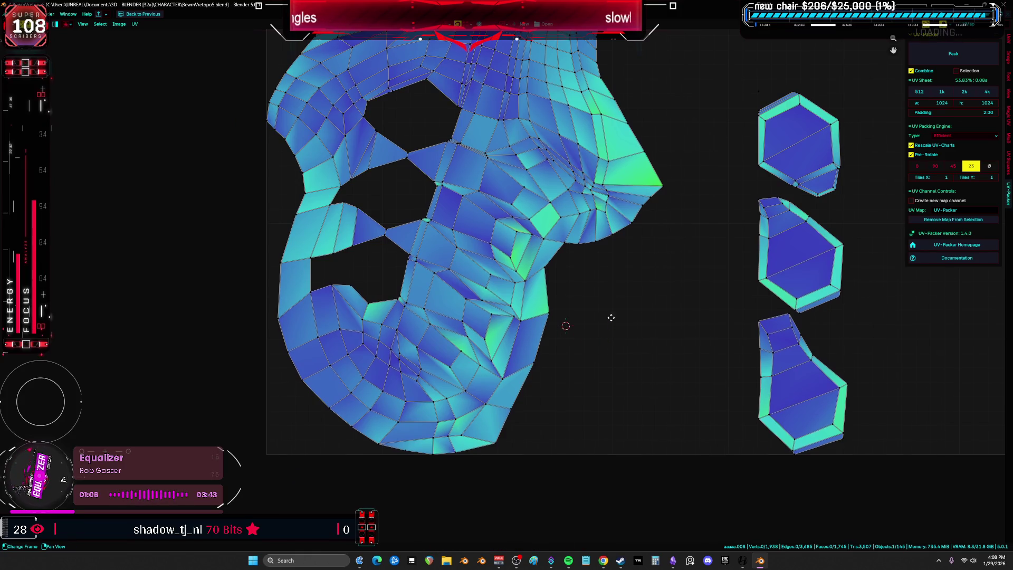
{"action": "scroll", "coordinate": [611, 318], "scroll_direction": "up", "scroll_amount": 10, "text": "shift"}
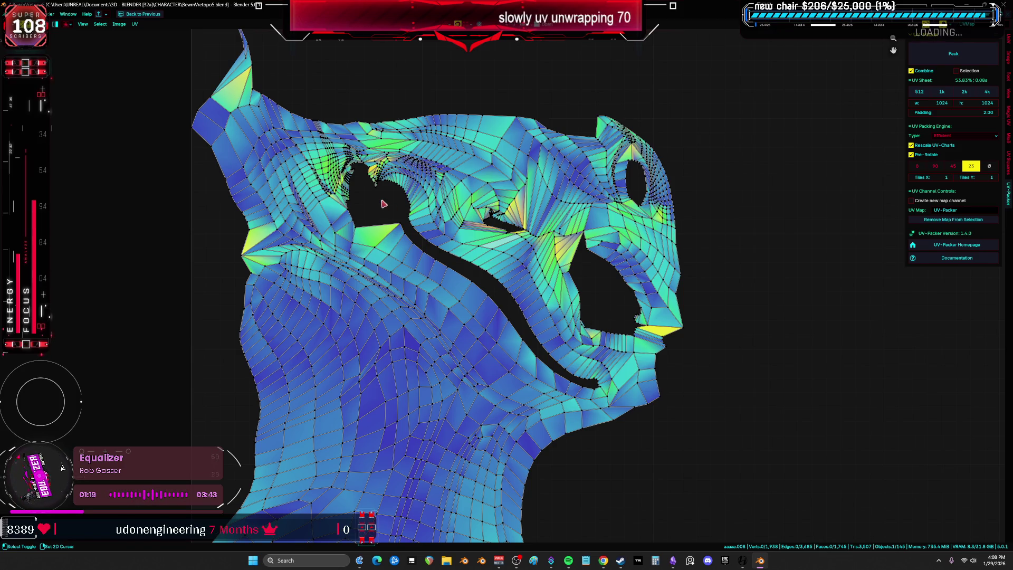
{"action": "scroll", "coordinate": [384, 203], "scroll_direction": "up", "scroll_amount": 5}
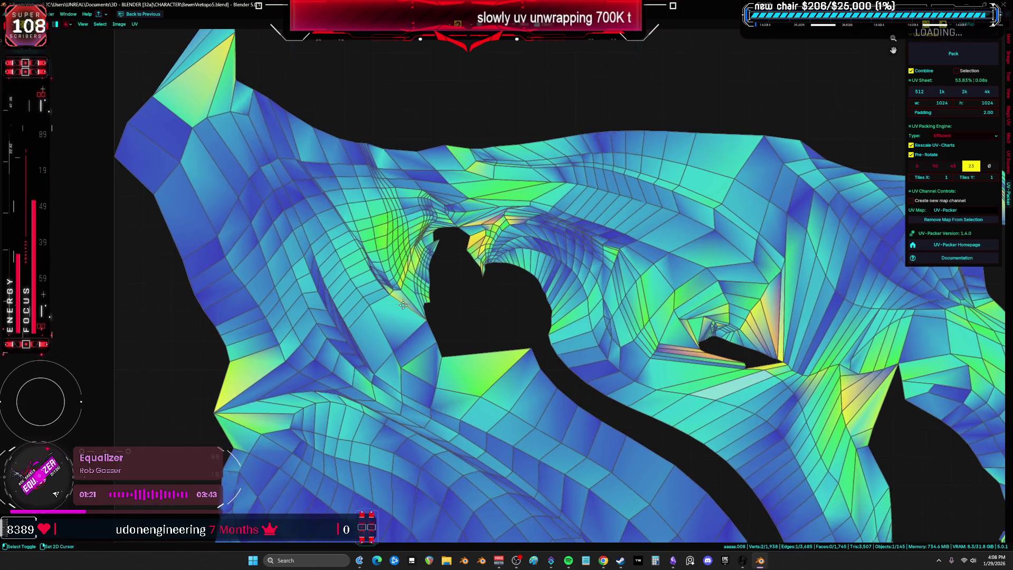
{"action": "scroll", "coordinate": [395, 308], "scroll_direction": "up", "scroll_amount": 2}
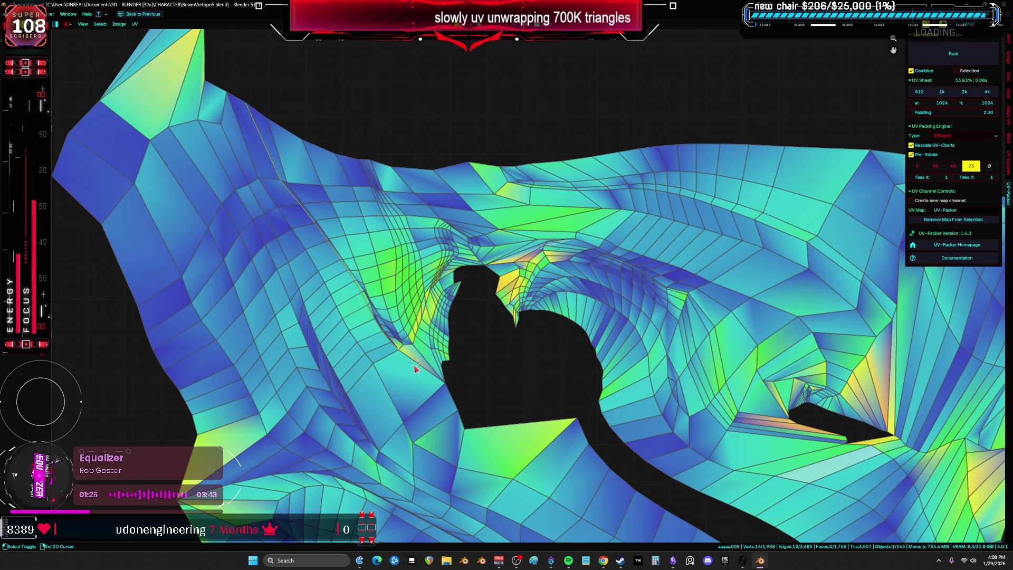
Step: Restore the split layout and bring the 3D viewport back full-window
{"action": "key", "text": "ctrl+space"}
{"action": "mouse_move", "coordinate": [441, 301]}
{"action": "middle_mouse_down"}
{"action": "mouse_move", "coordinate": [449, 321]}
{"action": "mouse_move", "coordinate": [327, 290]}
{"action": "mouse_move", "coordinate": [524, 355]}
{"action": "mouse_move", "coordinate": [585, 241]}
{"action": "mouse_move", "coordinate": [605, 233]}
{"action": "mouse_move", "coordinate": [500, 282]}
{"action": "mouse_move", "coordinate": [477, 283]}
{"action": "middle_mouse_up"}
{"action": "key", "text": "ctrl+space"}
Step: Toggle between wireframe and solid shading while orbiting to inspect the long fin edges
{"action": "key", "text": "z"}
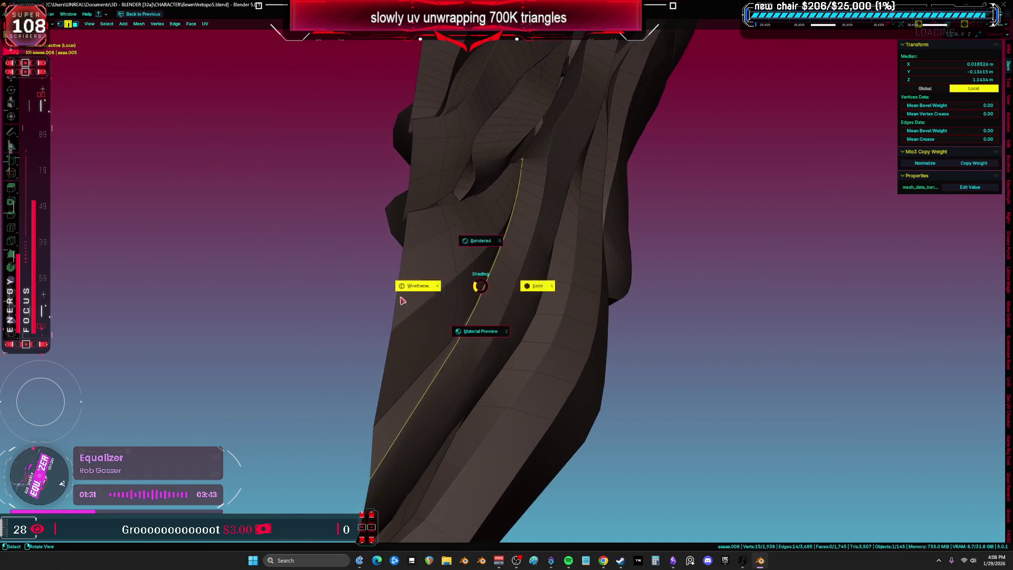
{"action": "left_click", "coordinate": [451, 329]}
{"action": "key", "text": "shift+z"}
{"action": "key", "text": "ctrl+e"}
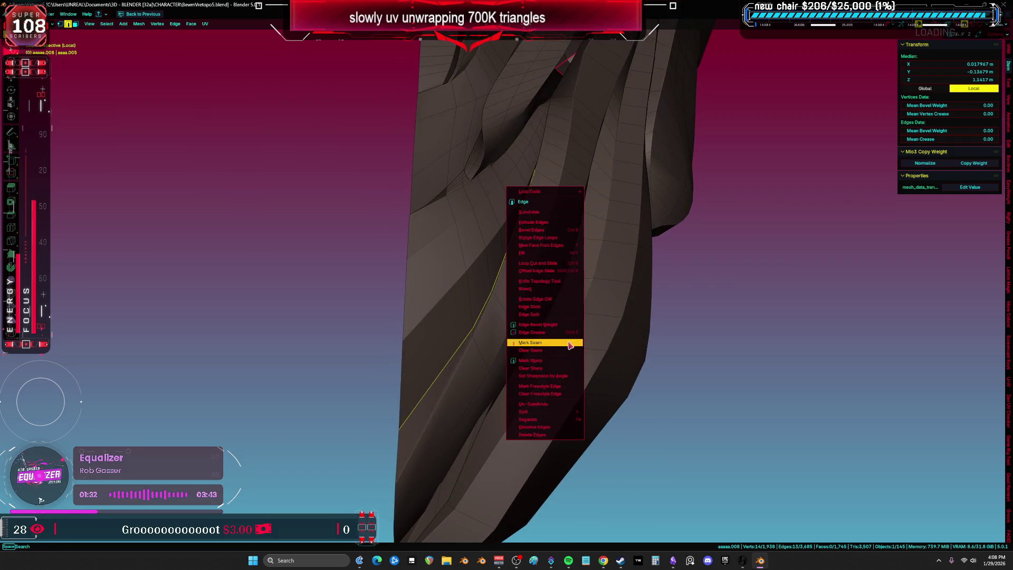
{"action": "mouse_move", "coordinate": [571, 345]}
{"action": "middle_mouse_down"}
{"action": "mouse_move", "coordinate": [579, 364]}
{"action": "mouse_move", "coordinate": [519, 399]}
{"action": "middle_mouse_up"}
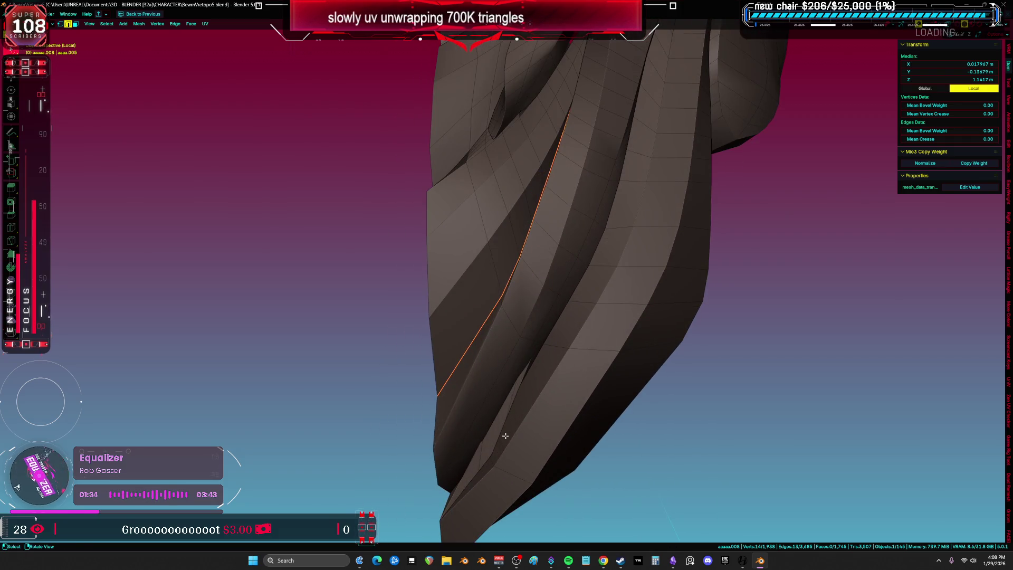
{"action": "key", "text": "shift+z"}
{"action": "mouse_move", "coordinate": [529, 432]}
{"action": "middle_mouse_down"}
{"action": "mouse_move", "coordinate": [525, 355]}
{"action": "mouse_move", "coordinate": [520, 387]}
{"action": "mouse_move", "coordinate": [532, 386]}
{"action": "middle_mouse_up"}
{"action": "key", "text": "z"}
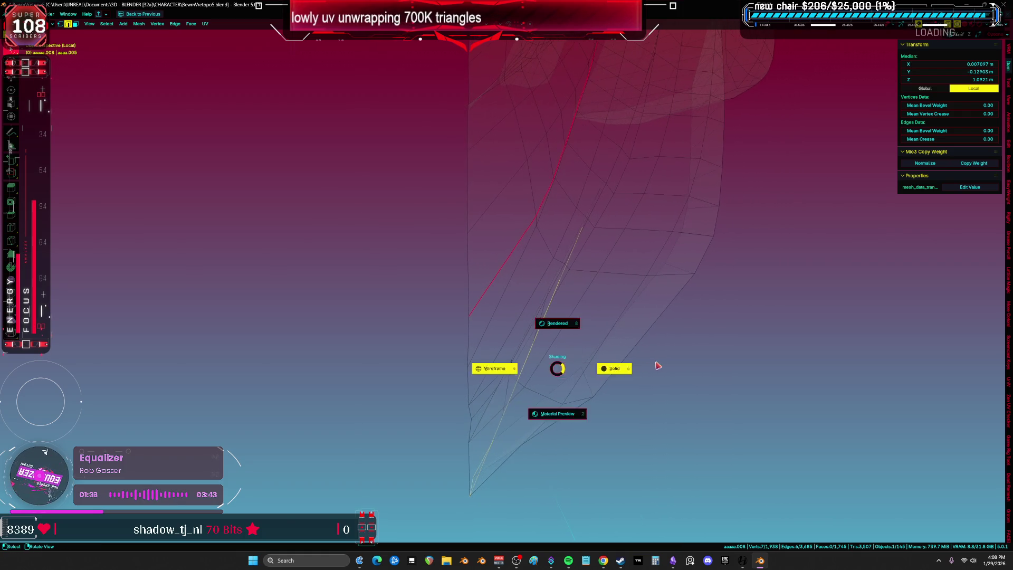
{"action": "left_click", "coordinate": [618, 367]}
{"action": "middle_click_drag", "start_coordinate": [652, 328], "coordinate": [671, 306]}
Step: Mark the chosen lower fin edges as seams and select all to check them
{"action": "key", "text": "shift+z"}
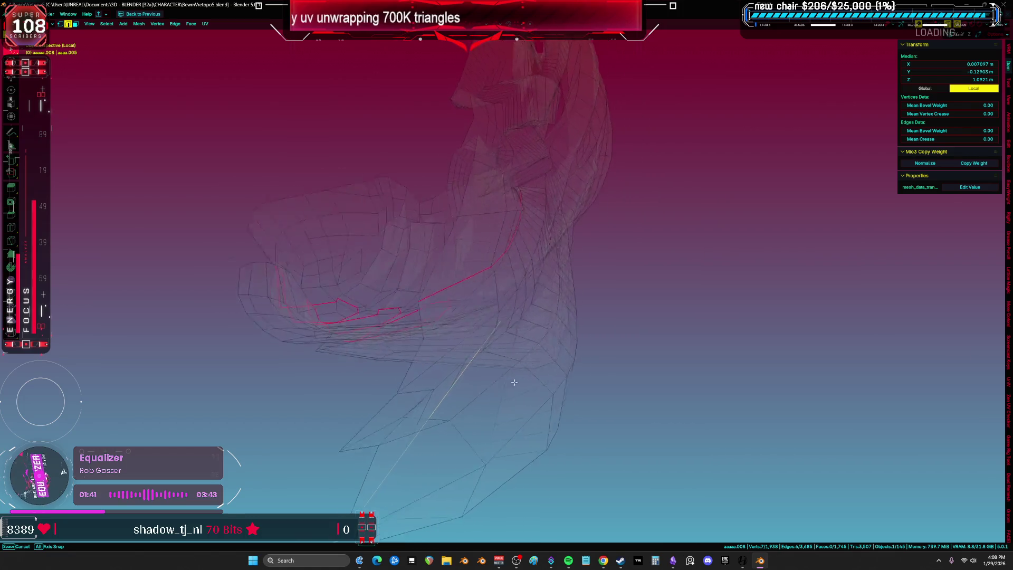
{"action": "mouse_move", "coordinate": [469, 414]}
{"action": "middle_mouse_down"}
{"action": "mouse_move", "coordinate": [464, 406]}
{"action": "mouse_move", "coordinate": [343, 425]}
{"action": "mouse_move", "coordinate": [267, 447]}
{"action": "middle_mouse_up"}
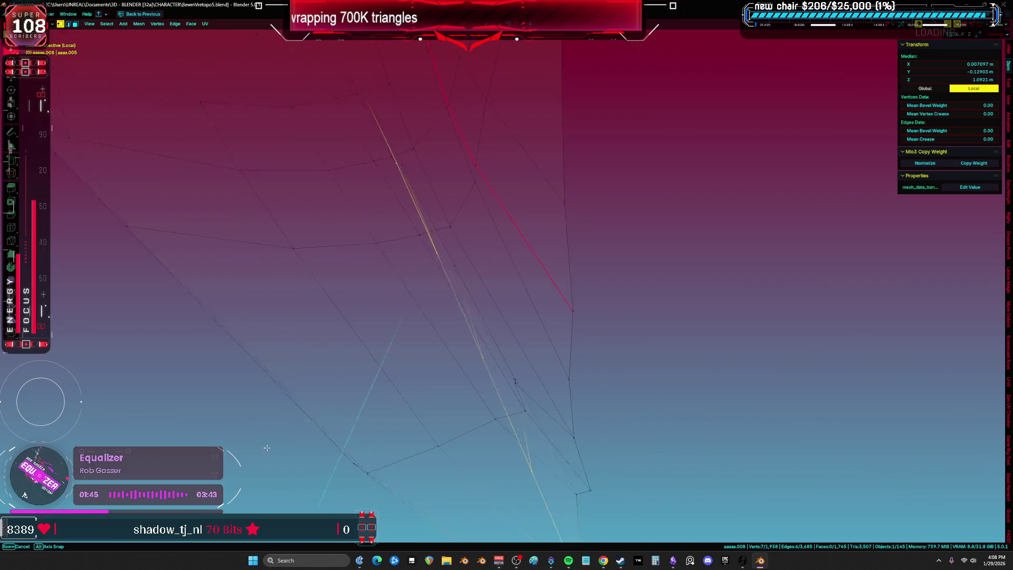
{"action": "key", "text": "shift+z"}
{"action": "mouse_move", "coordinate": [463, 328]}
{"action": "middle_mouse_down"}
{"action": "mouse_move", "coordinate": [373, 310]}
{"action": "mouse_move", "coordinate": [416, 413]}
{"action": "mouse_move", "coordinate": [408, 241]}
{"action": "mouse_move", "coordinate": [396, 296]}
{"action": "mouse_move", "coordinate": [515, 271]}
{"action": "mouse_move", "coordinate": [467, 188]}
{"action": "middle_mouse_up"}
{"action": "key", "text": "shift+z"}
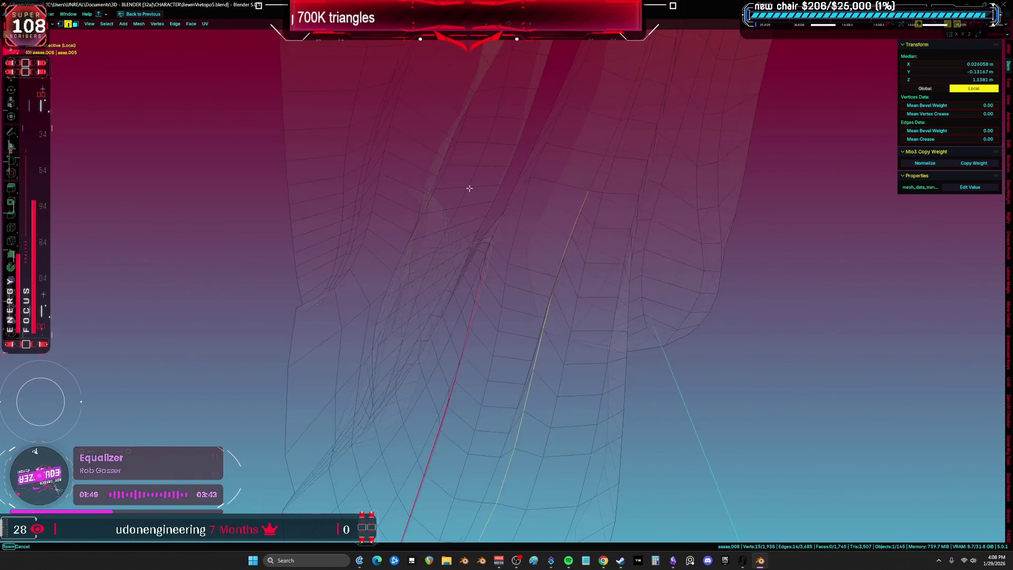
{"action": "key", "text": "shift+z"}
{"action": "left_click", "coordinate": [572, 279]}
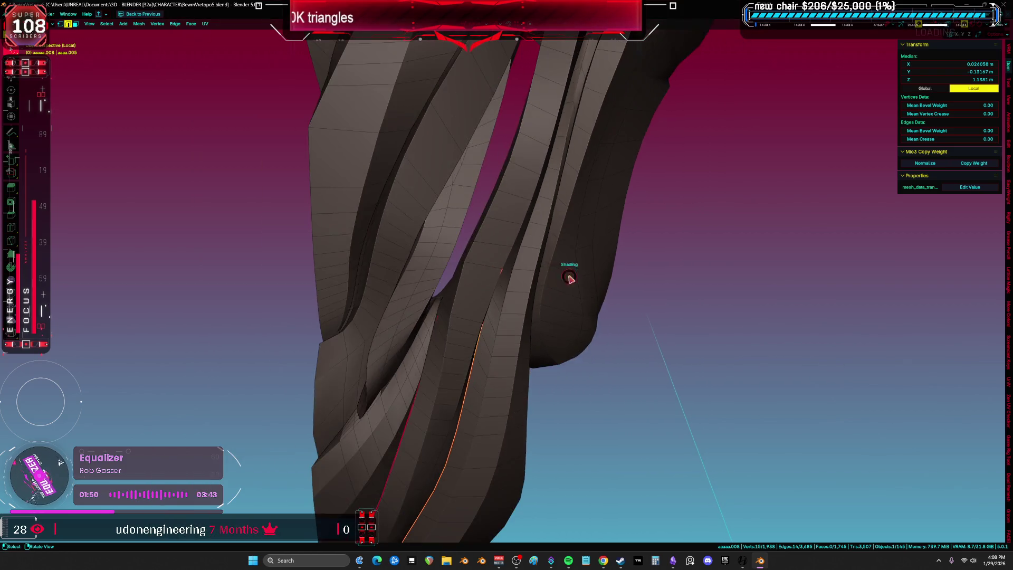
{"action": "key", "text": "shift+z"}
{"action": "key", "text": "a"}
{"action": "mouse_move", "coordinate": [527, 264]}
{"action": "middle_mouse_down"}
{"action": "mouse_move", "coordinate": [555, 268]}
{"action": "mouse_move", "coordinate": [533, 274]}
{"action": "mouse_move", "coordinate": [358, 247]}
{"action": "mouse_move", "coordinate": [511, 273]}
{"action": "mouse_move", "coordinate": [498, 449]}
{"action": "middle_mouse_up"}
Step: Delete the two-row face band inside the hollow, then select all in orthographic view
{"action": "key", "text": "shift+z"}
{"action": "left_click", "coordinate": [515, 430], "text": "alt"}
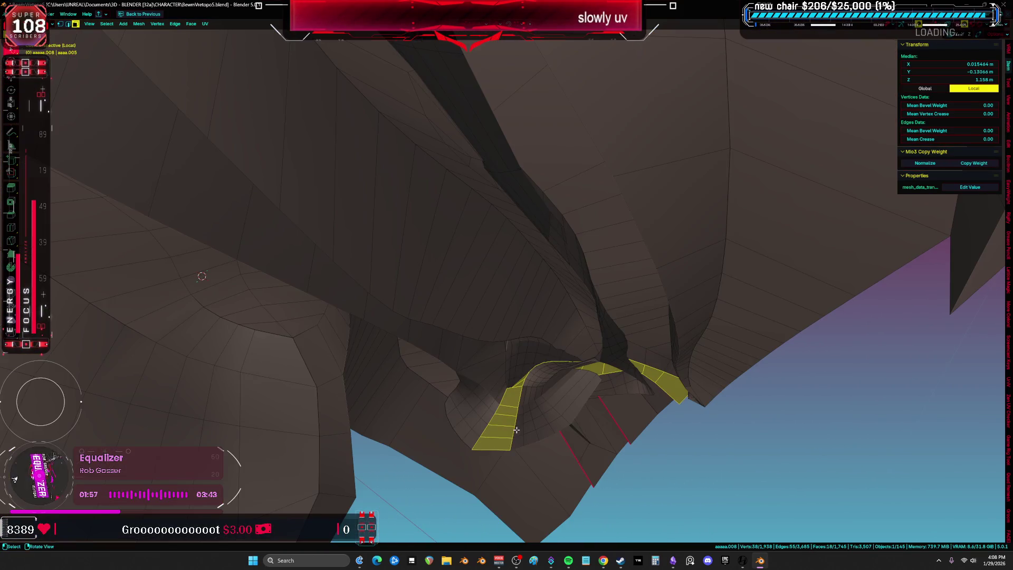
{"action": "left_click", "coordinate": [517, 443], "text": "alt+shift"}
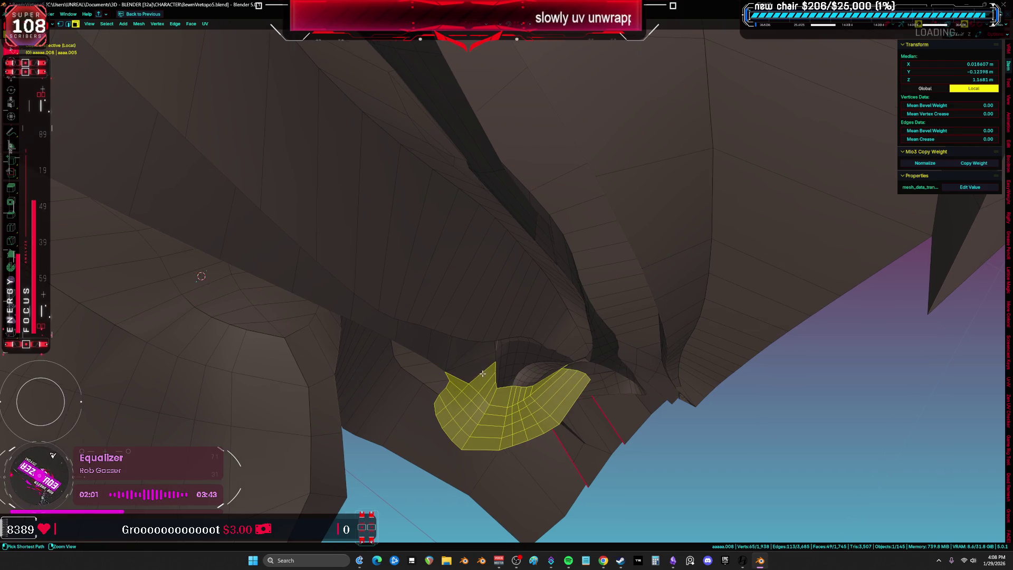
{"action": "mouse_move", "coordinate": [513, 393]}
{"action": "middle_mouse_down"}
{"action": "mouse_move", "coordinate": [552, 424]}
{"action": "mouse_move", "coordinate": [534, 308]}
{"action": "mouse_move", "coordinate": [543, 190]}
{"action": "mouse_move", "coordinate": [495, 138]}
{"action": "mouse_move", "coordinate": [401, 234]}
{"action": "mouse_move", "coordinate": [563, 274]}
{"action": "mouse_move", "coordinate": [606, 308]}
{"action": "mouse_move", "coordinate": [563, 299]}
{"action": "middle_mouse_up"}
{"action": "key", "text": "x"}
{"action": "left_click", "coordinate": [542, 354]}
{"action": "left_click", "coordinate": [494, 136], "text": "alt"}
{"action": "key", "text": "a"}
{"action": "key", "text": "KP_5"}
{"action": "scroll", "coordinate": [591, 182], "scroll_direction": "up", "scroll_amount": 5}
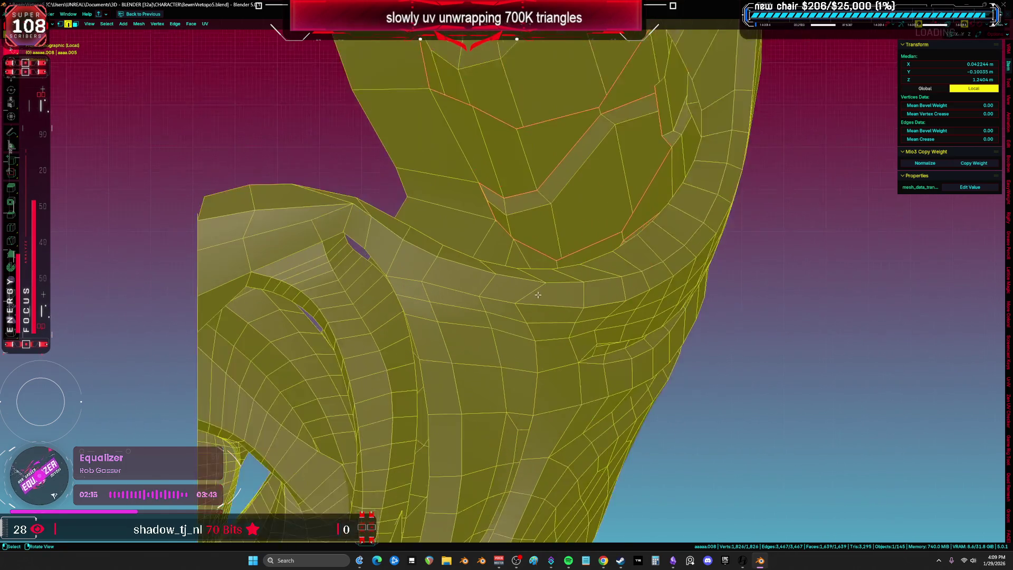
Step: Orbit around the collar and fins, selecting single edge loops and then the whole mesh
{"action": "left_click", "coordinate": [546, 283]}
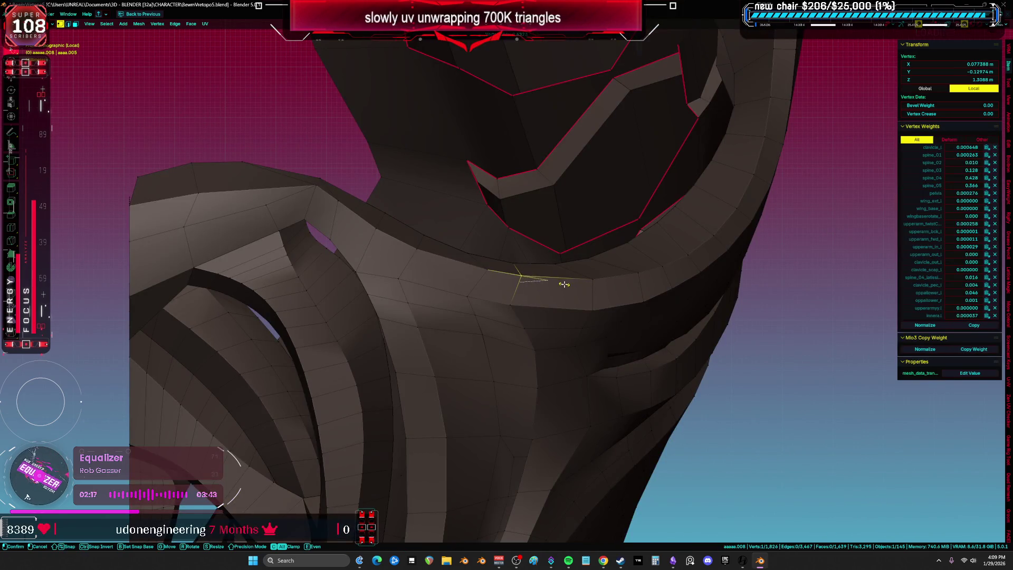
{"action": "key", "text": "a"}
{"action": "middle_click_drag", "start_coordinate": [471, 269], "coordinate": [493, 227]}
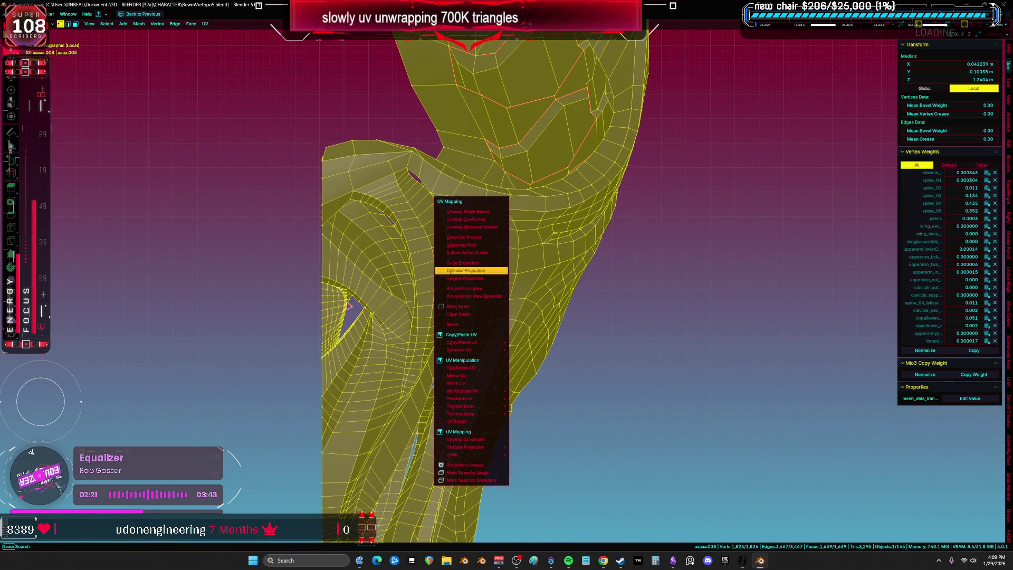
{"action": "key", "text": "Escape"}
{"action": "mouse_move", "coordinate": [449, 270]}
{"action": "middle_mouse_down"}
{"action": "mouse_move", "coordinate": [365, 304]}
{"action": "mouse_move", "coordinate": [403, 344]}
{"action": "mouse_move", "coordinate": [372, 351]}
{"action": "middle_mouse_up"}
{"action": "left_click", "coordinate": [203, 317], "text": "alt"}
{"action": "mouse_move", "coordinate": [296, 353]}
{"action": "middle_mouse_down"}
{"action": "mouse_move", "coordinate": [316, 360]}
{"action": "mouse_move", "coordinate": [308, 357]}
{"action": "mouse_move", "coordinate": [384, 296]}
{"action": "mouse_move", "coordinate": [458, 268]}
{"action": "mouse_move", "coordinate": [500, 255]}
{"action": "mouse_move", "coordinate": [574, 271]}
{"action": "mouse_move", "coordinate": [594, 232]}
{"action": "middle_mouse_up"}
{"action": "key", "text": "a"}
{"action": "left_click", "coordinate": [553, 233], "text": "alt"}
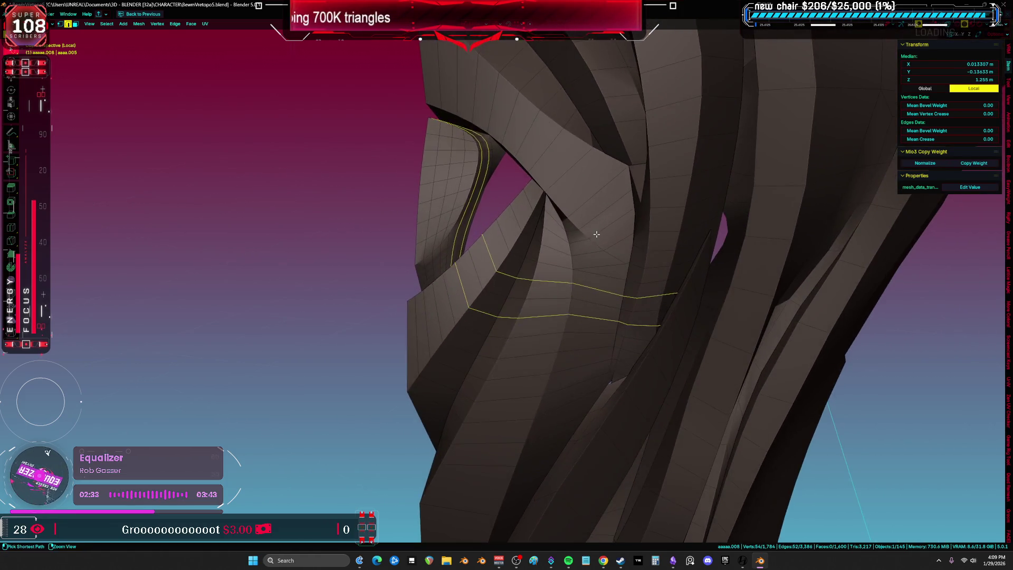
{"action": "key", "text": "a"}
{"action": "left_click", "coordinate": [543, 331], "text": "alt"}
{"action": "key", "text": "g"}
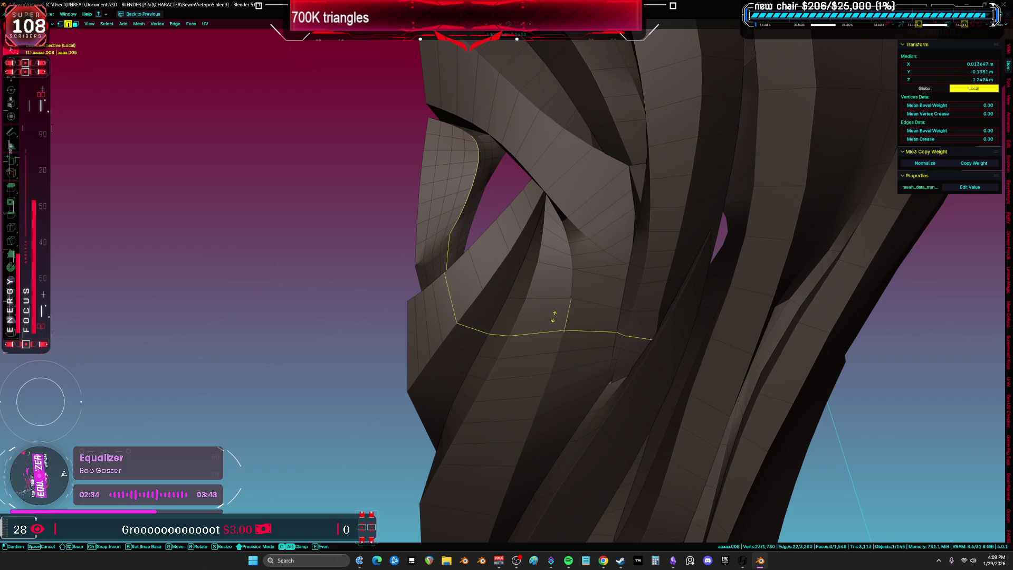
Step: Inspect the fin loops, the hole and the fin junction from several angles, ending with everything selected
{"action": "key", "text": "a"}
{"action": "mouse_move", "coordinate": [570, 288]}
{"action": "middle_mouse_down"}
{"action": "mouse_move", "coordinate": [538, 342]}
{"action": "mouse_move", "coordinate": [501, 378]}
{"action": "mouse_move", "coordinate": [531, 338]}
{"action": "middle_mouse_up"}
{"action": "left_click", "coordinate": [500, 379], "text": "alt"}
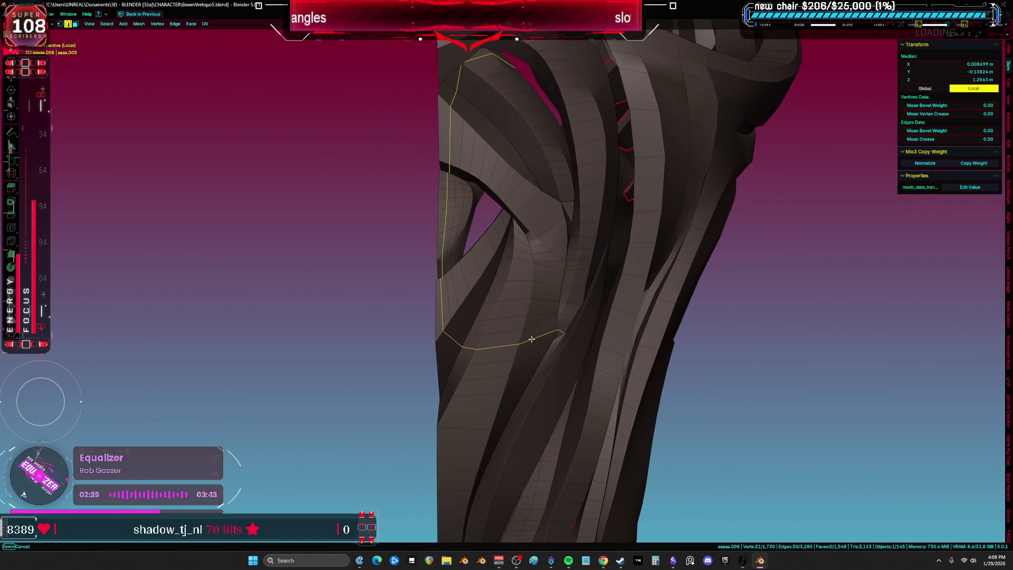
{"action": "key", "text": "a"}
{"action": "scroll", "coordinate": [460, 286], "scroll_direction": "up", "scroll_amount": 3}
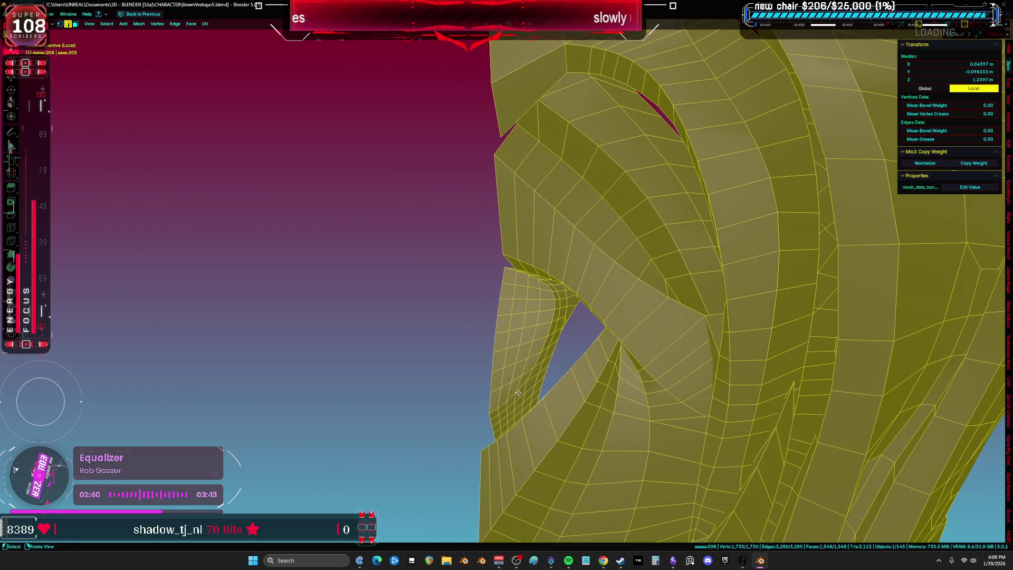
{"action": "middle_click_drag", "start_coordinate": [519, 392], "coordinate": [525, 411]}
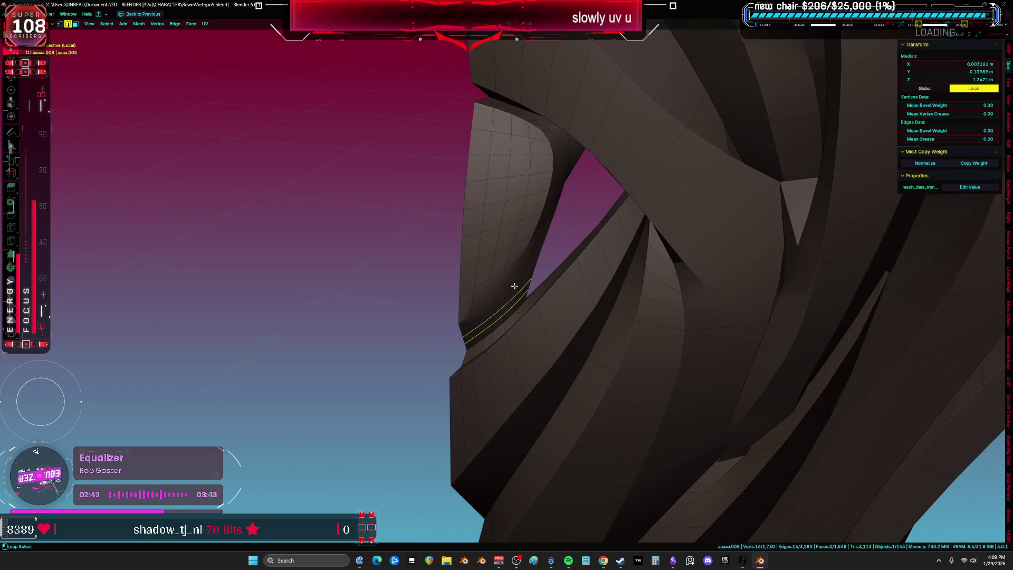
{"action": "key", "text": "a"}
{"action": "mouse_move", "coordinate": [515, 285]}
{"action": "middle_mouse_down"}
{"action": "mouse_move", "coordinate": [534, 259]}
{"action": "mouse_move", "coordinate": [491, 301]}
{"action": "middle_mouse_up"}
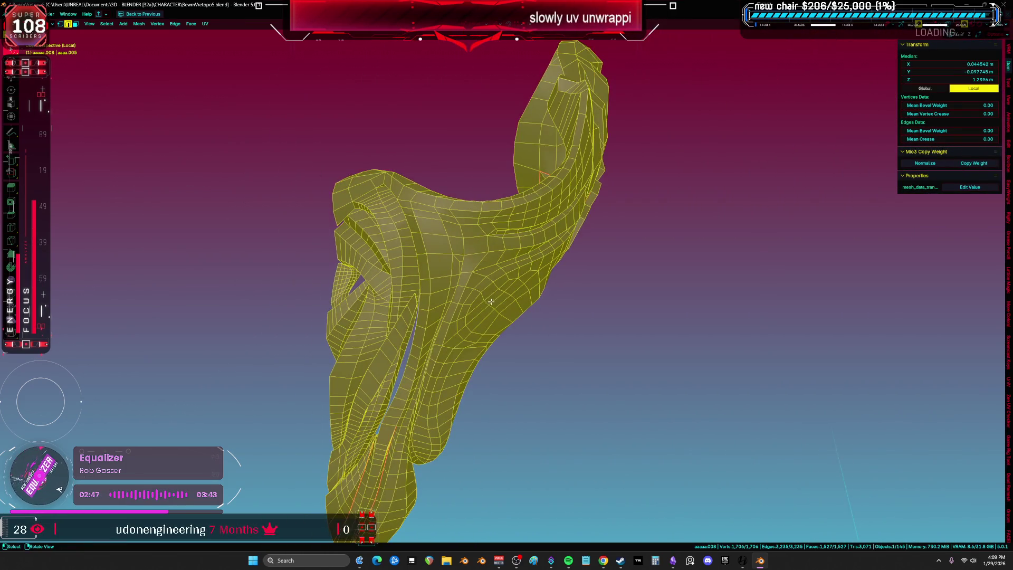
{"action": "scroll", "coordinate": [480, 264], "scroll_direction": "up", "scroll_amount": 10}
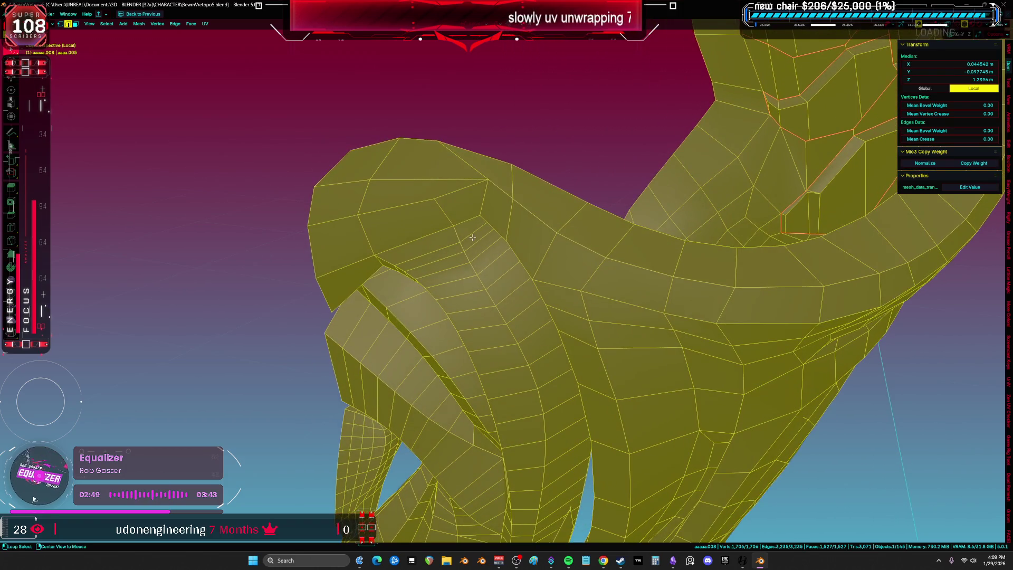
{"action": "left_click", "coordinate": [480, 249], "text": "alt"}
{"action": "scroll", "coordinate": [519, 314], "scroll_direction": "down", "scroll_amount": 8}
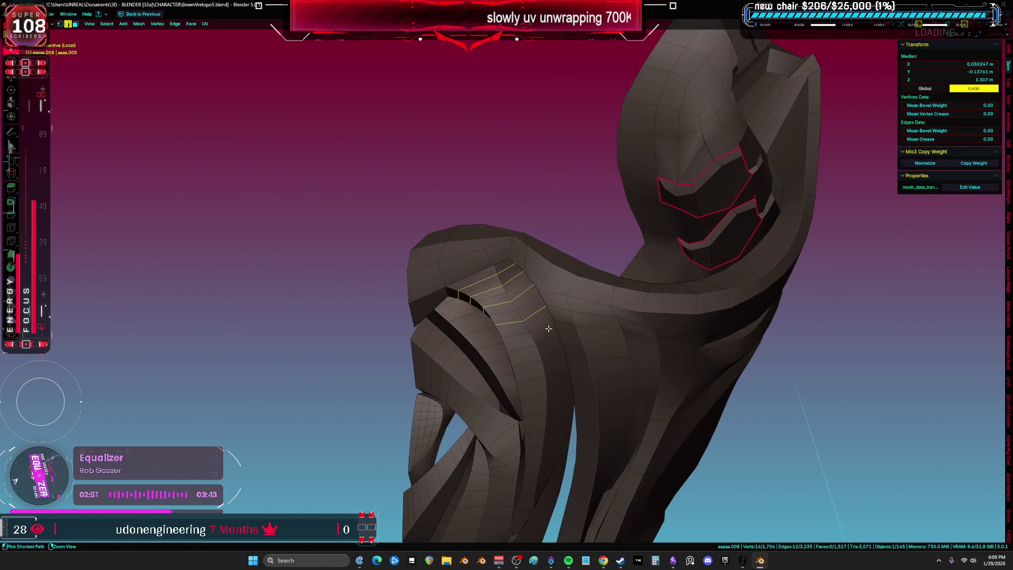
{"action": "key", "text": "a"}
{"action": "middle_click_drag", "start_coordinate": [528, 338], "coordinate": [580, 401]}
Step: Toggle the viewport overlays off and back on, then unwrap the mesh with Minimum Stretch
{"action": "key", "text": "shift+alt+z"}
{"action": "scroll", "coordinate": [580, 401], "scroll_direction": "down", "scroll_amount": 3}
{"action": "key", "text": "shift+alt+z"}
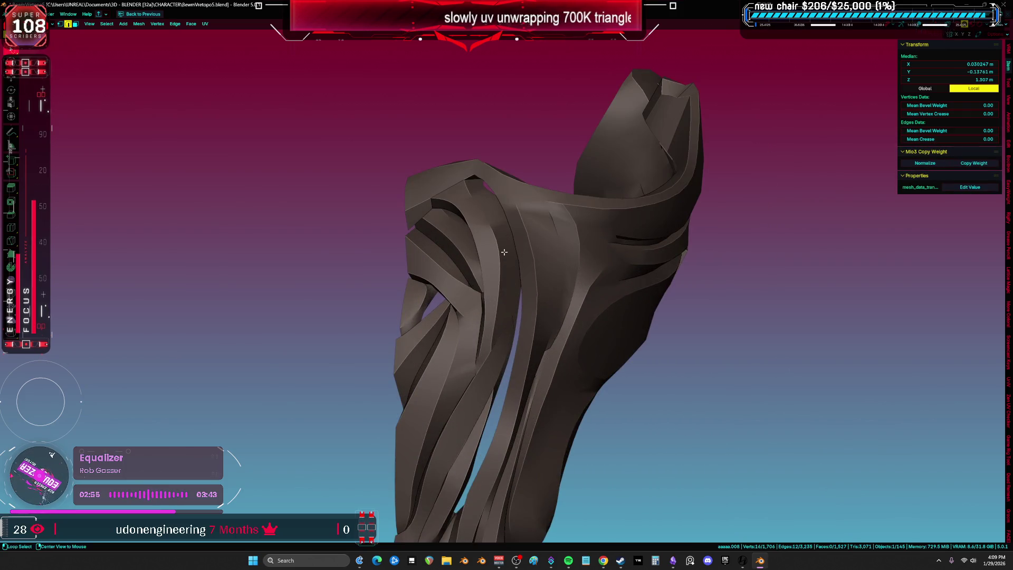
{"action": "key", "text": "shift+alt+z"}
{"action": "left_click", "coordinate": [524, 251]}
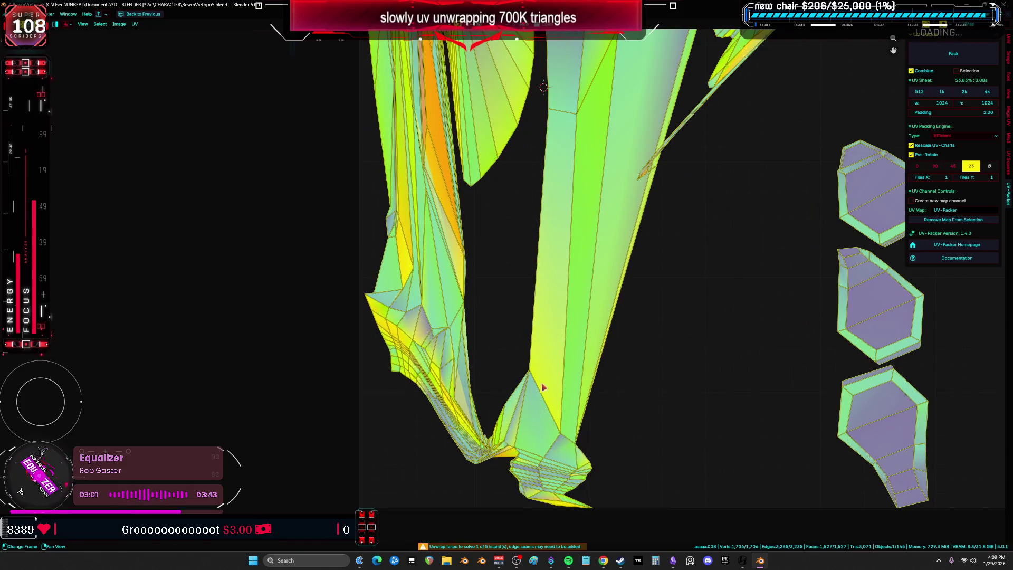
Step: Maximize the 3D viewport and switch between wireframe and solid shading to see the fins
{"action": "key", "text": "ctrl+space"}
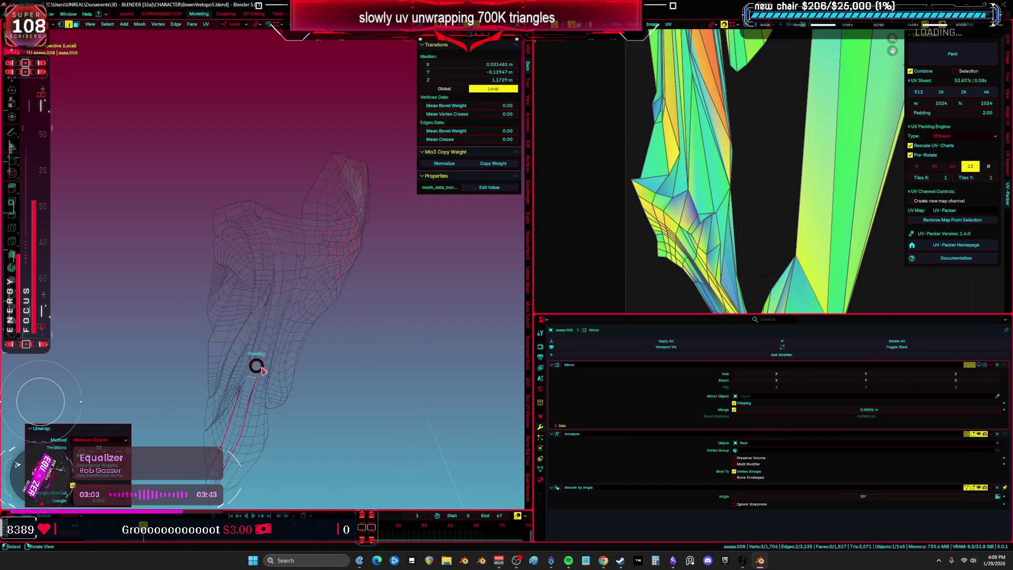
{"action": "scroll", "coordinate": [266, 380], "scroll_direction": "up", "scroll_amount": 6}
{"action": "key", "text": "ctrl+space"}
{"action": "mouse_move", "coordinate": [515, 299]}
{"action": "middle_mouse_down"}
{"action": "mouse_move", "coordinate": [577, 312]}
{"action": "mouse_move", "coordinate": [601, 299]}
{"action": "middle_mouse_up"}
{"action": "key", "text": "z"}
{"action": "left_click", "coordinate": [435, 294]}
{"action": "mouse_move", "coordinate": [474, 267]}
{"action": "middle_mouse_down"}
{"action": "mouse_move", "coordinate": [445, 260]}
{"action": "mouse_move", "coordinate": [474, 264]}
{"action": "mouse_move", "coordinate": [483, 284]}
{"action": "middle_mouse_up"}
{"action": "key", "text": "z"}
{"action": "left_click", "coordinate": [530, 308]}
{"action": "key", "text": "shift+z"}
{"action": "mouse_move", "coordinate": [527, 317]}
{"action": "middle_mouse_down"}
{"action": "mouse_move", "coordinate": [644, 332]}
{"action": "mouse_move", "coordinate": [611, 339]}
{"action": "mouse_move", "coordinate": [494, 311]}
{"action": "middle_mouse_up"}
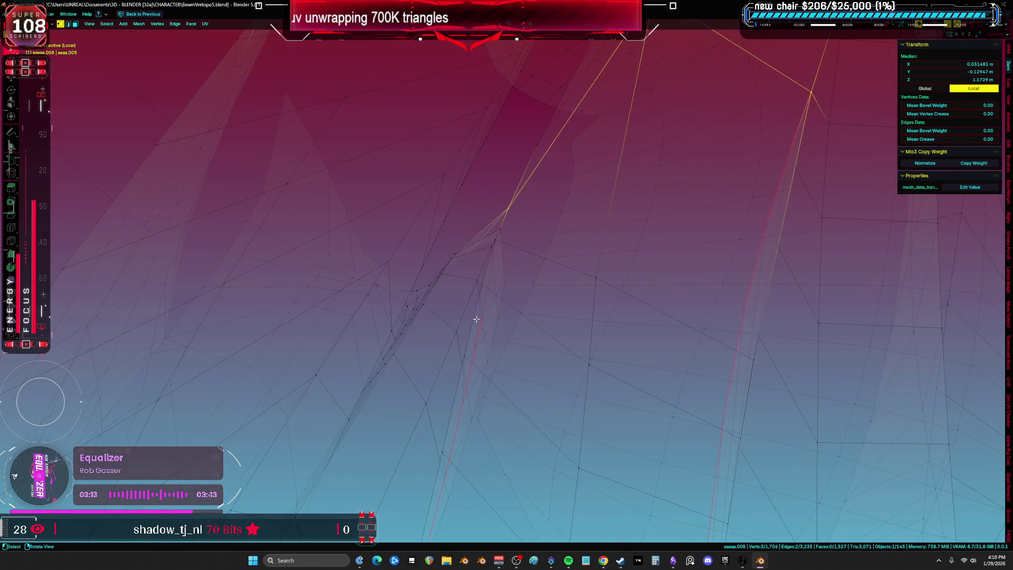
Step: Select a fin-edge vertex and extend a shortest-path selection along the fin
{"action": "left_click", "coordinate": [493, 266]}
{"action": "key", "text": "z"}
{"action": "left_click", "coordinate": [707, 287]}
{"action": "mouse_move", "coordinate": [707, 286]}
{"action": "middle_mouse_down"}
{"action": "mouse_move", "coordinate": [603, 269]}
{"action": "mouse_move", "coordinate": [630, 228]}
{"action": "mouse_move", "coordinate": [608, 330]}
{"action": "middle_mouse_up"}
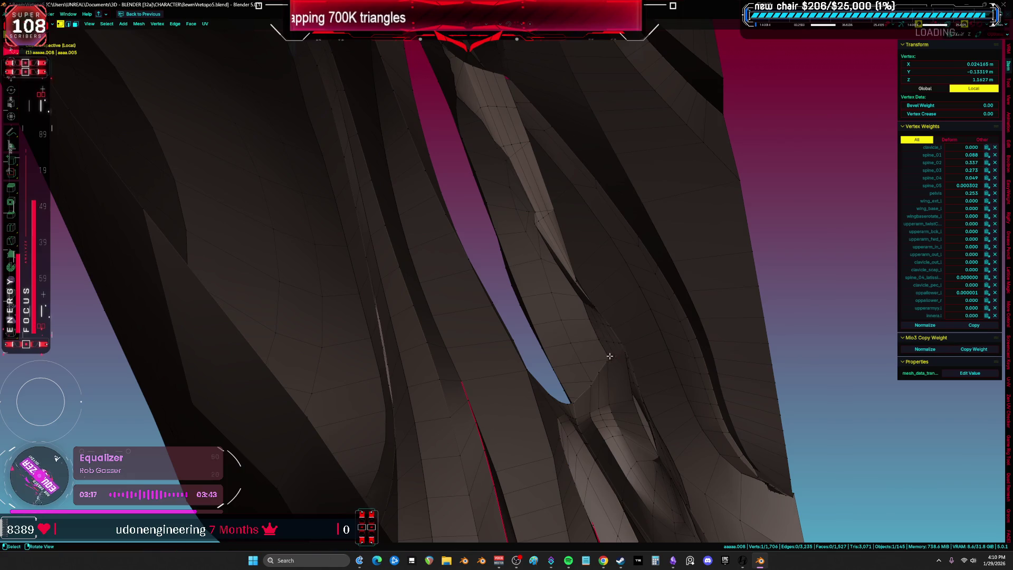
{"action": "key", "text": "shift+z"}
{"action": "key", "text": "shift+z"}
{"action": "mouse_move", "coordinate": [493, 286]}
{"action": "middle_mouse_down"}
{"action": "mouse_move", "coordinate": [546, 289]}
{"action": "mouse_move", "coordinate": [544, 279]}
{"action": "middle_mouse_up"}
{"action": "left_click", "coordinate": [543, 215], "text": "ctrl"}
{"action": "key", "text": "shift+z"}
{"action": "middle_click_drag", "start_coordinate": [643, 267], "coordinate": [524, 276]}
{"action": "key", "text": "shift+z"}
Step: Mark the path as a seam, unwrap the whole mesh, and show it in the UV editor
{"action": "right_click", "coordinate": [541, 270]}
{"action": "left_click", "coordinate": [541, 270]}
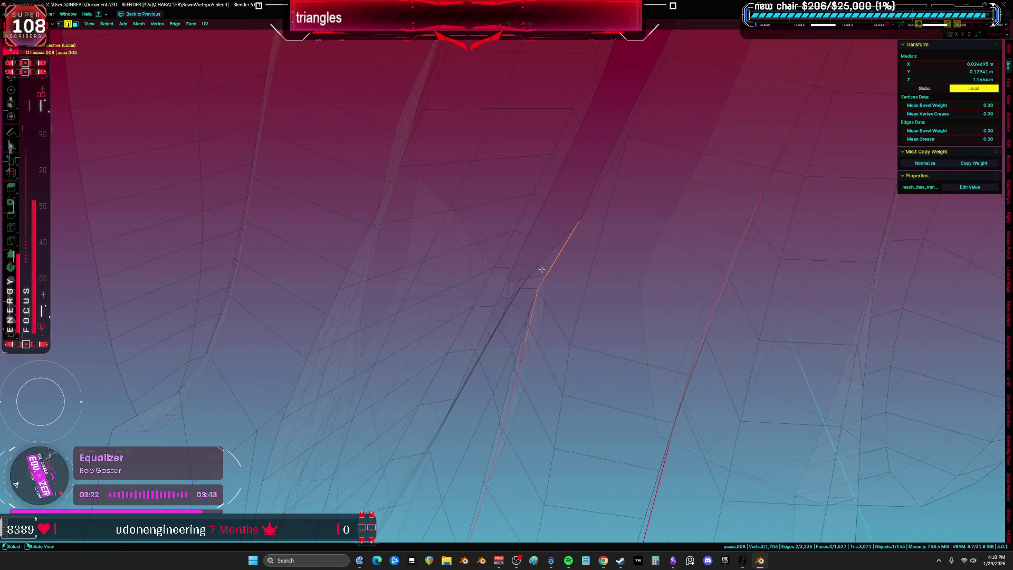
{"action": "key", "text": "a"}
{"action": "key", "text": "u"}
{"action": "left_click", "coordinate": [541, 272]}
{"action": "key", "text": "shift+F10"}
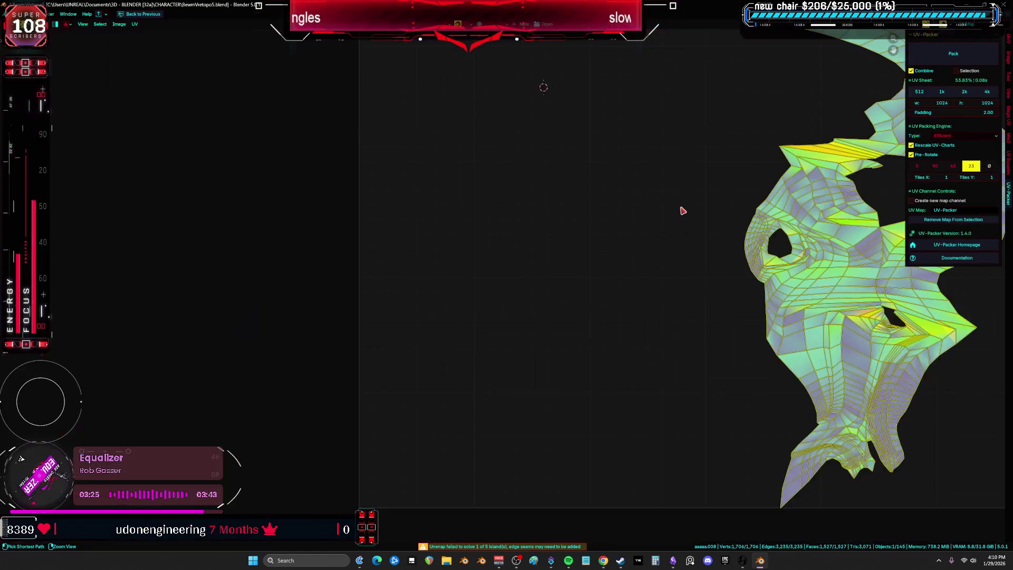
Step: Pan and zoom the UV editor to inspect the new stretch-coloured islands
{"action": "scroll", "coordinate": [681, 210], "scroll_direction": "down", "scroll_amount": 5}
{"action": "scroll", "coordinate": [688, 218], "scroll_direction": "up", "scroll_amount": 5}
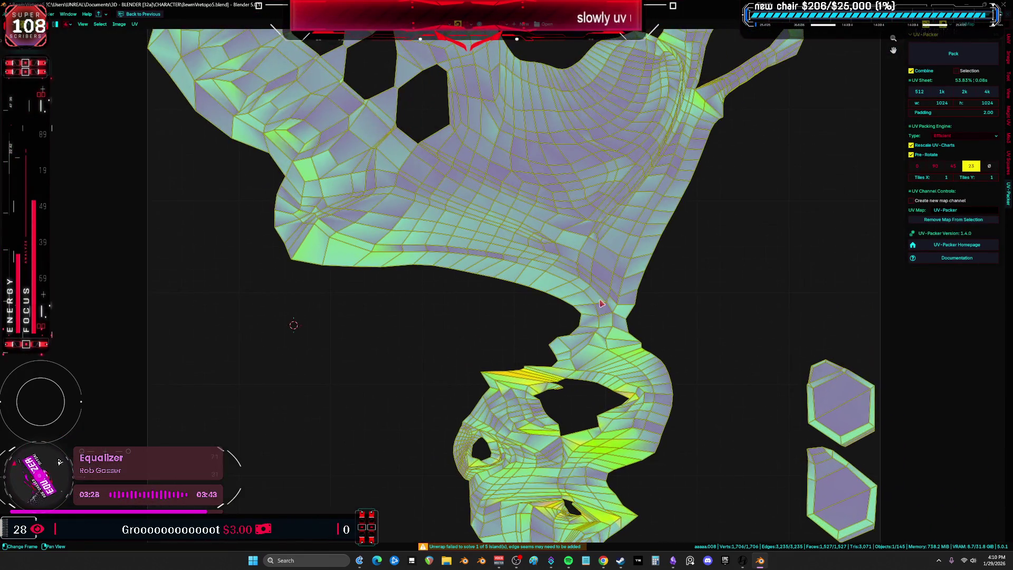
{"action": "middle_click_drag", "start_coordinate": [601, 303], "coordinate": [583, 403]}
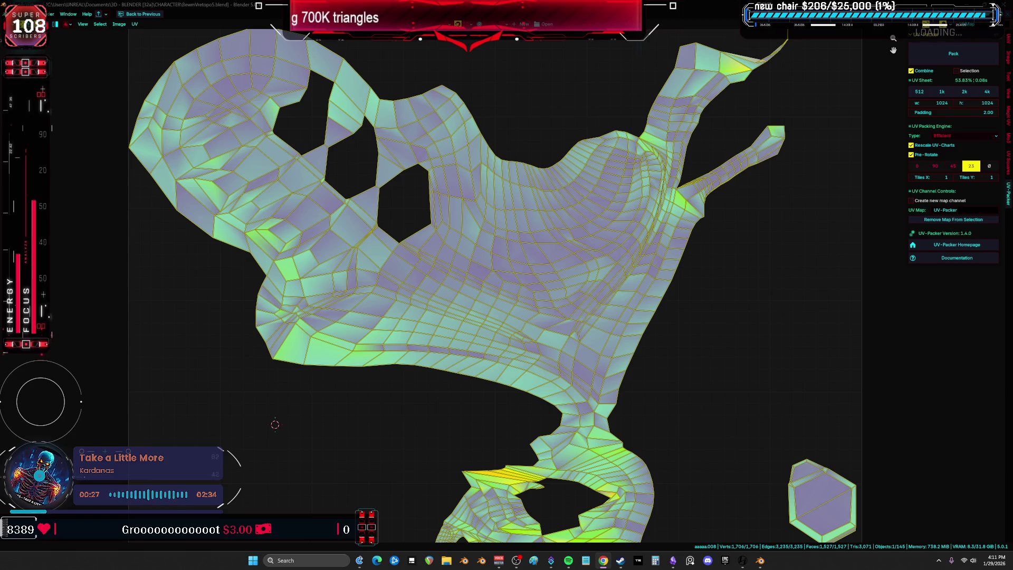
{"action": "mouse_move", "coordinate": [317, 133]}
{"action": "middle_mouse_down"}
{"action": "mouse_move", "coordinate": [406, 197]}
{"action": "mouse_move", "coordinate": [395, 127]}
{"action": "middle_mouse_up"}
{"action": "scroll", "coordinate": [502, 337], "scroll_direction": "up", "scroll_amount": 5}
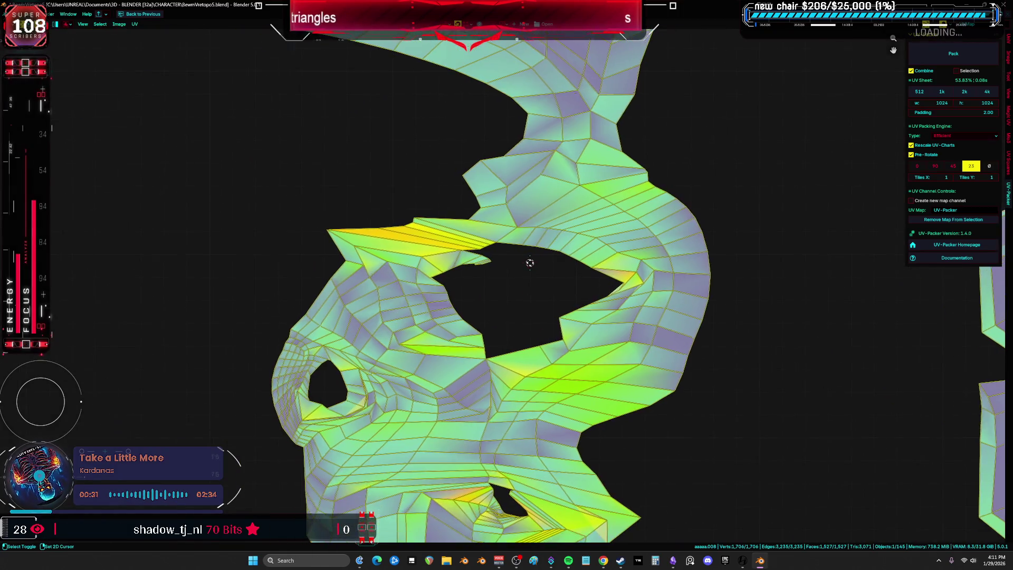
{"action": "scroll", "coordinate": [480, 236], "scroll_direction": "up", "scroll_amount": 1}
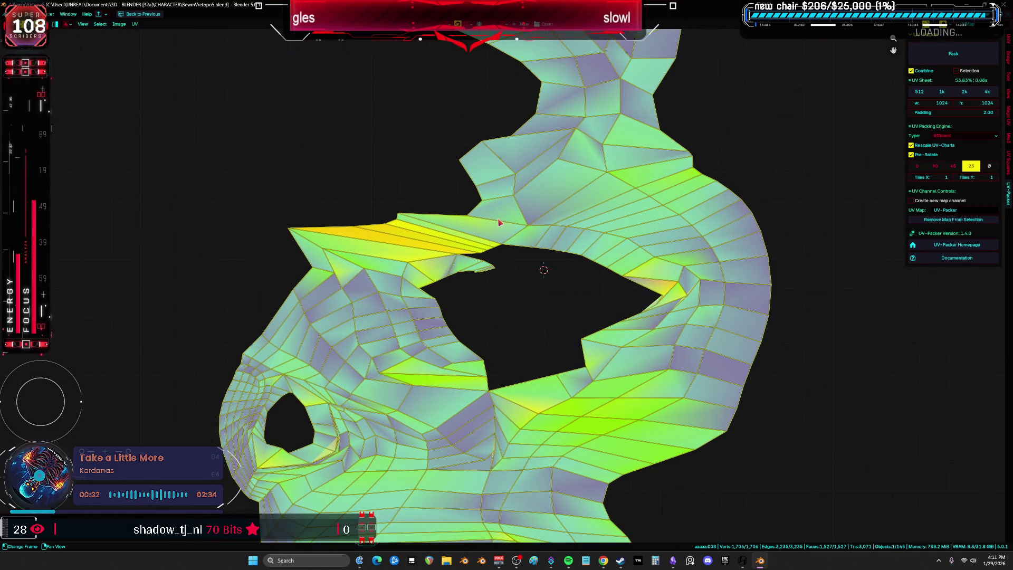
Step: Select an edge beside the large UV hole and frame it in the split-layout 3D view
{"action": "left_click", "coordinate": [499, 222]}
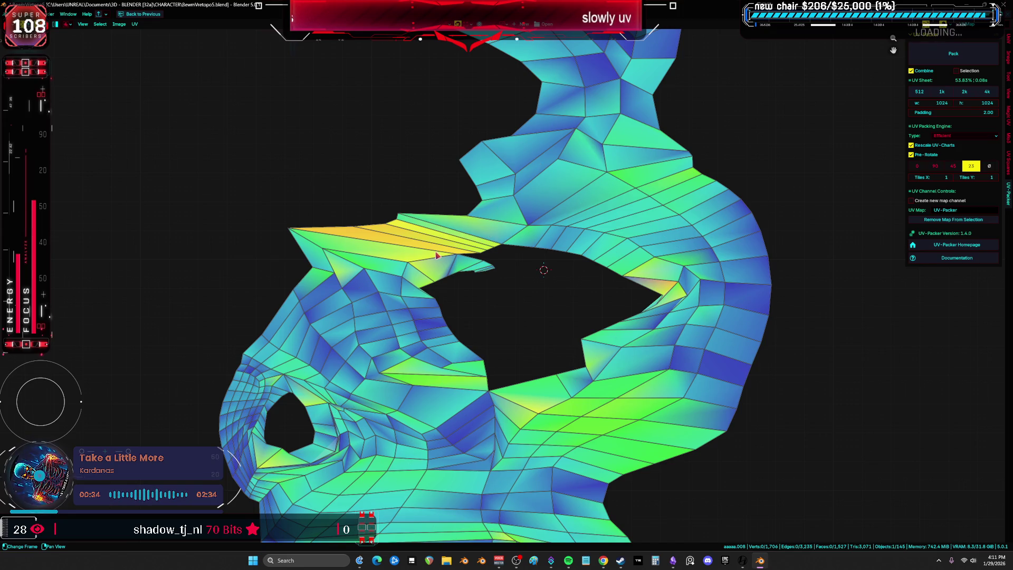
{"action": "key", "text": "ctrl+space"}
{"action": "key", "text": "KP_Decimal"}
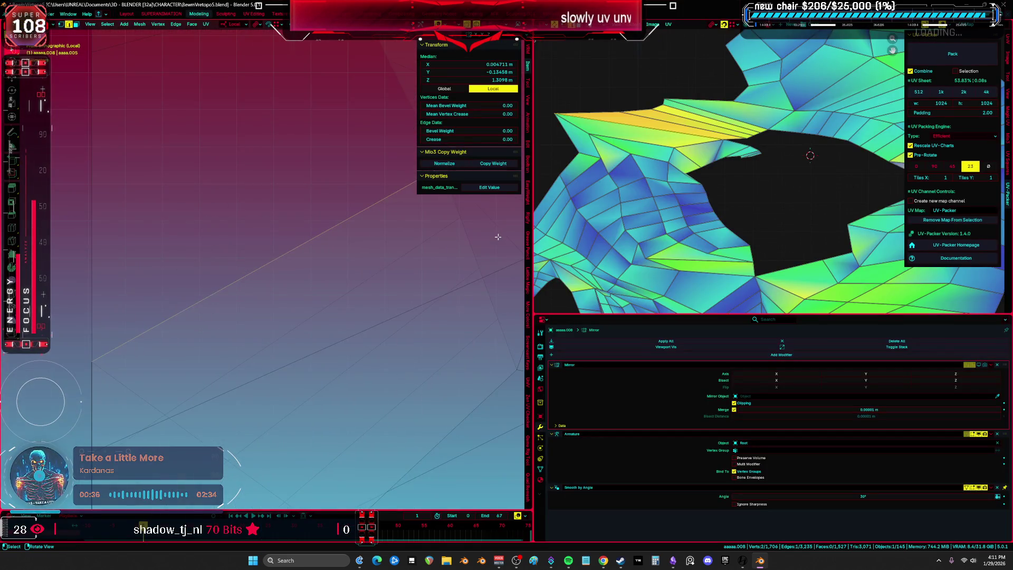
Step: Select the fin edges in see-through view and dissolve them, dropping the mesh to 1,674 vertices
{"action": "scroll", "coordinate": [333, 252], "scroll_direction": "down", "scroll_amount": 3}
{"action": "key", "text": "ctrl+space"}
{"action": "scroll", "coordinate": [362, 260], "scroll_direction": "down", "scroll_amount": 4}
{"action": "key", "text": "g"}
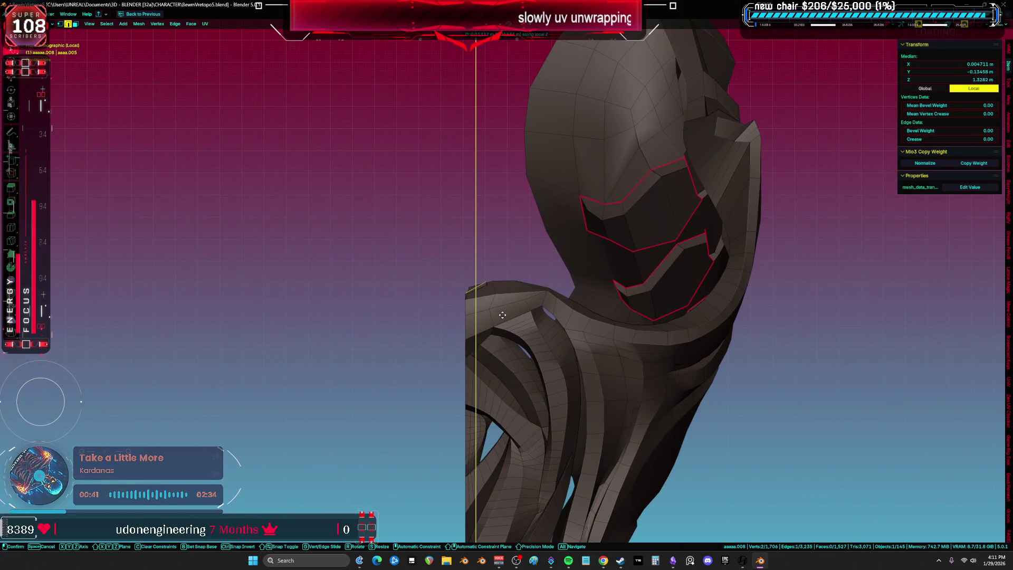
{"action": "key", "text": "alt+z"}
{"action": "mouse_move", "coordinate": [369, 332]}
{"action": "middle_mouse_down"}
{"action": "mouse_move", "coordinate": [527, 311]}
{"action": "mouse_move", "coordinate": [572, 323]}
{"action": "mouse_move", "coordinate": [515, 321]}
{"action": "mouse_move", "coordinate": [558, 336]}
{"action": "mouse_move", "coordinate": [546, 350]}
{"action": "mouse_move", "coordinate": [553, 312]}
{"action": "mouse_move", "coordinate": [569, 325]}
{"action": "mouse_move", "coordinate": [554, 334]}
{"action": "mouse_move", "coordinate": [579, 329]}
{"action": "mouse_move", "coordinate": [362, 324]}
{"action": "mouse_move", "coordinate": [482, 330]}
{"action": "mouse_move", "coordinate": [462, 332]}
{"action": "middle_mouse_up"}
{"action": "key", "text": "alt+z"}
{"action": "right_click", "coordinate": [520, 323]}
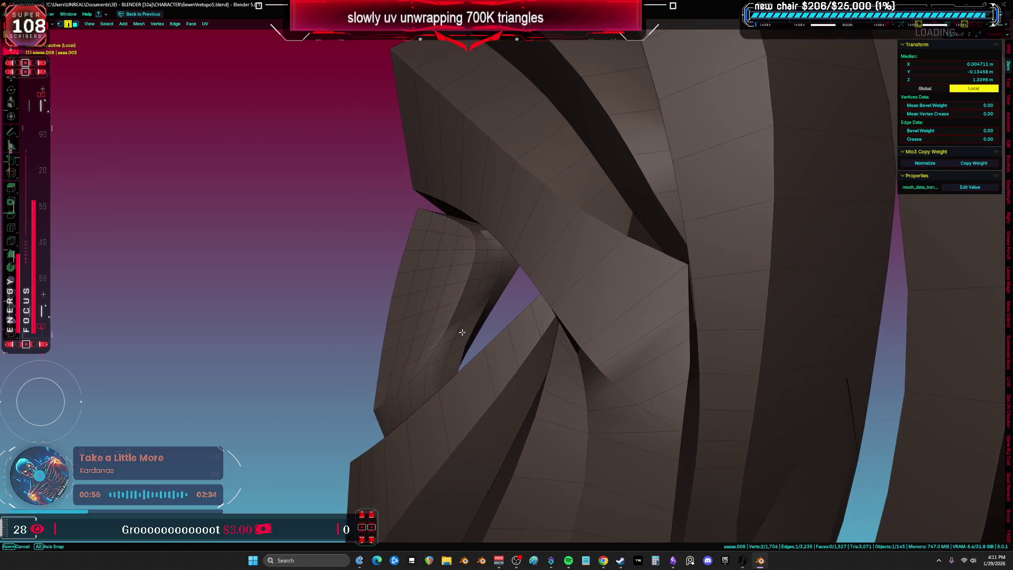
{"action": "mouse_move", "coordinate": [456, 260]}
{"action": "middle_mouse_down", "text": "ctrl"}
{"action": "mouse_move", "coordinate": [478, 276]}
{"action": "mouse_move", "coordinate": [529, 244]}
{"action": "mouse_move", "coordinate": [590, 307]}
{"action": "middle_mouse_up", "text": "ctrl"}
{"action": "key", "text": "ctrl+x"}
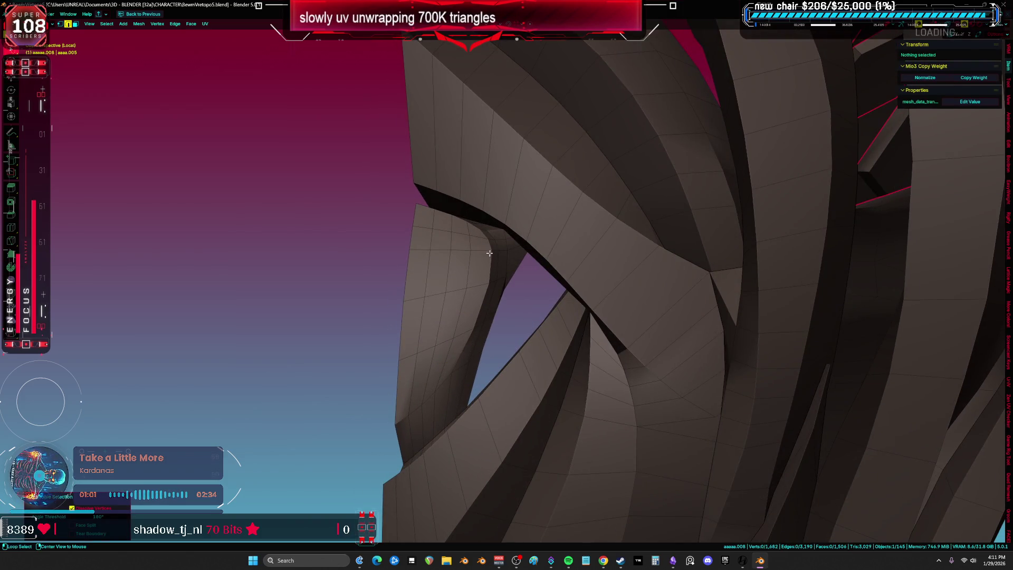
Step: Unwrap all with Minimum Stretch and frame the full UV square to check the islands
{"action": "key", "text": "a"}
{"action": "key", "text": "u"}
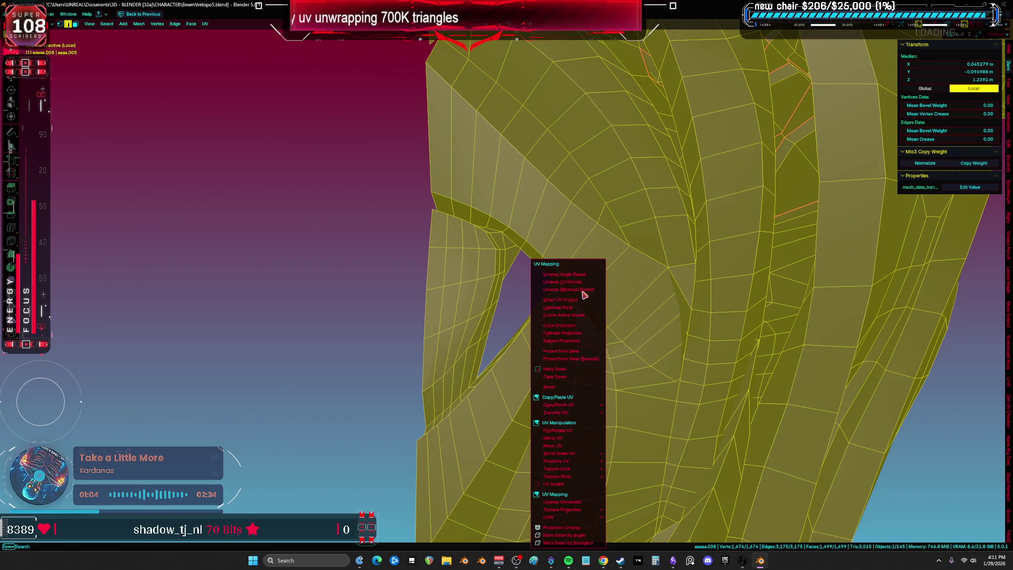
{"action": "left_click", "coordinate": [580, 289]}
{"action": "key", "text": "ctrl+Page_Down"}
{"action": "key", "text": "ctrl+space"}
{"action": "scroll", "coordinate": [675, 376], "scroll_direction": "down", "scroll_amount": 6}
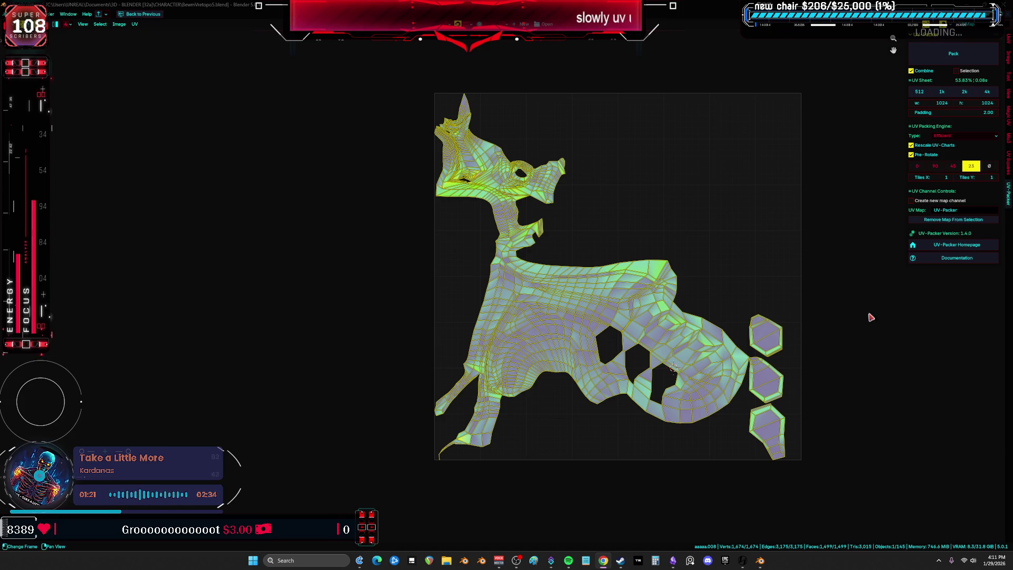
{"action": "scroll", "coordinate": [469, 267], "scroll_direction": "up", "scroll_amount": 6}
{"action": "scroll", "coordinate": [551, 212], "scroll_direction": "down", "scroll_amount": 4}
{"action": "middle_click_drag", "start_coordinate": [551, 212], "coordinate": [530, 347], "text": "ctrl"}
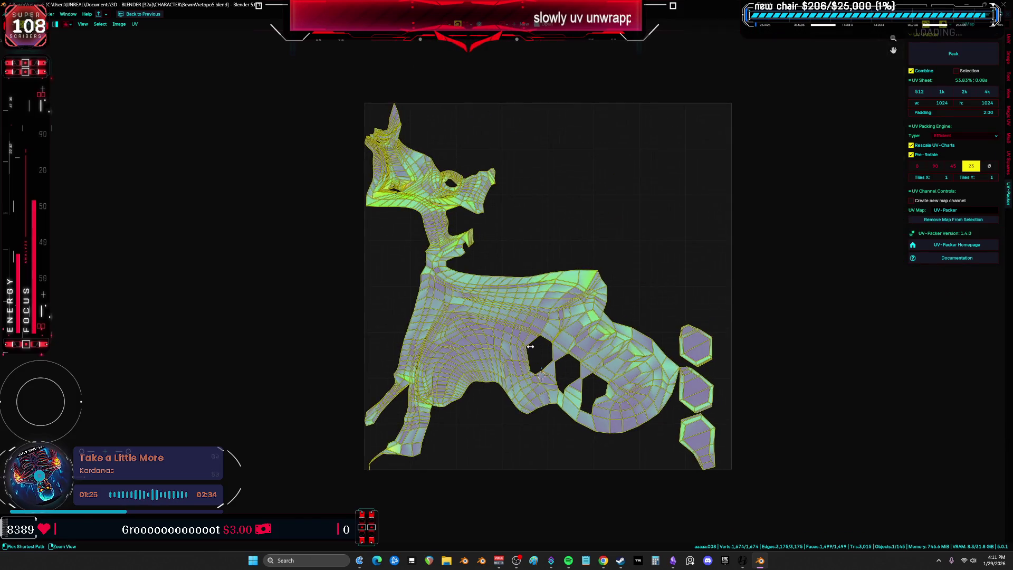
Step: Return to the split layout and maximize the 3D viewport around assa.008
{"action": "key", "text": "ctrl+space"}
{"action": "middle_click_drag", "start_coordinate": [369, 295], "coordinate": [401, 301]}
{"action": "key", "text": "ctrl+space"}
{"action": "mouse_move", "coordinate": [626, 349]}
{"action": "middle_mouse_down"}
{"action": "mouse_move", "coordinate": [434, 351]}
{"action": "mouse_move", "coordinate": [520, 265]}
{"action": "middle_mouse_up"}
Step: Select the thin sliver of faces inside a fin and delete them
{"action": "scroll", "coordinate": [495, 238], "scroll_direction": "up", "scroll_amount": 5}
{"action": "left_click", "coordinate": [511, 252]}
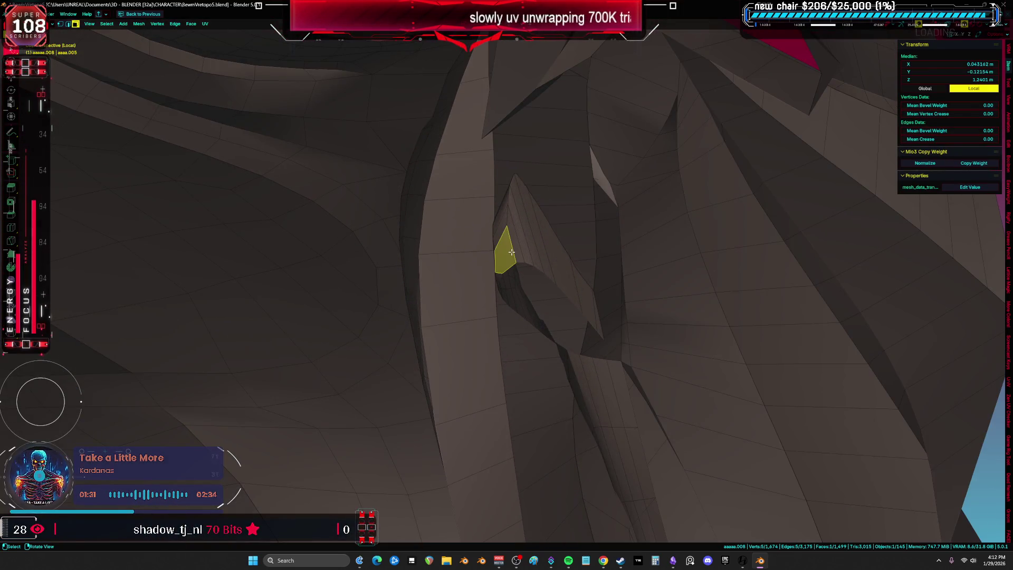
{"action": "scroll", "coordinate": [509, 249], "scroll_direction": "down", "scroll_amount": 5}
{"action": "mouse_move", "coordinate": [238, 238]}
{"action": "middle_mouse_down"}
{"action": "mouse_move", "coordinate": [452, 208]}
{"action": "mouse_move", "coordinate": [534, 241]}
{"action": "mouse_move", "coordinate": [382, 258]}
{"action": "mouse_move", "coordinate": [452, 264]}
{"action": "middle_mouse_up"}
{"action": "scroll", "coordinate": [534, 241], "scroll_direction": "up", "scroll_amount": 5}
{"action": "scroll", "coordinate": [484, 253], "scroll_direction": "down", "scroll_amount": 5}
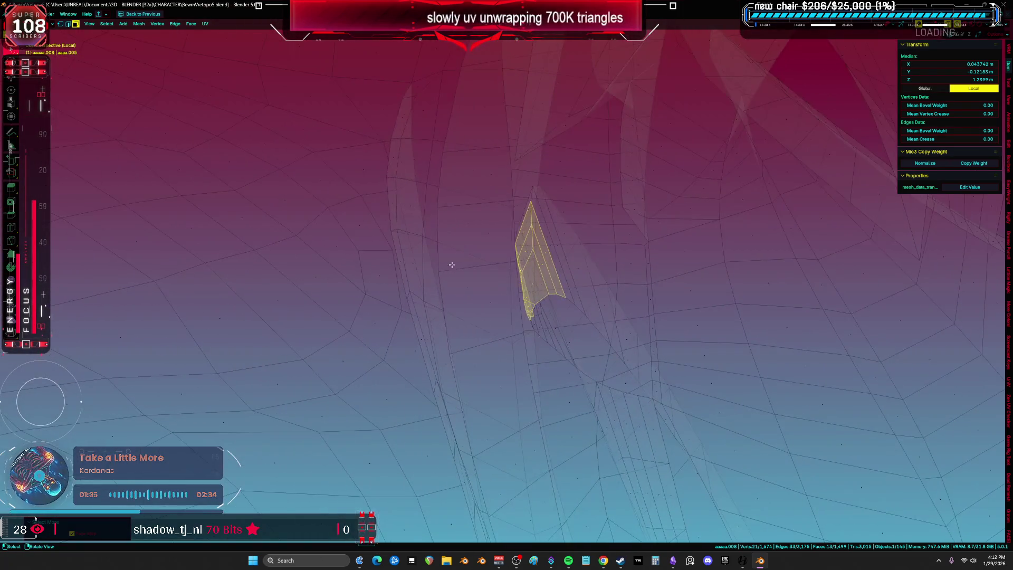
{"action": "scroll", "coordinate": [452, 264], "scroll_direction": "up", "scroll_amount": 5}
{"action": "mouse_move", "coordinate": [602, 300]}
{"action": "middle_mouse_down"}
{"action": "mouse_move", "coordinate": [609, 332]}
{"action": "mouse_move", "coordinate": [600, 367]}
{"action": "mouse_move", "coordinate": [620, 313]}
{"action": "mouse_move", "coordinate": [626, 325]}
{"action": "mouse_move", "coordinate": [596, 296]}
{"action": "mouse_move", "coordinate": [572, 209]}
{"action": "mouse_move", "coordinate": [542, 205]}
{"action": "middle_mouse_up"}
{"action": "left_click", "coordinate": [614, 315]}
{"action": "key", "text": "a"}
{"action": "scroll", "coordinate": [600, 367], "scroll_direction": "down", "scroll_amount": 5}
Step: Dissolve an edge loop across the fin, leaving 1,459 faces
{"action": "key", "text": "2"}
{"action": "left_click", "coordinate": [580, 280], "text": "alt"}
{"action": "key", "text": "ctrl+x"}
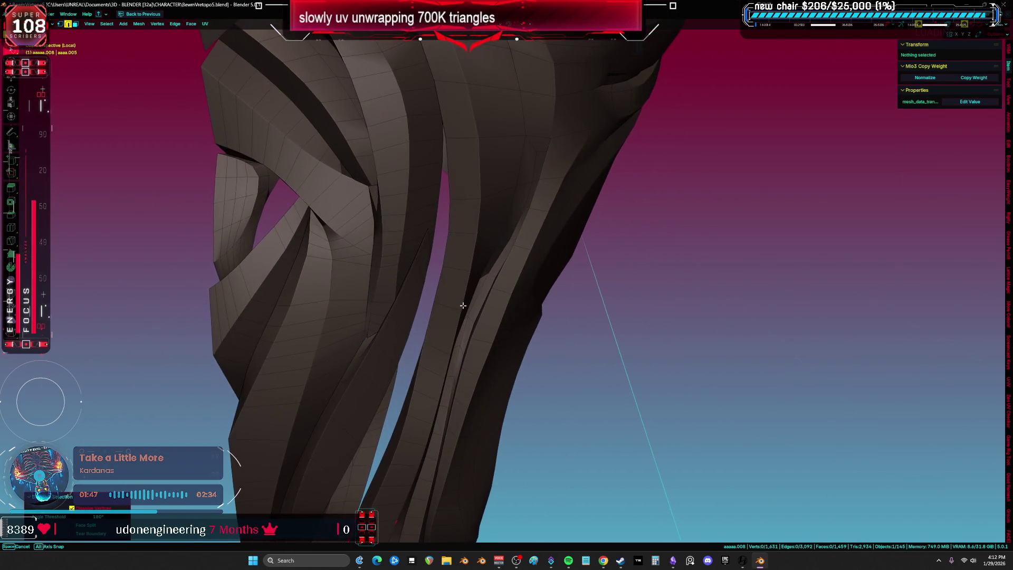
{"action": "scroll", "coordinate": [462, 295], "scroll_direction": "up", "scroll_amount": 4}
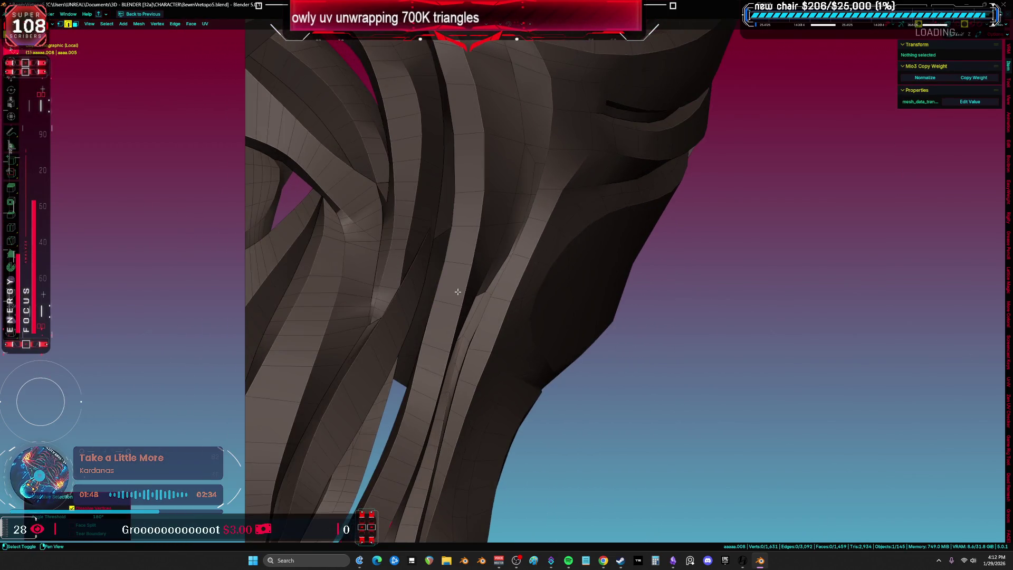
{"action": "mouse_move", "coordinate": [457, 292]}
{"action": "middle_mouse_down"}
{"action": "mouse_move", "coordinate": [340, 256]}
{"action": "mouse_move", "coordinate": [348, 327]}
{"action": "middle_mouse_up"}
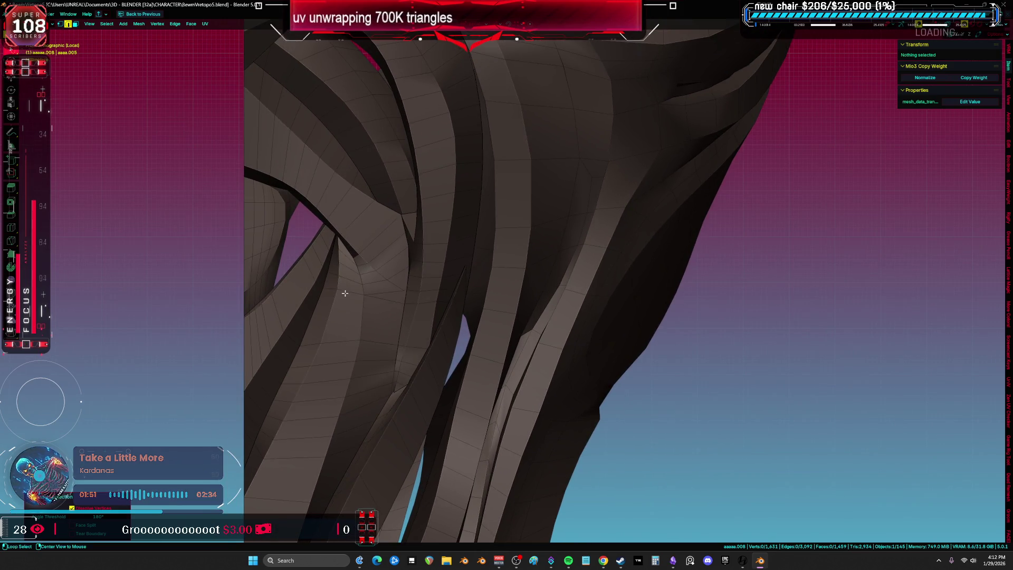
Step: Try moving a fin edge loop and shortest-path vertex chains, cancelling each attempt
{"action": "scroll", "coordinate": [345, 292], "scroll_direction": "up", "scroll_amount": 2}
{"action": "left_click", "coordinate": [349, 293], "text": "alt"}
{"action": "key", "text": "g"}
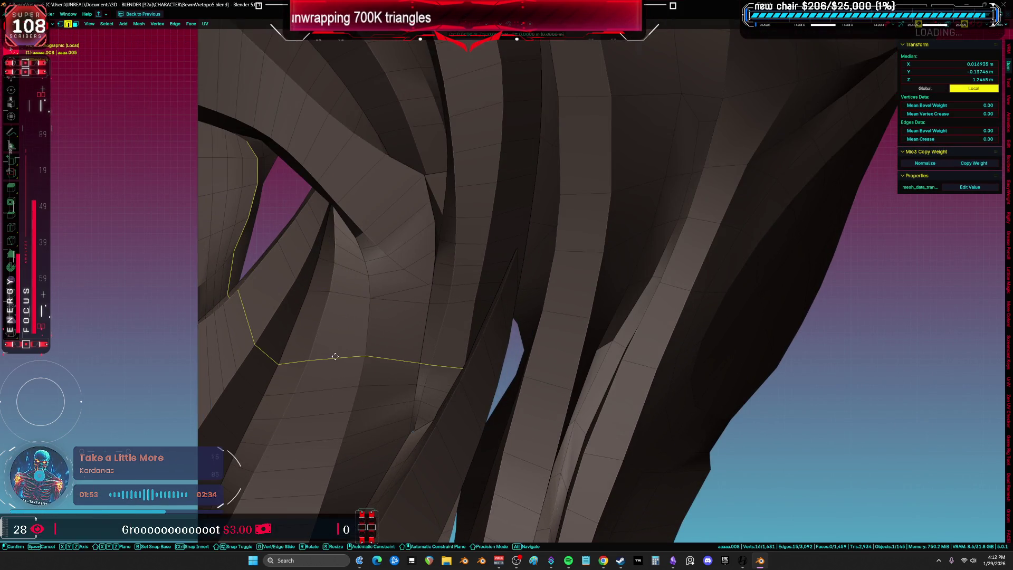
{"action": "key", "text": "Escape"}
{"action": "left_click", "coordinate": [238, 290]}
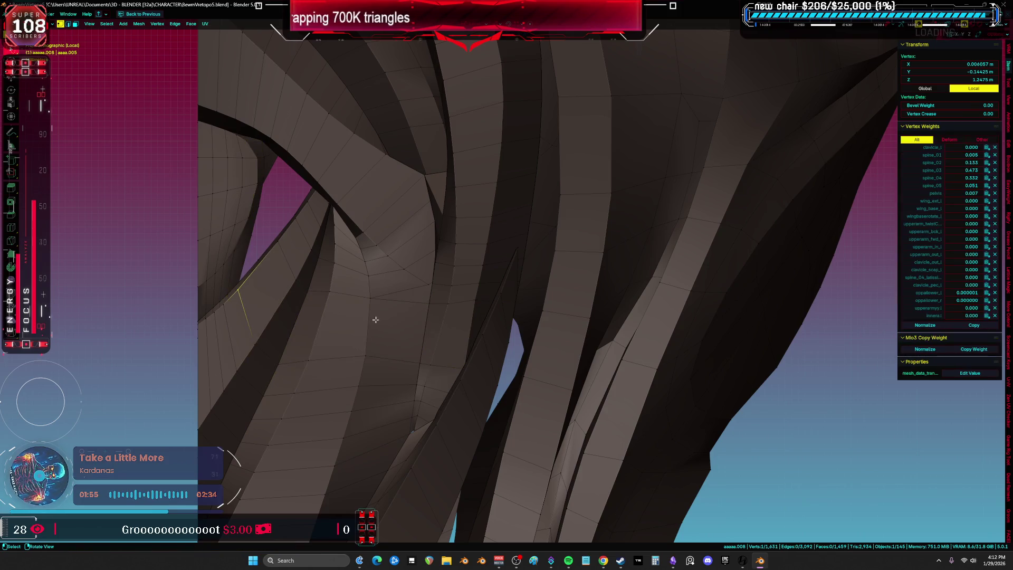
{"action": "left_click", "coordinate": [422, 364], "text": "ctrl"}
{"action": "key", "text": "g"}
{"action": "key", "text": "g"}
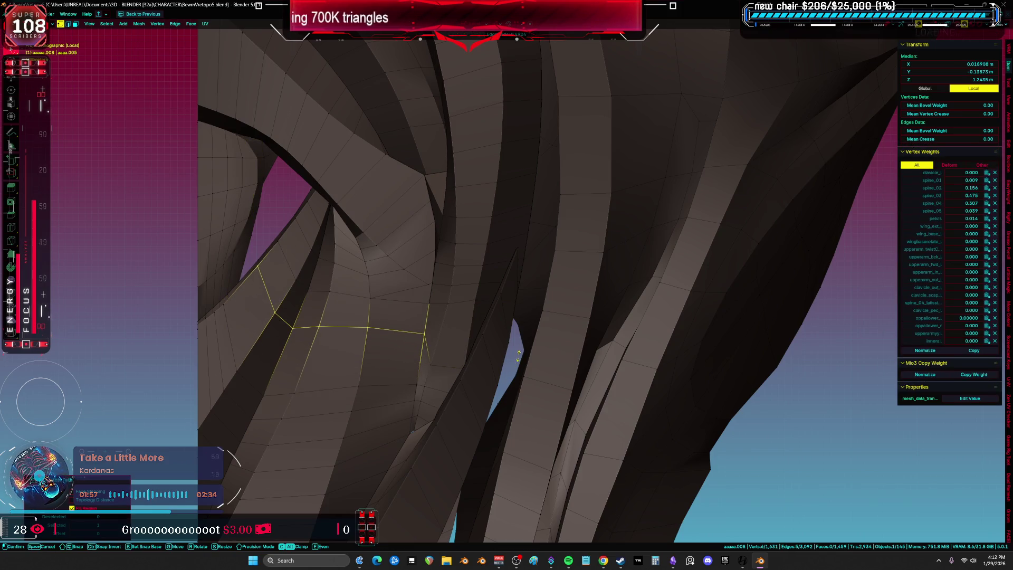
{"action": "key", "text": "Escape"}
{"action": "left_click", "coordinate": [421, 384]}
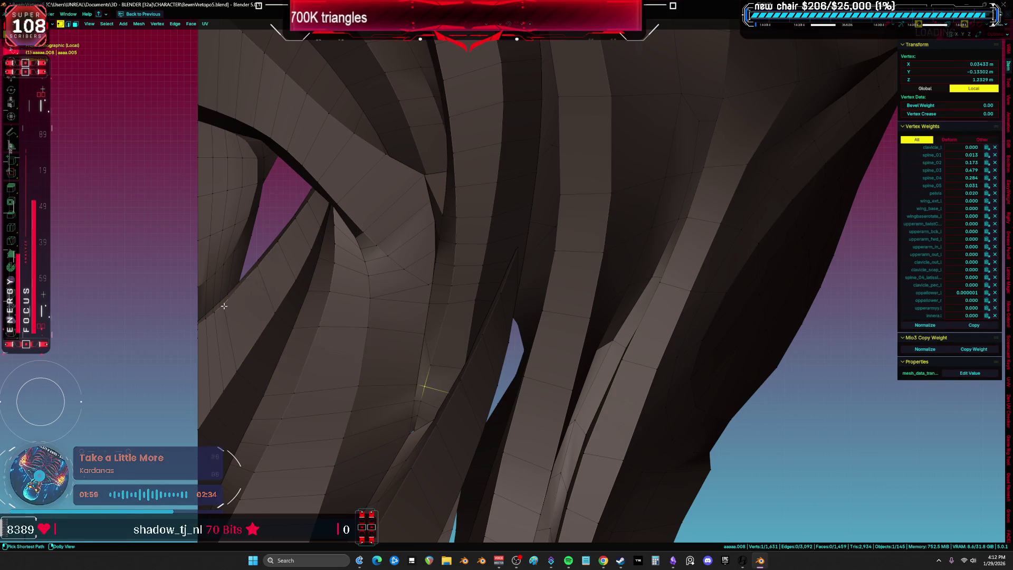
{"action": "left_click", "coordinate": [224, 305], "text": "ctrl"}
{"action": "key", "text": "g"}
{"action": "key", "text": "g"}
{"action": "key", "text": "Escape"}
{"action": "left_click", "coordinate": [417, 400]}
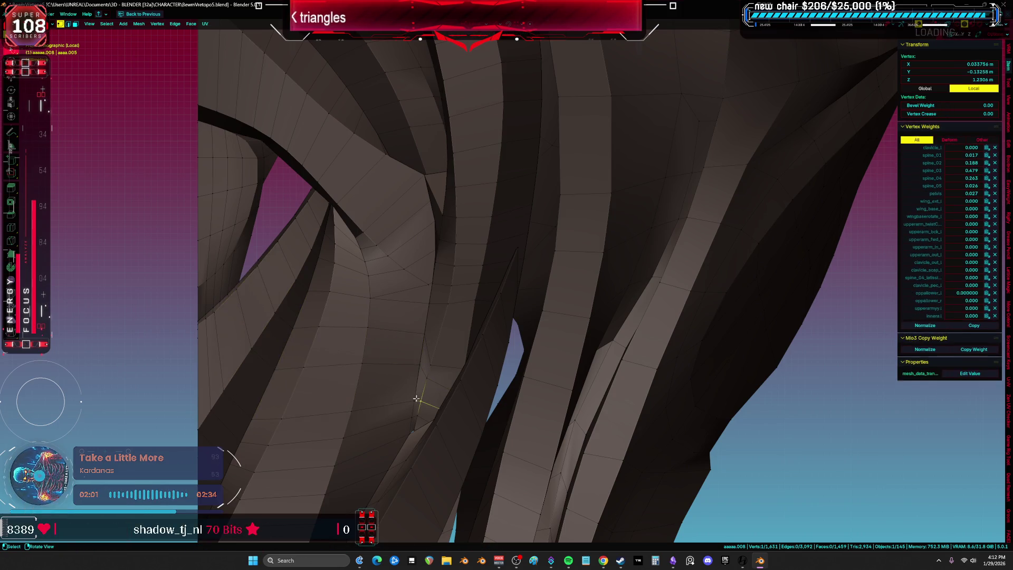
{"action": "left_click", "coordinate": [227, 325], "text": "ctrl"}
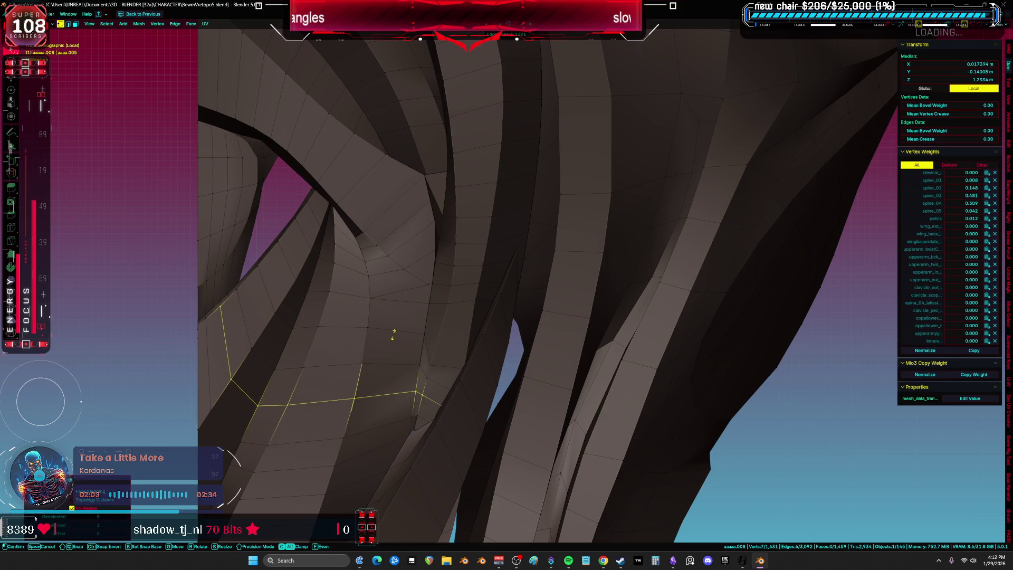
{"action": "key", "text": "alt+a"}
Step: Slide a single fin edge to a new position to even the loops, then select all
{"action": "key", "text": "2"}
{"action": "left_click", "coordinate": [446, 365]}
{"action": "key", "text": "g"}
{"action": "key", "text": "g"}
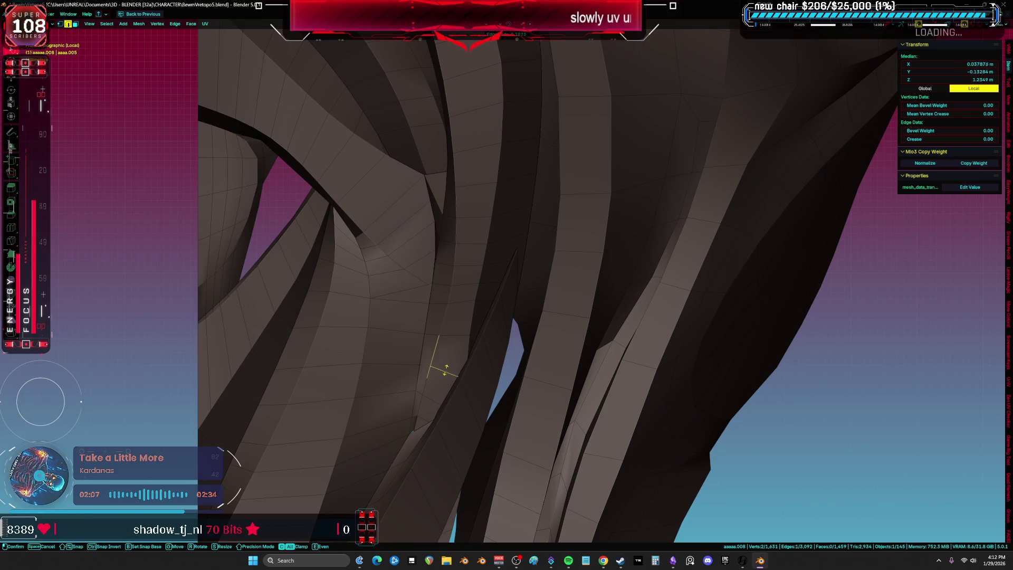
{"action": "left_click", "coordinate": [430, 395]}
{"action": "key", "text": "a"}
{"action": "mouse_move", "coordinate": [341, 293]}
{"action": "middle_mouse_down"}
{"action": "mouse_move", "coordinate": [463, 286]}
{"action": "mouse_move", "coordinate": [371, 253]}
{"action": "mouse_move", "coordinate": [242, 267]}
{"action": "mouse_move", "coordinate": [270, 282]}
{"action": "mouse_move", "coordinate": [244, 285]}
{"action": "mouse_move", "coordinate": [346, 310]}
{"action": "mouse_move", "coordinate": [444, 254]}
{"action": "mouse_move", "coordinate": [607, 327]}
{"action": "middle_mouse_up"}
Step: Select the thin strip of sliver faces along the fin and delete it
{"action": "left_click", "coordinate": [629, 336]}
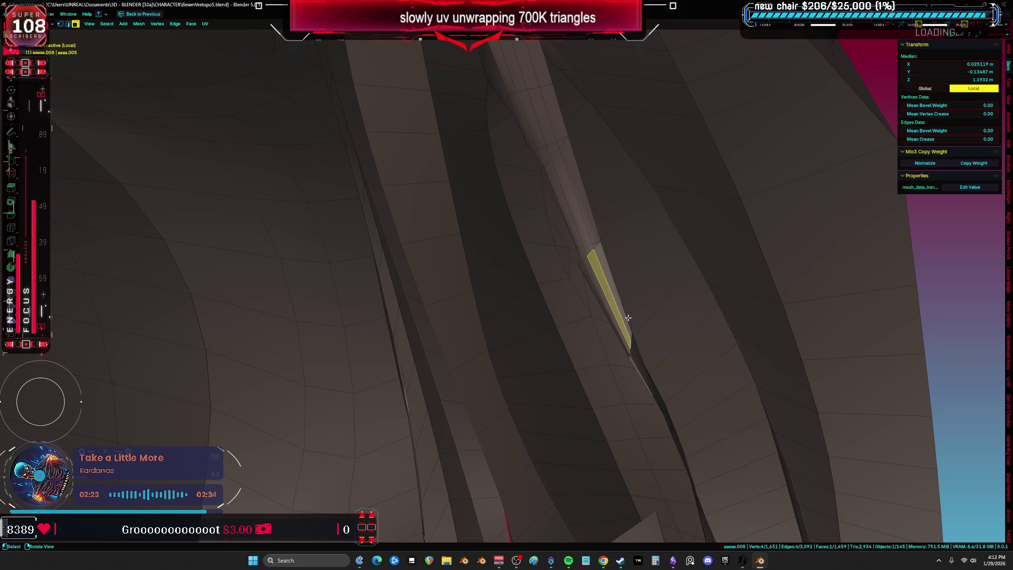
{"action": "key", "text": "alt+a"}
{"action": "left_click", "coordinate": [484, 62]}
{"action": "left_click", "coordinate": [625, 337], "text": "ctrl+shift"}
{"action": "mouse_move", "coordinate": [626, 337]}
{"action": "middle_mouse_down"}
{"action": "mouse_move", "coordinate": [666, 362]}
{"action": "mouse_move", "coordinate": [529, 373]}
{"action": "middle_mouse_up"}
{"action": "key", "text": "alt+z"}
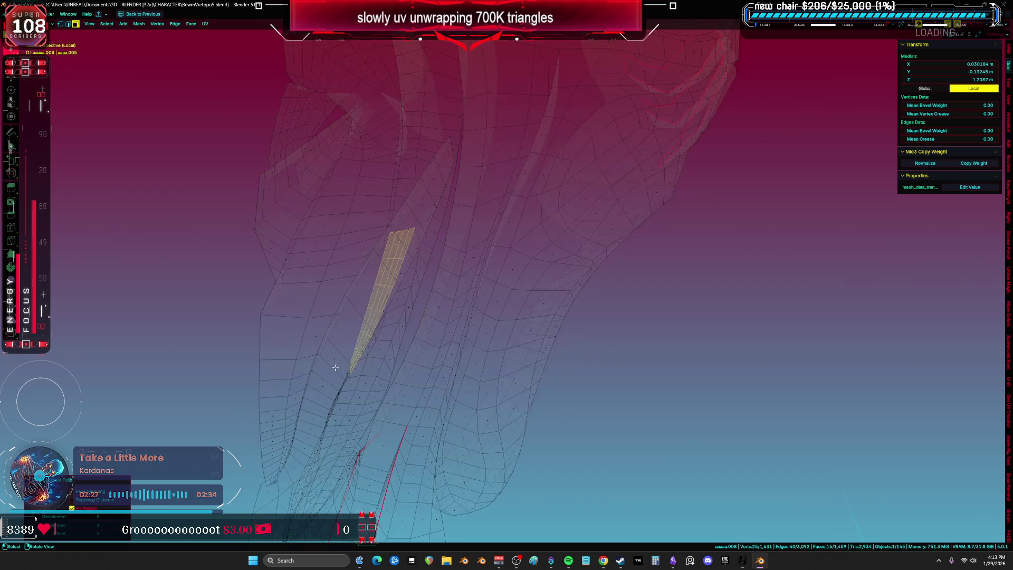
{"action": "middle_click_drag", "start_coordinate": [343, 372], "coordinate": [671, 354], "text": "shift"}
{"action": "scroll", "coordinate": [527, 357], "scroll_direction": "up", "scroll_amount": 3}
{"action": "key", "text": "alt+z"}
{"action": "left_click", "coordinate": [583, 338]}
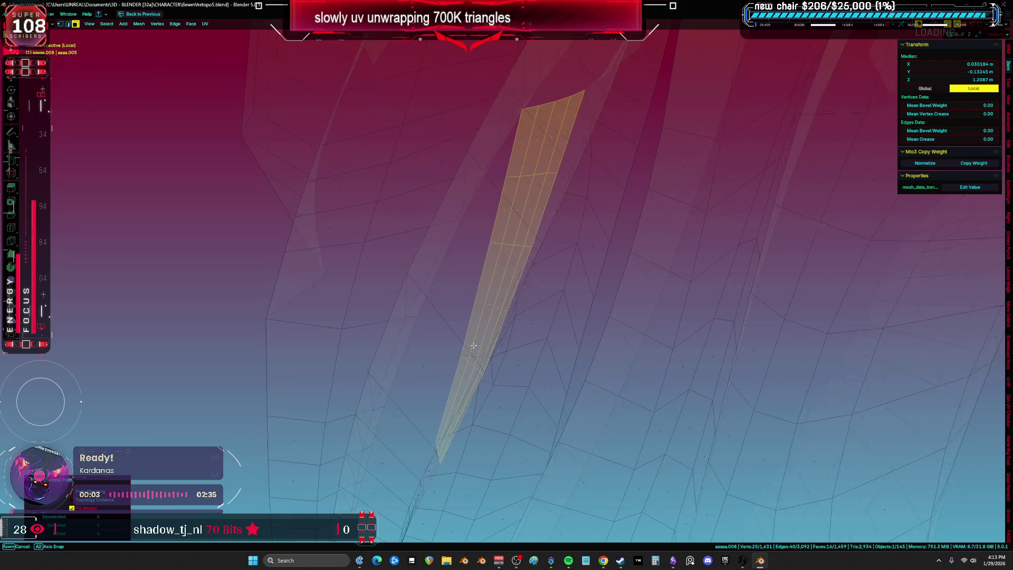
{"action": "left_click", "coordinate": [480, 345]}
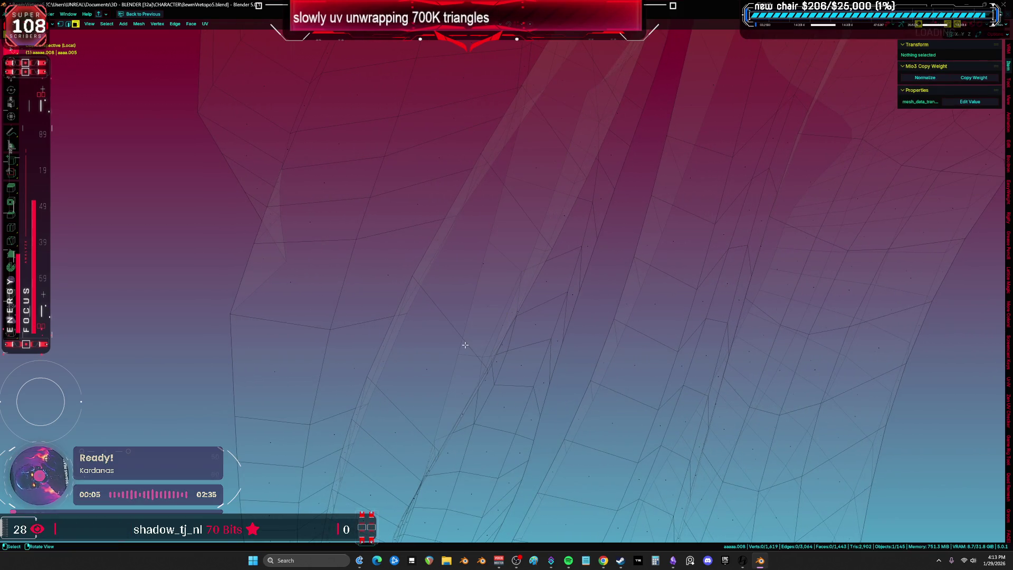
{"action": "key", "text": "shift+z"}
Step: Collapse the leftover sliver faces on the fin into a single merged vertex
{"action": "key", "text": "shift+z"}
{"action": "key", "text": "a"}
{"action": "mouse_move", "coordinate": [416, 367]}
{"action": "middle_mouse_down"}
{"action": "mouse_move", "coordinate": [594, 199]}
{"action": "mouse_move", "coordinate": [595, 389]}
{"action": "mouse_move", "coordinate": [678, 392]}
{"action": "mouse_move", "coordinate": [540, 333]}
{"action": "middle_mouse_up"}
{"action": "key", "text": "shift+z"}
{"action": "left_click", "coordinate": [506, 273]}
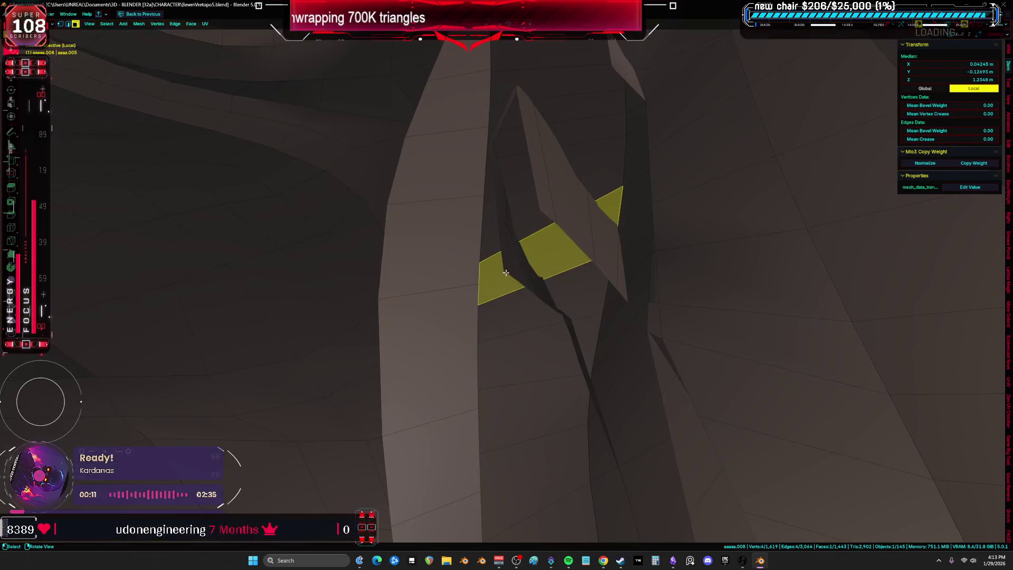
{"action": "left_click", "coordinate": [507, 268]}
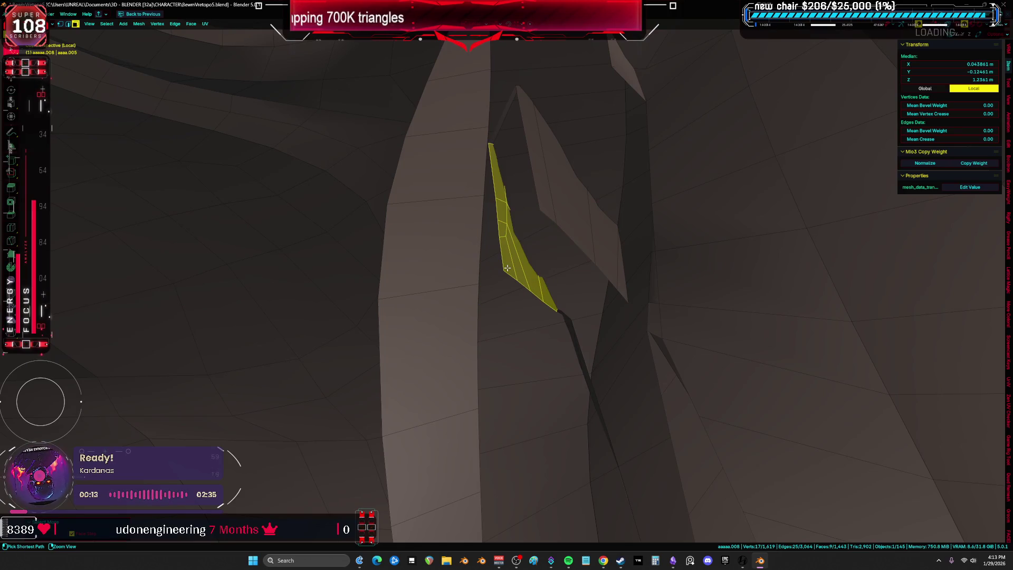
{"action": "mouse_move", "coordinate": [506, 268]}
{"action": "middle_mouse_down"}
{"action": "mouse_move", "coordinate": [373, 269]}
{"action": "mouse_move", "coordinate": [505, 235]}
{"action": "mouse_move", "coordinate": [518, 186]}
{"action": "middle_mouse_up"}
{"action": "left_click_drag", "start_coordinate": [498, 171], "coordinate": [554, 137], "text": "ctrl"}
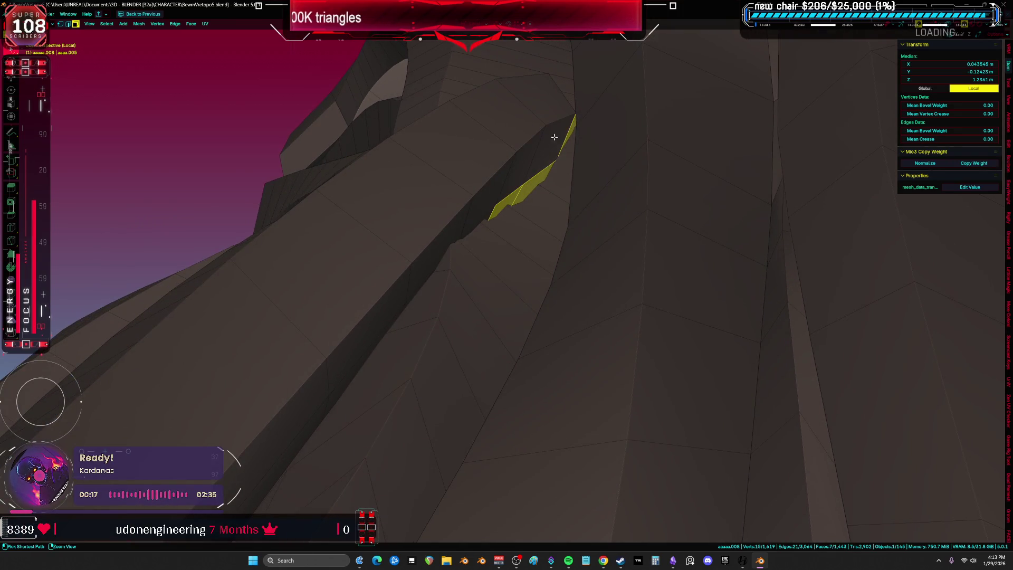
{"action": "key", "text": "1"}
{"action": "mouse_move", "coordinate": [526, 140]}
{"action": "middle_mouse_down"}
{"action": "mouse_move", "coordinate": [493, 230]}
{"action": "mouse_move", "coordinate": [422, 255]}
{"action": "mouse_move", "coordinate": [506, 289]}
{"action": "mouse_move", "coordinate": [498, 285]}
{"action": "middle_mouse_up"}
Step: Nudge the merged vertex and a nearby vertex into place, then frame the whole mesh in front view
{"action": "key", "text": "alt+z"}
{"action": "key", "text": "alt+z"}
{"action": "key", "text": "g"}
{"action": "left_click", "coordinate": [491, 272]}
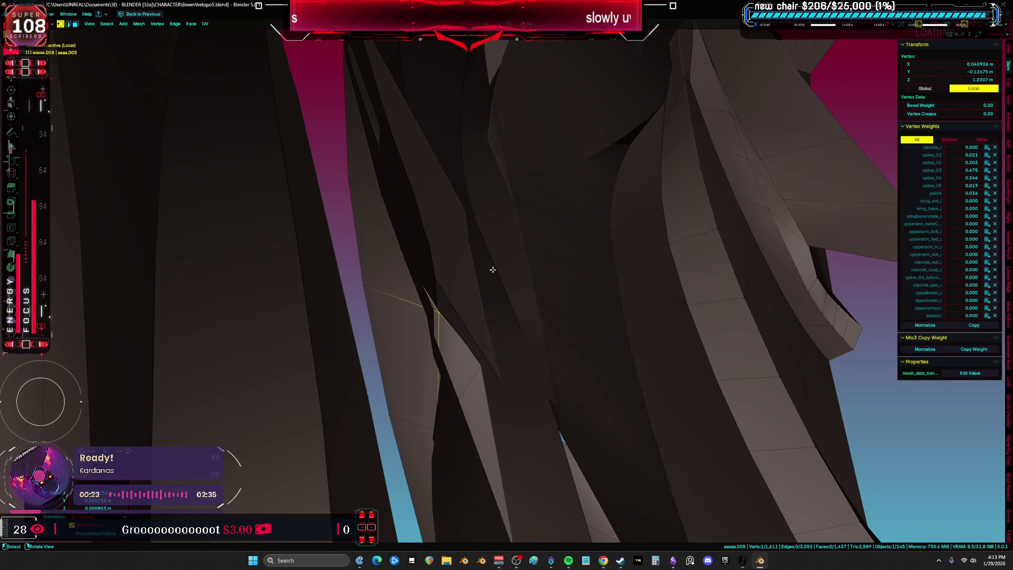
{"action": "key", "text": "alt+z"}
{"action": "left_click", "coordinate": [400, 246]}
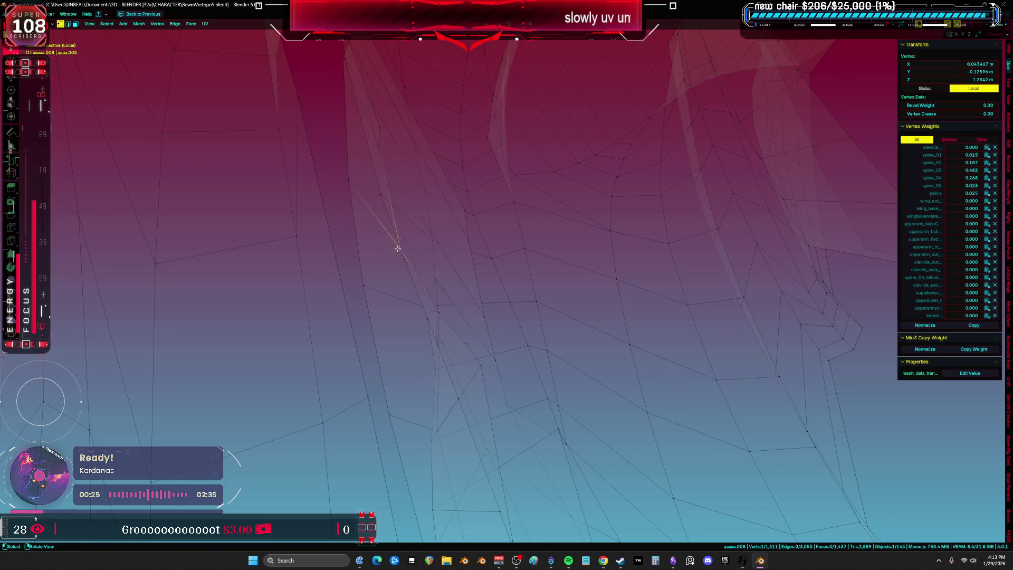
{"action": "key", "text": "alt+z"}
{"action": "mouse_move", "coordinate": [426, 225]}
{"action": "middle_mouse_down"}
{"action": "mouse_move", "coordinate": [501, 231]}
{"action": "mouse_move", "coordinate": [445, 262]}
{"action": "middle_mouse_up"}
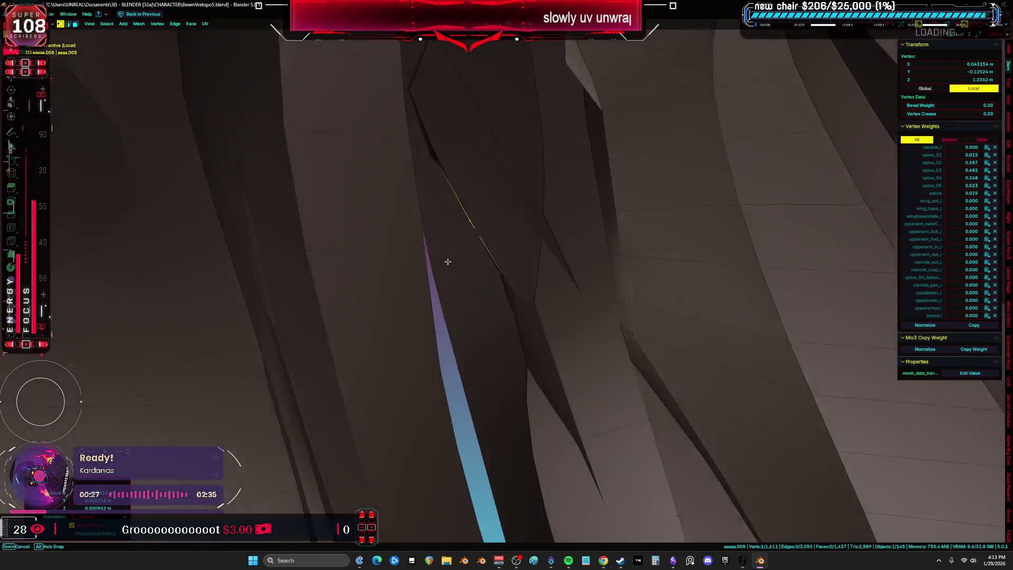
{"action": "key", "text": "g"}
{"action": "left_click", "coordinate": [530, 314]}
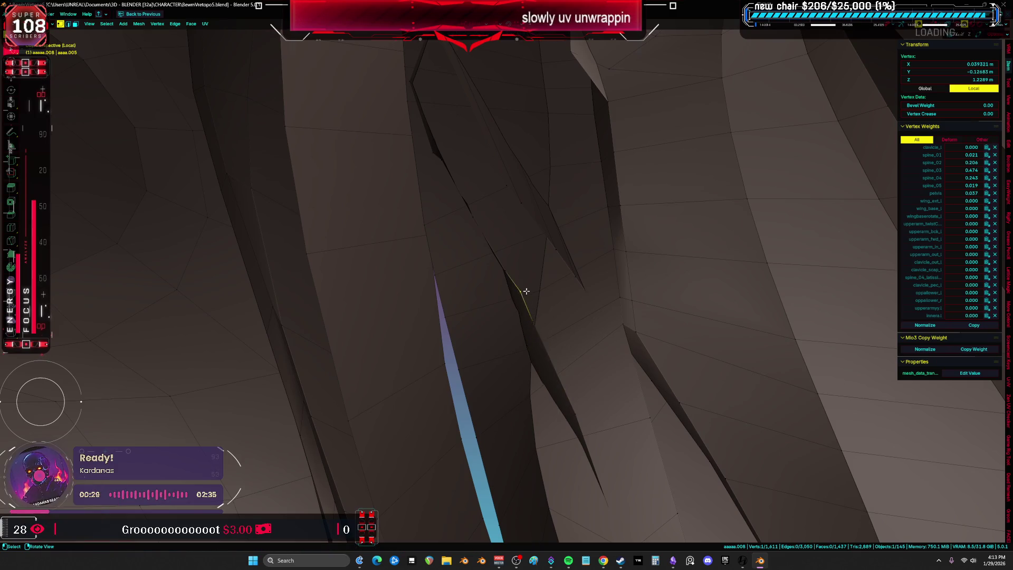
{"action": "key", "text": "ctrl+z"}
{"action": "middle_click_drag", "start_coordinate": [526, 291], "coordinate": [542, 251]}
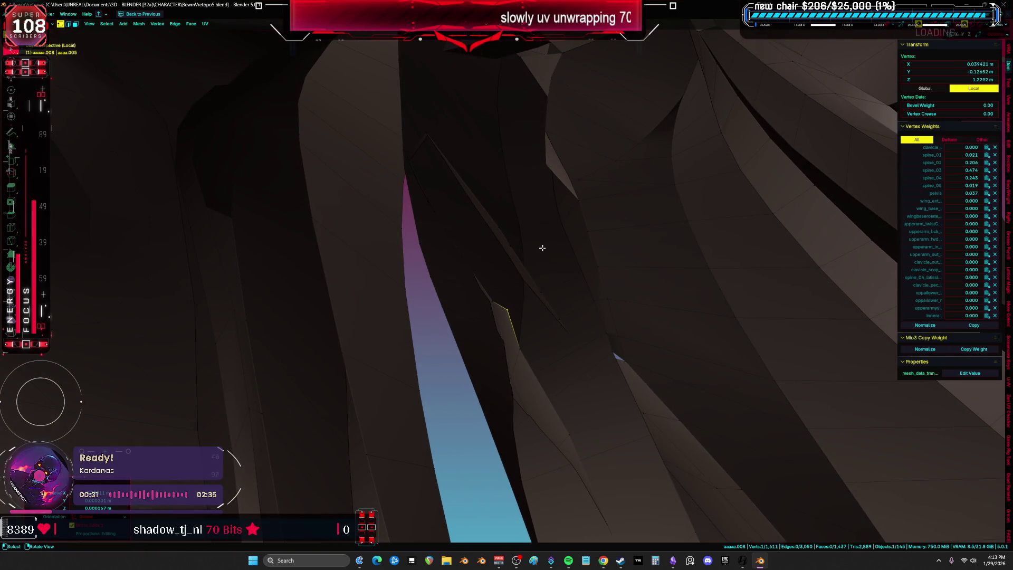
{"action": "key", "text": "a"}
{"action": "key", "text": "KP_1"}
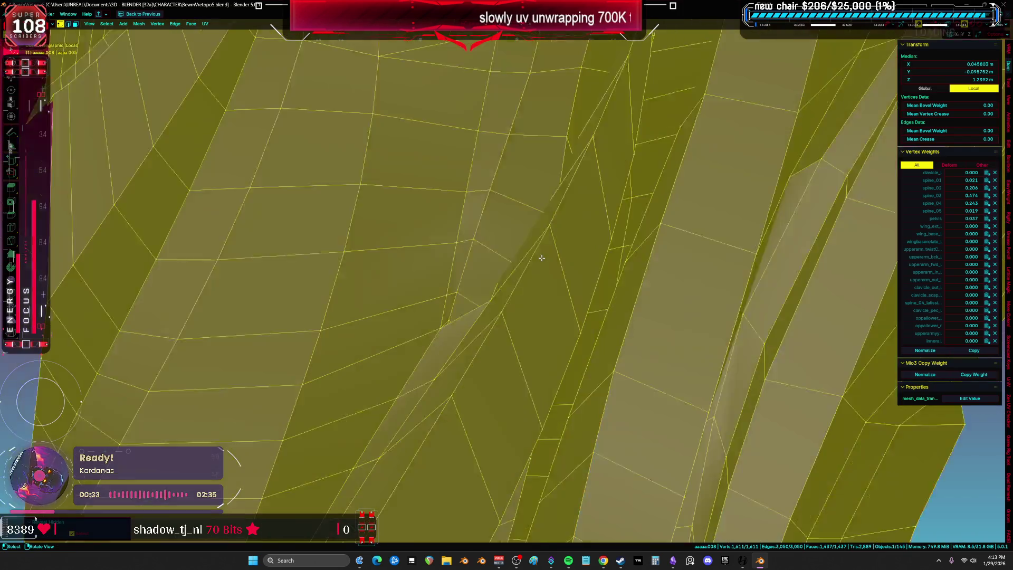
Step: Unwrap the spine piece using Minimum Stretch
{"action": "scroll", "coordinate": [564, 279], "scroll_direction": "down", "scroll_amount": 5}
{"action": "key", "text": "u"}
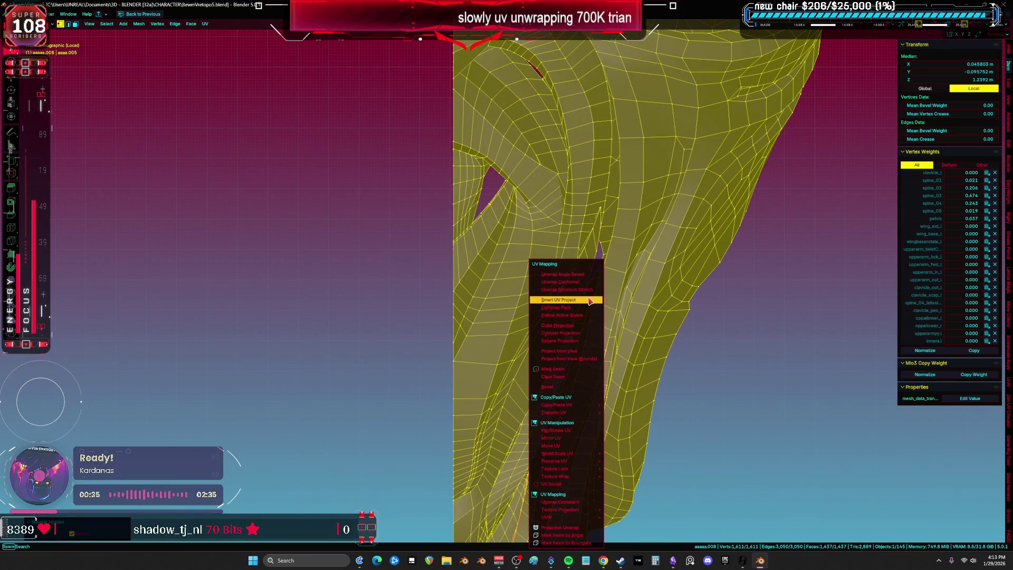
{"action": "left_click", "coordinate": [587, 291]}
Step: Inspect the stretch-coloured UV islands in a full-screen UV editor, then restore the split layout
{"action": "key", "text": "shift+F10"}
{"action": "scroll", "coordinate": [680, 288], "scroll_direction": "up", "scroll_amount": 3}
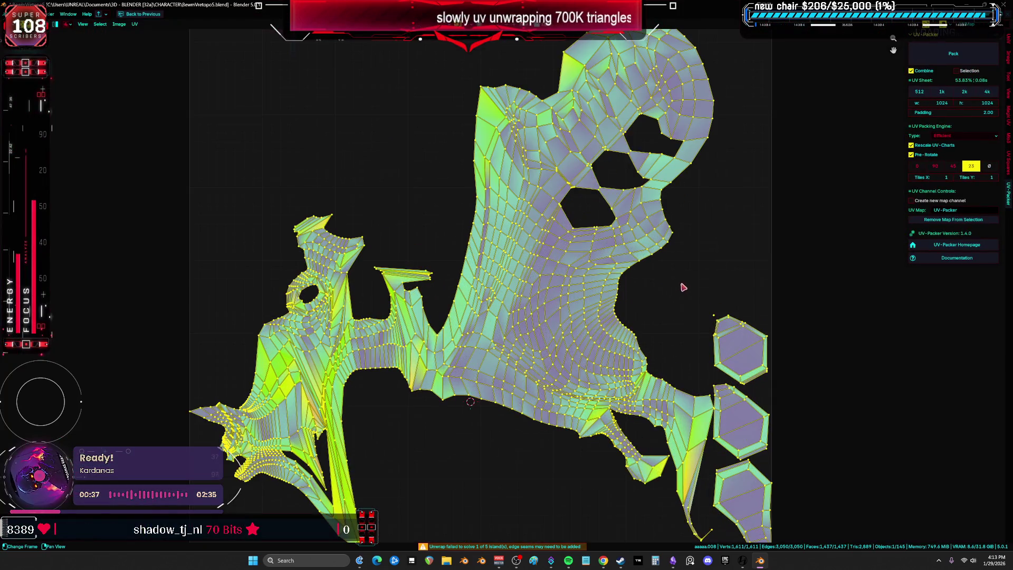
{"action": "scroll", "coordinate": [506, 267], "scroll_direction": "up", "scroll_amount": 3}
{"action": "scroll", "coordinate": [507, 285], "scroll_direction": "down", "scroll_amount": 2}
{"action": "scroll", "coordinate": [510, 306], "scroll_direction": "up", "scroll_amount": 1}
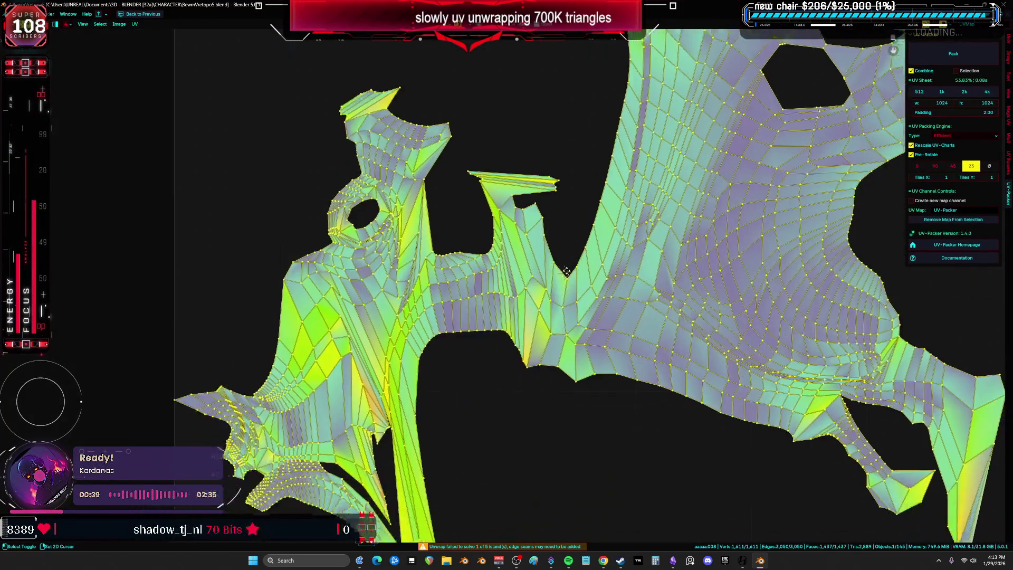
{"action": "scroll", "coordinate": [510, 306], "scroll_direction": "up", "scroll_amount": 2}
{"action": "scroll", "coordinate": [496, 316], "scroll_direction": "down", "scroll_amount": 2}
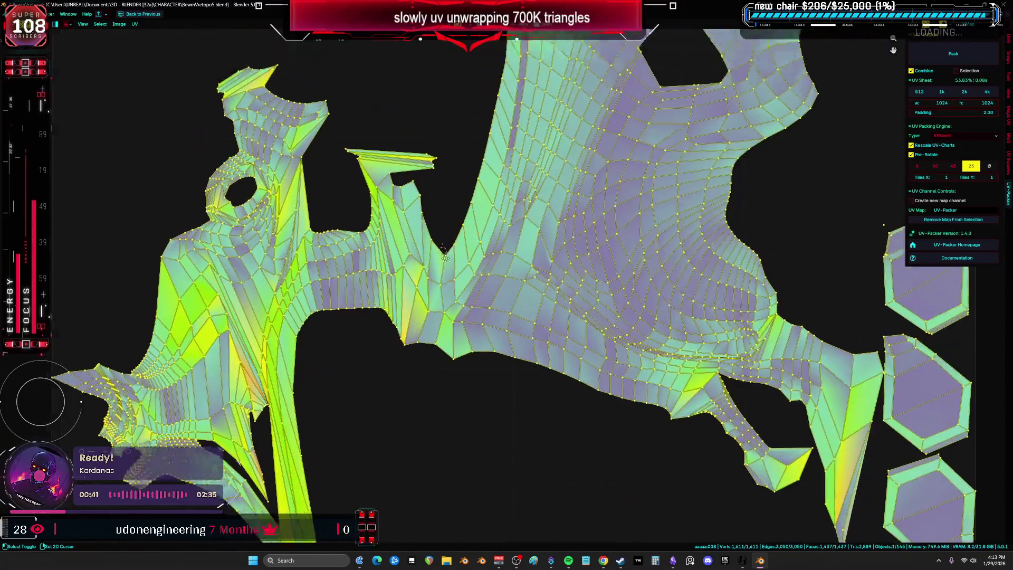
{"action": "scroll", "coordinate": [486, 324], "scroll_direction": "up", "scroll_amount": 2}
{"action": "scroll", "coordinate": [486, 329], "scroll_direction": "down", "scroll_amount": 3}
{"action": "scroll", "coordinate": [488, 335], "scroll_direction": "up", "scroll_amount": 2}
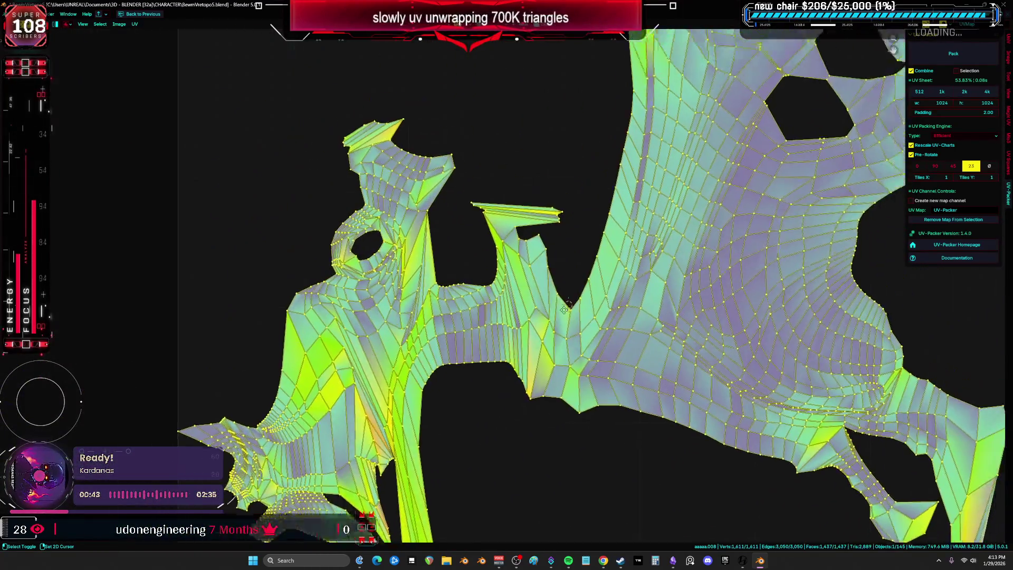
{"action": "scroll", "coordinate": [489, 340], "scroll_direction": "down", "scroll_amount": 1}
{"action": "scroll", "coordinate": [488, 341], "scroll_direction": "down", "scroll_amount": 1}
{"action": "scroll", "coordinate": [448, 316], "scroll_direction": "up", "scroll_amount": 2}
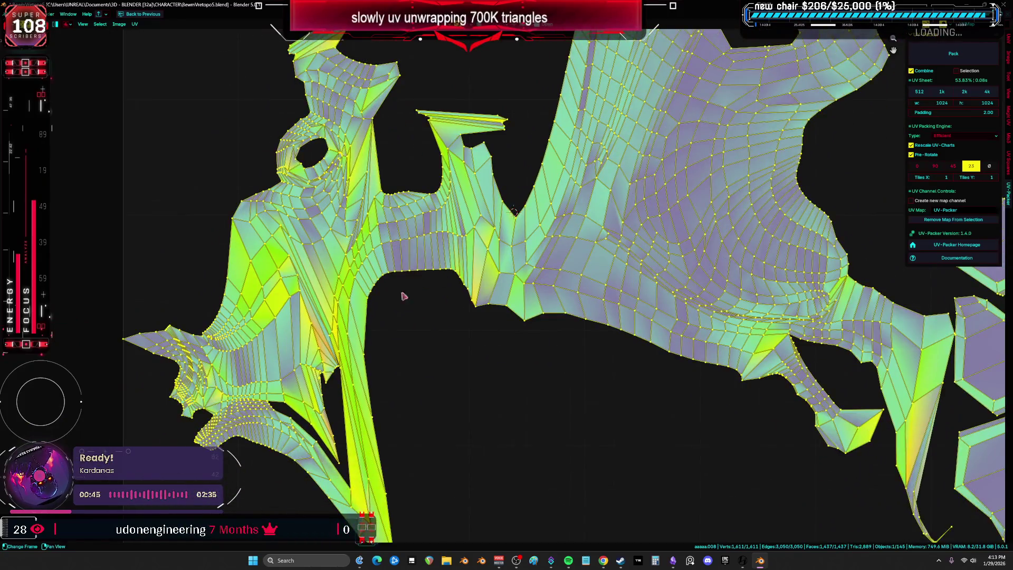
{"action": "scroll", "coordinate": [416, 301], "scroll_direction": "up", "scroll_amount": 3}
{"action": "scroll", "coordinate": [448, 317], "scroll_direction": "down", "scroll_amount": 2}
{"action": "scroll", "coordinate": [535, 393], "scroll_direction": "up", "scroll_amount": 3}
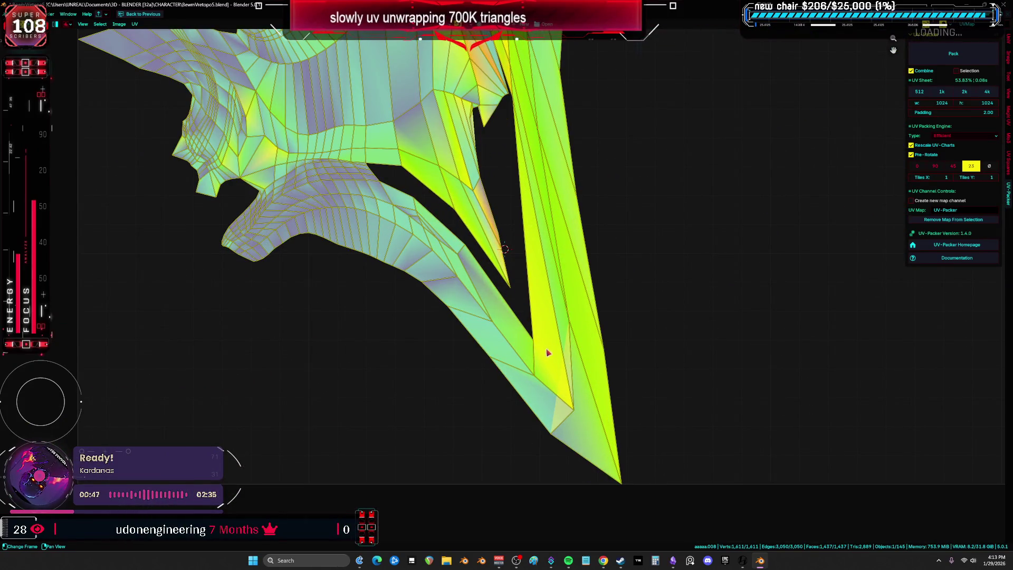
{"action": "left_click", "coordinate": [531, 348]}
{"action": "key", "text": "ctrl+space"}
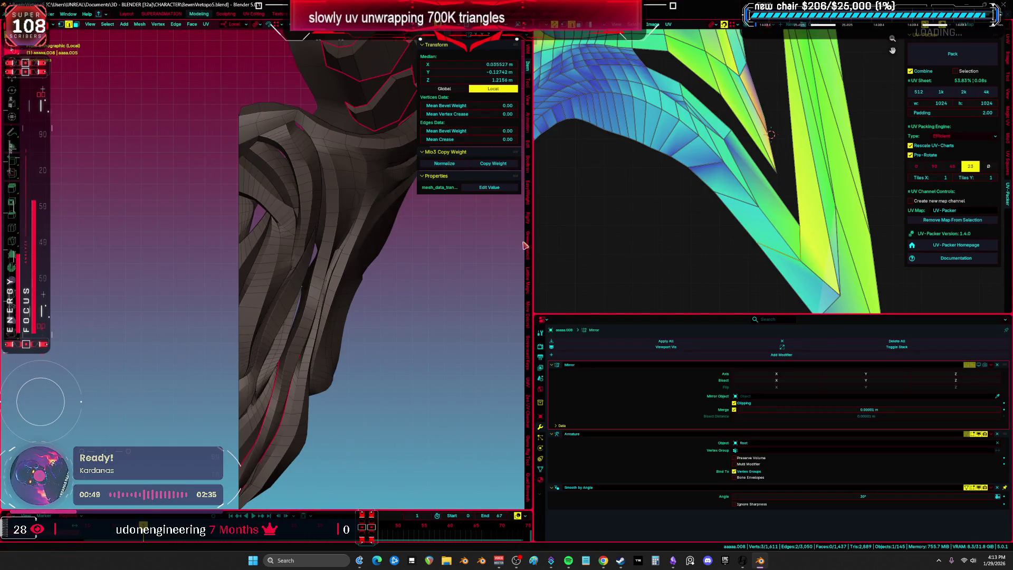
Step: Add a loop cut across the fin and join two vertices with a new edge
{"action": "scroll", "coordinate": [414, 294], "scroll_direction": "up", "scroll_amount": 6}
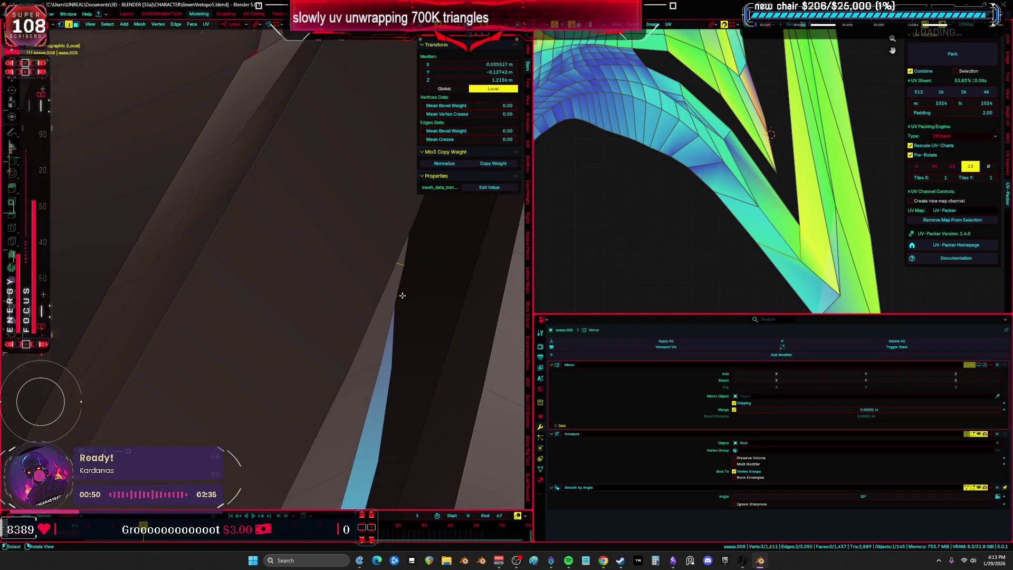
{"action": "key", "text": "ctrl+space"}
{"action": "mouse_move", "coordinate": [365, 313]}
{"action": "middle_mouse_down"}
{"action": "mouse_move", "coordinate": [260, 300]}
{"action": "mouse_move", "coordinate": [488, 335]}
{"action": "mouse_move", "coordinate": [403, 335]}
{"action": "mouse_move", "coordinate": [425, 343]}
{"action": "mouse_move", "coordinate": [500, 335]}
{"action": "mouse_move", "coordinate": [467, 329]}
{"action": "mouse_move", "coordinate": [502, 333]}
{"action": "middle_mouse_up"}
{"action": "left_click", "coordinate": [535, 323]}
{"action": "key", "text": "alt+z"}
{"action": "left_click", "coordinate": [525, 339]}
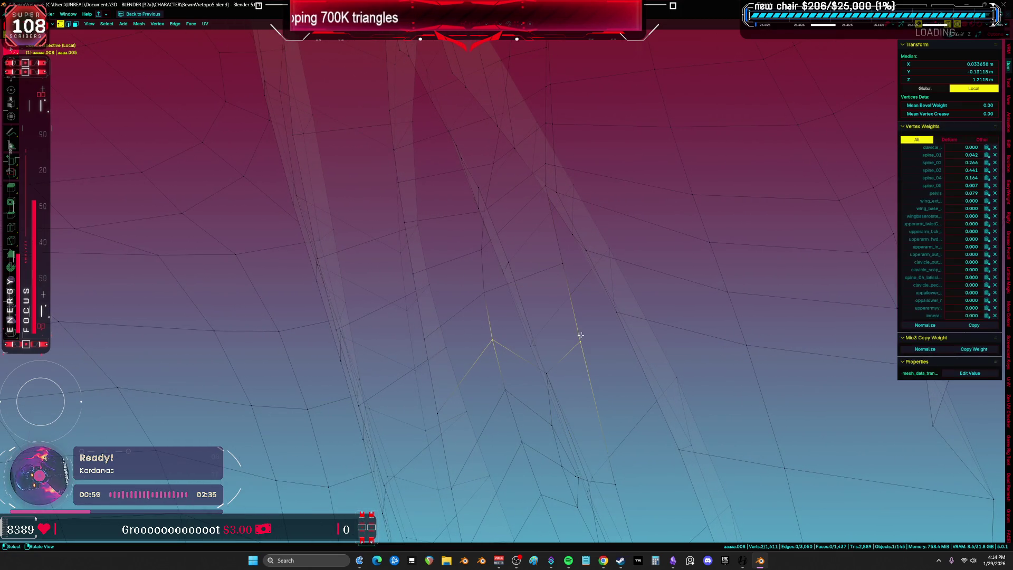
{"action": "key", "text": "ctrl+r"}
{"action": "left_click", "coordinate": [570, 310]}
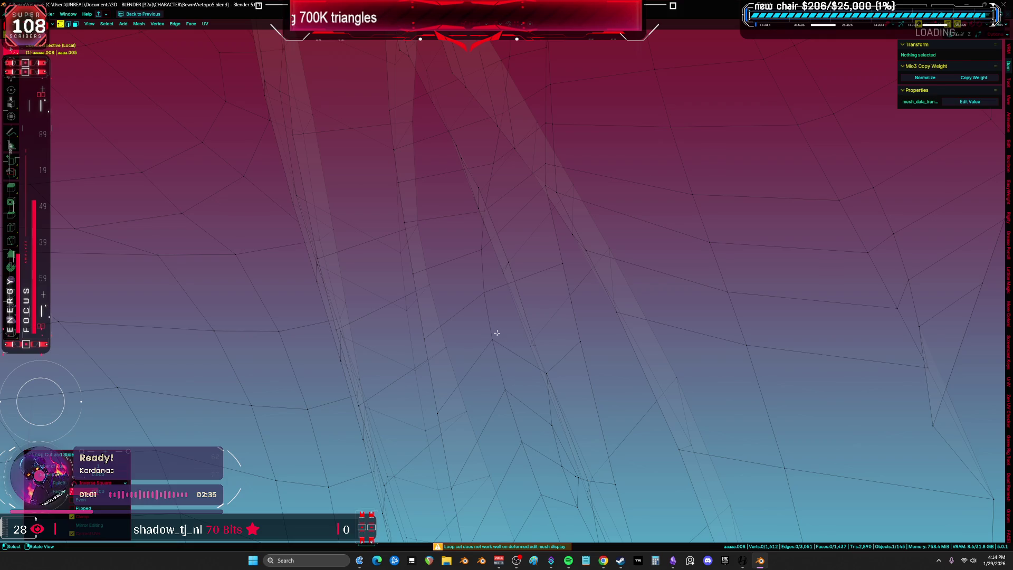
{"action": "left_click", "coordinate": [496, 333]}
{"action": "left_click", "coordinate": [575, 308], "text": "shift"}
{"action": "key", "text": "j"}
Step: Mark the V-shaped edges as a seam and lower its vertices to straighten it
{"action": "mouse_move", "coordinate": [497, 351]}
{"action": "middle_mouse_down"}
{"action": "mouse_move", "coordinate": [517, 348]}
{"action": "mouse_move", "coordinate": [514, 372]}
{"action": "mouse_move", "coordinate": [527, 309]}
{"action": "mouse_move", "coordinate": [543, 305]}
{"action": "mouse_move", "coordinate": [536, 316]}
{"action": "mouse_move", "coordinate": [519, 312]}
{"action": "mouse_move", "coordinate": [554, 307]}
{"action": "mouse_move", "coordinate": [454, 338]}
{"action": "mouse_move", "coordinate": [477, 317]}
{"action": "middle_mouse_up"}
{"action": "left_click", "coordinate": [541, 315], "text": "shift"}
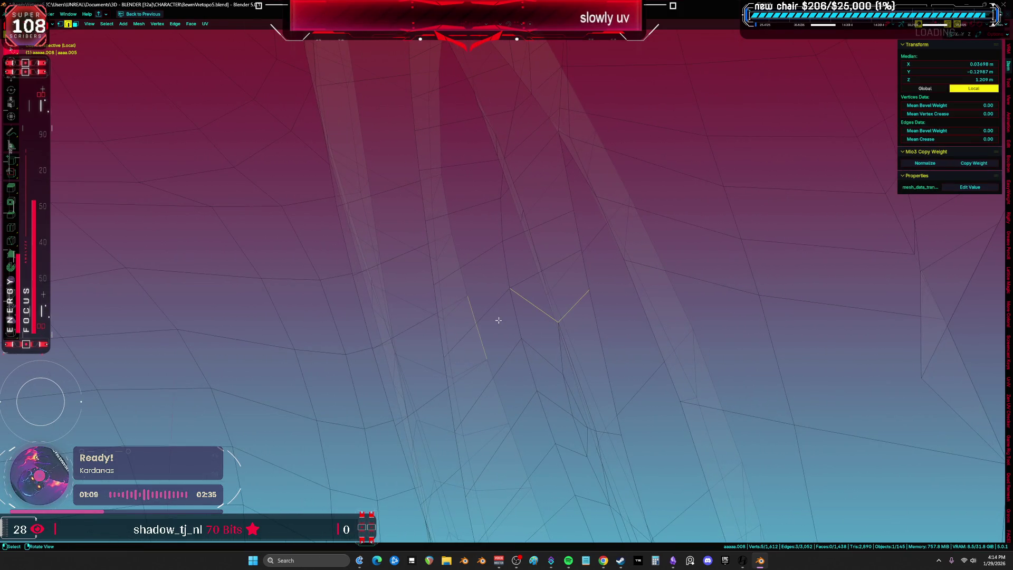
{"action": "right_click", "coordinate": [490, 316]}
{"action": "left_click", "coordinate": [468, 300]}
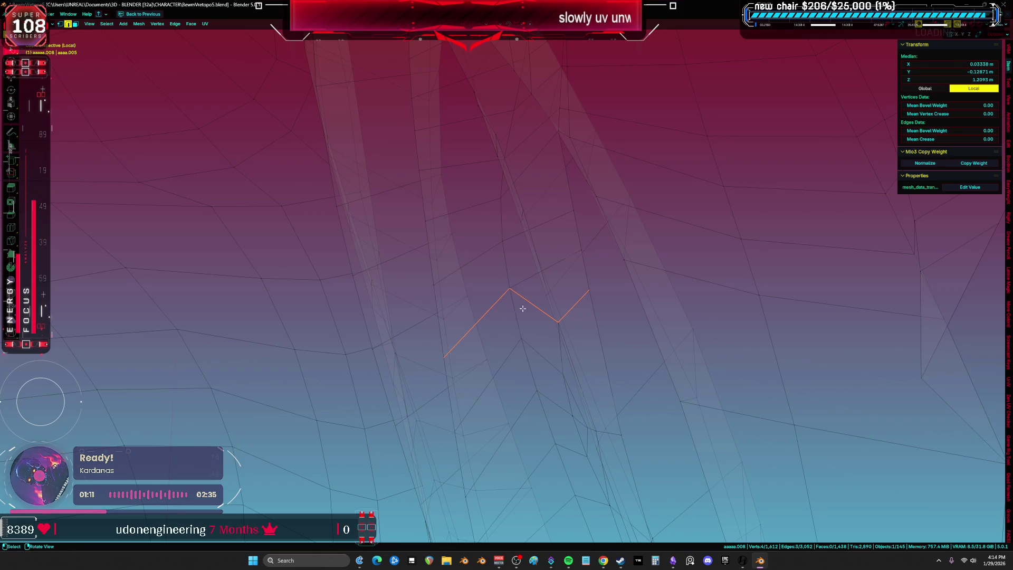
{"action": "left_click", "coordinate": [507, 290]}
{"action": "key", "text": "g"}
{"action": "left_click", "coordinate": [520, 330]}
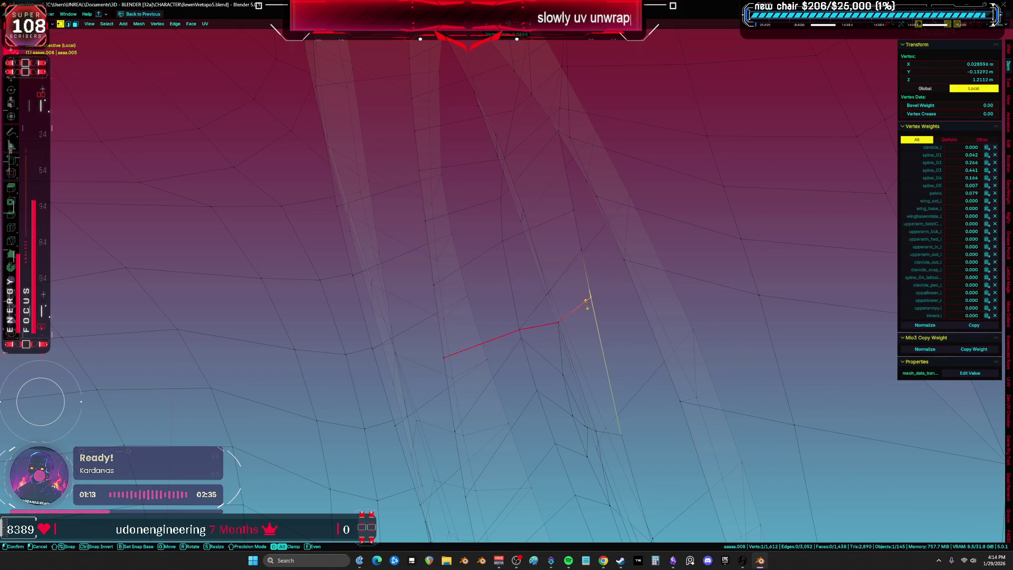
{"action": "left_click_drag", "start_coordinate": [588, 300], "coordinate": [590, 323]}
Step: Select the whole mesh and unwrap it using the new seam
{"action": "key", "text": "a"}
{"action": "mouse_move", "coordinate": [590, 323]}
{"action": "middle_mouse_down"}
{"action": "mouse_move", "coordinate": [654, 327]}
{"action": "mouse_move", "coordinate": [491, 323]}
{"action": "middle_mouse_up"}
{"action": "key", "text": "u"}
{"action": "left_click", "coordinate": [484, 294]}
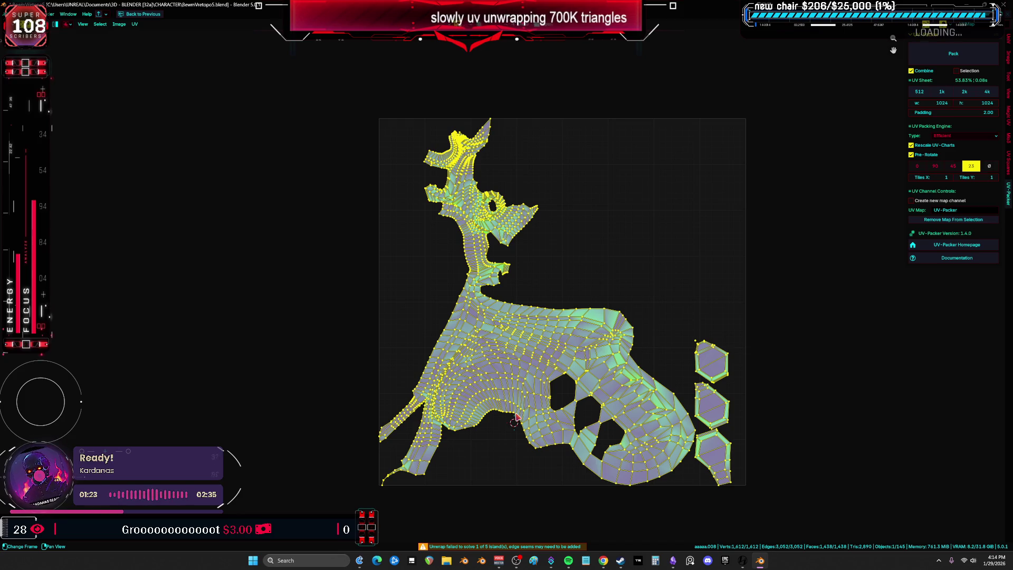
Step: Deselect all UVs, zoom over the neck islands, and leave the full-screen UV view
{"action": "scroll", "coordinate": [591, 220], "scroll_direction": "up", "scroll_amount": 3}
{"action": "key", "text": "alt+a"}
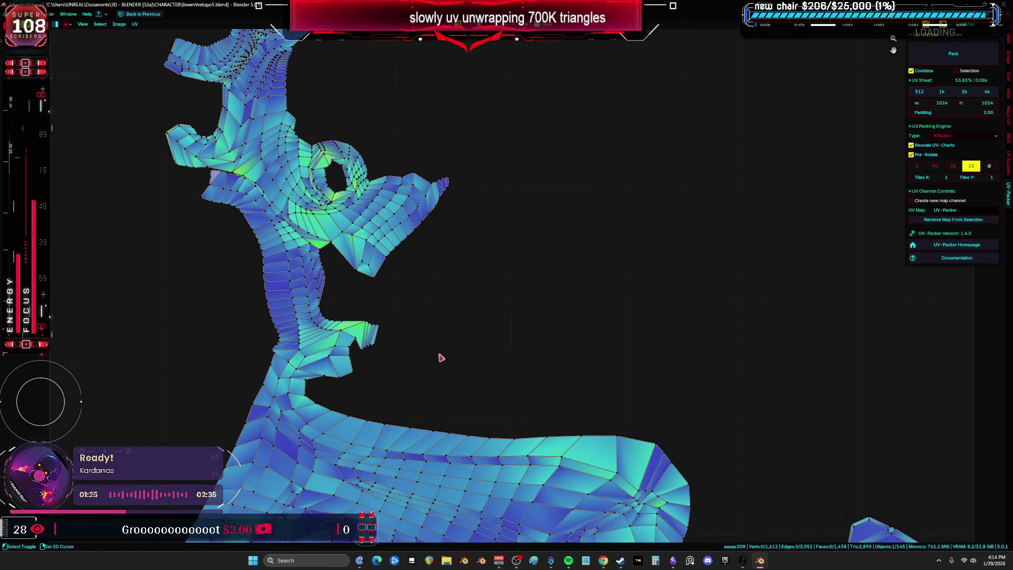
{"action": "scroll", "coordinate": [543, 258], "scroll_direction": "up", "scroll_amount": 4}
{"action": "scroll", "coordinate": [588, 304], "scroll_direction": "down", "scroll_amount": 5}
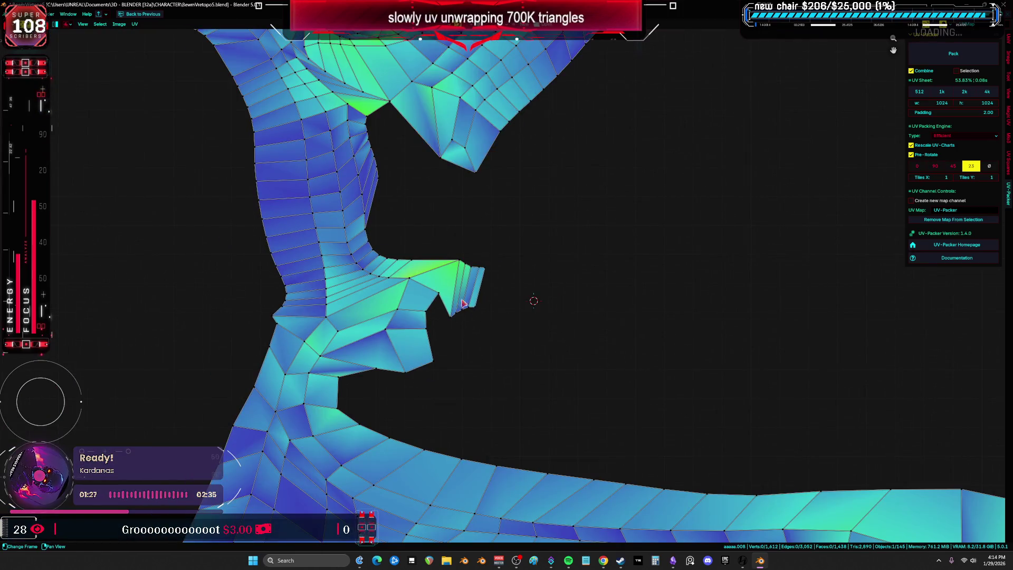
{"action": "scroll", "coordinate": [550, 393], "scroll_direction": "down", "scroll_amount": 2}
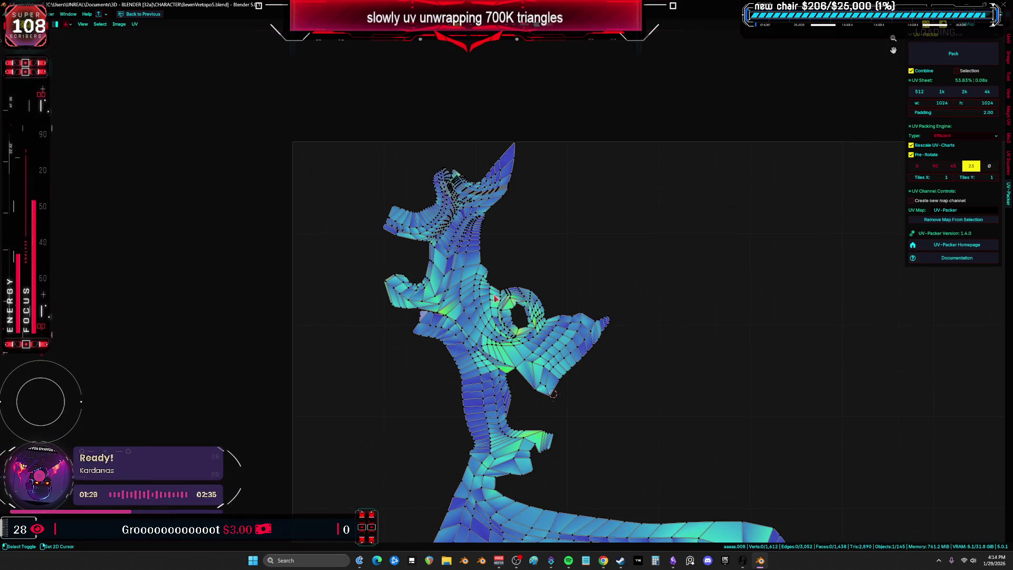
{"action": "scroll", "coordinate": [496, 298], "scroll_direction": "up", "scroll_amount": 8}
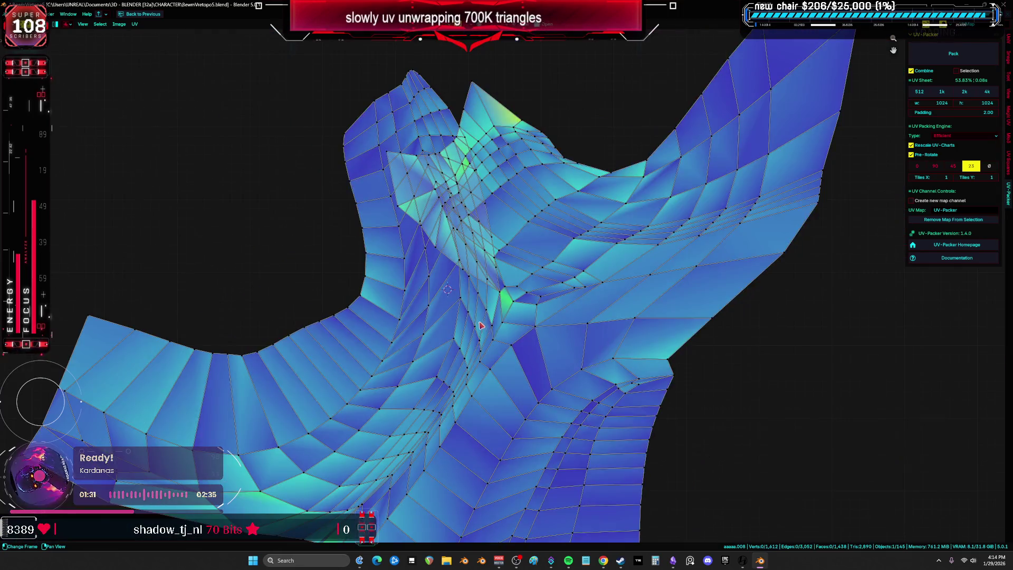
{"action": "scroll", "coordinate": [401, 364], "scroll_direction": "up", "scroll_amount": 5}
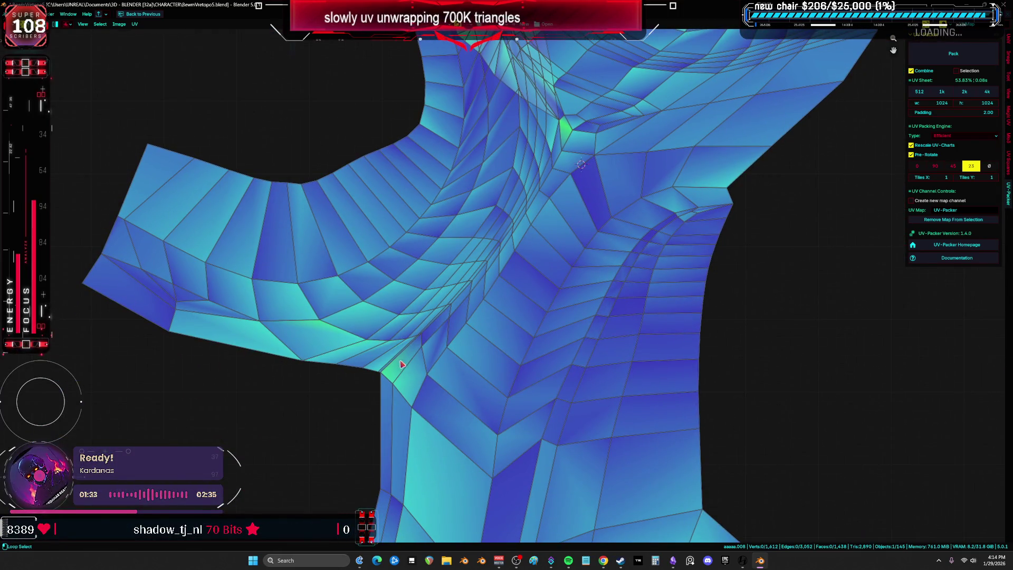
{"action": "scroll", "coordinate": [401, 364], "scroll_direction": "down", "scroll_amount": 3}
{"action": "key", "text": "ctrl+space"}
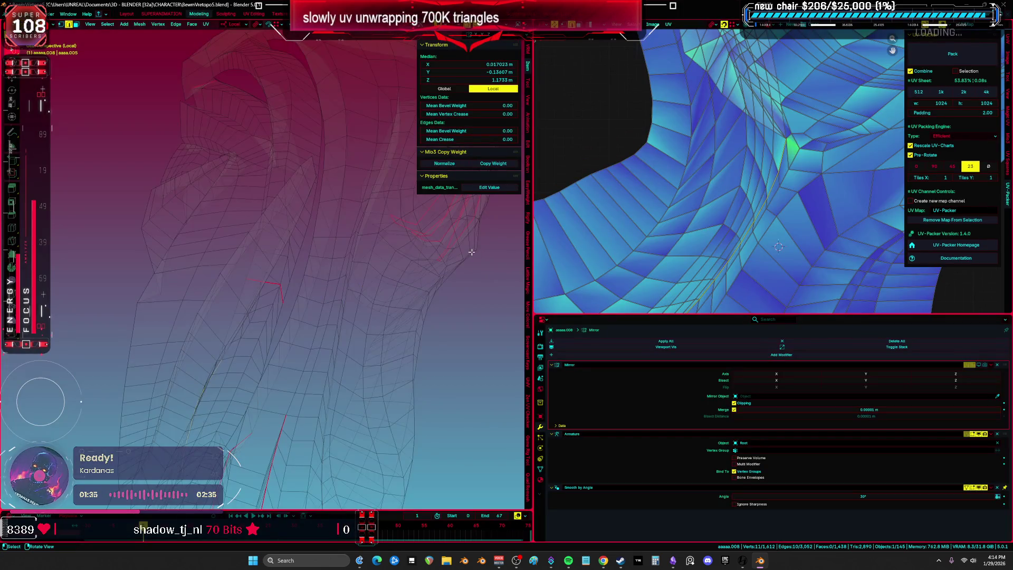
Step: Maximize the 3D view in solid shading and mark the selected edges as a seam
{"action": "key", "text": "KP_1"}
{"action": "middle_click_drag", "start_coordinate": [472, 252], "coordinate": [398, 283]}
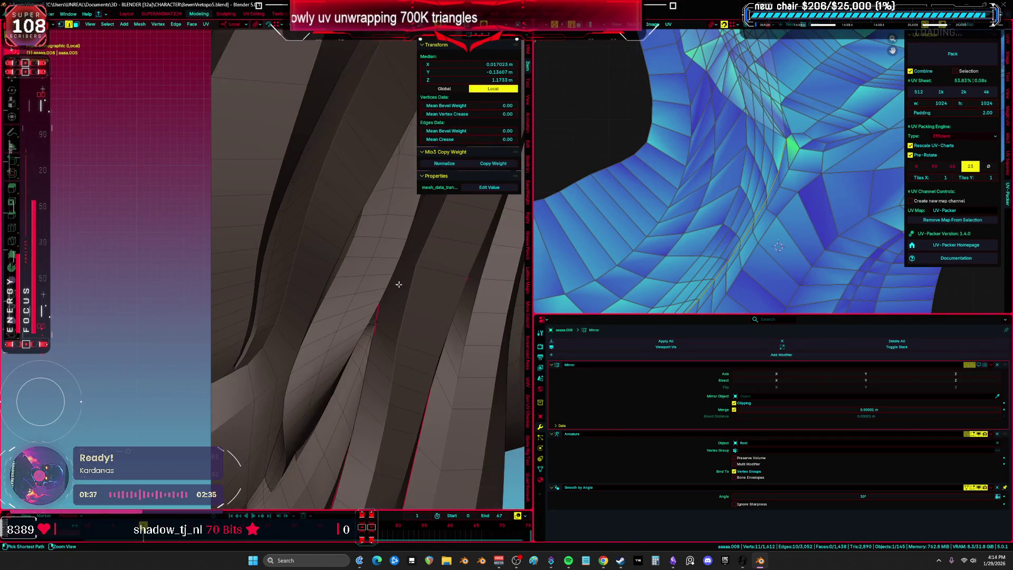
{"action": "key", "text": "ctrl+space"}
{"action": "mouse_move", "coordinate": [508, 276]}
{"action": "middle_mouse_down"}
{"action": "mouse_move", "coordinate": [445, 301]}
{"action": "mouse_move", "coordinate": [550, 306]}
{"action": "mouse_move", "coordinate": [481, 303]}
{"action": "middle_mouse_up"}
{"action": "key", "text": "z"}
{"action": "left_click", "coordinate": [574, 308]}
{"action": "key", "text": "ctrl+e"}
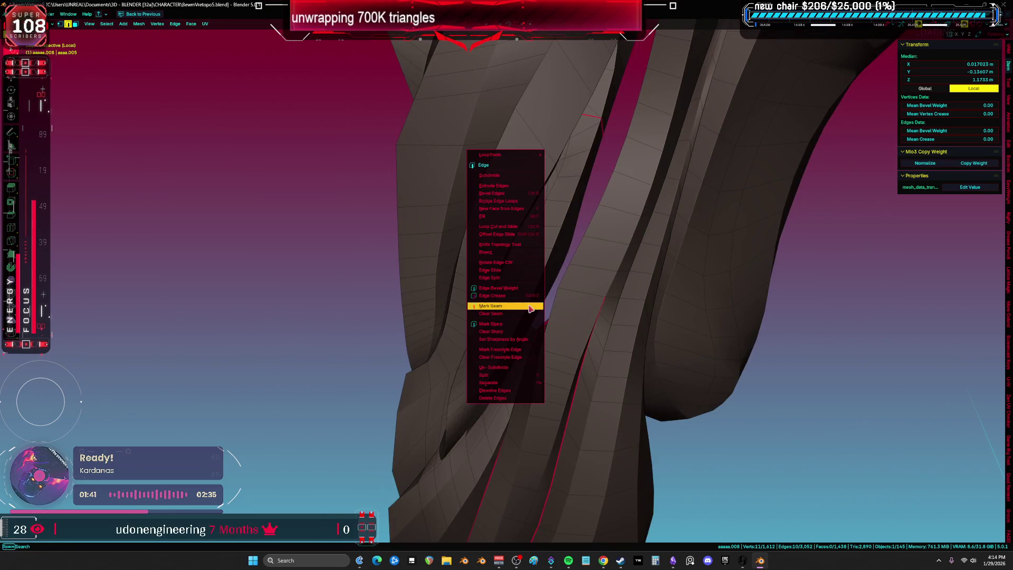
{"action": "left_click", "coordinate": [529, 306]}
{"action": "key", "text": "a"}
{"action": "key", "text": "ctrl+e"}
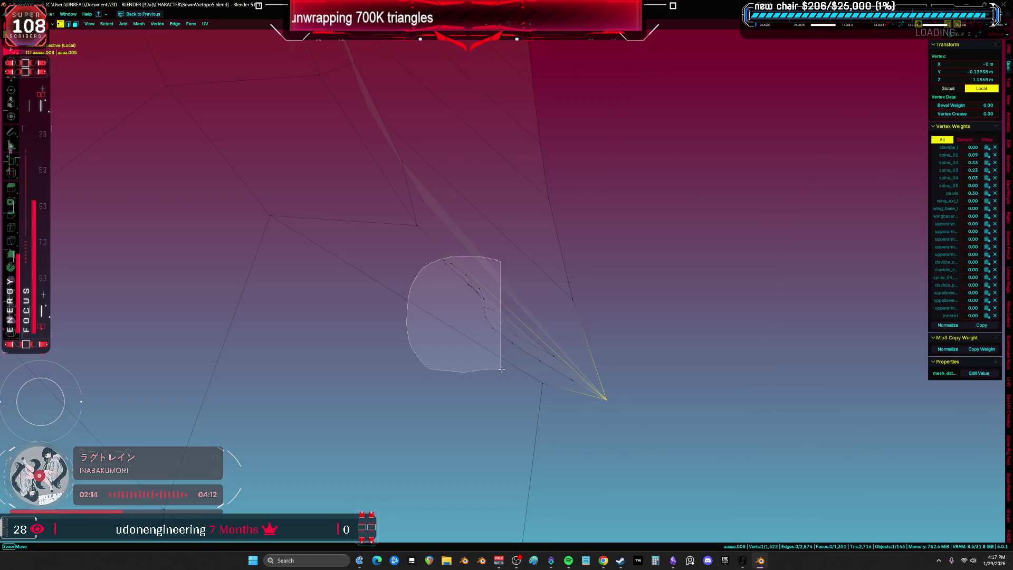
Step: Lasso the thin stray flap on the spine piece and delete its vertices
{"action": "left_click_drag", "start_coordinate": [563, 378], "coordinate": [585, 353]}
{"action": "left_click_drag", "start_coordinate": [463, 237], "coordinate": [465, 238]}
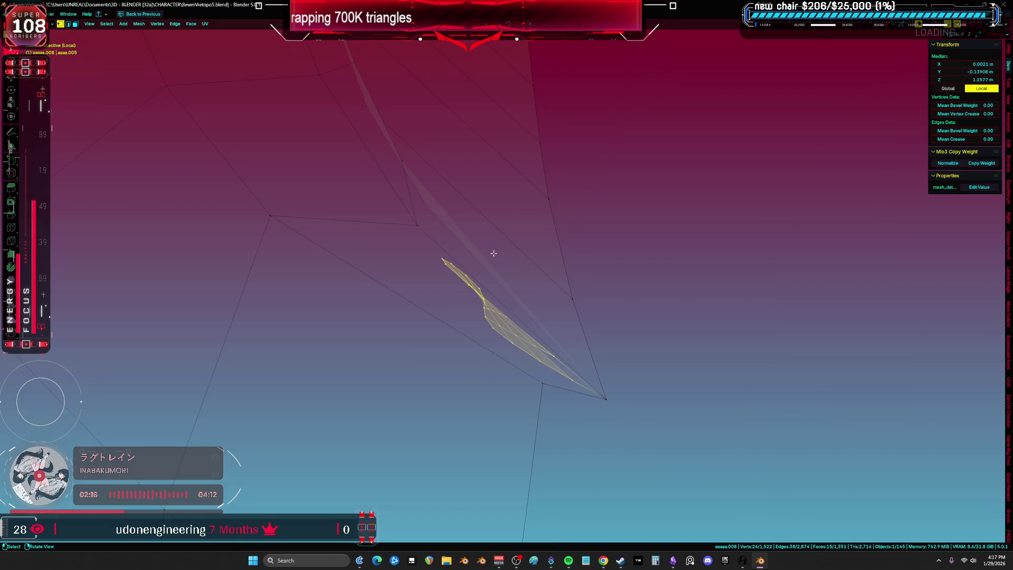
{"action": "key", "text": "x"}
{"action": "left_click", "coordinate": [476, 238]}
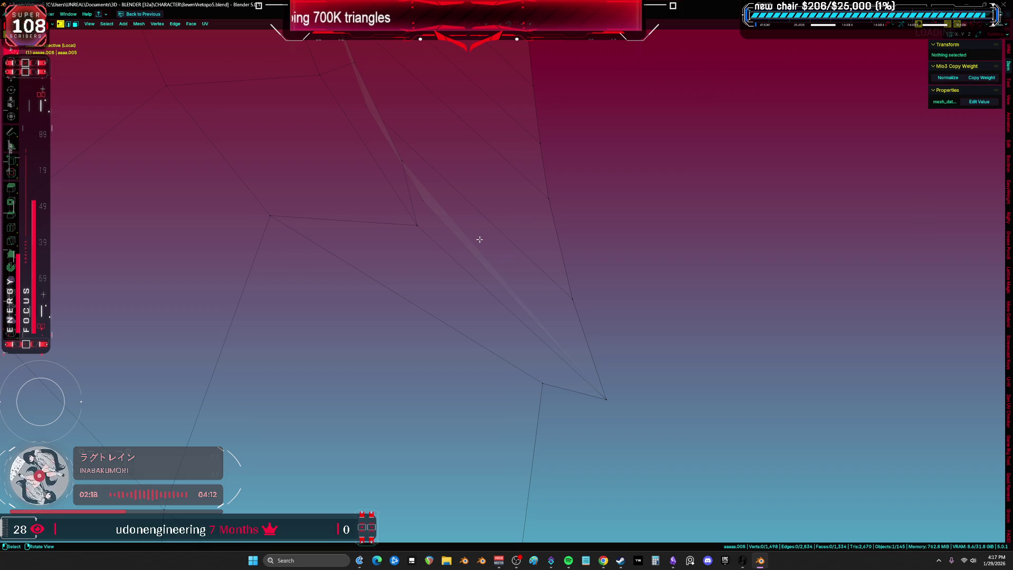
{"action": "scroll", "coordinate": [478, 237], "scroll_direction": "down", "scroll_amount": 1}
Step: Unwrap the whole spine piece and bring its new islands into view in the UV editor
{"action": "key", "text": "a"}
{"action": "key", "text": "u"}
{"action": "left_click", "coordinate": [482, 254]}
{"action": "scroll", "coordinate": [483, 254], "scroll_direction": "down", "scroll_amount": 2}
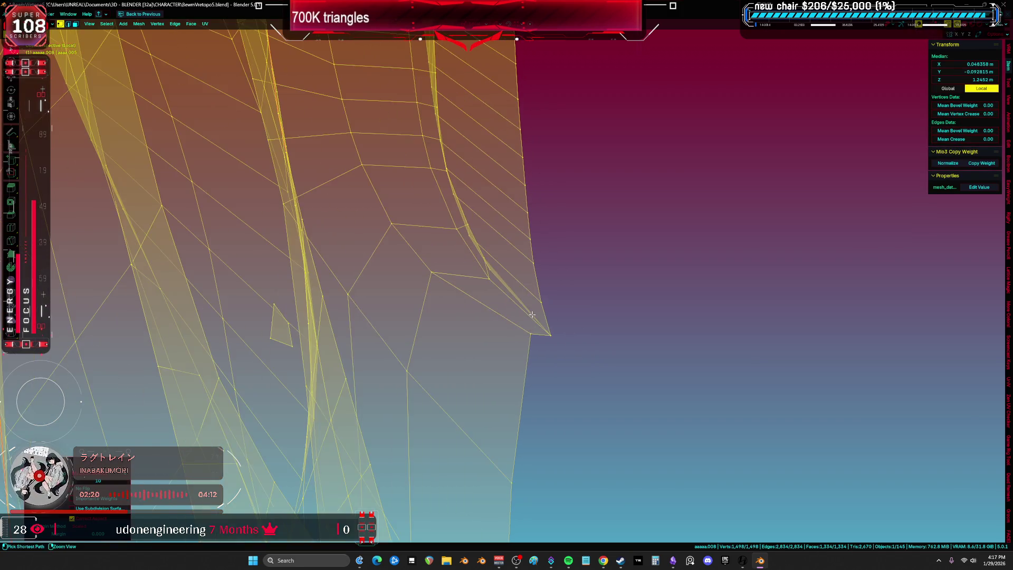
{"action": "key", "text": "shift+F10"}
{"action": "scroll", "coordinate": [576, 258], "scroll_direction": "up", "scroll_amount": 3}
{"action": "middle_click_drag", "start_coordinate": [575, 258], "coordinate": [603, 312]}
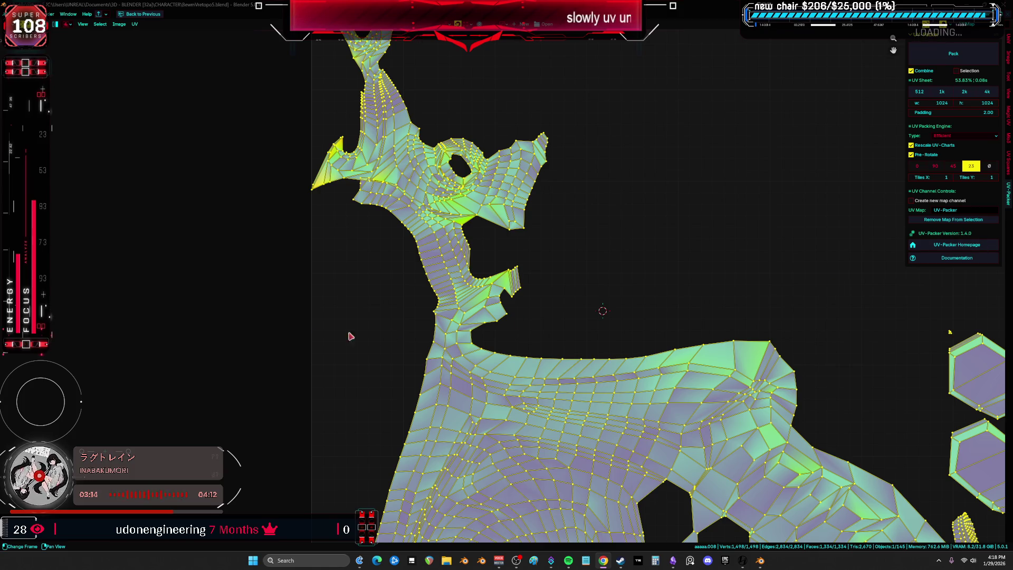
Step: Inspect the neck islands and box-select the upper part of the neck island
{"action": "scroll", "coordinate": [457, 257], "scroll_direction": "up", "scroll_amount": 5}
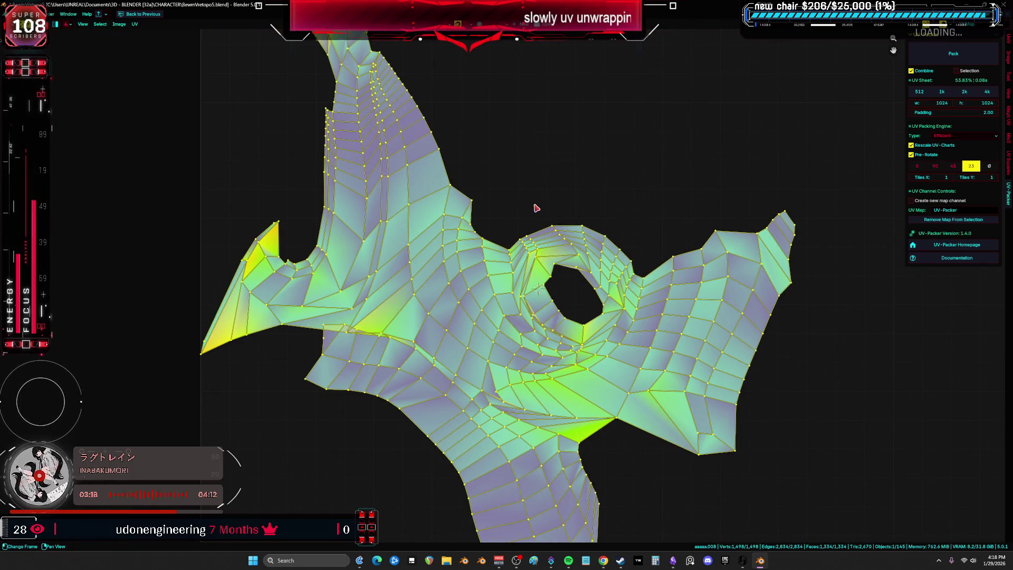
{"action": "middle_click_drag", "start_coordinate": [527, 223], "coordinate": [489, 329]}
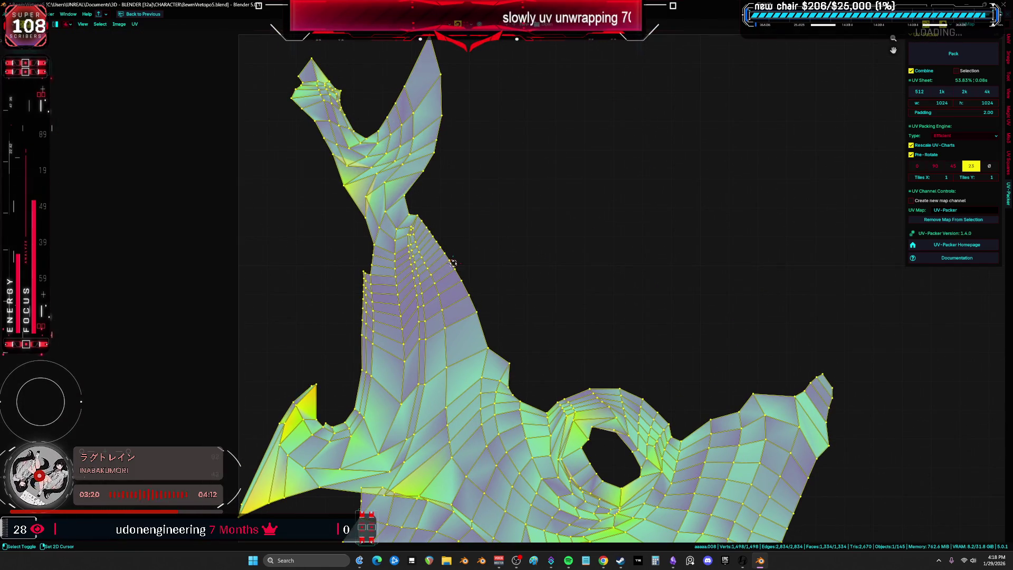
{"action": "key", "text": "Tab"}
{"action": "scroll", "coordinate": [452, 263], "scroll_direction": "down", "scroll_amount": 1}
{"action": "scroll", "coordinate": [464, 237], "scroll_direction": "up", "scroll_amount": 3}
{"action": "scroll", "coordinate": [477, 212], "scroll_direction": "down", "scroll_amount": 2}
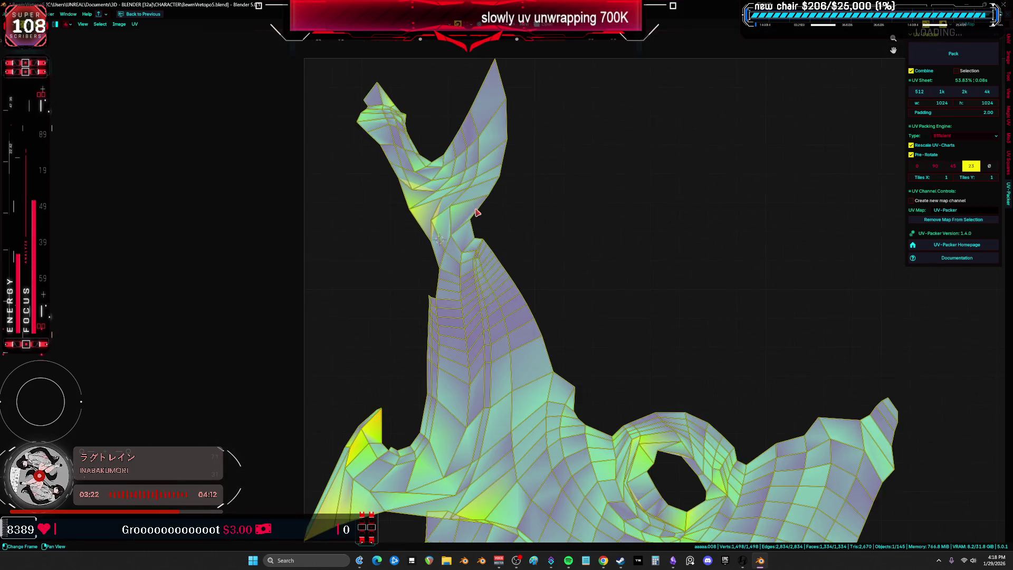
{"action": "key", "text": "Tab"}
{"action": "mouse_move", "coordinate": [543, 53]}
{"action": "left_mouse_down"}
{"action": "mouse_move", "coordinate": [283, 238]}
{"action": "mouse_move", "coordinate": [319, 252]}
{"action": "left_mouse_up"}
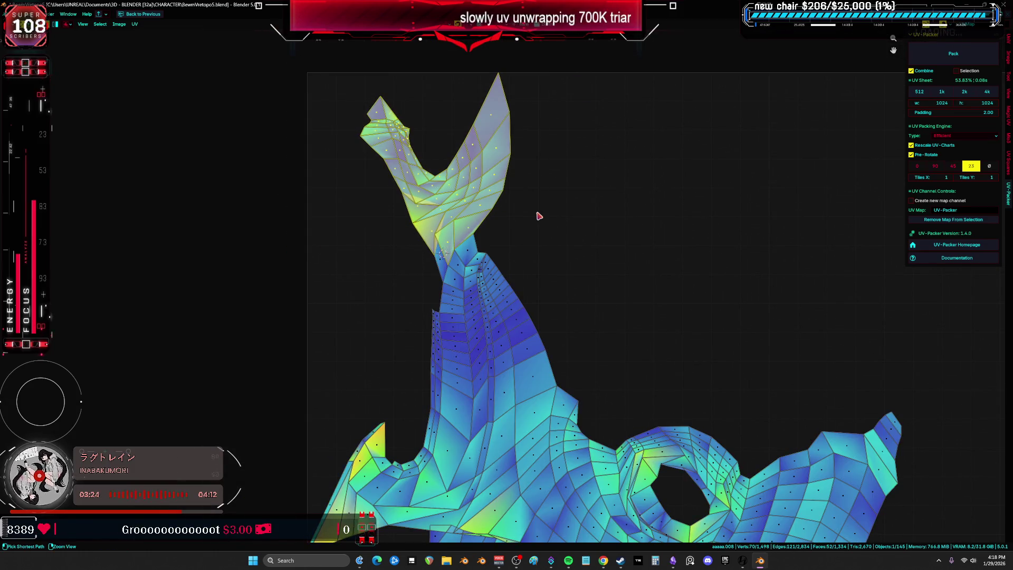
Step: Frame the selection in a full-screen 3D view, then select the whole mesh
{"action": "key", "text": "ctrl+space"}
{"action": "key", "text": "ctrl+space"}
{"action": "key", "text": "KP_Decimal"}
{"action": "key", "text": "alt+a"}
{"action": "mouse_move", "coordinate": [632, 292]}
{"action": "middle_mouse_down"}
{"action": "mouse_move", "coordinate": [577, 355]}
{"action": "mouse_move", "coordinate": [452, 366]}
{"action": "mouse_move", "coordinate": [596, 327]}
{"action": "mouse_move", "coordinate": [513, 293]}
{"action": "mouse_move", "coordinate": [511, 305]}
{"action": "mouse_move", "coordinate": [545, 320]}
{"action": "mouse_move", "coordinate": [486, 219]}
{"action": "mouse_move", "coordinate": [628, 319]}
{"action": "mouse_move", "coordinate": [652, 305]}
{"action": "mouse_move", "coordinate": [667, 314]}
{"action": "mouse_move", "coordinate": [644, 318]}
{"action": "mouse_move", "coordinate": [642, 331]}
{"action": "mouse_move", "coordinate": [664, 318]}
{"action": "mouse_move", "coordinate": [644, 334]}
{"action": "mouse_move", "coordinate": [646, 353]}
{"action": "mouse_move", "coordinate": [520, 311]}
{"action": "mouse_move", "coordinate": [714, 255]}
{"action": "mouse_move", "coordinate": [595, 244]}
{"action": "middle_mouse_up"}
{"action": "key", "text": "a"}
Step: Delete a strip of fin faces and check a single vertex at the fin gap
{"action": "left_click", "coordinate": [521, 313], "text": "alt"}
{"action": "left_click", "coordinate": [522, 313], "text": "ctrl"}
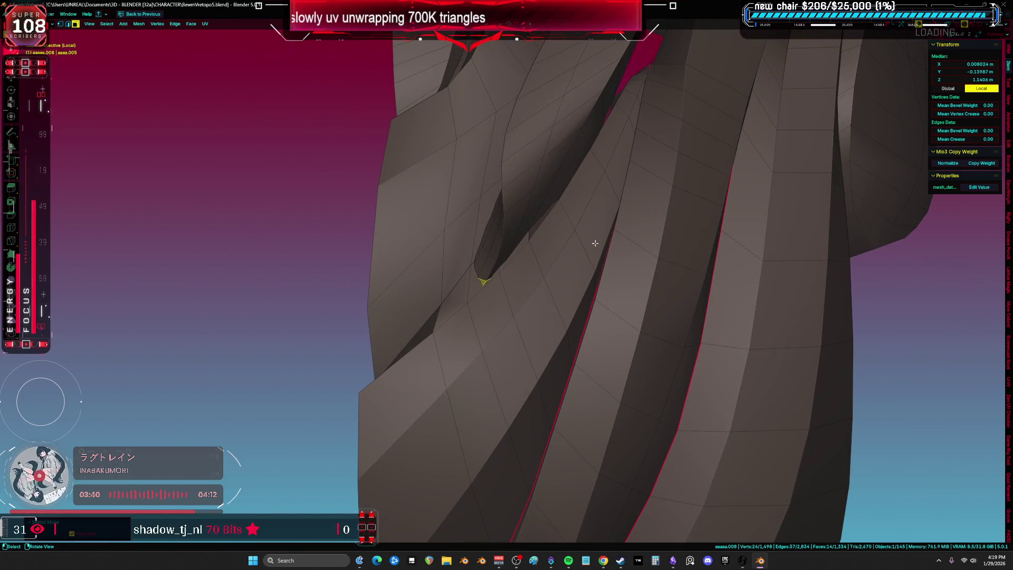
{"action": "left_click", "coordinate": [576, 260]}
{"action": "key", "text": "a"}
{"action": "key", "text": "1"}
{"action": "left_click", "coordinate": [483, 271]}
{"action": "mouse_move", "coordinate": [483, 271]}
{"action": "middle_mouse_down"}
{"action": "mouse_move", "coordinate": [646, 229]}
{"action": "mouse_move", "coordinate": [718, 333]}
{"action": "mouse_move", "coordinate": [707, 361]}
{"action": "mouse_move", "coordinate": [852, 318]}
{"action": "middle_mouse_up"}
{"action": "key", "text": "g"}
{"action": "key", "text": "Escape"}
{"action": "key", "text": "alt+a"}
Step: Rotate an edge loop along the fin and turn on see-through display
{"action": "left_click", "coordinate": [853, 318], "text": "alt"}
{"action": "key", "text": "r"}
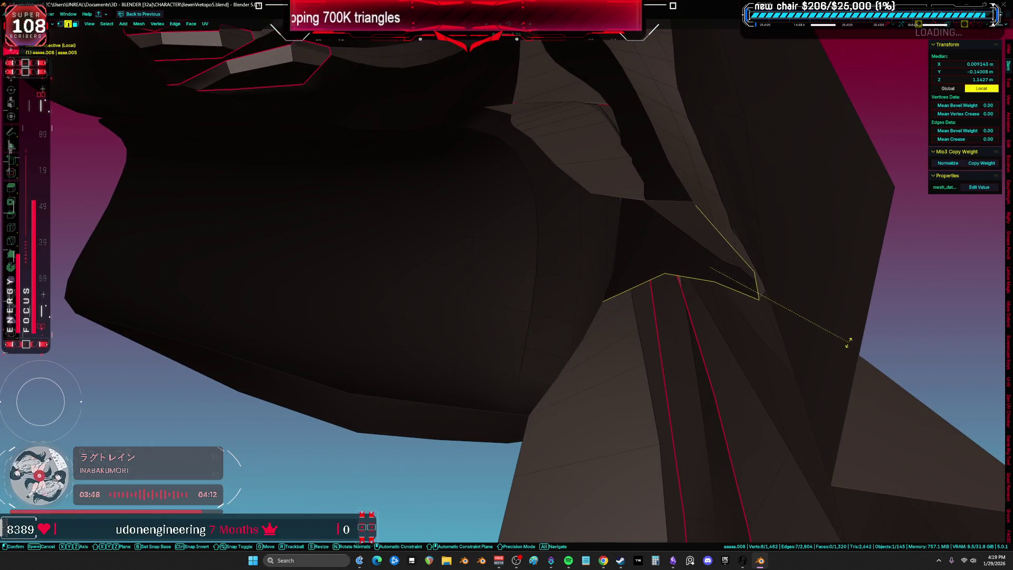
{"action": "left_click", "coordinate": [848, 342]}
{"action": "mouse_move", "coordinate": [789, 341]}
{"action": "middle_mouse_down"}
{"action": "mouse_move", "coordinate": [516, 316]}
{"action": "mouse_move", "coordinate": [493, 323]}
{"action": "mouse_move", "coordinate": [500, 331]}
{"action": "mouse_move", "coordinate": [452, 296]}
{"action": "middle_mouse_up"}
{"action": "key", "text": "a"}
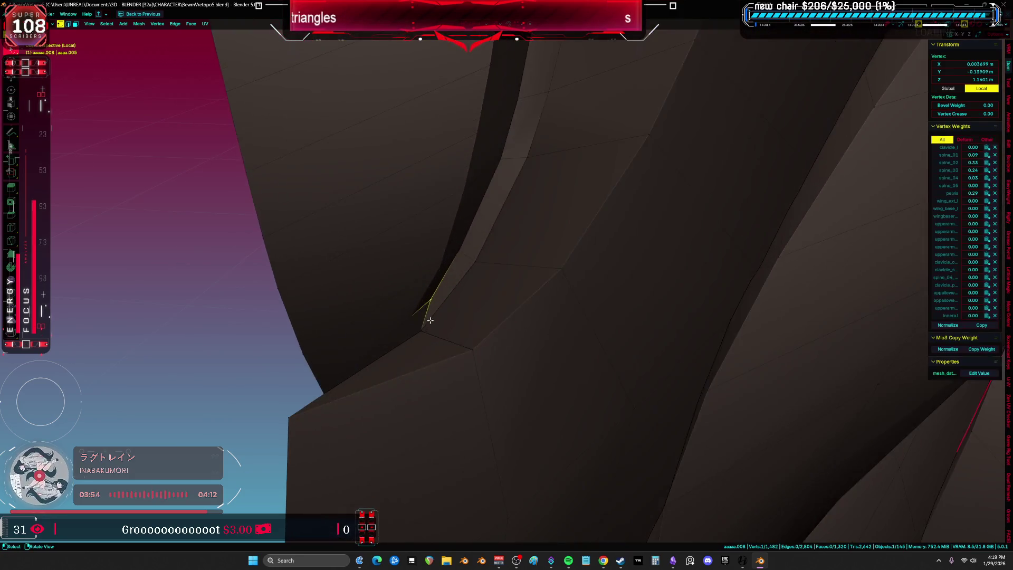
{"action": "key", "text": "ctrl+l"}
{"action": "key", "text": "alt+z"}
{"action": "mouse_move", "coordinate": [441, 305]}
{"action": "middle_mouse_down"}
{"action": "mouse_move", "coordinate": [450, 271]}
{"action": "mouse_move", "coordinate": [505, 249]}
{"action": "mouse_move", "coordinate": [592, 256]}
{"action": "mouse_move", "coordinate": [669, 317]}
{"action": "mouse_move", "coordinate": [641, 326]}
{"action": "mouse_move", "coordinate": [602, 280]}
{"action": "mouse_move", "coordinate": [578, 287]}
{"action": "mouse_move", "coordinate": [728, 260]}
{"action": "mouse_move", "coordinate": [604, 339]}
{"action": "mouse_move", "coordinate": [554, 263]}
{"action": "mouse_move", "coordinate": [519, 347]}
{"action": "mouse_move", "coordinate": [500, 364]}
{"action": "mouse_move", "coordinate": [502, 294]}
{"action": "middle_mouse_up"}
Step: Select an edge loop along the fin and mark it as a UV seam
{"action": "left_click", "coordinate": [621, 245]}
{"action": "key", "text": "j"}
{"action": "left_click", "coordinate": [573, 286], "text": "alt"}
{"action": "left_click", "coordinate": [538, 275], "text": "alt"}
{"action": "key", "text": "alt+z"}
{"action": "key", "text": "alt+z"}
{"action": "left_click", "coordinate": [563, 240], "text": "alt"}
{"action": "key", "text": "alt+z"}
{"action": "mouse_move", "coordinate": [563, 240]}
{"action": "middle_mouse_down"}
{"action": "mouse_move", "coordinate": [696, 283]}
{"action": "mouse_move", "coordinate": [509, 344]}
{"action": "mouse_move", "coordinate": [524, 301]}
{"action": "mouse_move", "coordinate": [549, 299]}
{"action": "mouse_move", "coordinate": [536, 303]}
{"action": "mouse_move", "coordinate": [506, 377]}
{"action": "mouse_move", "coordinate": [486, 361]}
{"action": "mouse_move", "coordinate": [497, 357]}
{"action": "mouse_move", "coordinate": [499, 373]}
{"action": "mouse_move", "coordinate": [597, 384]}
{"action": "mouse_move", "coordinate": [624, 368]}
{"action": "mouse_move", "coordinate": [590, 375]}
{"action": "mouse_move", "coordinate": [617, 389]}
{"action": "mouse_move", "coordinate": [478, 287]}
{"action": "mouse_move", "coordinate": [547, 335]}
{"action": "mouse_move", "coordinate": [442, 337]}
{"action": "mouse_move", "coordinate": [502, 350]}
{"action": "mouse_move", "coordinate": [575, 327]}
{"action": "mouse_move", "coordinate": [588, 283]}
{"action": "mouse_move", "coordinate": [614, 294]}
{"action": "middle_mouse_up"}
{"action": "left_click", "coordinate": [698, 286]}
{"action": "left_click", "coordinate": [507, 376], "text": "alt"}
Step: Delete a ring of faces around the fin and nudge the new hole's border loop
{"action": "key", "text": "alt+a"}
{"action": "left_click", "coordinate": [543, 338], "text": "alt"}
{"action": "key", "text": "x"}
{"action": "left_click", "coordinate": [442, 336]}
{"action": "left_click", "coordinate": [615, 294], "text": "alt"}
{"action": "middle_click_drag", "start_coordinate": [665, 314], "coordinate": [662, 368]}
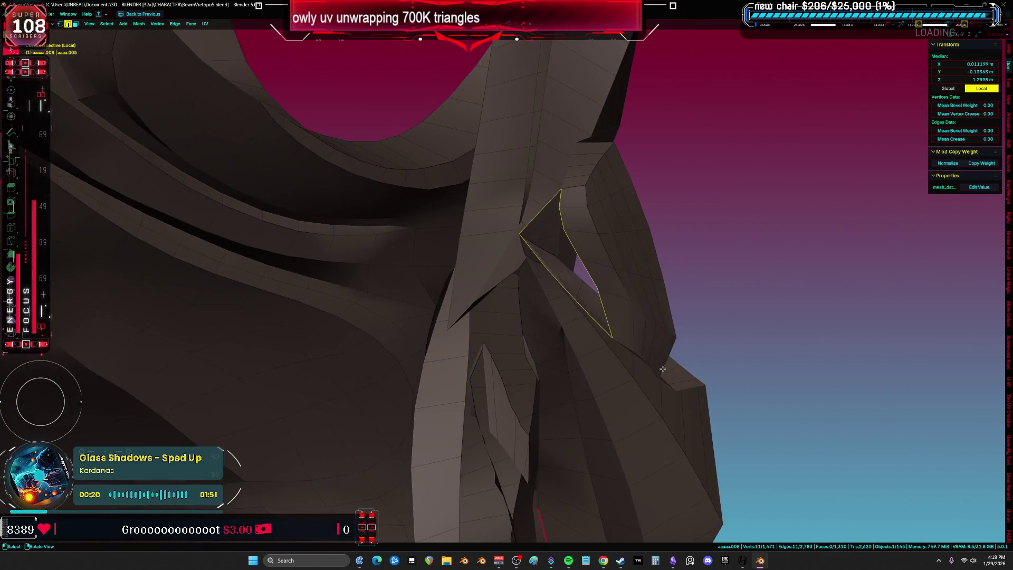
{"action": "mouse_move", "coordinate": [745, 357]}
{"action": "middle_mouse_down"}
{"action": "mouse_move", "coordinate": [713, 372]}
{"action": "mouse_move", "coordinate": [592, 296]}
{"action": "mouse_move", "coordinate": [464, 283]}
{"action": "middle_mouse_up"}
{"action": "key", "text": "g"}
{"action": "left_click", "coordinate": [708, 370]}
Step: Delete one small leftover face from the spine piece
{"action": "key", "text": "a"}
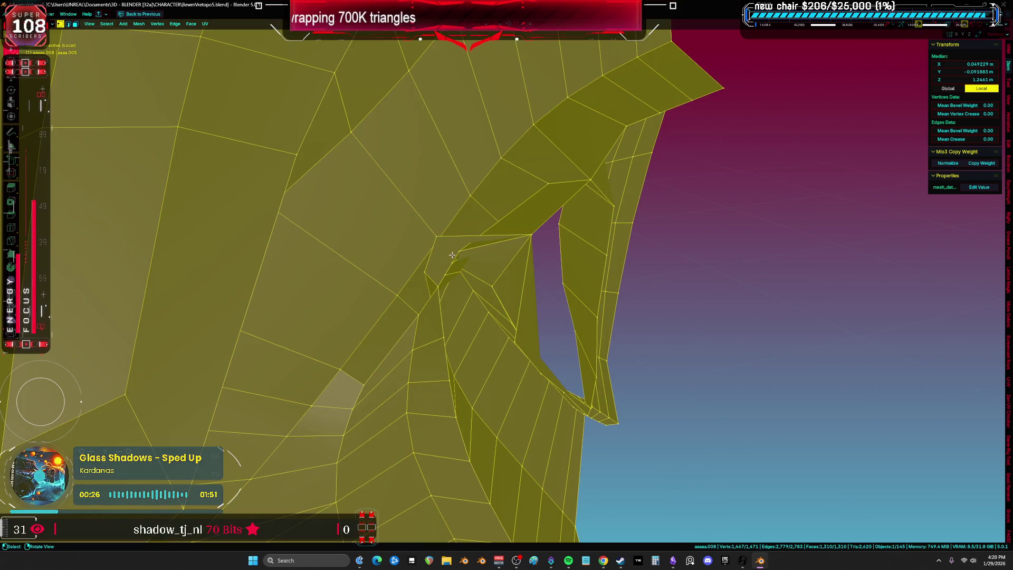
{"action": "left_click", "coordinate": [466, 255]}
{"action": "mouse_move", "coordinate": [467, 255]}
{"action": "middle_mouse_down"}
{"action": "mouse_move", "coordinate": [443, 315]}
{"action": "mouse_move", "coordinate": [432, 293]}
{"action": "mouse_move", "coordinate": [443, 305]}
{"action": "middle_mouse_up"}
{"action": "key", "text": "x"}
{"action": "left_click", "coordinate": [437, 297]}
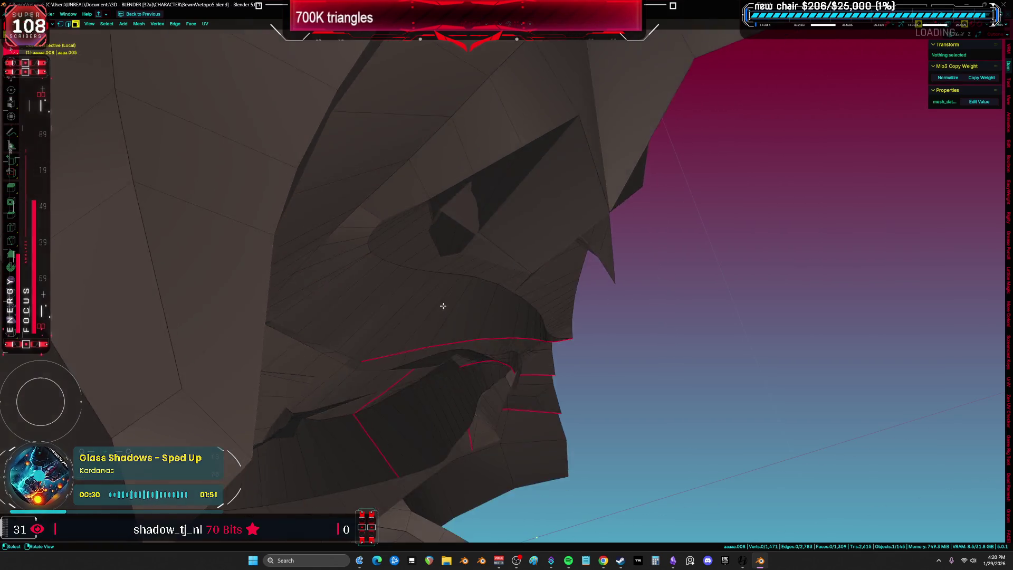
Step: Move a fin-tip vertex, return to solid shading and select the whole mesh
{"action": "key", "text": "a"}
{"action": "key", "text": "1"}
{"action": "left_click", "coordinate": [445, 212]}
{"action": "middle_click_drag", "start_coordinate": [445, 211], "coordinate": [470, 174]}
{"action": "key", "text": "g"}
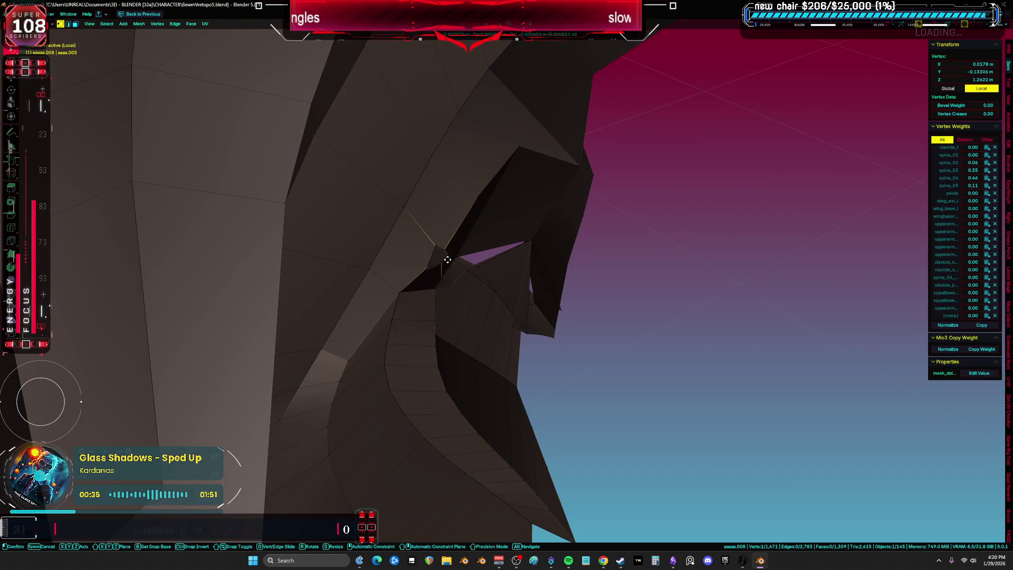
{"action": "left_click", "coordinate": [441, 247]}
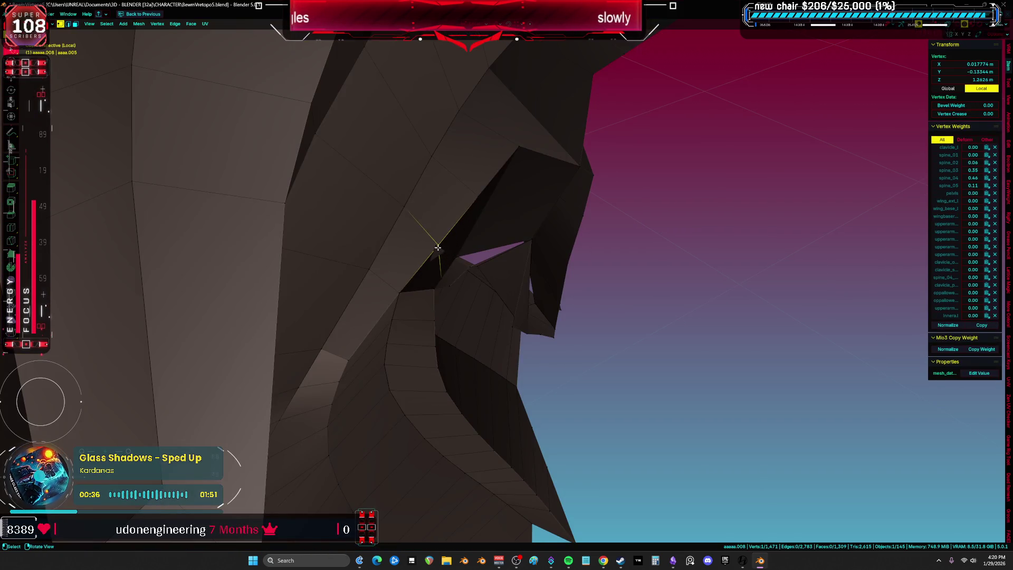
{"action": "key", "text": "shift+z"}
{"action": "key", "text": "z"}
{"action": "left_click", "coordinate": [504, 270]}
{"action": "mouse_move", "coordinate": [504, 270]}
{"action": "middle_mouse_down"}
{"action": "mouse_move", "coordinate": [520, 278]}
{"action": "mouse_move", "coordinate": [402, 262]}
{"action": "mouse_move", "coordinate": [417, 277]}
{"action": "mouse_move", "coordinate": [407, 260]}
{"action": "mouse_move", "coordinate": [540, 301]}
{"action": "mouse_move", "coordinate": [515, 253]}
{"action": "mouse_move", "coordinate": [489, 237]}
{"action": "mouse_move", "coordinate": [538, 258]}
{"action": "mouse_move", "coordinate": [557, 248]}
{"action": "mouse_move", "coordinate": [552, 265]}
{"action": "mouse_move", "coordinate": [565, 256]}
{"action": "mouse_move", "coordinate": [533, 277]}
{"action": "middle_mouse_up"}
{"action": "key", "text": "a"}
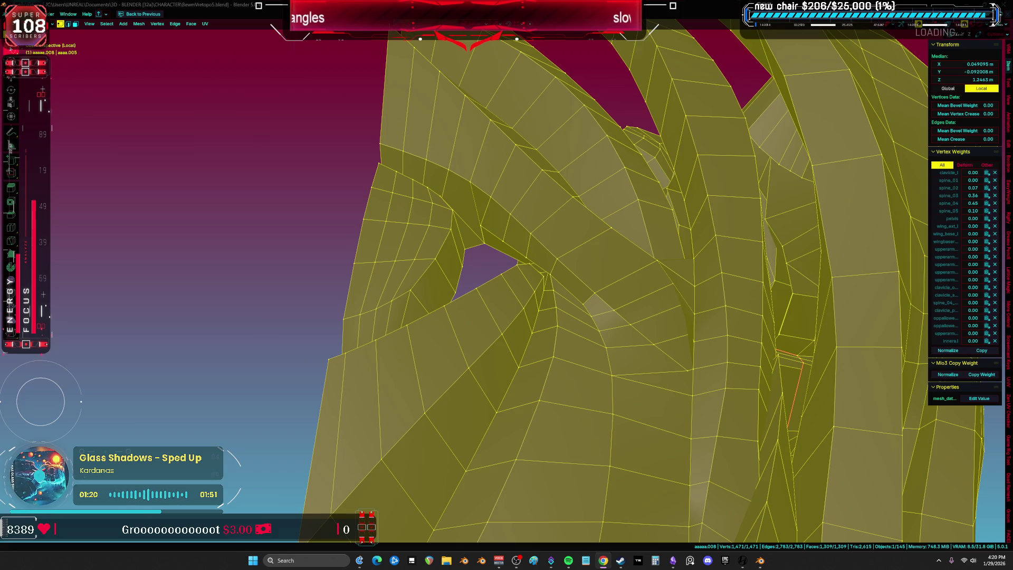
Step: Unwrap the re-seamed spine piece with U > Unwrap
{"action": "mouse_move", "coordinate": [744, 356]}
{"action": "middle_mouse_down"}
{"action": "mouse_move", "coordinate": [660, 323]}
{"action": "mouse_move", "coordinate": [644, 299]}
{"action": "mouse_move", "coordinate": [649, 287]}
{"action": "mouse_move", "coordinate": [595, 314]}
{"action": "mouse_move", "coordinate": [620, 375]}
{"action": "mouse_move", "coordinate": [517, 333]}
{"action": "middle_mouse_up"}
{"action": "scroll", "coordinate": [611, 342], "scroll_direction": "down", "scroll_amount": 5}
{"action": "scroll", "coordinate": [494, 341], "scroll_direction": "up", "scroll_amount": 4}
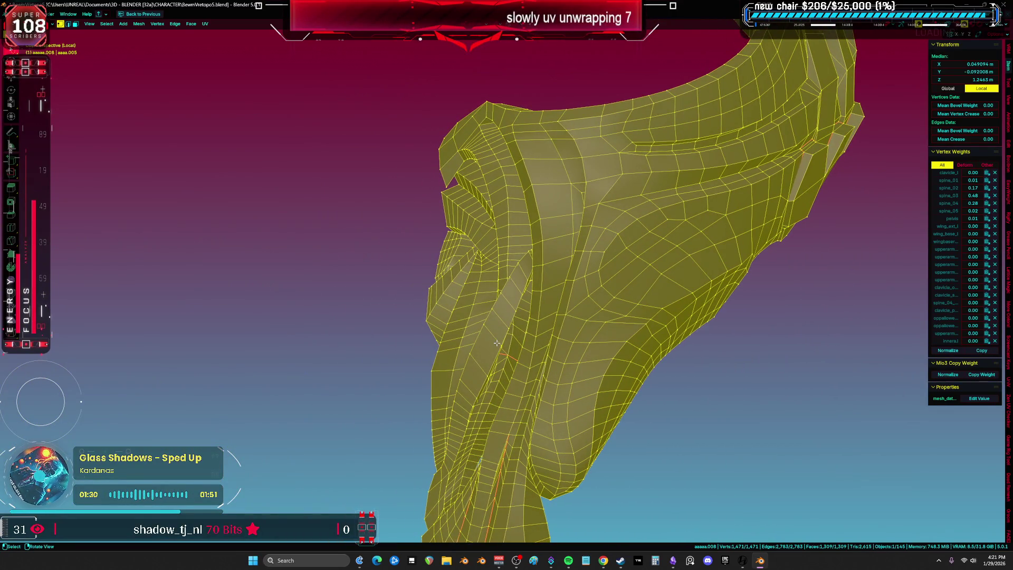
{"action": "key", "text": "u"}
{"action": "left_click", "coordinate": [453, 290]}
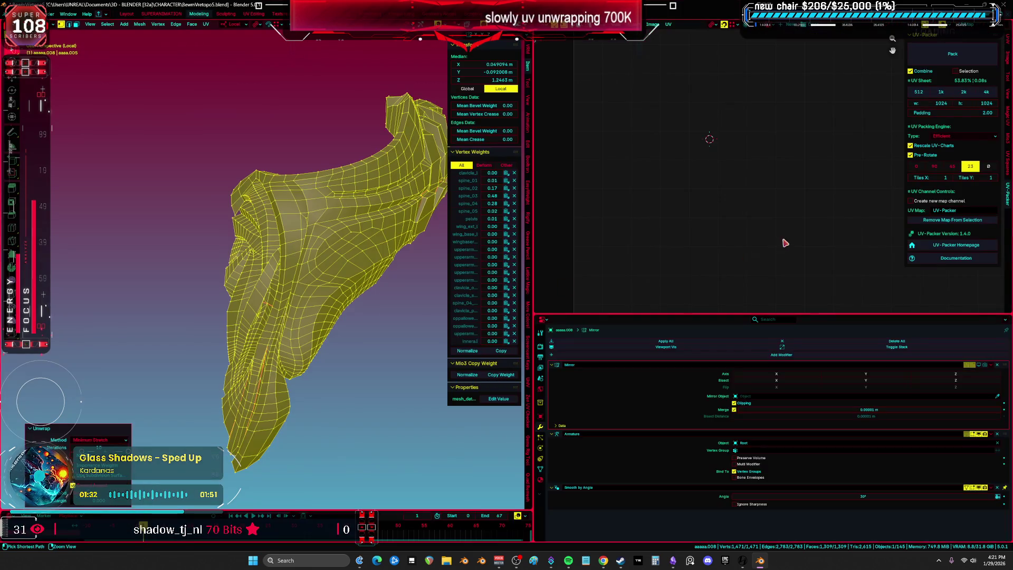
Step: Inspect the torso island in a maximised UV editor, then restore the split layout
{"action": "key", "text": "ctrl+space"}
{"action": "middle_click_drag", "start_coordinate": [651, 287], "coordinate": [429, 235]}
{"action": "scroll", "coordinate": [523, 181], "scroll_direction": "up", "scroll_amount": 3}
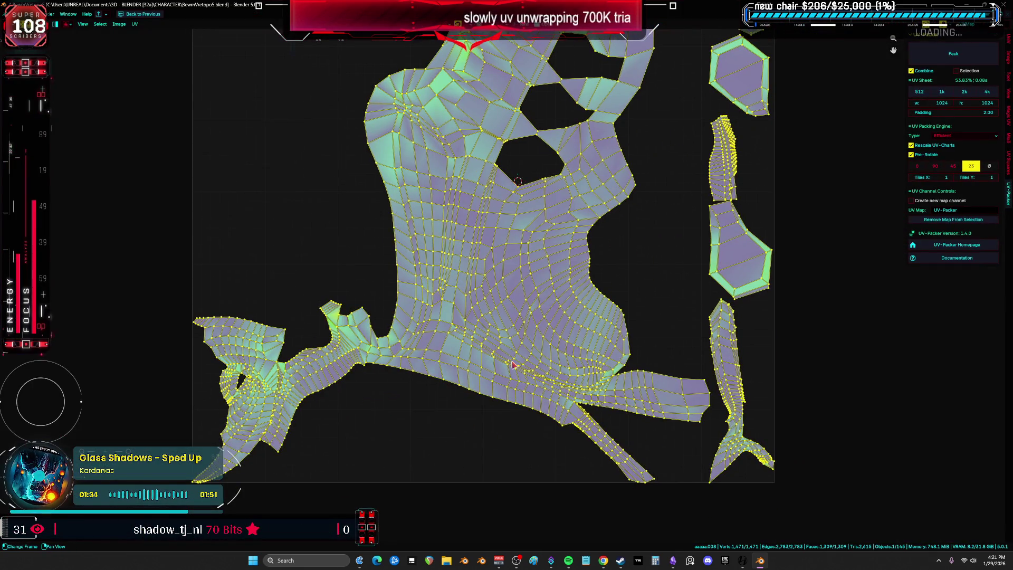
{"action": "scroll", "coordinate": [512, 363], "scroll_direction": "down", "scroll_amount": 3}
{"action": "left_click", "coordinate": [593, 255]}
{"action": "scroll", "coordinate": [593, 255], "scroll_direction": "up", "scroll_amount": 5}
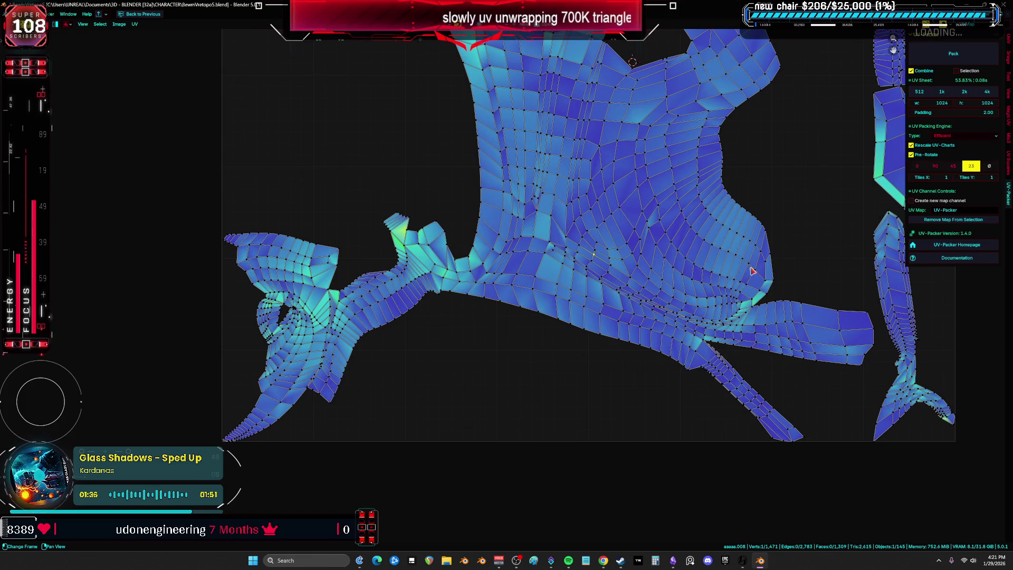
{"action": "scroll", "coordinate": [752, 271], "scroll_direction": "down", "scroll_amount": 3}
{"action": "scroll", "coordinate": [592, 323], "scroll_direction": "up", "scroll_amount": 5}
{"action": "middle_click_drag", "start_coordinate": [588, 251], "coordinate": [585, 233]}
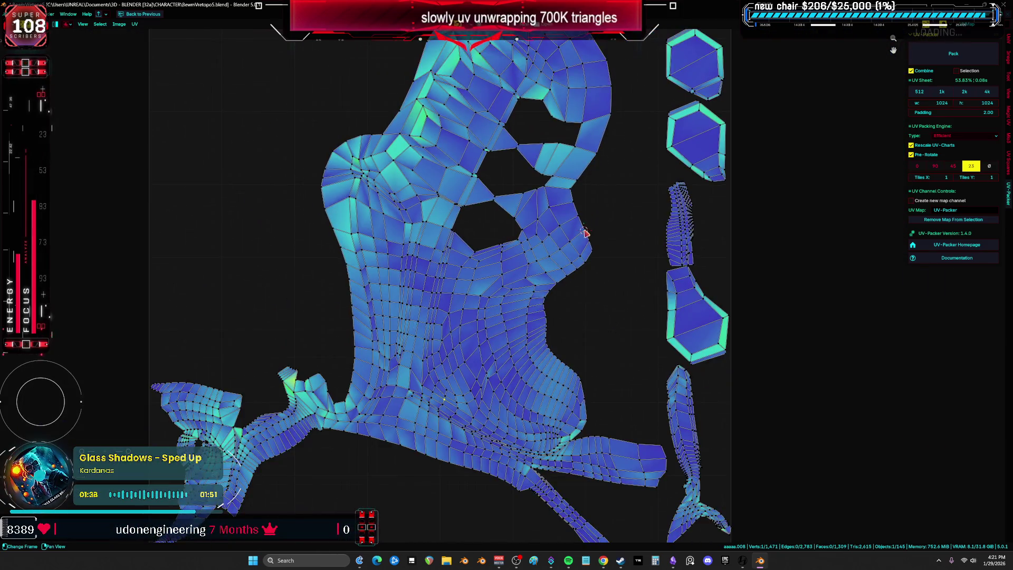
{"action": "key", "text": "ctrl+space"}
{"action": "middle_click_drag", "start_coordinate": [350, 284], "coordinate": [357, 289]}
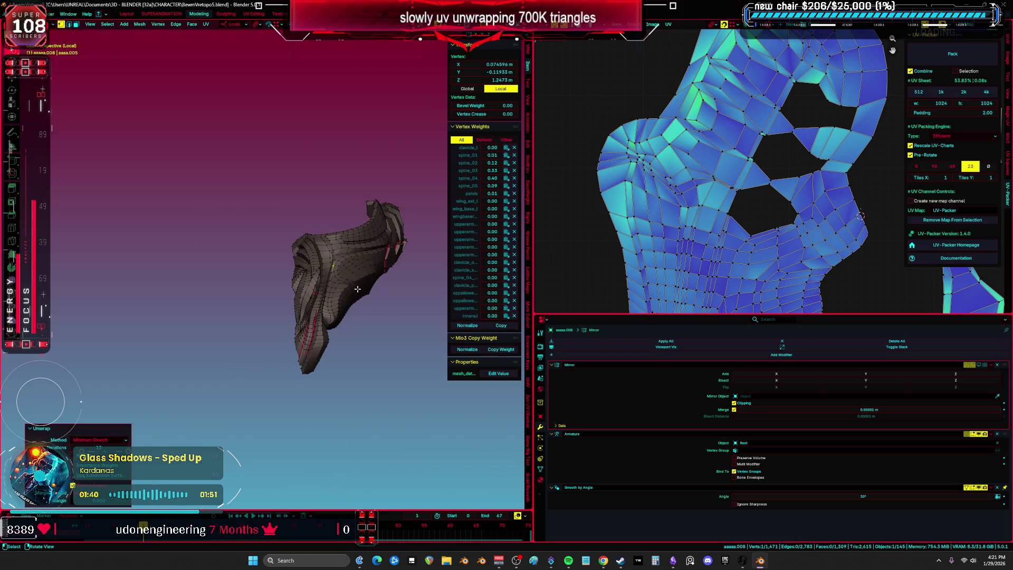
Step: Exit local view, maximise the 3D viewport and switch to Material Preview shading
{"action": "key", "text": "KP_Divide"}
{"action": "key", "text": "ctrl+Tab"}
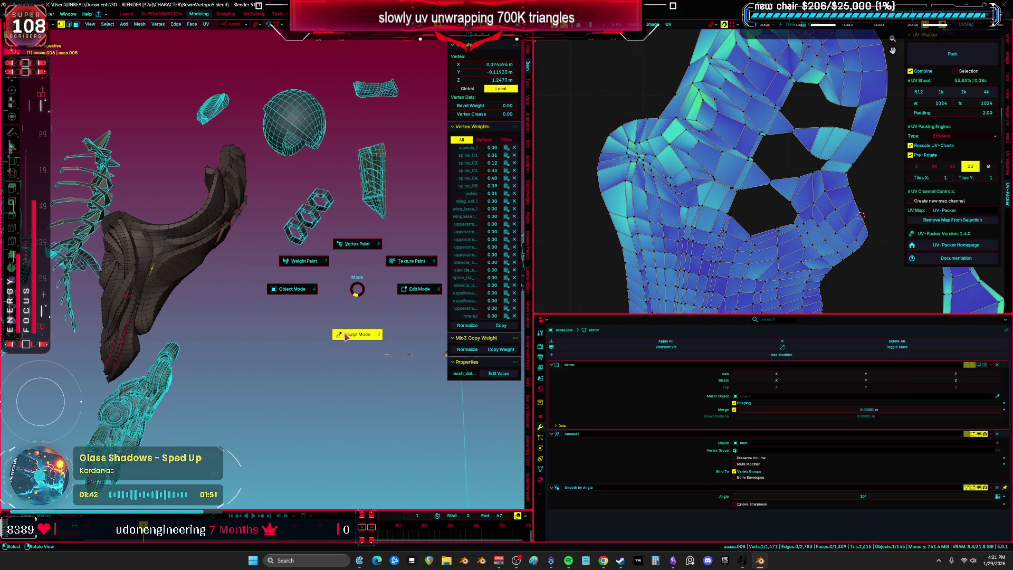
{"action": "key", "text": "7"}
{"action": "scroll", "coordinate": [339, 286], "scroll_direction": "down", "scroll_amount": 5}
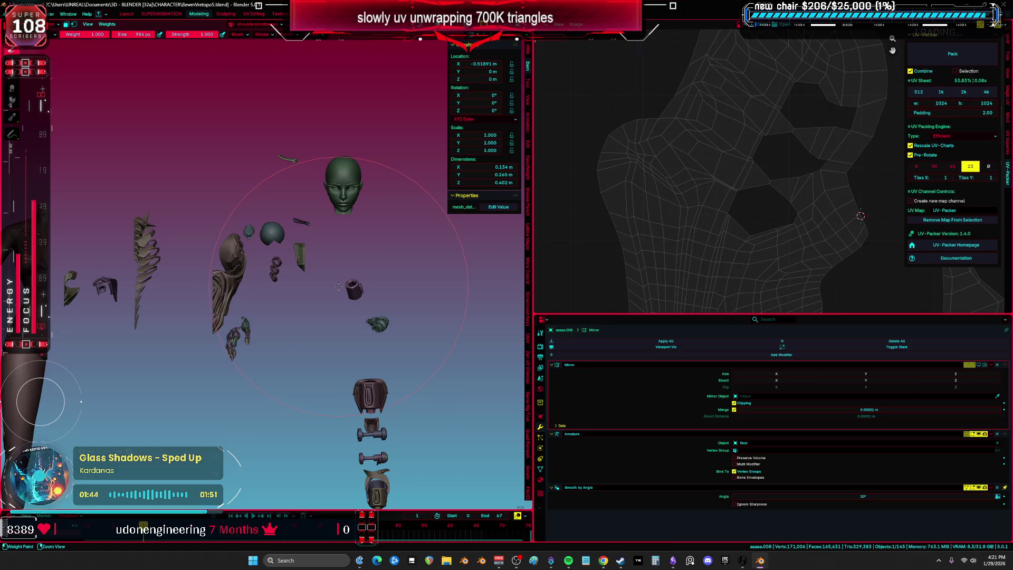
{"action": "key", "text": "ctrl+space"}
{"action": "key", "text": "ctrl+Tab"}
{"action": "scroll", "coordinate": [490, 276], "scroll_direction": "up", "scroll_amount": 3}
{"action": "key", "text": "z"}
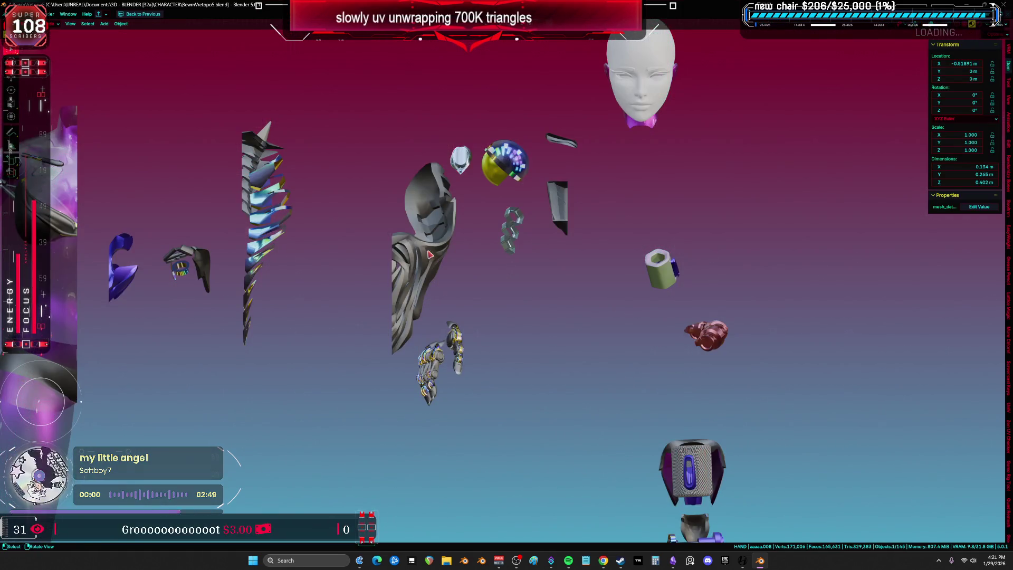
{"action": "scroll", "coordinate": [429, 255], "scroll_direction": "down", "scroll_amount": 5}
{"action": "key", "text": "g"}
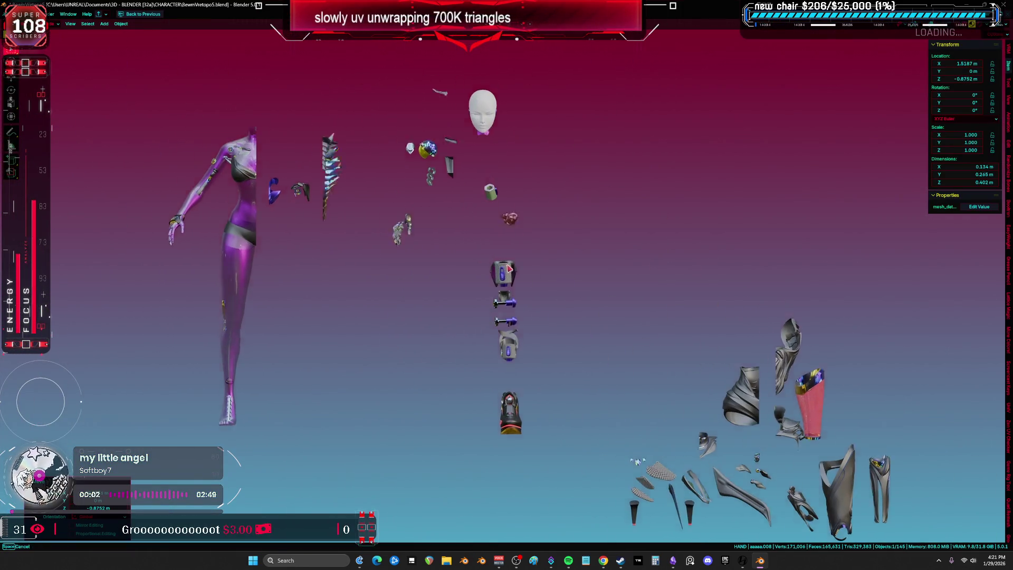
{"action": "scroll", "coordinate": [509, 269], "scroll_direction": "up", "scroll_amount": 5}
Step: Select the spiky spine piece and enter Edit Mode, framed close-up
{"action": "left_click", "coordinate": [449, 256]}
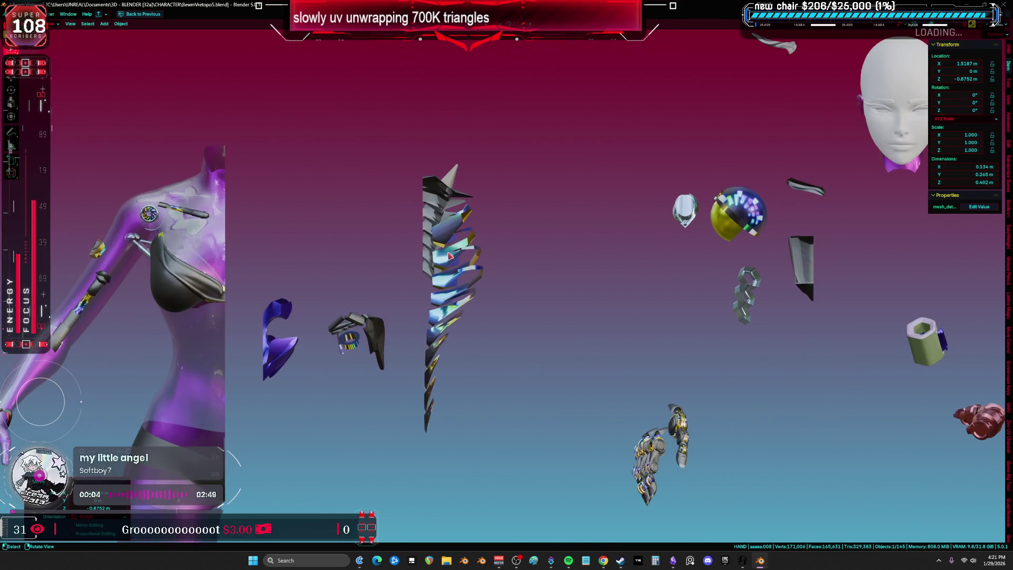
{"action": "key", "text": "Tab"}
{"action": "key", "text": "KP_Decimal"}
{"action": "key", "text": "alt+a"}
{"action": "mouse_move", "coordinate": [447, 256]}
{"action": "middle_mouse_down"}
{"action": "mouse_move", "coordinate": [639, 253]}
{"action": "mouse_move", "coordinate": [500, 265]}
{"action": "mouse_move", "coordinate": [637, 288]}
{"action": "mouse_move", "coordinate": [531, 238]}
{"action": "mouse_move", "coordinate": [528, 254]}
{"action": "mouse_move", "coordinate": [455, 233]}
{"action": "middle_mouse_up"}
Step: Select the entire spine mesh in Edit Mode
{"action": "key", "text": "a"}
{"action": "right_click", "coordinate": [638, 288]}
{"action": "left_click", "coordinate": [617, 288]}
{"action": "key", "text": "alt+a"}
{"action": "left_click", "coordinate": [554, 250]}
{"action": "key", "text": "ctrl+l"}
{"action": "key", "text": "ctrl+z"}
{"action": "key", "text": "a"}
Step: Show the spine's UVs in the UV Editing layout with the UV editor maximised
{"action": "key", "text": "ctrl+Page_Up"}
{"action": "key", "text": "ctrl+space"}
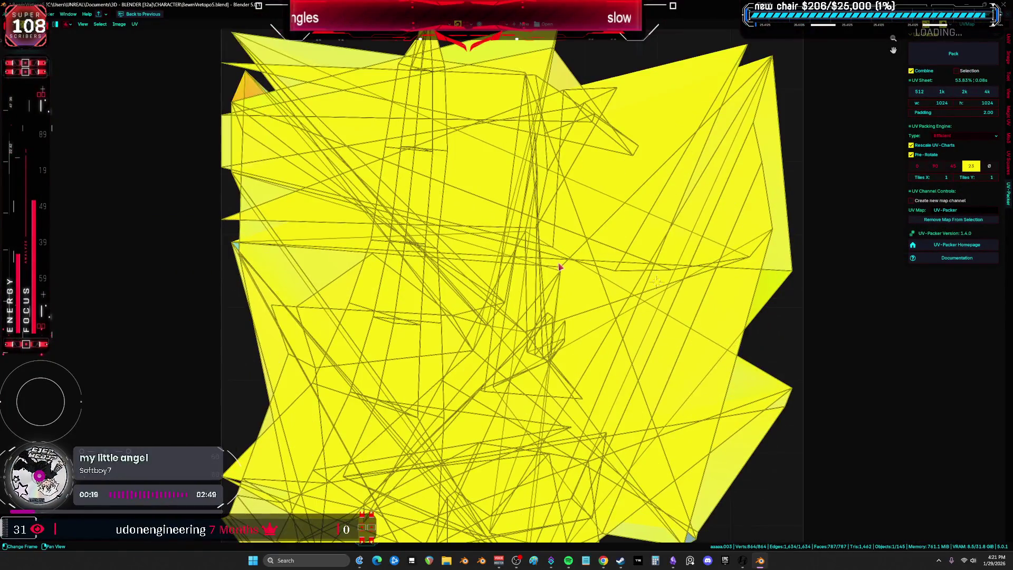
{"action": "scroll", "coordinate": [560, 267], "scroll_direction": "down", "scroll_amount": 2}
{"action": "key", "text": "ctrl+z"}
{"action": "scroll", "coordinate": [654, 290], "scroll_direction": "up", "scroll_amount": 1}
{"action": "scroll", "coordinate": [622, 294], "scroll_direction": "down", "scroll_amount": 1}
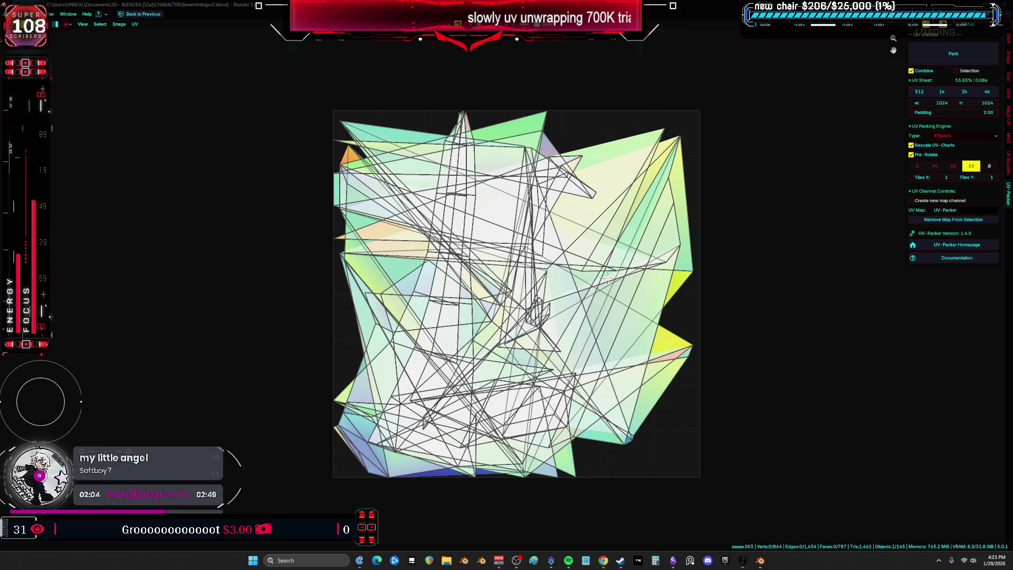
Step: Restore the split layout, then maximise the 3D viewport and select every spine vertex
{"action": "key", "text": "ctrl+space"}
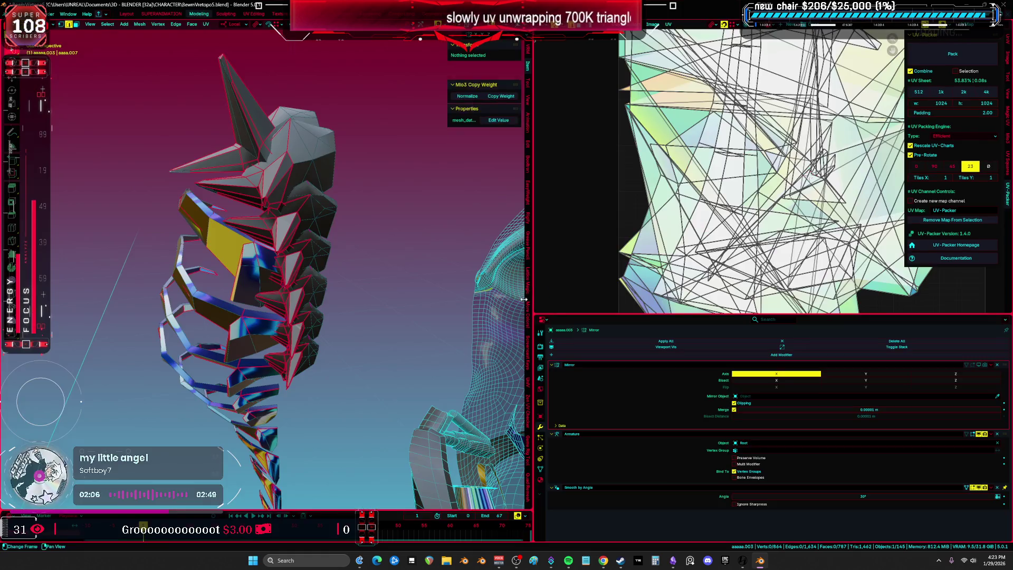
{"action": "mouse_move", "coordinate": [348, 259]}
{"action": "middle_mouse_down"}
{"action": "mouse_move", "coordinate": [432, 248]}
{"action": "mouse_move", "coordinate": [490, 287]}
{"action": "mouse_move", "coordinate": [530, 244]}
{"action": "mouse_move", "coordinate": [655, 287]}
{"action": "middle_mouse_up"}
{"action": "left_click", "coordinate": [431, 248]}
{"action": "key", "text": "ctrl+space"}
{"action": "scroll", "coordinate": [464, 264], "scroll_direction": "up", "scroll_amount": 5}
{"action": "key", "text": "a"}
Step: Deselect all and pick several fin vertices to read their vertex weights
{"action": "scroll", "coordinate": [655, 287], "scroll_direction": "down", "scroll_amount": 5}
{"action": "right_click", "coordinate": [640, 334]}
{"action": "key", "text": "alt+a"}
{"action": "scroll", "coordinate": [638, 332], "scroll_direction": "up", "scroll_amount": 5}
{"action": "left_click", "coordinate": [637, 333]}
{"action": "mouse_move", "coordinate": [637, 333]}
{"action": "middle_mouse_down"}
{"action": "mouse_move", "coordinate": [670, 324]}
{"action": "mouse_move", "coordinate": [697, 335]}
{"action": "middle_mouse_up"}
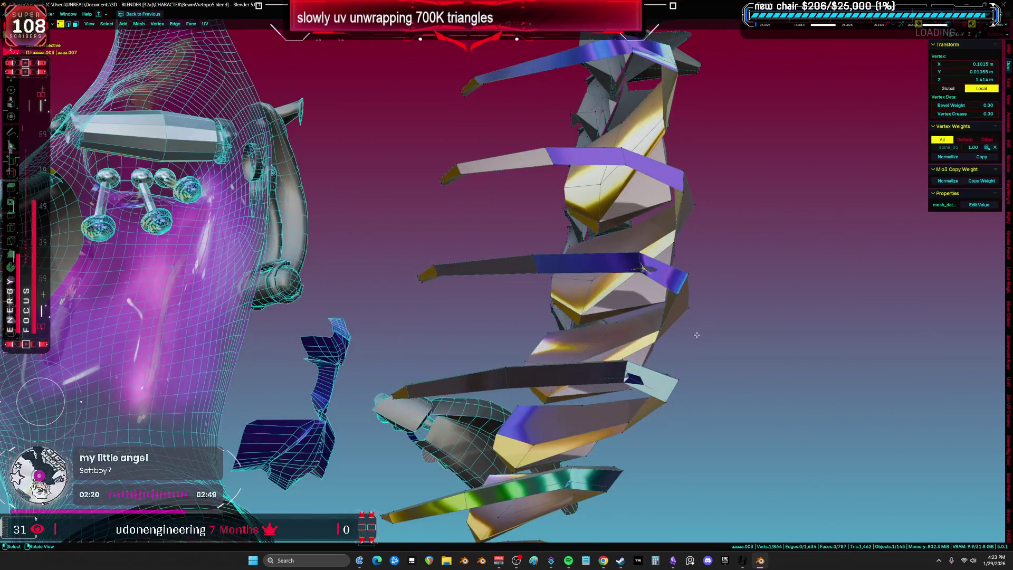
{"action": "left_click", "coordinate": [631, 380], "text": "shift"}
{"action": "middle_click_drag", "start_coordinate": [631, 380], "coordinate": [698, 241]}
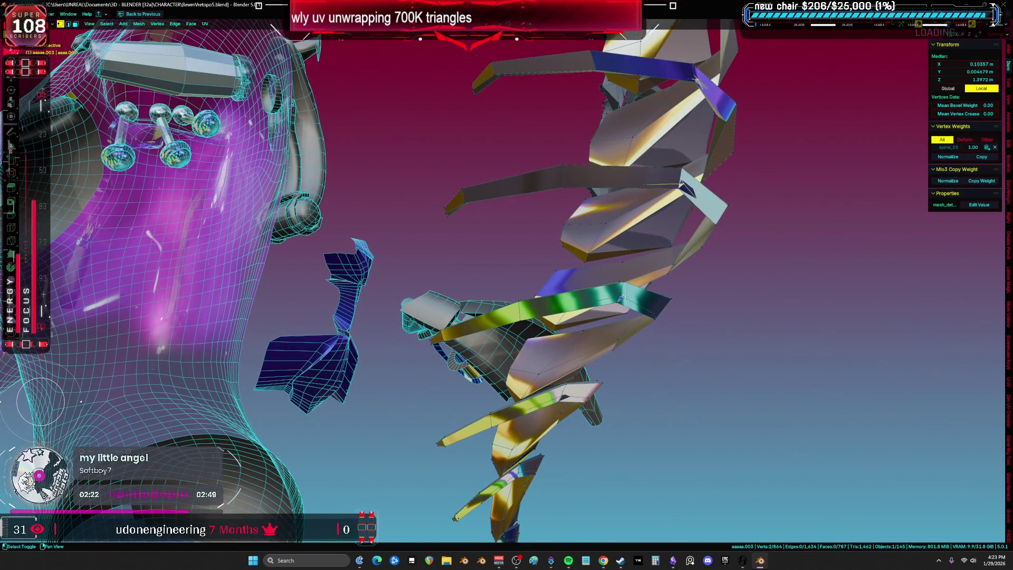
{"action": "left_click", "coordinate": [620, 298], "text": "ctrl"}
{"action": "mouse_move", "coordinate": [620, 298]}
{"action": "middle_mouse_down"}
{"action": "mouse_move", "coordinate": [586, 309]}
{"action": "mouse_move", "coordinate": [723, 241]}
{"action": "mouse_move", "coordinate": [686, 232]}
{"action": "mouse_move", "coordinate": [596, 250]}
{"action": "mouse_move", "coordinate": [588, 237]}
{"action": "mouse_move", "coordinate": [602, 290]}
{"action": "middle_mouse_up"}
{"action": "key", "text": "alt+s"}
{"action": "left_click", "coordinate": [723, 227]}
Step: Add further fin vertices, finding one weighted almost entirely to spine_05
{"action": "left_click", "coordinate": [643, 241], "text": "shift"}
{"action": "left_click", "coordinate": [596, 250], "text": "shift"}
{"action": "left_click", "coordinate": [598, 246], "text": "shift"}
{"action": "mouse_move", "coordinate": [669, 346]}
{"action": "middle_mouse_down"}
{"action": "mouse_move", "coordinate": [667, 170]}
{"action": "mouse_move", "coordinate": [628, 303]}
{"action": "mouse_move", "coordinate": [647, 309]}
{"action": "mouse_move", "coordinate": [645, 274]}
{"action": "mouse_move", "coordinate": [614, 309]}
{"action": "mouse_move", "coordinate": [645, 362]}
{"action": "middle_mouse_up"}
{"action": "scroll", "coordinate": [645, 363], "scroll_direction": "up", "scroll_amount": 6}
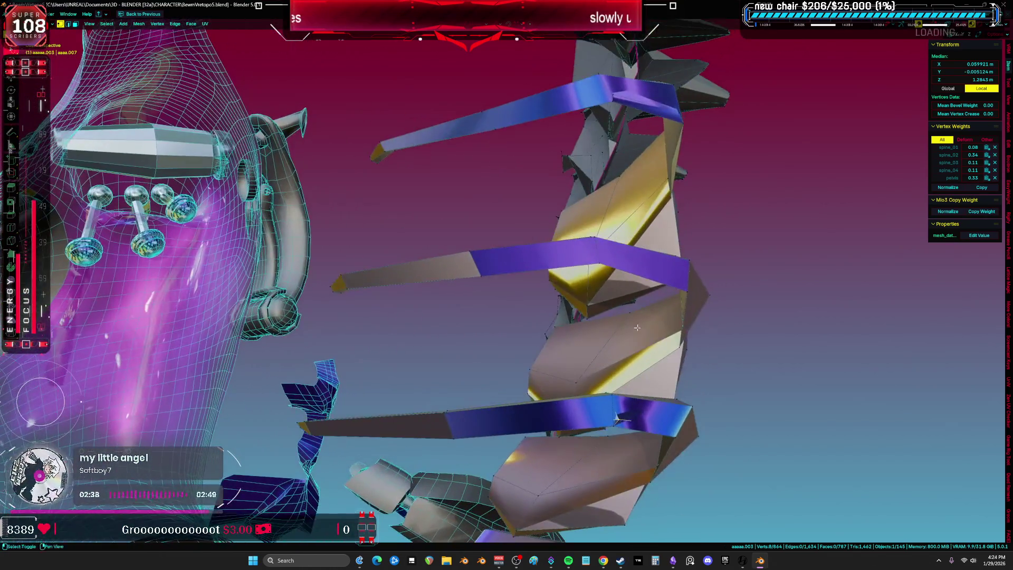
{"action": "left_click", "coordinate": [493, 196]}
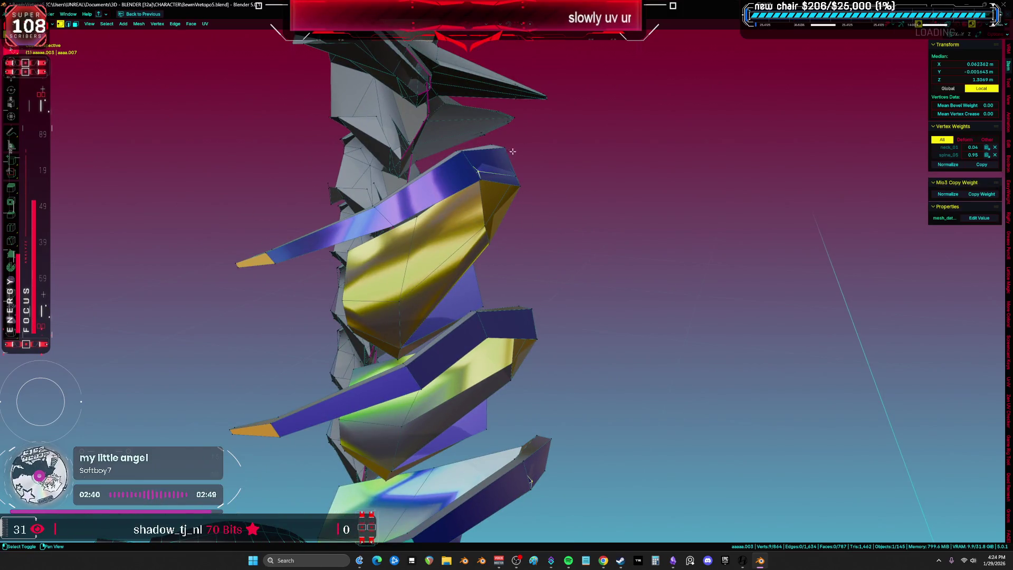
Step: Cancel a shrink/fatten on the picked vertex and select the whole 864-vertex spine mesh
{"action": "scroll", "coordinate": [572, 319], "scroll_direction": "down", "scroll_amount": 3}
{"action": "scroll", "coordinate": [622, 327], "scroll_direction": "up", "scroll_amount": 3}
{"action": "mouse_move", "coordinate": [625, 263]}
{"action": "middle_mouse_down", "text": "shift"}
{"action": "mouse_move", "coordinate": [654, 255]}
{"action": "mouse_move", "coordinate": [649, 229]}
{"action": "mouse_move", "coordinate": [622, 249]}
{"action": "mouse_move", "coordinate": [596, 226]}
{"action": "mouse_move", "coordinate": [319, 269]}
{"action": "mouse_move", "coordinate": [320, 235]}
{"action": "mouse_move", "coordinate": [347, 173]}
{"action": "mouse_move", "coordinate": [421, 278]}
{"action": "mouse_move", "coordinate": [381, 301]}
{"action": "middle_mouse_up", "text": "shift"}
{"action": "key", "text": "alt+s"}
{"action": "left_click", "coordinate": [638, 225]}
{"action": "key", "text": "a"}
{"action": "left_click", "coordinate": [291, 294]}
{"action": "key", "text": "a"}
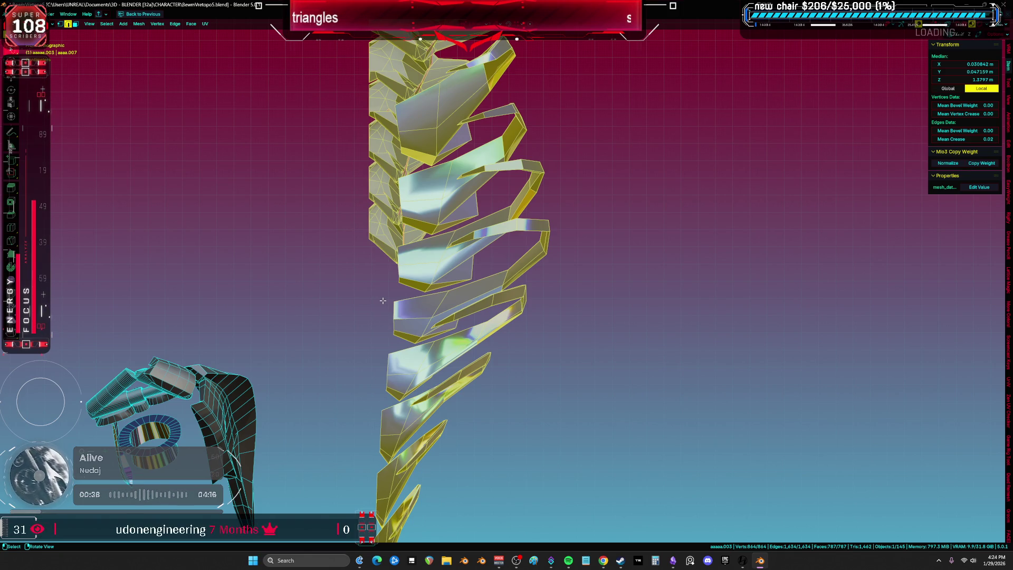
Step: In vertex mode, pick one fin vertex and add every curved fin with L
{"action": "mouse_move", "coordinate": [382, 301]}
{"action": "middle_mouse_down"}
{"action": "mouse_move", "coordinate": [558, 147]}
{"action": "mouse_move", "coordinate": [574, 226]}
{"action": "mouse_move", "coordinate": [599, 235]}
{"action": "mouse_move", "coordinate": [608, 199]}
{"action": "middle_mouse_up"}
{"action": "key", "text": "1"}
{"action": "left_click", "coordinate": [600, 234]}
{"action": "key", "text": "l"}
{"action": "key", "text": "l"}
{"action": "key", "text": "l"}
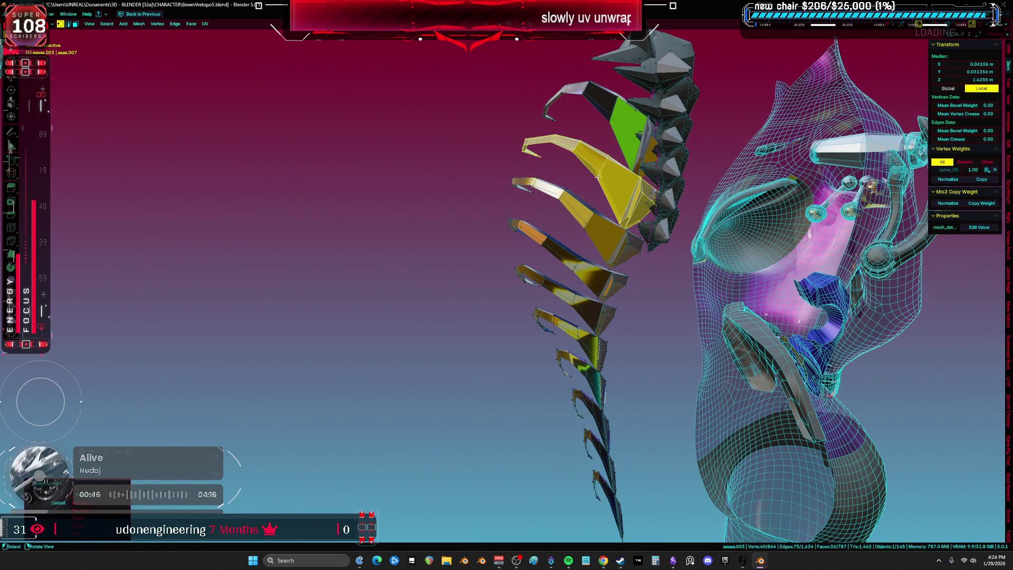
{"action": "key", "text": "l"}
{"action": "key", "text": "l"}
{"action": "key", "text": "l"}
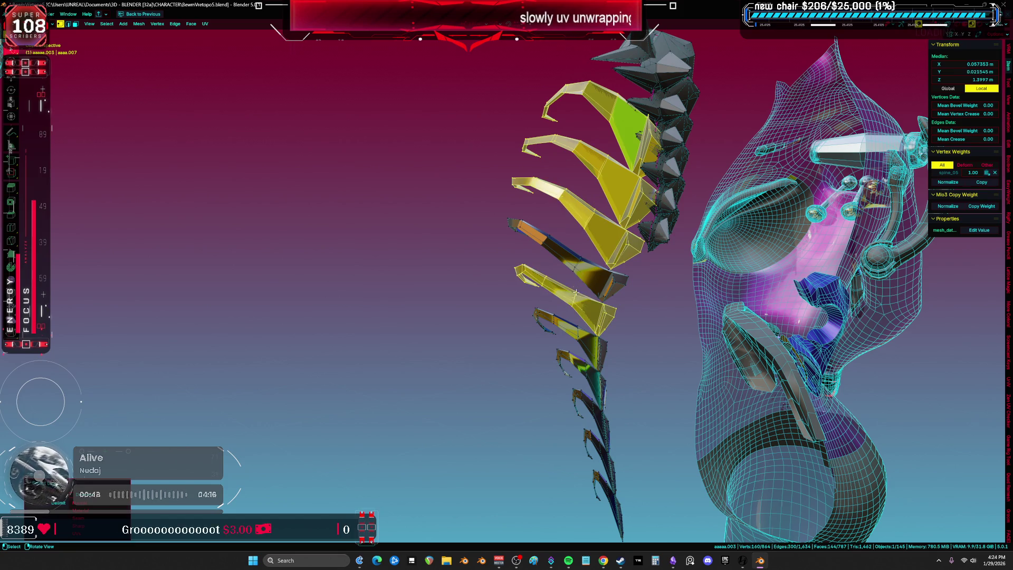
{"action": "key", "text": "l"}
{"action": "key", "text": "l"}
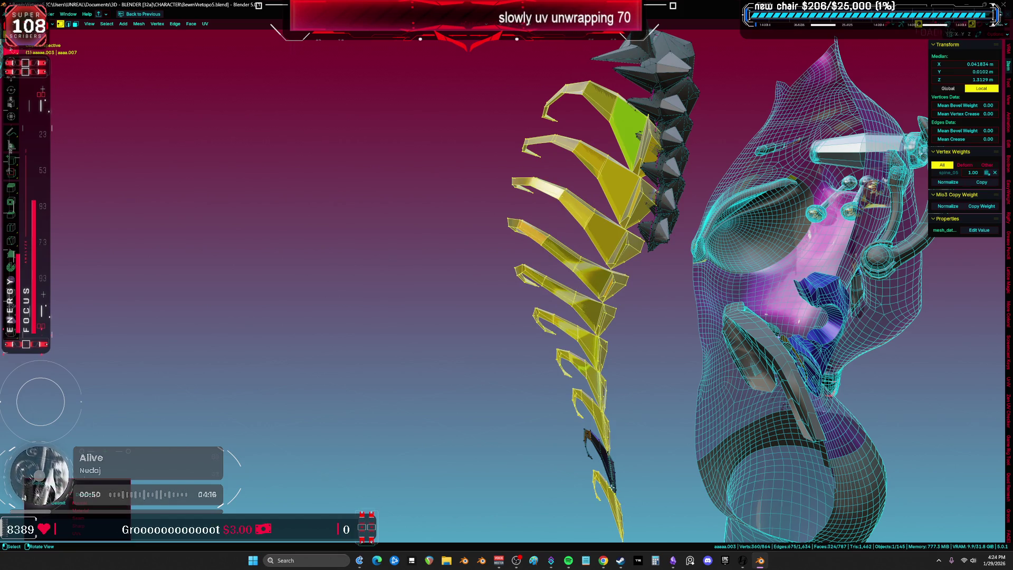
{"action": "key", "text": "l"}
{"action": "scroll", "coordinate": [609, 467], "scroll_direction": "down", "scroll_amount": 2}
Step: Separate the selected fins into their own object and move it aside
{"action": "key", "text": "p"}
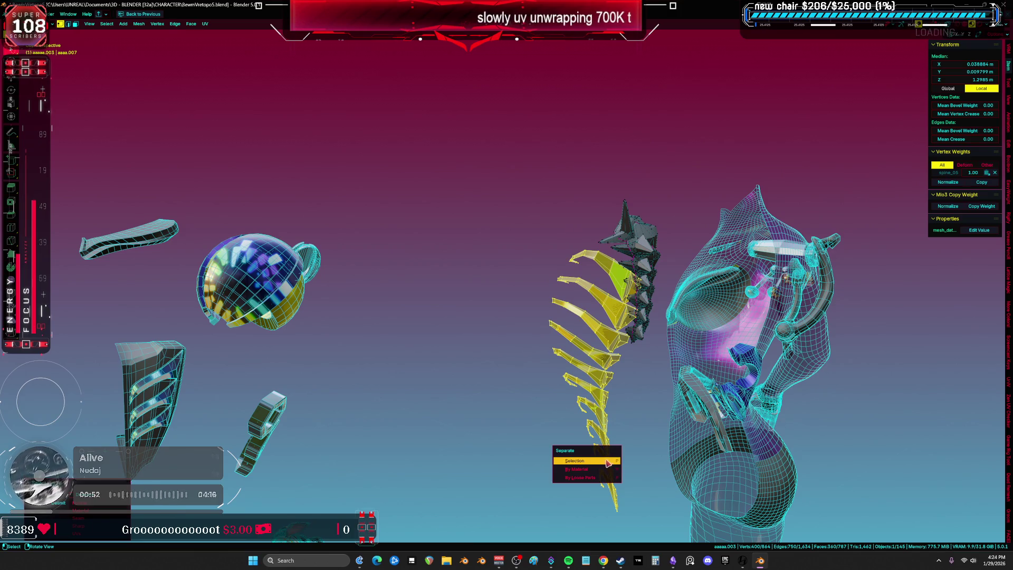
{"action": "left_click", "coordinate": [609, 464]}
{"action": "key", "text": "Tab"}
{"action": "left_click", "coordinate": [603, 293]}
{"action": "key", "text": "KP_1"}
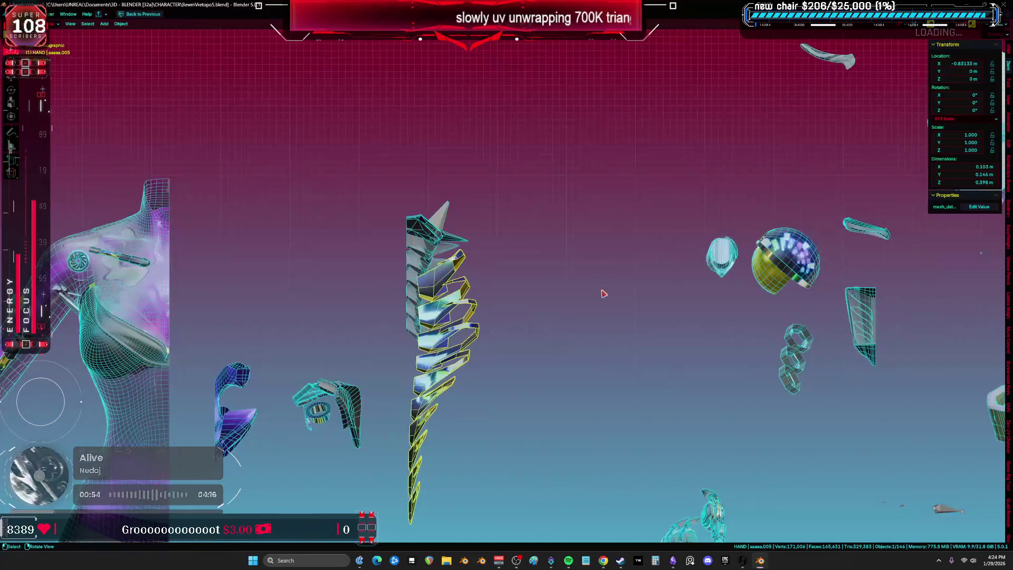
{"action": "scroll", "coordinate": [602, 324], "scroll_direction": "down", "scroll_amount": 5}
{"action": "key", "text": "g"}
{"action": "left_click", "coordinate": [702, 238]}
Step: Select the remaining spiky spine, enter Edit Mode and isolate it in local view
{"action": "left_click", "coordinate": [551, 302]}
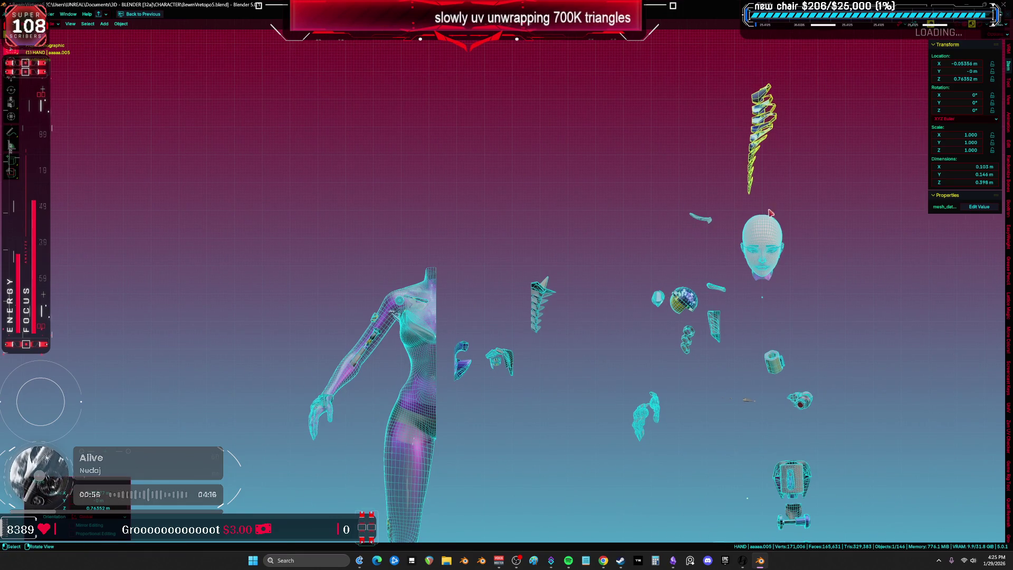
{"action": "scroll", "coordinate": [551, 302], "scroll_direction": "up", "scroll_amount": 4}
{"action": "key", "text": "Tab"}
{"action": "key", "text": "a"}
{"action": "key", "text": "KP_Divide"}
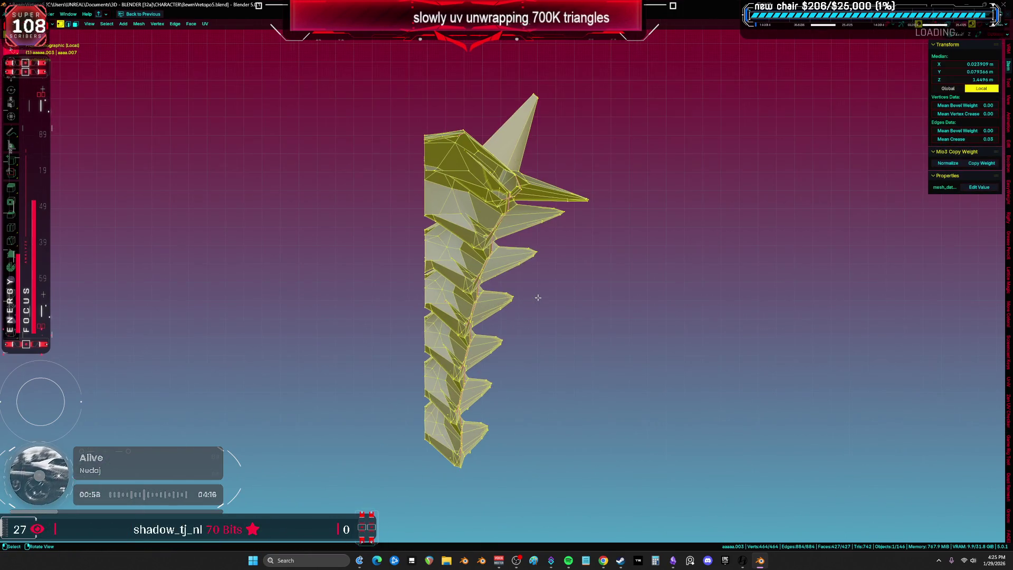
{"action": "mouse_move", "coordinate": [537, 298]}
{"action": "middle_mouse_down"}
{"action": "mouse_move", "coordinate": [531, 321]}
{"action": "mouse_move", "coordinate": [464, 308]}
{"action": "mouse_move", "coordinate": [485, 266]}
{"action": "mouse_move", "coordinate": [520, 352]}
{"action": "mouse_move", "coordinate": [711, 278]}
{"action": "mouse_move", "coordinate": [712, 238]}
{"action": "mouse_move", "coordinate": [701, 256]}
{"action": "mouse_move", "coordinate": [613, 287]}
{"action": "mouse_move", "coordinate": [515, 365]}
{"action": "mouse_move", "coordinate": [548, 316]}
{"action": "mouse_move", "coordinate": [527, 248]}
{"action": "mouse_move", "coordinate": [579, 255]}
{"action": "mouse_move", "coordinate": [559, 264]}
{"action": "mouse_move", "coordinate": [490, 251]}
{"action": "mouse_move", "coordinate": [529, 281]}
{"action": "mouse_move", "coordinate": [407, 226]}
{"action": "mouse_move", "coordinate": [561, 212]}
{"action": "middle_mouse_up"}
Step: Select the whole mesh in the split UV layout, with X-ray off and edge select mode on
{"action": "left_click", "coordinate": [527, 248]}
{"action": "key", "text": "alt+z"}
{"action": "key", "text": "a"}
{"action": "key", "text": "ctrl+space"}
{"action": "key", "text": "ctrl+space"}
{"action": "mouse_move", "coordinate": [506, 238]}
{"action": "middle_mouse_down"}
{"action": "mouse_move", "coordinate": [490, 255]}
{"action": "mouse_move", "coordinate": [565, 286]}
{"action": "mouse_move", "coordinate": [540, 399]}
{"action": "mouse_move", "coordinate": [511, 407]}
{"action": "mouse_move", "coordinate": [684, 440]}
{"action": "mouse_move", "coordinate": [388, 385]}
{"action": "mouse_move", "coordinate": [406, 357]}
{"action": "middle_mouse_up"}
{"action": "key", "text": "alt+z"}
{"action": "key", "text": "2"}
Step: Select the first edge loops running along the spikes
{"action": "left_click", "coordinate": [380, 383]}
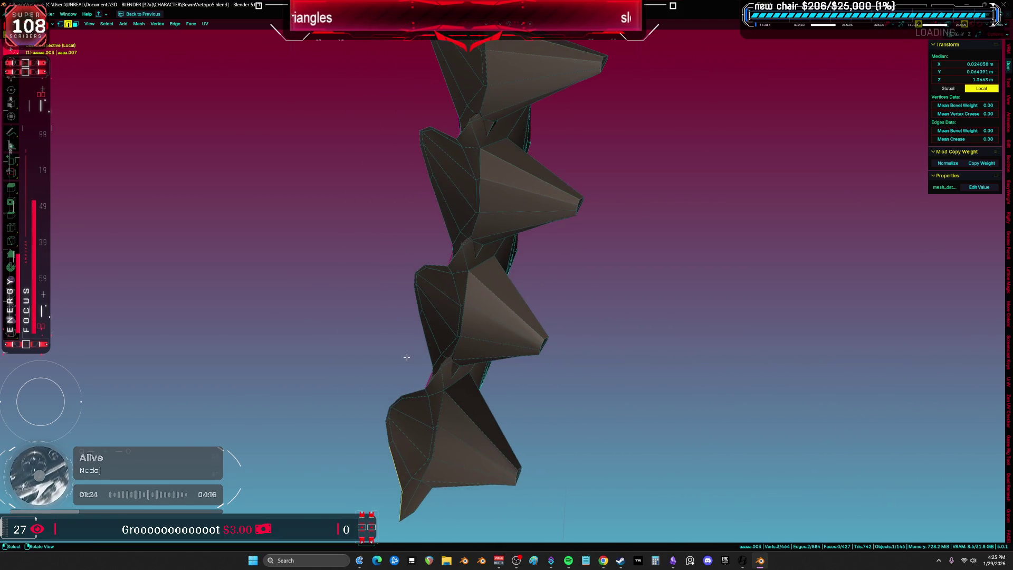
{"action": "key", "text": "a"}
{"action": "middle_click_drag", "start_coordinate": [479, 393], "coordinate": [556, 349]}
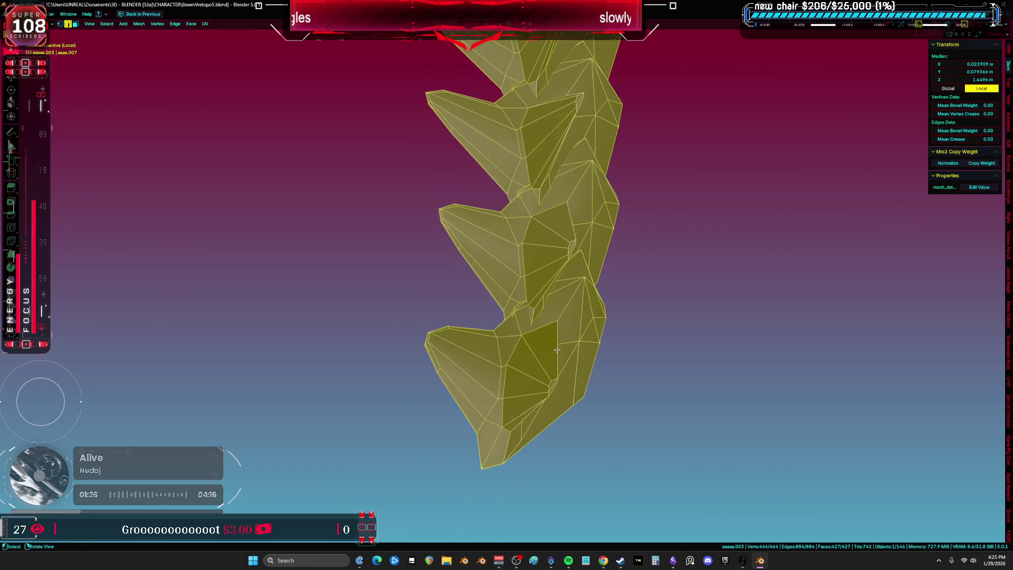
{"action": "left_click", "coordinate": [466, 419]}
{"action": "middle_click_drag", "start_coordinate": [486, 293], "coordinate": [491, 354]}
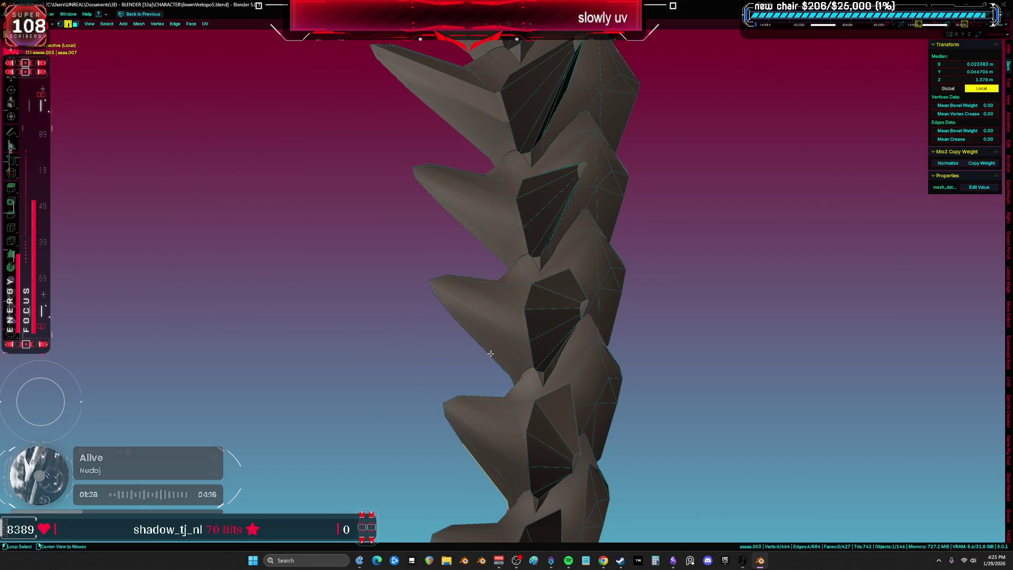
{"action": "left_click", "coordinate": [462, 221], "text": "alt+shift"}
{"action": "mouse_move", "coordinate": [462, 222]}
{"action": "middle_mouse_down"}
{"action": "mouse_move", "coordinate": [456, 197]}
{"action": "mouse_move", "coordinate": [446, 240]}
{"action": "mouse_move", "coordinate": [393, 260]}
{"action": "mouse_move", "coordinate": [409, 250]}
{"action": "middle_mouse_up"}
{"action": "left_click", "coordinate": [454, 194], "text": "alt+shift"}
{"action": "left_click", "coordinate": [446, 240], "text": "alt+shift"}
{"action": "left_click", "coordinate": [393, 260], "text": "alt+shift"}
{"action": "mouse_move", "coordinate": [237, 249]}
{"action": "middle_mouse_down"}
{"action": "mouse_move", "coordinate": [294, 253]}
{"action": "mouse_move", "coordinate": [360, 209]}
{"action": "middle_mouse_up"}
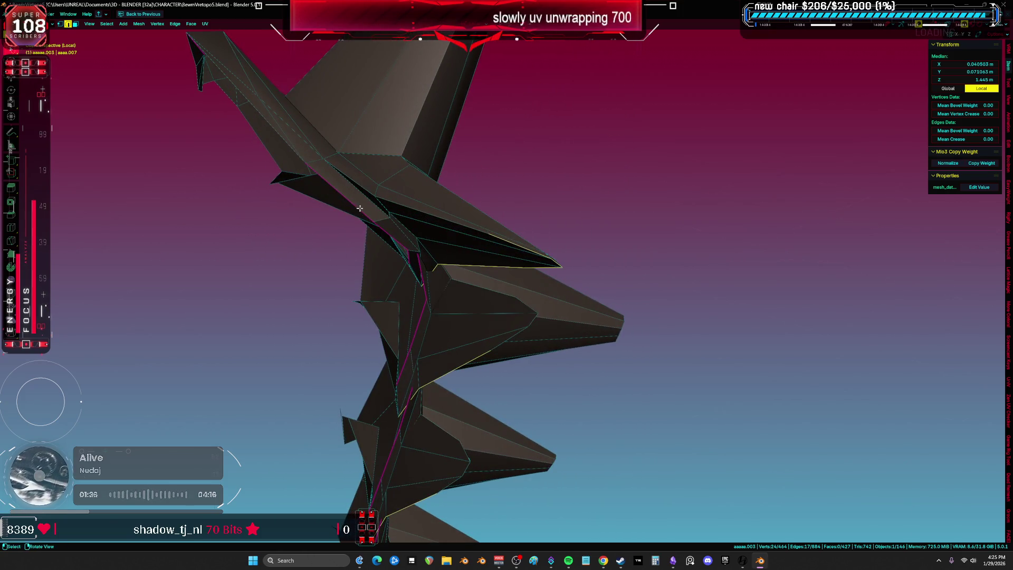
Step: Add the upper and middle spike edge loops and mark them as seams
{"action": "left_click", "coordinate": [437, 221], "text": "alt+shift"}
{"action": "left_click", "coordinate": [516, 313], "text": "alt+shift"}
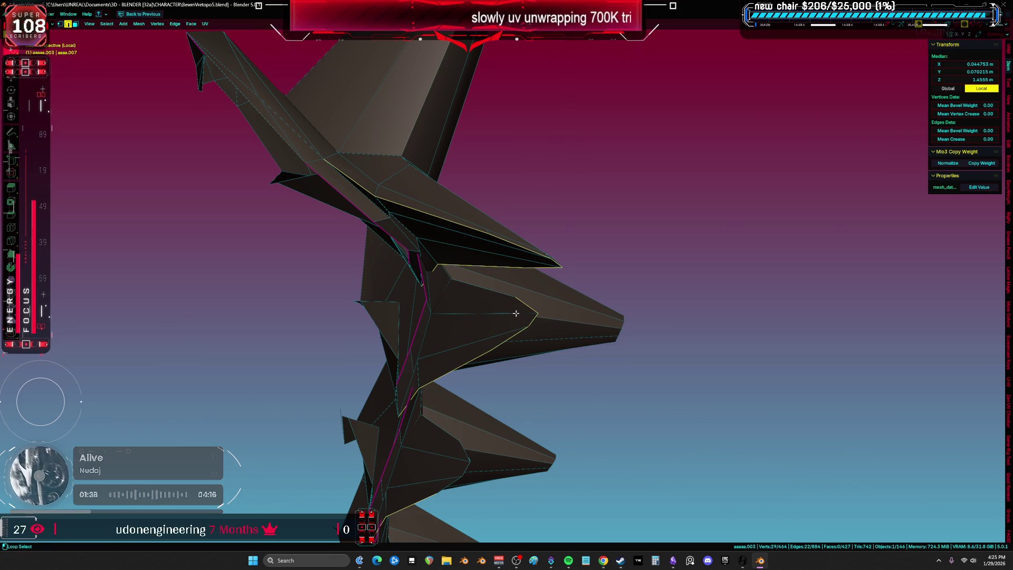
{"action": "middle_click_drag", "start_coordinate": [505, 380], "coordinate": [503, 320]}
{"action": "left_click", "coordinate": [462, 280], "text": "alt+shift"}
{"action": "mouse_move", "coordinate": [462, 280]}
{"action": "middle_mouse_down"}
{"action": "mouse_move", "coordinate": [509, 260]}
{"action": "mouse_move", "coordinate": [524, 267]}
{"action": "mouse_move", "coordinate": [481, 285]}
{"action": "middle_mouse_up"}
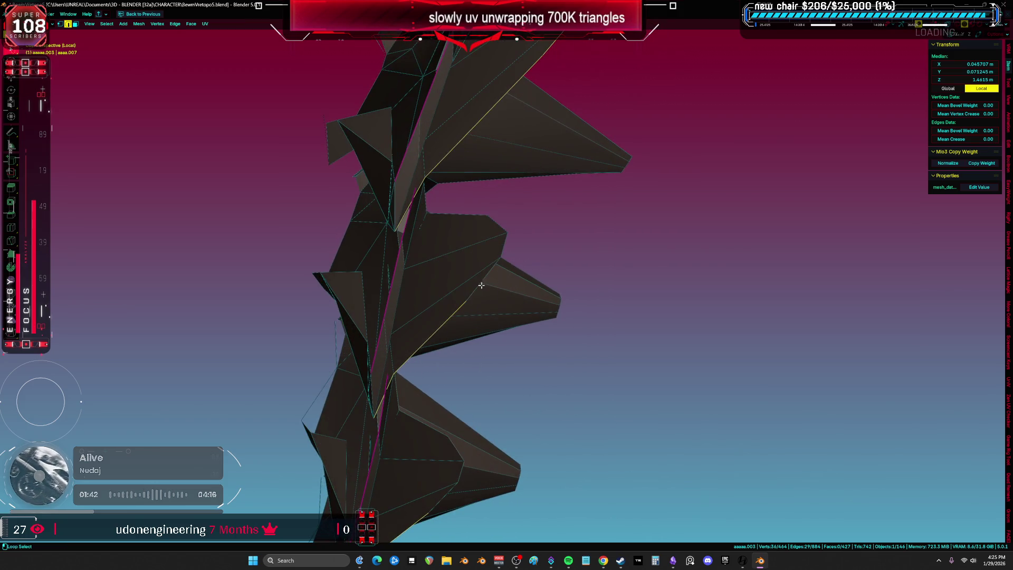
{"action": "left_click", "coordinate": [475, 215], "text": "alt+shift"}
{"action": "mouse_move", "coordinate": [475, 215]}
{"action": "middle_mouse_down"}
{"action": "mouse_move", "coordinate": [508, 302]}
{"action": "mouse_move", "coordinate": [511, 264]}
{"action": "middle_mouse_up"}
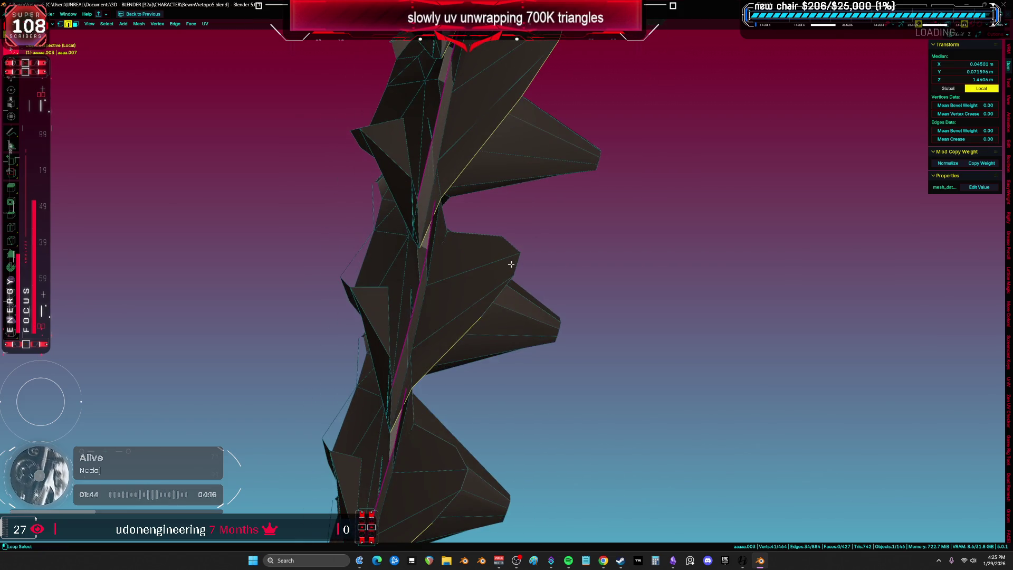
{"action": "middle_click_drag", "start_coordinate": [490, 343], "coordinate": [545, 221]}
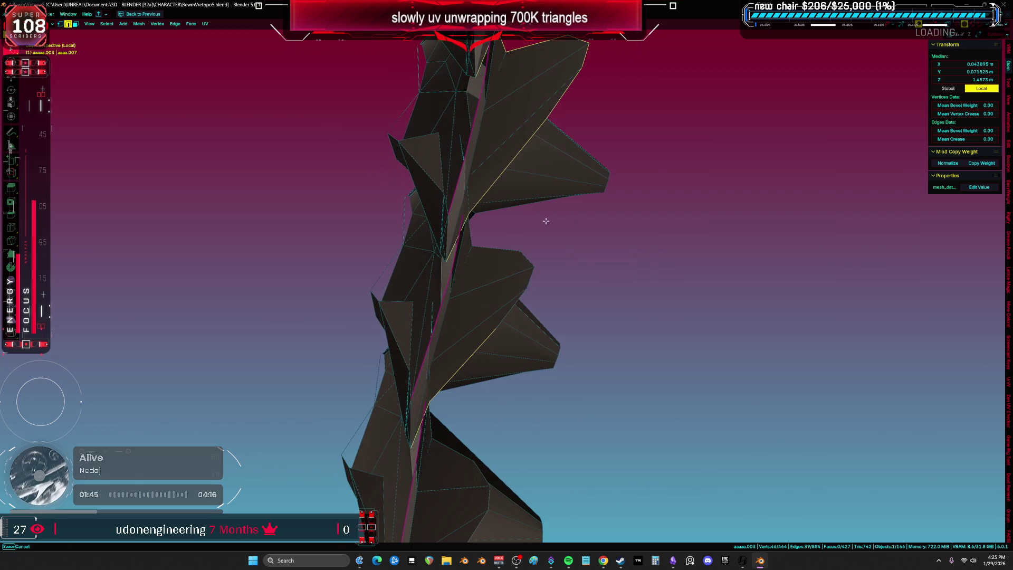
{"action": "mouse_move", "coordinate": [514, 335]}
{"action": "middle_mouse_down"}
{"action": "mouse_move", "coordinate": [534, 245]}
{"action": "mouse_move", "coordinate": [500, 250]}
{"action": "mouse_move", "coordinate": [640, 294]}
{"action": "mouse_move", "coordinate": [565, 267]}
{"action": "mouse_move", "coordinate": [570, 302]}
{"action": "mouse_move", "coordinate": [533, 223]}
{"action": "mouse_move", "coordinate": [542, 323]}
{"action": "middle_mouse_up"}
{"action": "left_click", "coordinate": [521, 274], "text": "alt+shift"}
{"action": "right_click", "coordinate": [500, 250]}
{"action": "left_click", "coordinate": [501, 244]}
Step: Start a new edge chain along the spikes, checking it briefly in wireframe
{"action": "left_click", "coordinate": [568, 307], "text": "alt"}
{"action": "left_click", "coordinate": [518, 196], "text": "alt+shift"}
{"action": "middle_click_drag", "start_coordinate": [518, 196], "coordinate": [482, 318]}
{"action": "left_click", "coordinate": [466, 404], "text": "alt+shift"}
{"action": "left_click", "coordinate": [445, 278], "text": "alt+shift"}
{"action": "mouse_move", "coordinate": [445, 278]}
{"action": "middle_mouse_down"}
{"action": "mouse_move", "coordinate": [504, 301]}
{"action": "mouse_move", "coordinate": [556, 339]}
{"action": "middle_mouse_up"}
{"action": "key", "text": "z"}
{"action": "left_click", "coordinate": [418, 269]}
{"action": "mouse_move", "coordinate": [418, 269]}
{"action": "middle_mouse_down"}
{"action": "mouse_move", "coordinate": [297, 301]}
{"action": "mouse_move", "coordinate": [390, 234]}
{"action": "middle_mouse_up"}
{"action": "key", "text": "shift+z"}
Step: Add the left-side fin edge runs to the selection
{"action": "scroll", "coordinate": [458, 296], "scroll_direction": "down", "scroll_amount": 2, "text": "shift"}
{"action": "left_click", "coordinate": [409, 283], "text": "shift"}
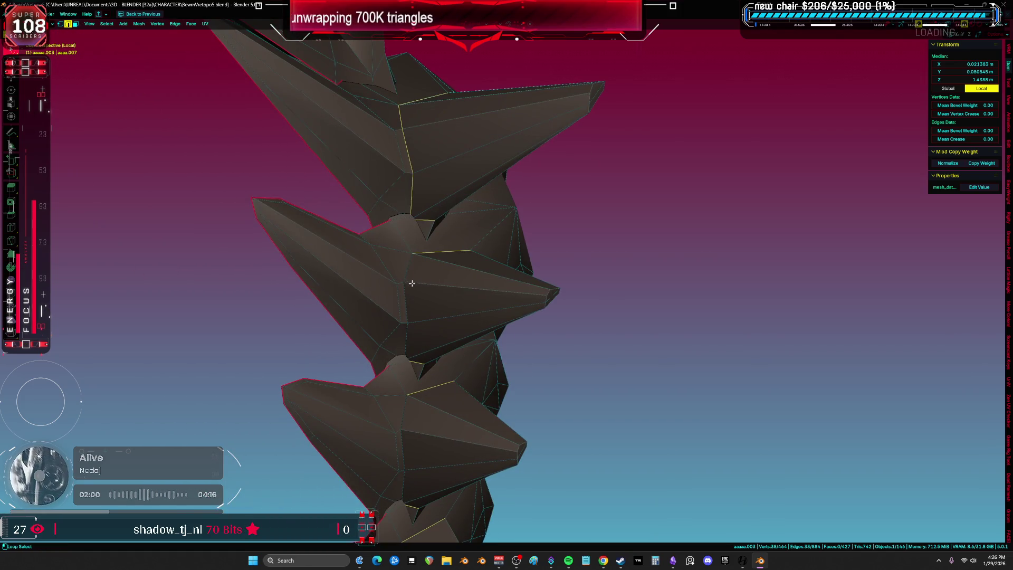
{"action": "scroll", "coordinate": [448, 316], "scroll_direction": "down", "scroll_amount": 3, "text": "shift"}
{"action": "scroll", "coordinate": [453, 248], "scroll_direction": "down", "scroll_amount": 4, "text": "shift"}
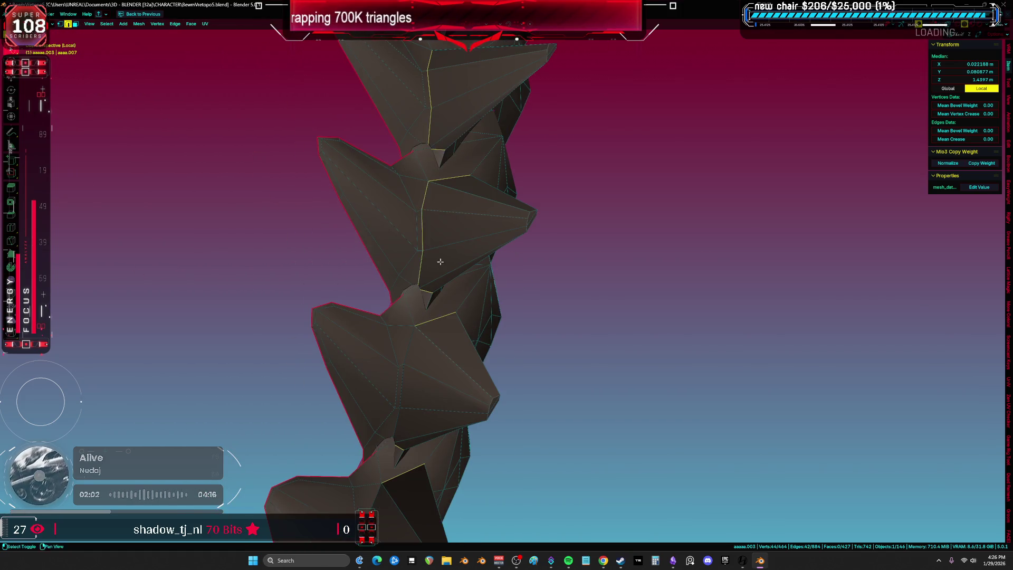
{"action": "left_click", "coordinate": [414, 264], "text": "alt+shift"}
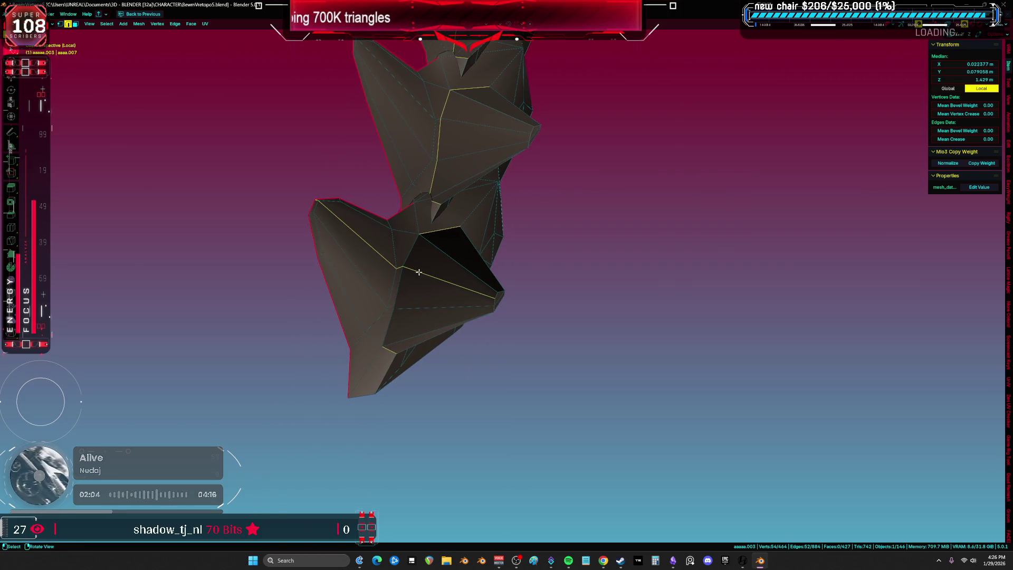
{"action": "left_click", "coordinate": [412, 257], "text": "alt+shift"}
{"action": "mouse_move", "coordinate": [457, 278]}
{"action": "middle_mouse_down"}
{"action": "mouse_move", "coordinate": [527, 285]}
{"action": "mouse_move", "coordinate": [480, 305]}
{"action": "mouse_move", "coordinate": [413, 398]}
{"action": "middle_mouse_up"}
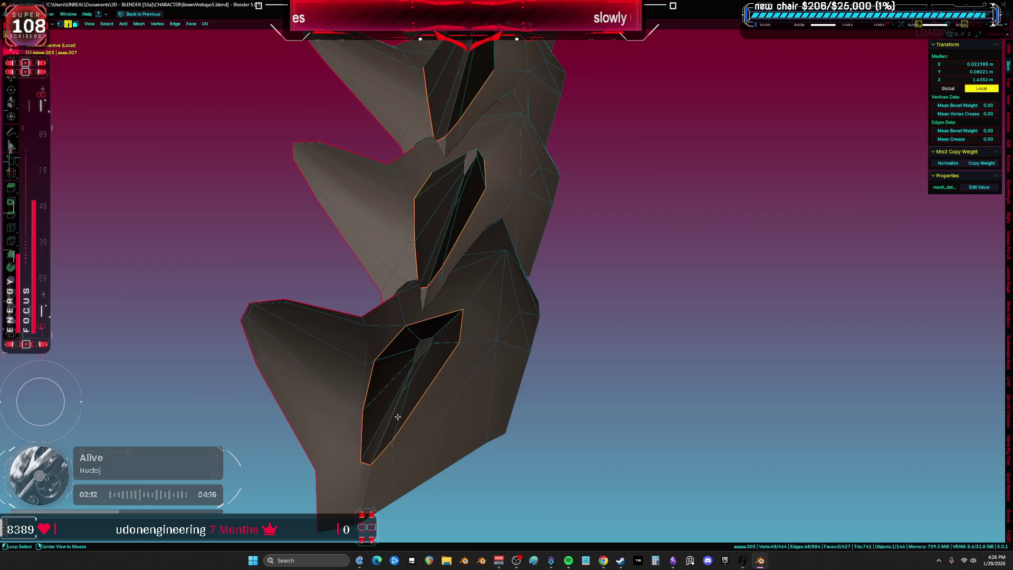
Step: Select the fin edge loops along the further spine segments, dropping unwanted loop parts
{"action": "left_click", "coordinate": [393, 406], "text": "alt"}
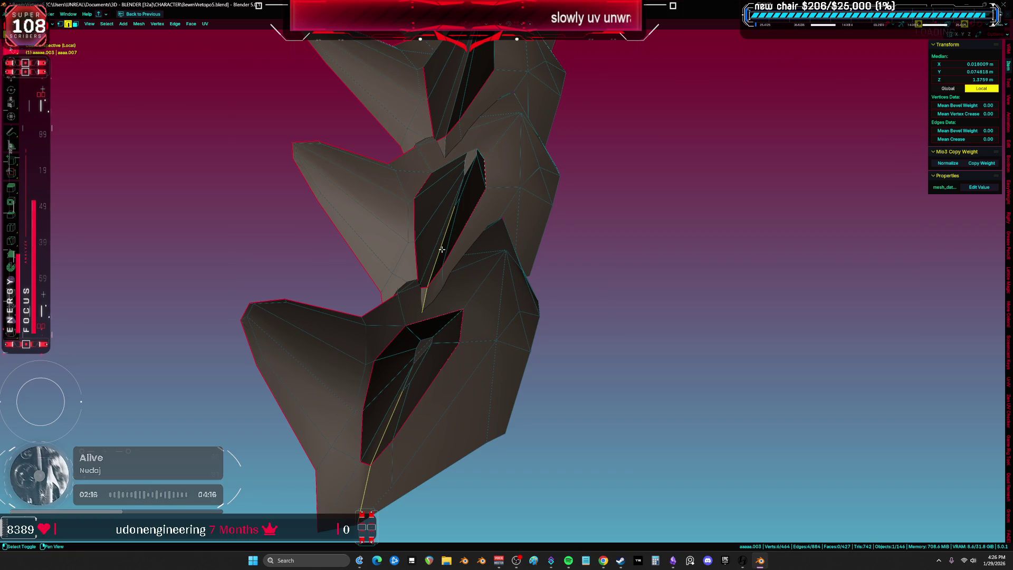
{"action": "scroll", "coordinate": [446, 295], "scroll_direction": "up", "scroll_amount": 2}
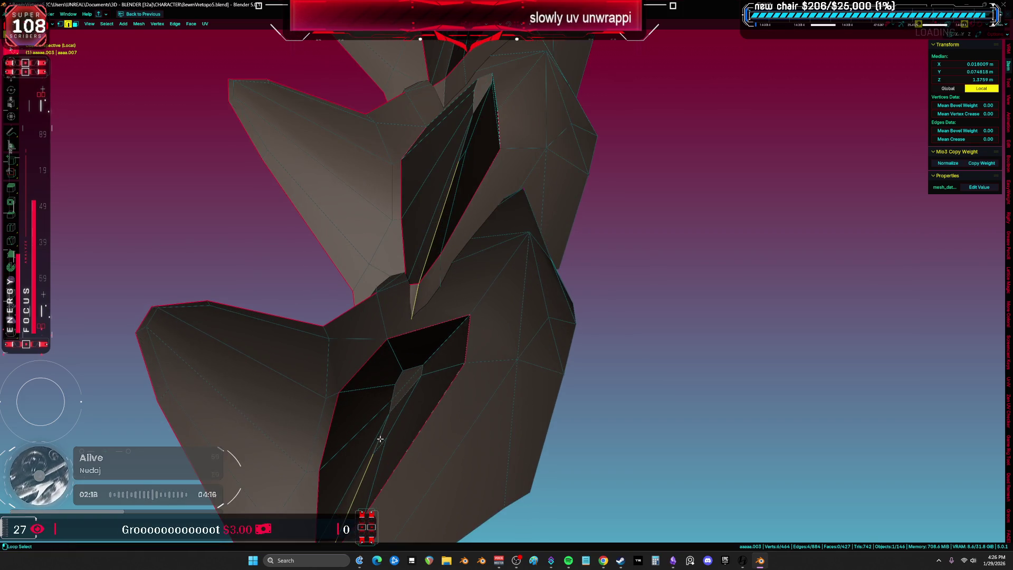
{"action": "middle_click_drag", "start_coordinate": [441, 237], "coordinate": [434, 271]}
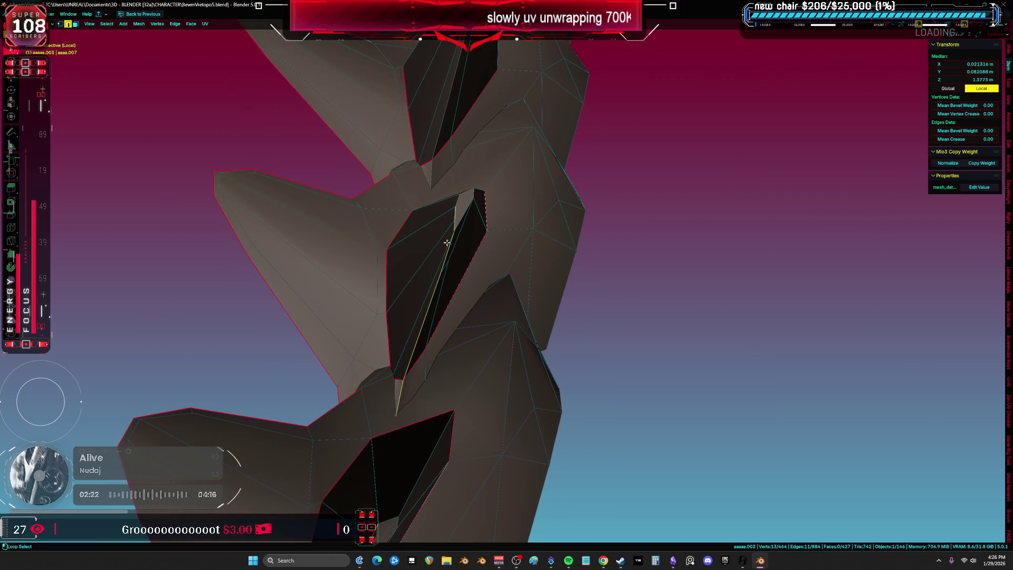
{"action": "mouse_move", "coordinate": [501, 108]}
{"action": "middle_mouse_down"}
{"action": "mouse_move", "coordinate": [452, 362]}
{"action": "mouse_move", "coordinate": [403, 359]}
{"action": "middle_mouse_up"}
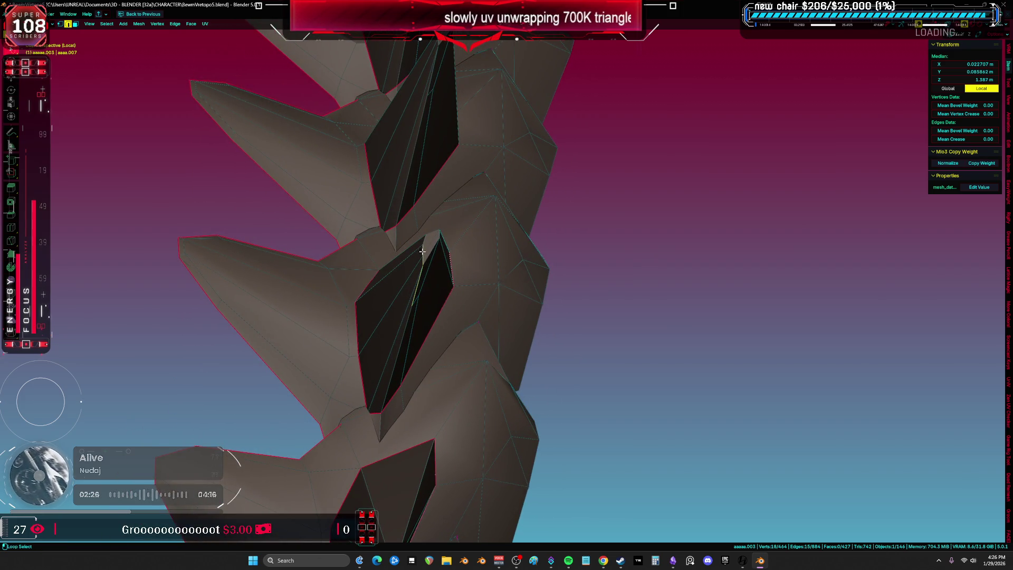
{"action": "left_click", "coordinate": [408, 318], "text": "alt+shift"}
{"action": "mouse_move", "coordinate": [443, 219]}
{"action": "middle_mouse_down"}
{"action": "mouse_move", "coordinate": [389, 366]}
{"action": "mouse_move", "coordinate": [415, 237]}
{"action": "middle_mouse_up"}
{"action": "left_click", "coordinate": [407, 280], "text": "alt+shift"}
{"action": "mouse_move", "coordinate": [463, 142]}
{"action": "middle_mouse_down", "text": "shift"}
{"action": "mouse_move", "coordinate": [422, 397]}
{"action": "mouse_move", "coordinate": [463, 237]}
{"action": "mouse_move", "coordinate": [415, 416]}
{"action": "middle_mouse_up", "text": "shift"}
{"action": "left_click", "coordinate": [405, 379], "text": "shift"}
{"action": "mouse_move", "coordinate": [453, 150]}
{"action": "middle_mouse_down", "text": "shift"}
{"action": "mouse_move", "coordinate": [463, 402]}
{"action": "mouse_move", "coordinate": [429, 315]}
{"action": "middle_mouse_up", "text": "shift"}
{"action": "left_click", "coordinate": [421, 308], "text": "alt+shift"}
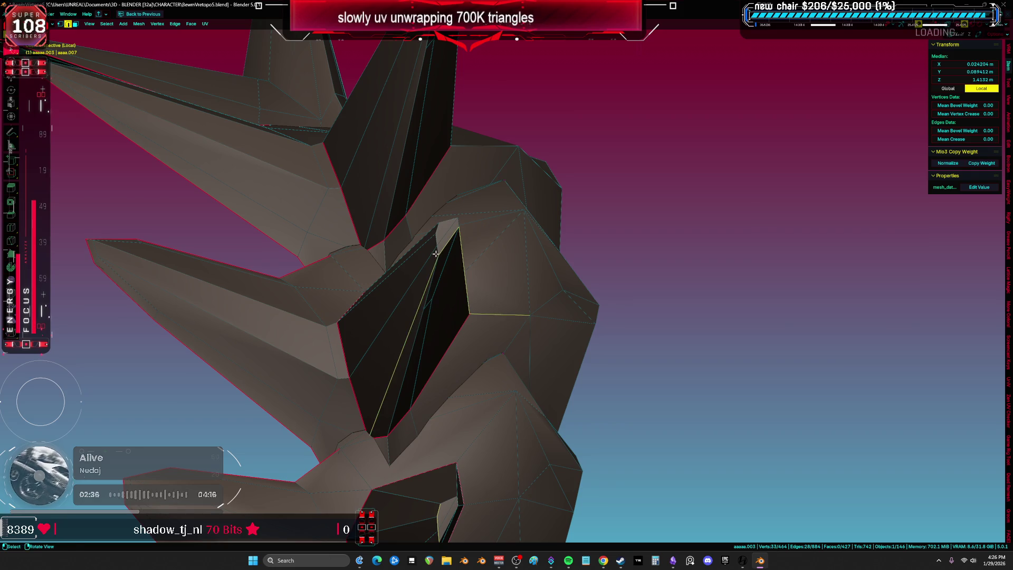
{"action": "left_click", "coordinate": [434, 318], "text": "alt+shift"}
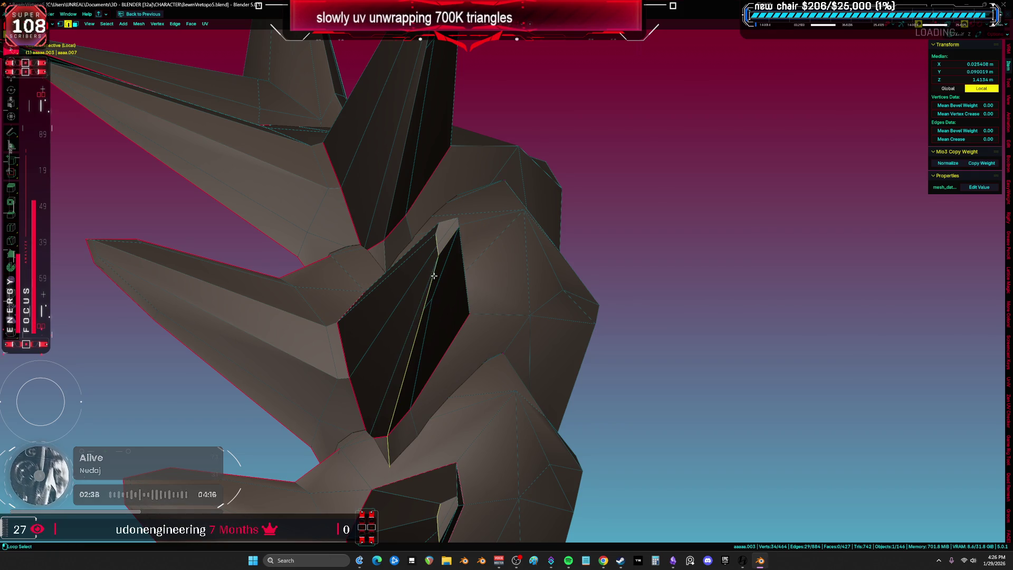
Step: Add the last fin edges, mark them as seams, then select and frame the whole mesh
{"action": "mouse_move", "coordinate": [463, 135]}
{"action": "middle_mouse_down", "text": "shift"}
{"action": "mouse_move", "coordinate": [395, 237]}
{"action": "mouse_move", "coordinate": [411, 200]}
{"action": "mouse_move", "coordinate": [410, 163]}
{"action": "middle_mouse_up", "text": "shift"}
{"action": "left_click", "coordinate": [425, 255], "text": "alt+shift"}
{"action": "middle_click_drag", "start_coordinate": [425, 254], "coordinate": [361, 263]}
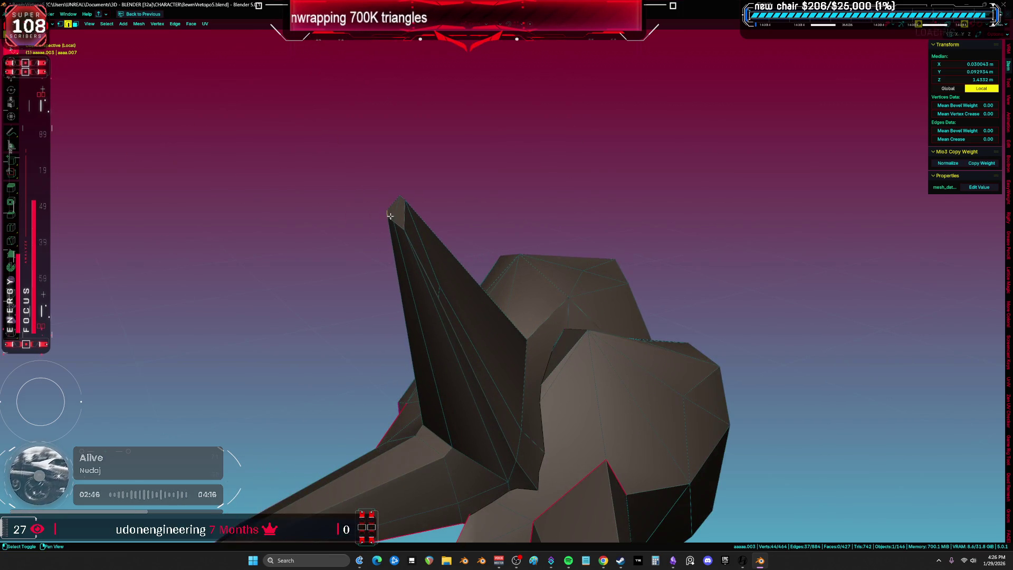
{"action": "left_click", "coordinate": [452, 340], "text": "alt+shift"}
{"action": "mouse_move", "coordinate": [452, 339]}
{"action": "middle_mouse_down"}
{"action": "mouse_move", "coordinate": [498, 355]}
{"action": "mouse_move", "coordinate": [452, 306]}
{"action": "middle_mouse_up"}
{"action": "key", "text": "ctrl+e"}
{"action": "left_click", "coordinate": [458, 316]}
{"action": "key", "text": "a"}
{"action": "key", "text": "KP_Decimal"}
Step: Unwrap the spine piece and view its islands in the maximized UV editor
{"action": "key", "text": "u"}
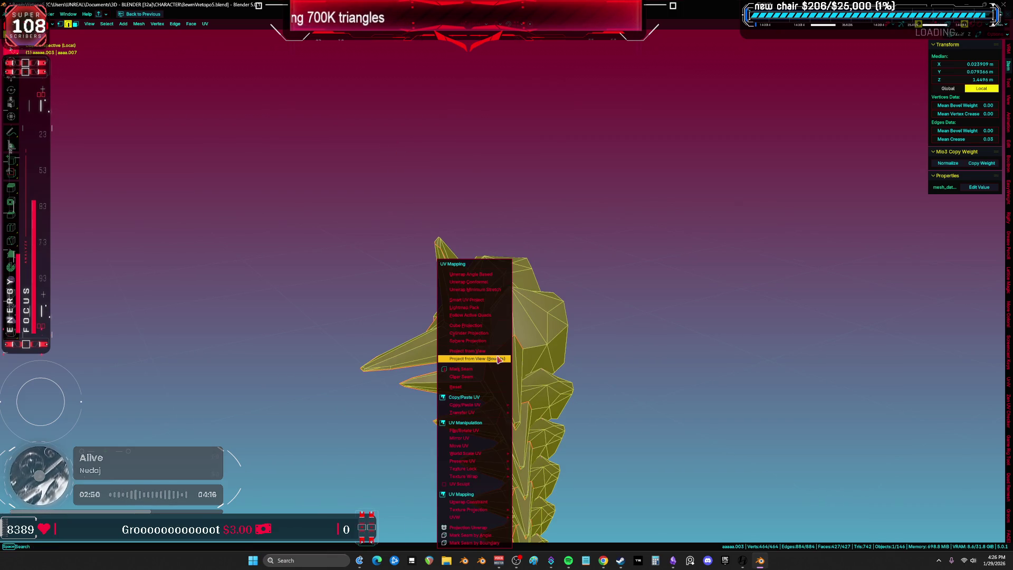
{"action": "left_click", "coordinate": [475, 298]}
{"action": "key", "text": "ctrl+space"}
{"action": "key", "text": "ctrl+space"}
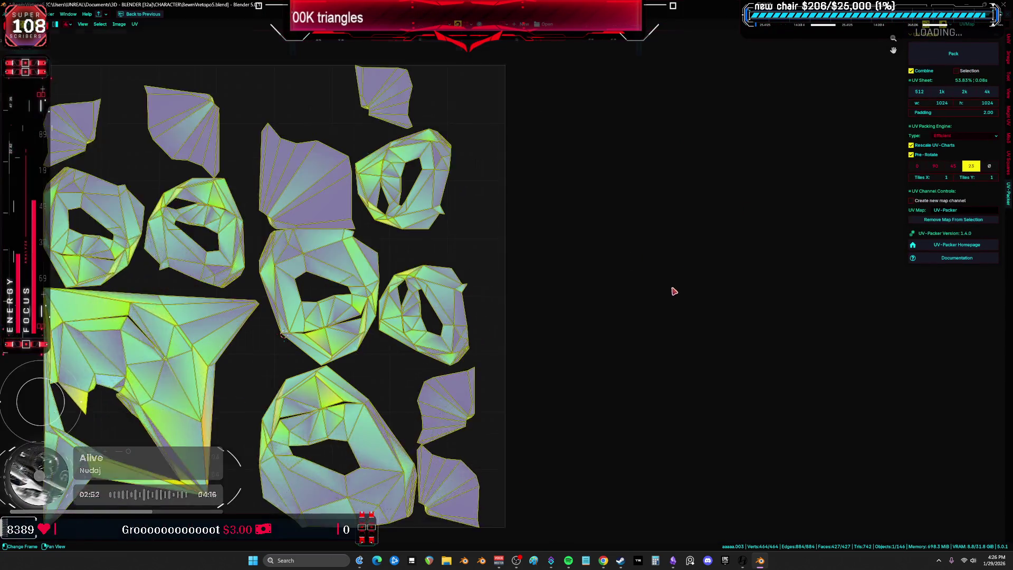
{"action": "scroll", "coordinate": [580, 306], "scroll_direction": "up", "scroll_amount": 4}
{"action": "left_click", "coordinate": [515, 324]}
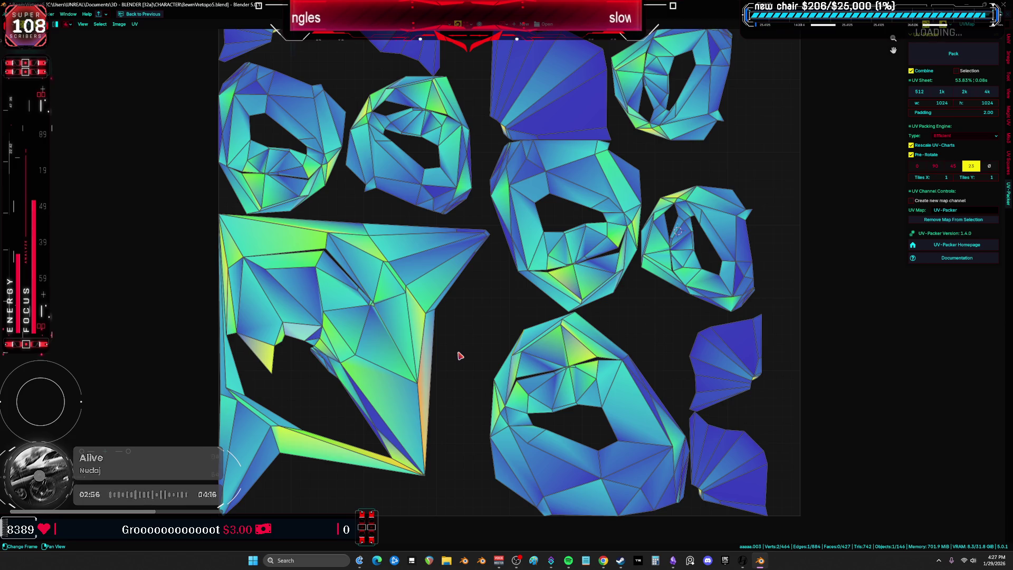
{"action": "key", "text": "a"}
Step: Zoom and pan across the ring-shaped UV islands to inspect them, then restore the split layout
{"action": "scroll", "coordinate": [496, 359], "scroll_direction": "up", "scroll_amount": 6}
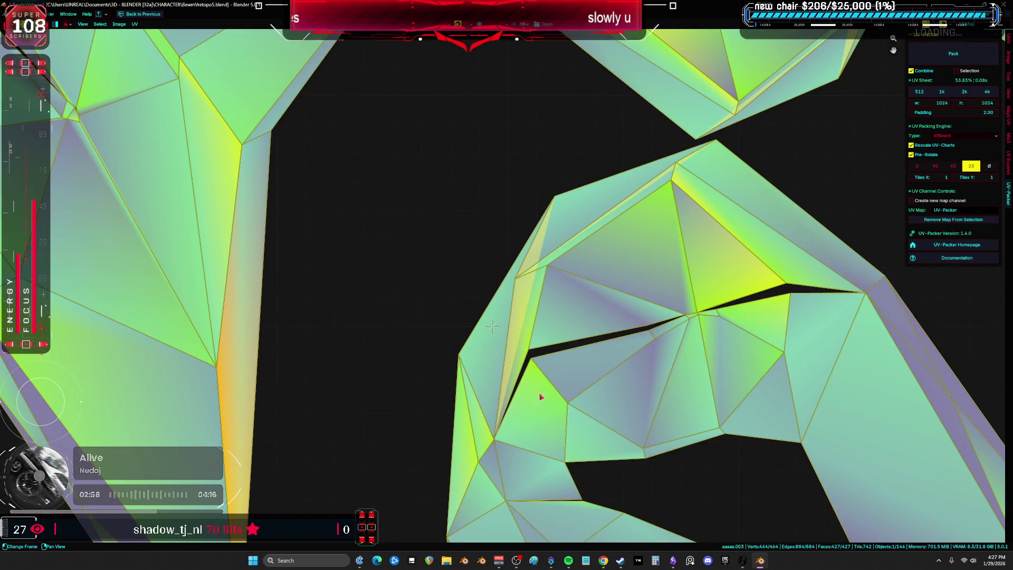
{"action": "scroll", "coordinate": [663, 290], "scroll_direction": "down", "scroll_amount": 2}
{"action": "left_click", "coordinate": [798, 288]}
{"action": "scroll", "coordinate": [599, 345], "scroll_direction": "down", "scroll_amount": 3}
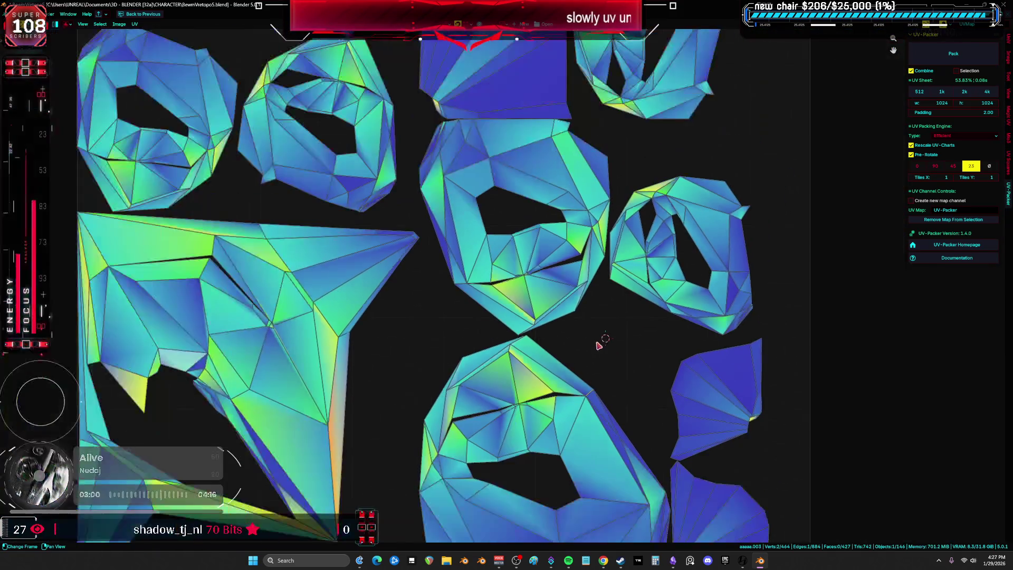
{"action": "scroll", "coordinate": [707, 258], "scroll_direction": "down", "scroll_amount": 2}
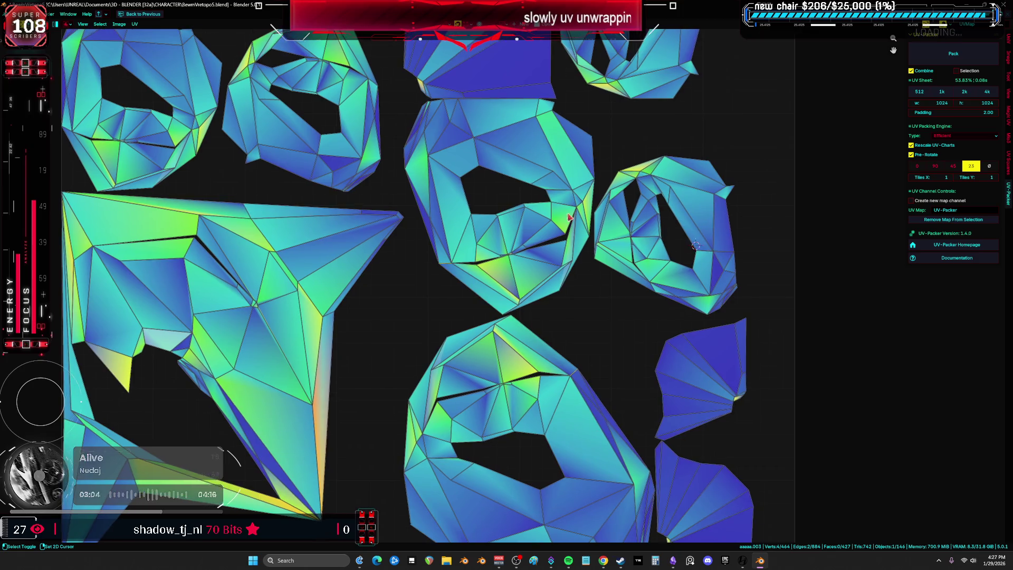
{"action": "scroll", "coordinate": [701, 245], "scroll_direction": "up", "scroll_amount": 3, "text": "shift"}
{"action": "scroll", "coordinate": [701, 245], "scroll_direction": "left", "scroll_amount": 3, "text": "ctrl"}
{"action": "scroll", "coordinate": [472, 294], "scroll_direction": "up", "scroll_amount": 4}
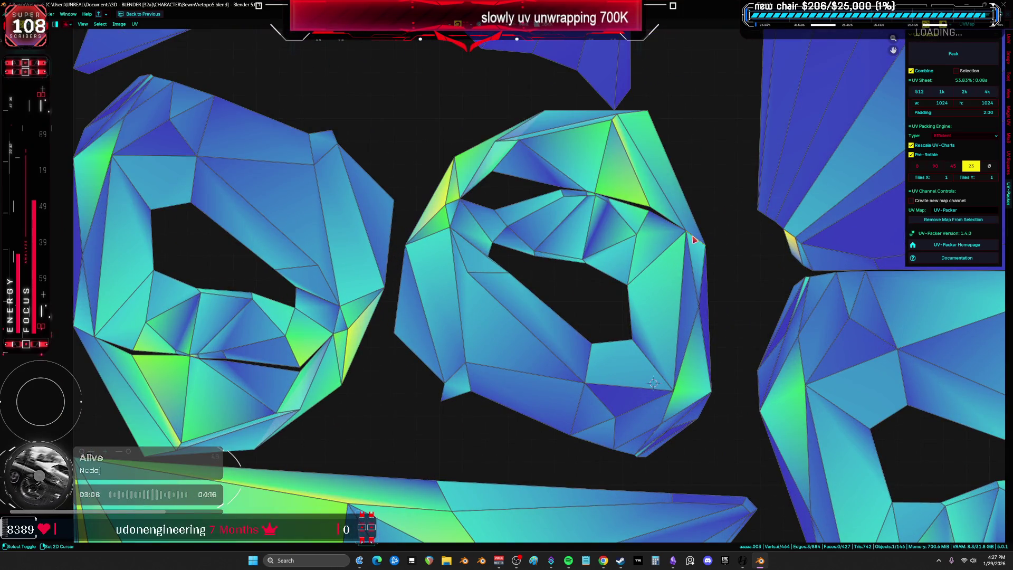
{"action": "middle_click_drag", "start_coordinate": [80, 334], "coordinate": [195, 341]}
{"action": "scroll", "coordinate": [193, 346], "scroll_direction": "down", "scroll_amount": 3}
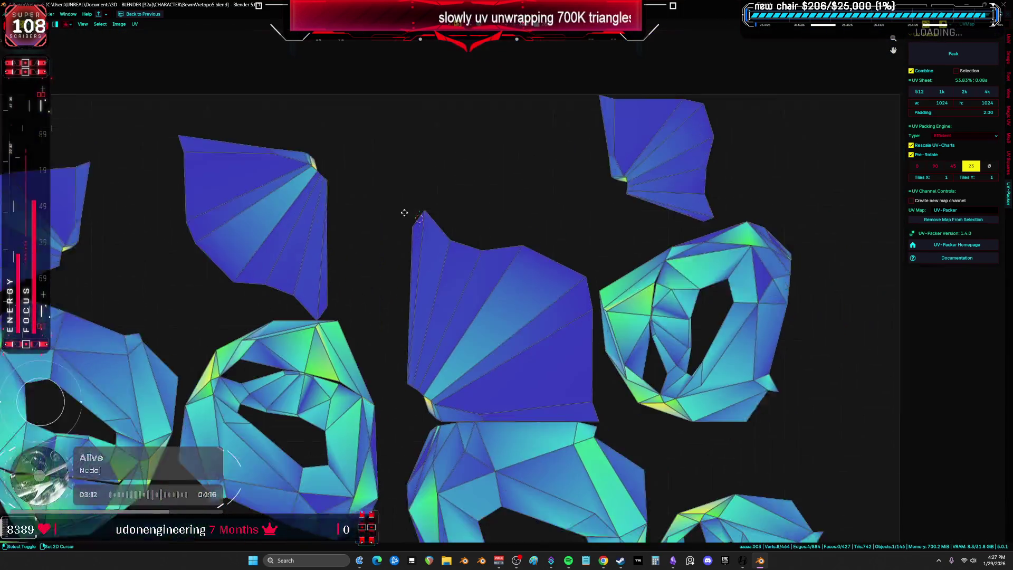
{"action": "scroll", "coordinate": [430, 276], "scroll_direction": "up", "scroll_amount": 3}
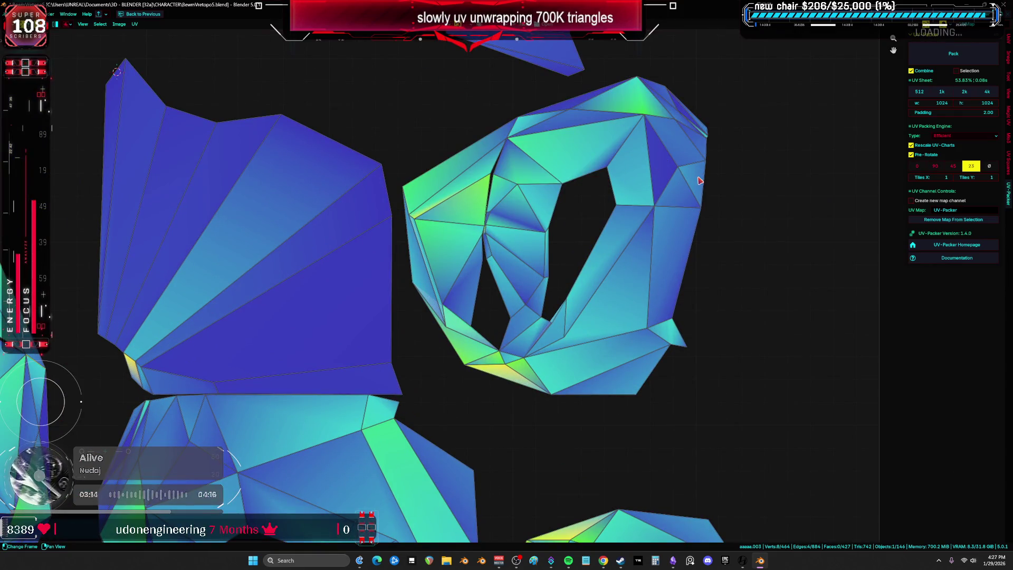
{"action": "scroll", "coordinate": [657, 216], "scroll_direction": "down", "scroll_amount": 5}
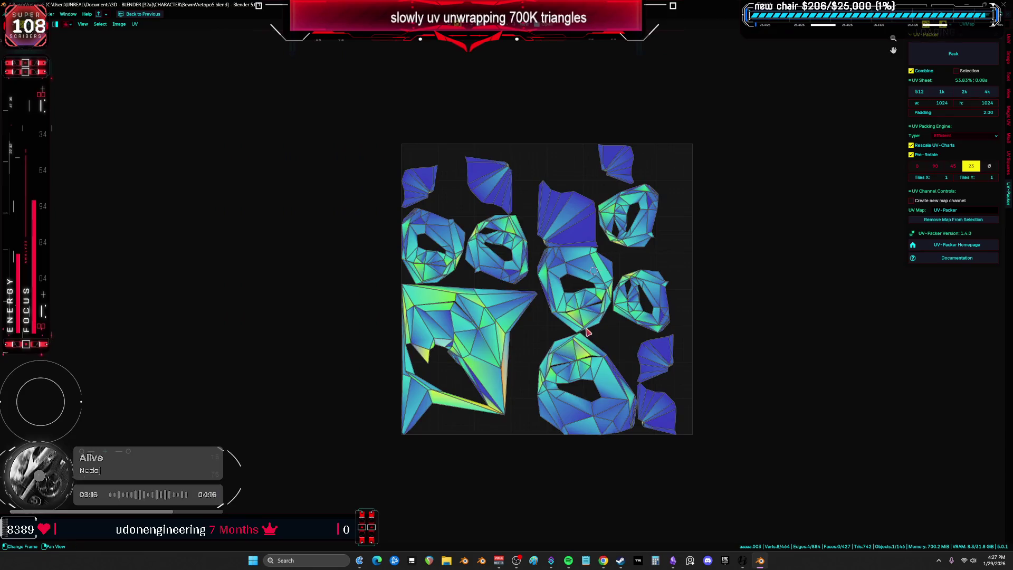
{"action": "key", "text": "ctrl+space"}
Step: Turn on X-ray and maximize the 3D viewport around the spine mesh
{"action": "right_click", "coordinate": [431, 284]}
{"action": "key", "text": "Escape"}
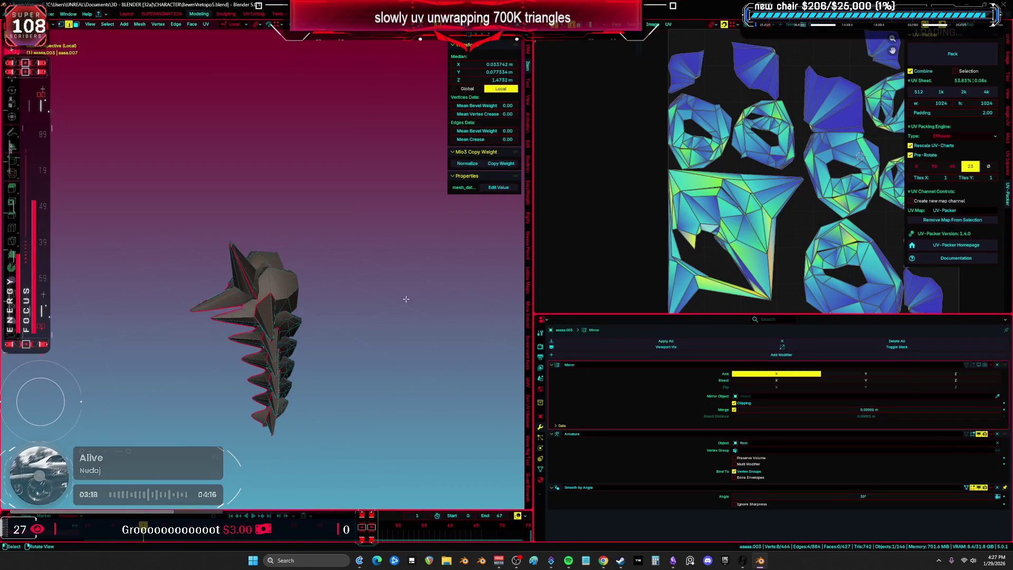
{"action": "scroll", "coordinate": [316, 327], "scroll_direction": "up", "scroll_amount": 3}
{"action": "key", "text": "alt+z"}
{"action": "scroll", "coordinate": [313, 331], "scroll_direction": "up", "scroll_amount": 5}
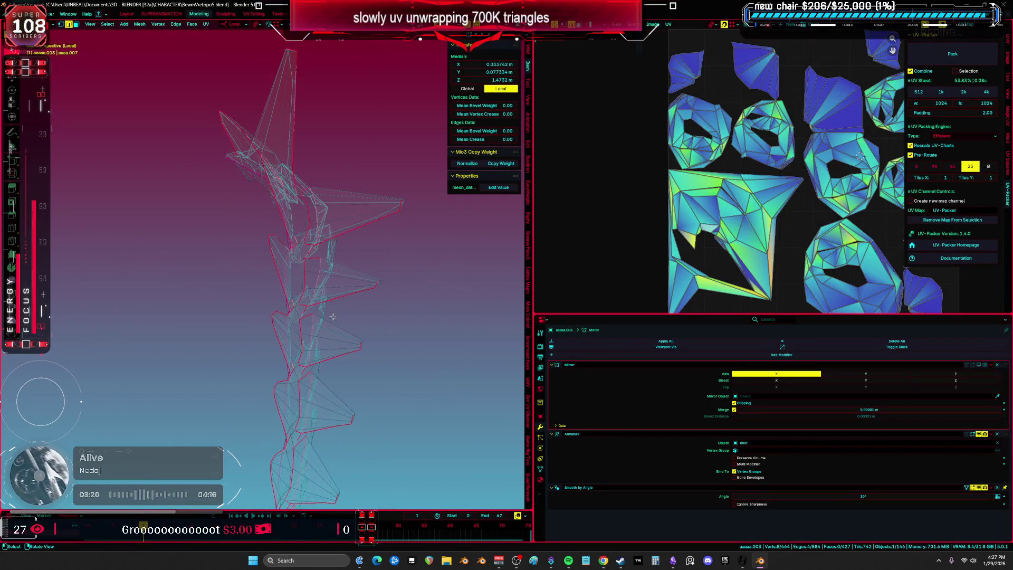
{"action": "key", "text": "ctrl+space"}
{"action": "scroll", "coordinate": [369, 315], "scroll_direction": "up", "scroll_amount": 2}
{"action": "mouse_move", "coordinate": [369, 314]}
{"action": "middle_mouse_down"}
{"action": "mouse_move", "coordinate": [385, 333]}
{"action": "mouse_move", "coordinate": [368, 315]}
{"action": "middle_mouse_up"}
Step: Return to solid shading and re-unwrap the whole mesh with Minimum Stretch, checking the UVs
{"action": "key", "text": "z"}
{"action": "left_click", "coordinate": [506, 332]}
{"action": "key", "text": "a"}
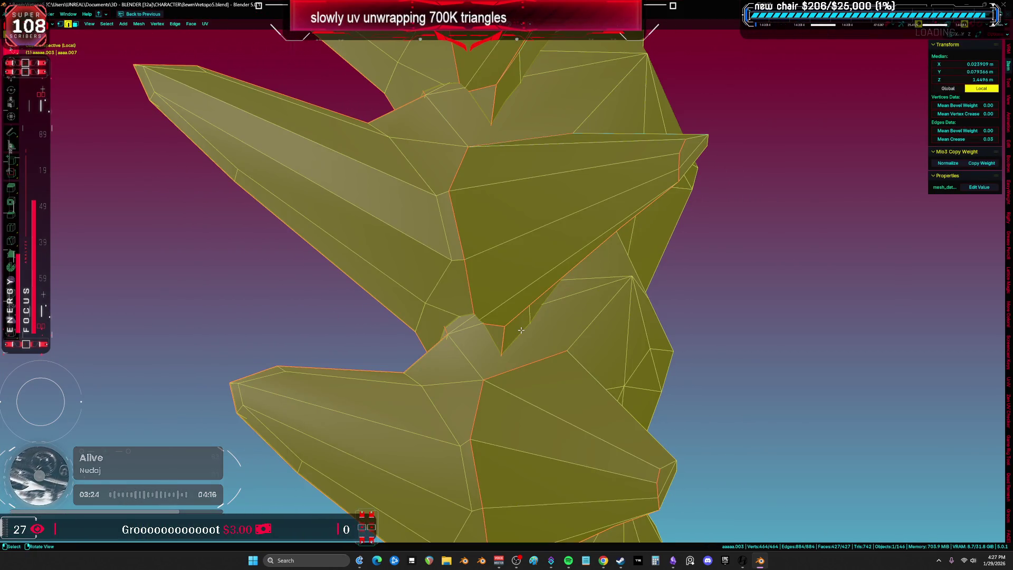
{"action": "key", "text": "u"}
{"action": "left_click", "coordinate": [517, 290]}
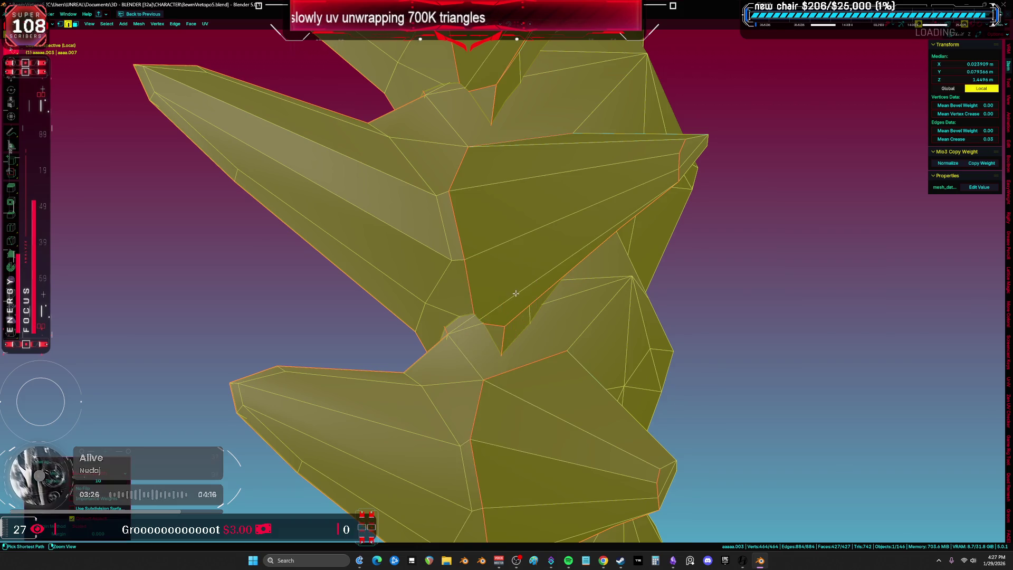
{"action": "key", "text": "shift+F10"}
{"action": "scroll", "coordinate": [585, 283], "scroll_direction": "up", "scroll_amount": 3}
{"action": "scroll", "coordinate": [414, 248], "scroll_direction": "down", "scroll_amount": 2}
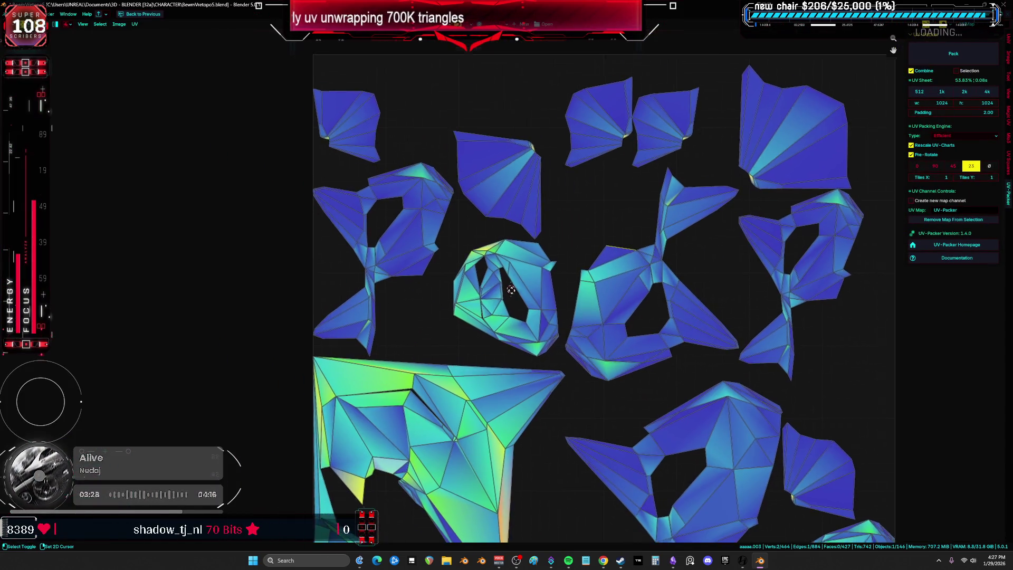
{"action": "scroll", "coordinate": [414, 248], "scroll_direction": "up", "scroll_amount": 3}
{"action": "key", "text": "ctrl+space"}
Step: Select the connected bottom piece with Ctrl+L and hide everything else
{"action": "mouse_move", "coordinate": [365, 237]}
{"action": "middle_mouse_down"}
{"action": "mouse_move", "coordinate": [227, 232]}
{"action": "mouse_move", "coordinate": [83, 290]}
{"action": "mouse_move", "coordinate": [301, 277]}
{"action": "mouse_move", "coordinate": [245, 284]}
{"action": "middle_mouse_up"}
{"action": "key", "text": "a"}
{"action": "key", "text": "alt+a"}
{"action": "left_click", "coordinate": [359, 239]}
{"action": "left_click", "coordinate": [246, 284]}
{"action": "key", "text": "ctrl+l"}
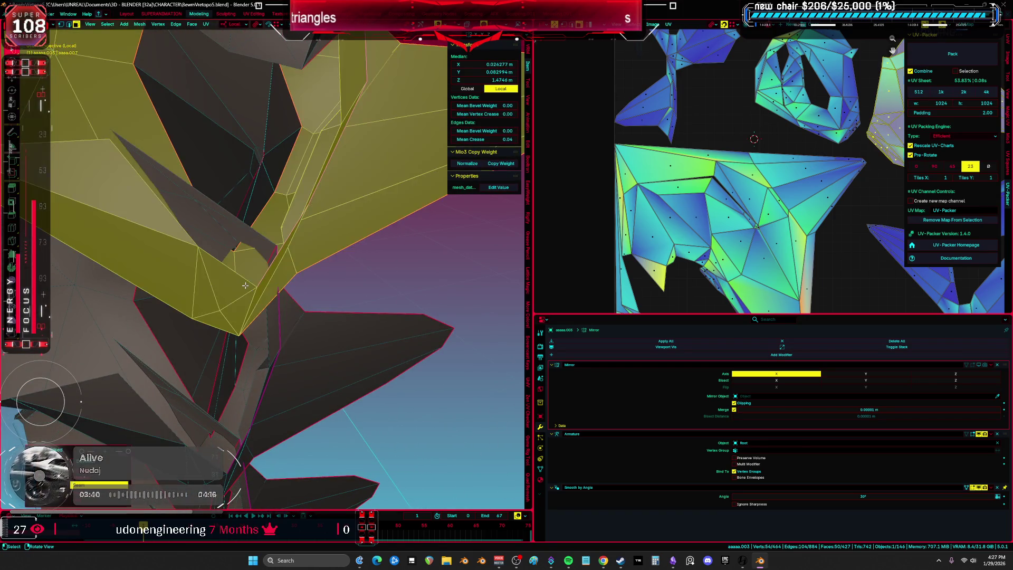
{"action": "scroll", "coordinate": [307, 325], "scroll_direction": "down", "scroll_amount": 6}
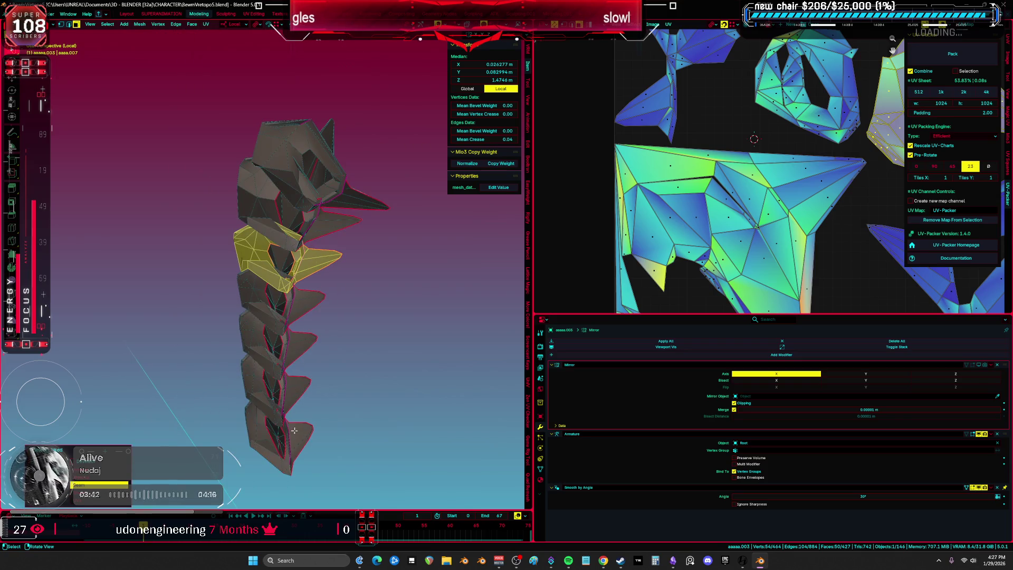
{"action": "left_click", "coordinate": [294, 430]}
{"action": "key", "text": "ctrl+l"}
{"action": "key", "text": "shift+h"}
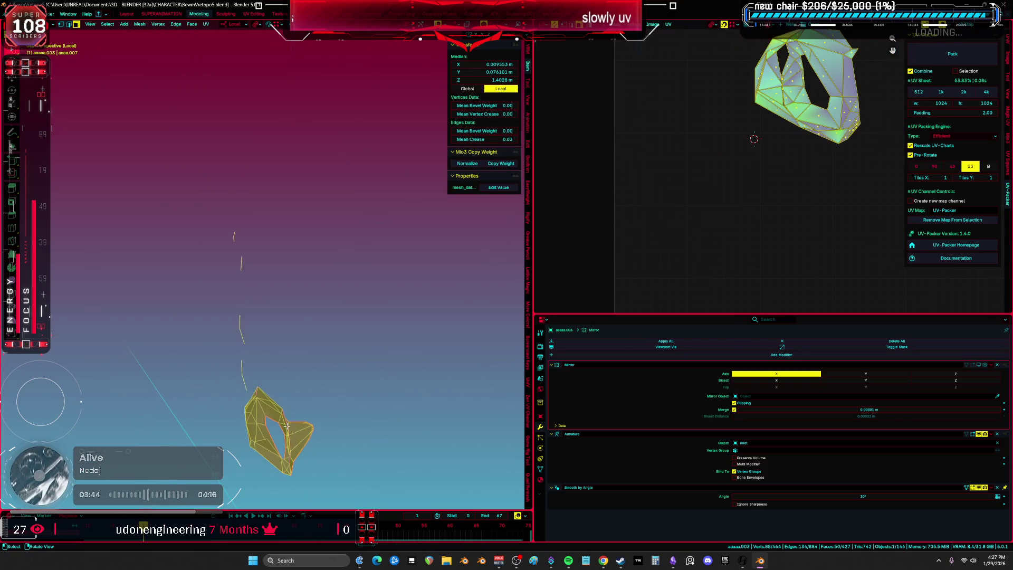